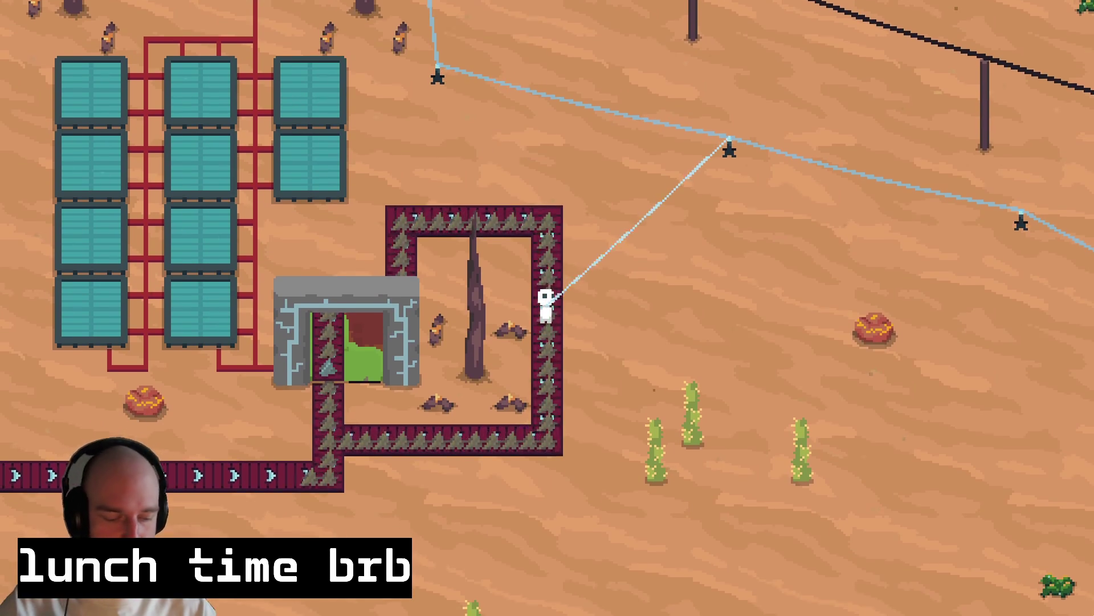
Delete the 'lunch time brb' text source in OBS, then minimize OBS.
{"action": "key", "text": "super"}
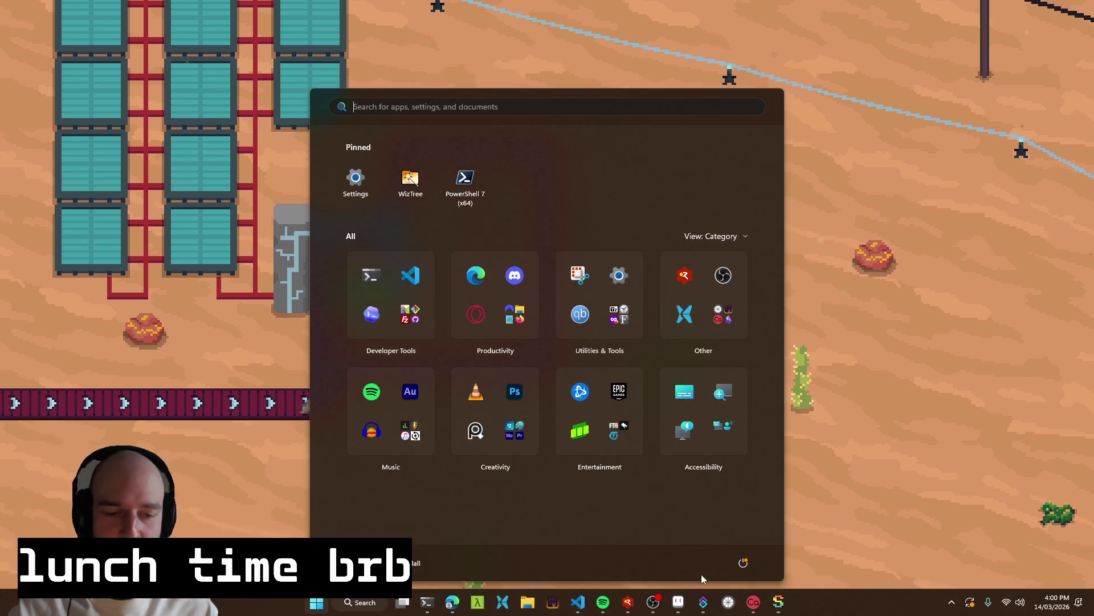
{"action": "left_click", "coordinate": [653, 603]}
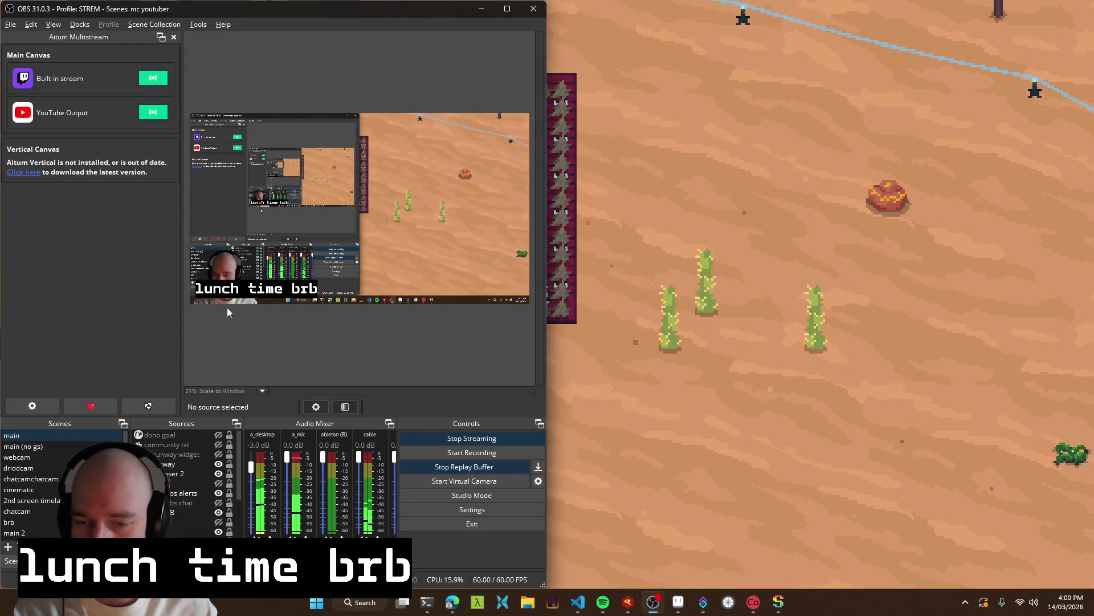
{"action": "left_click", "coordinate": [230, 285]}
{"action": "key", "text": "Delete"}
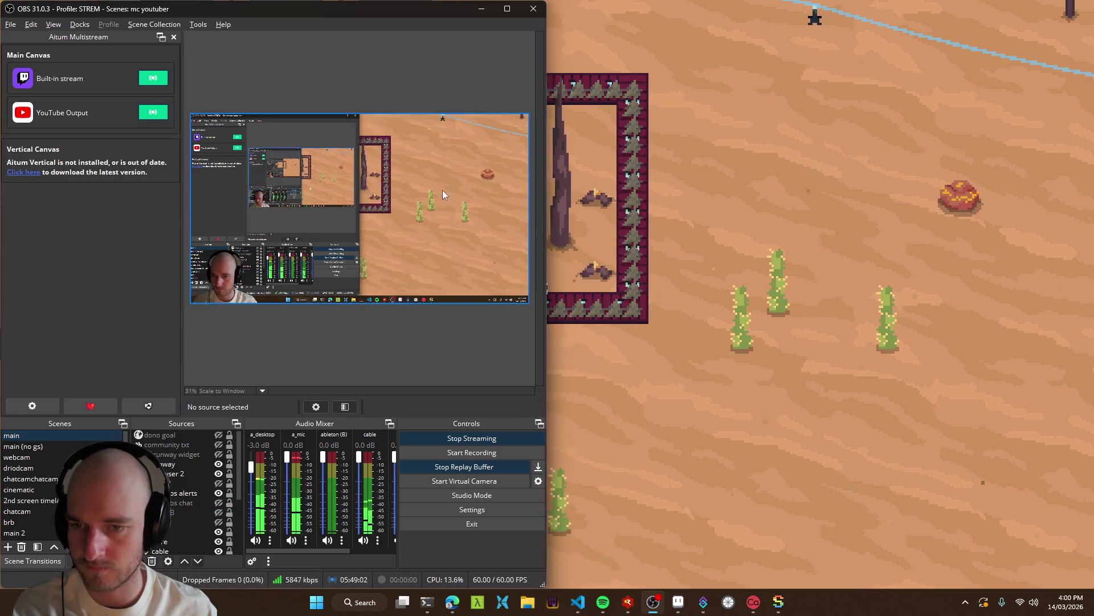
{"action": "left_click", "coordinate": [484, 11]}
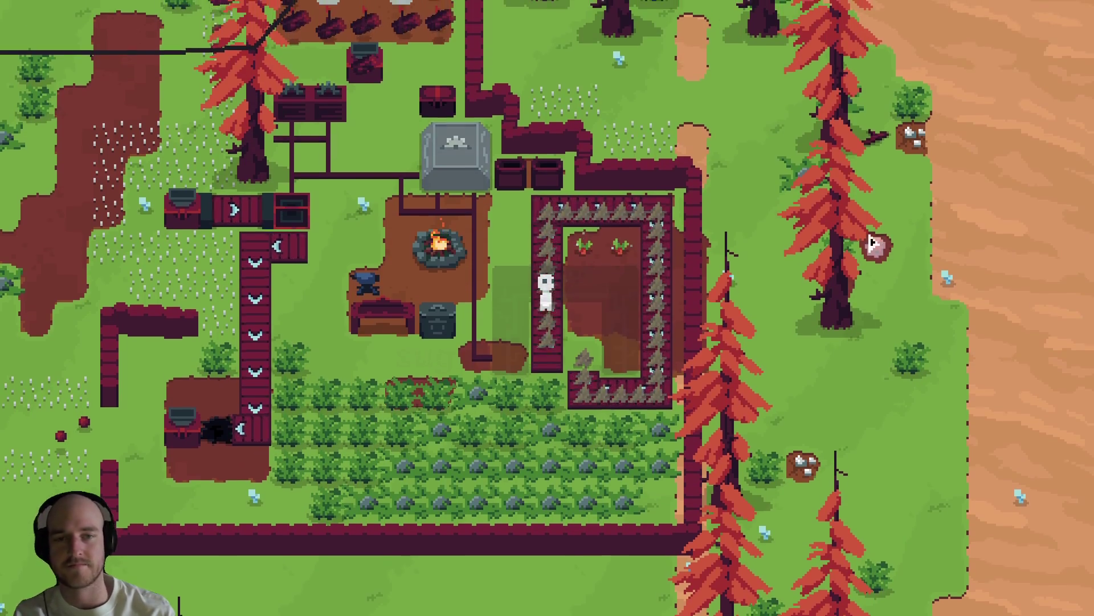
Toggle the debug panel off and teleport through the portal to the desert.
{"action": "left_click", "coordinate": [594, 436]}
{"action": "key", "text": "F1"}
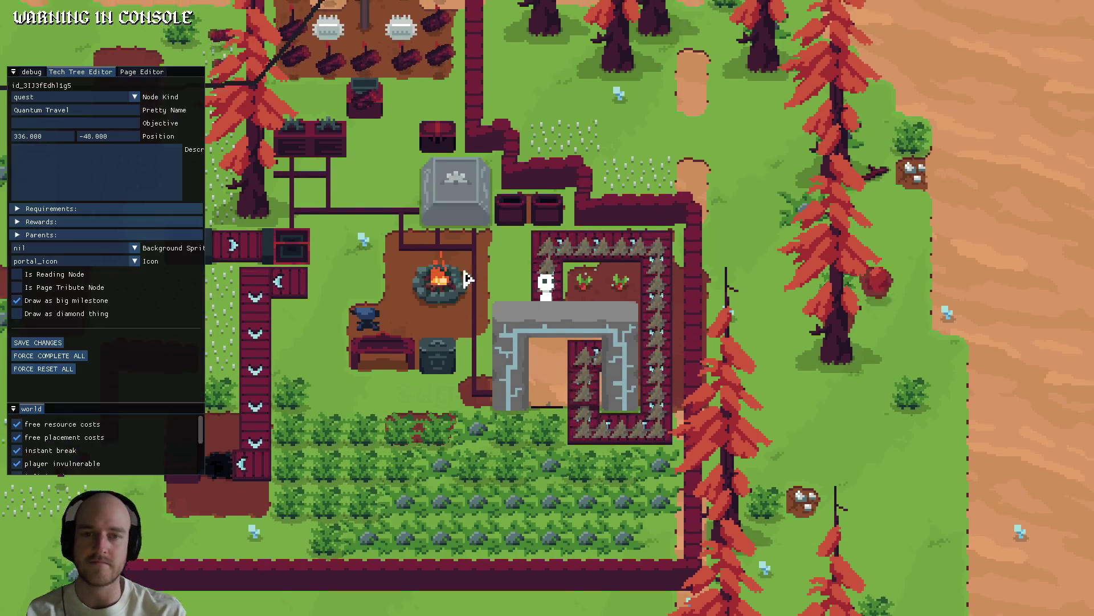
{"action": "key", "text": "F1"}
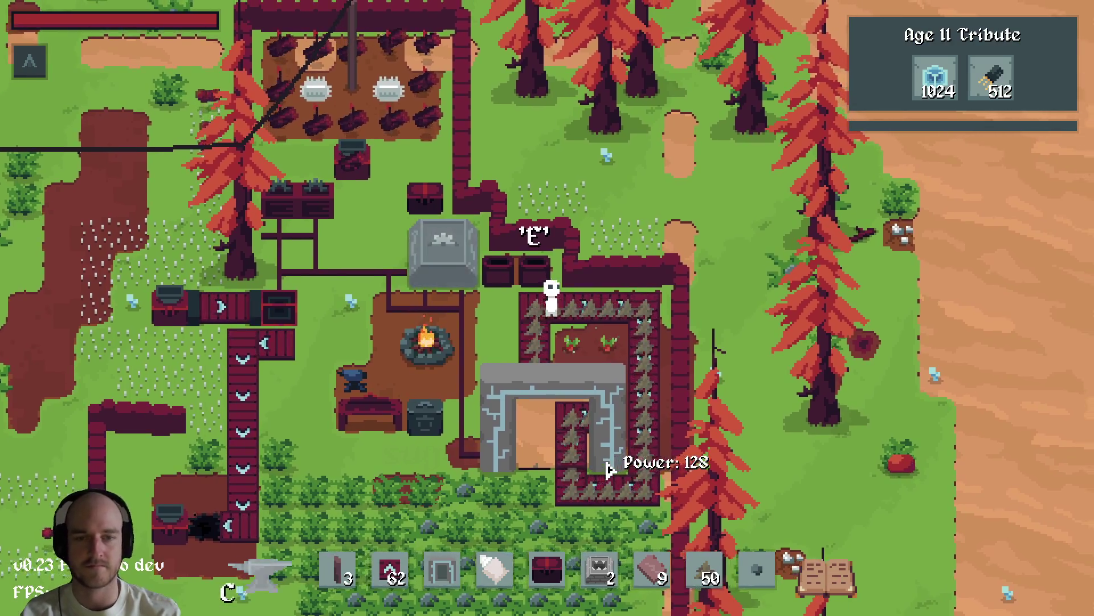
{"action": "key", "text": "Tab"}
{"action": "key", "text": "Tab"}
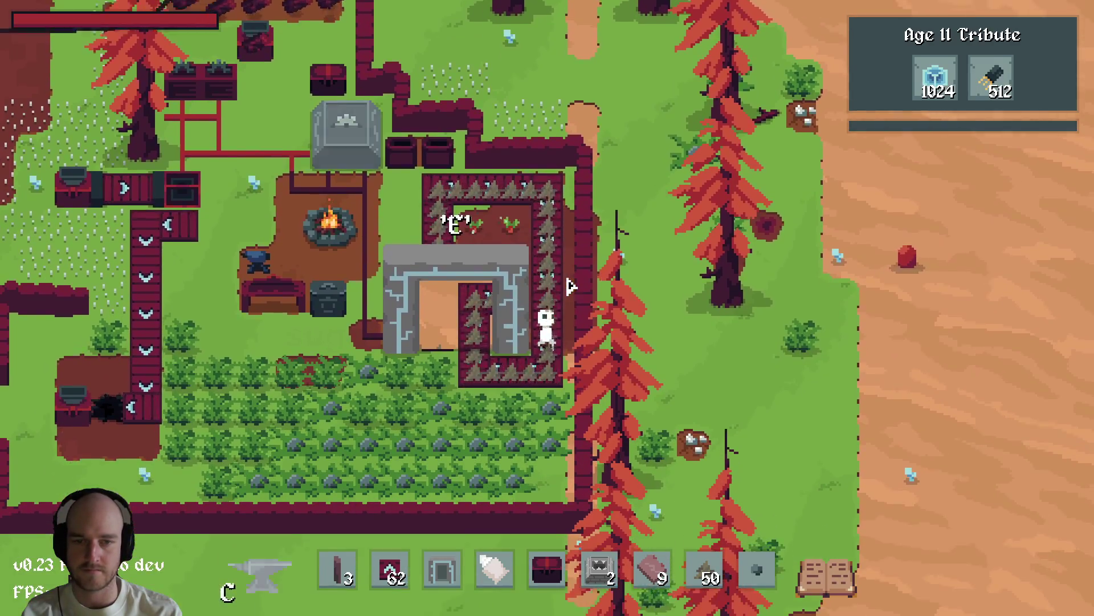
{"action": "key", "text": "e"}
Walk the character across the desert and around inside the stone building.
{"action": "key", "text": "w"}
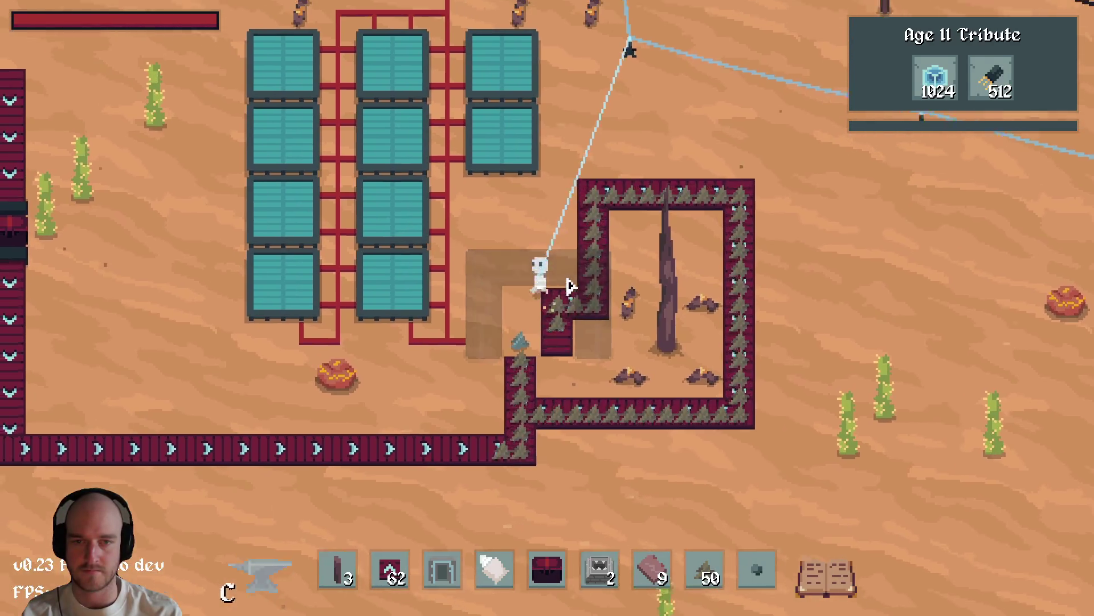
{"action": "key", "text": "a"}
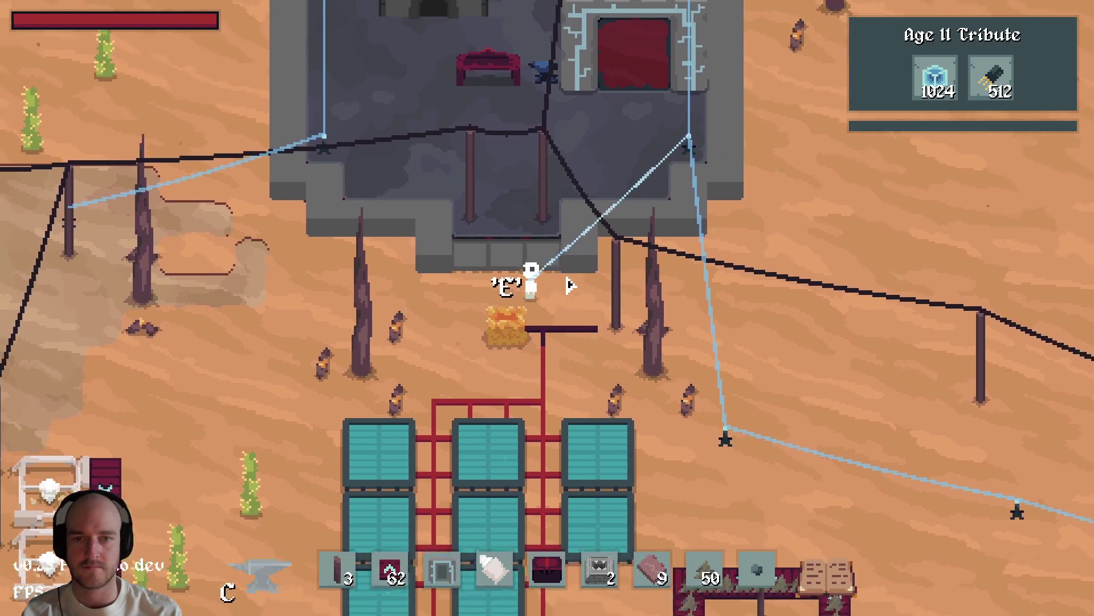
{"action": "key", "text": "w"}
{"action": "key", "text": "a"}
{"action": "key", "text": "w"}
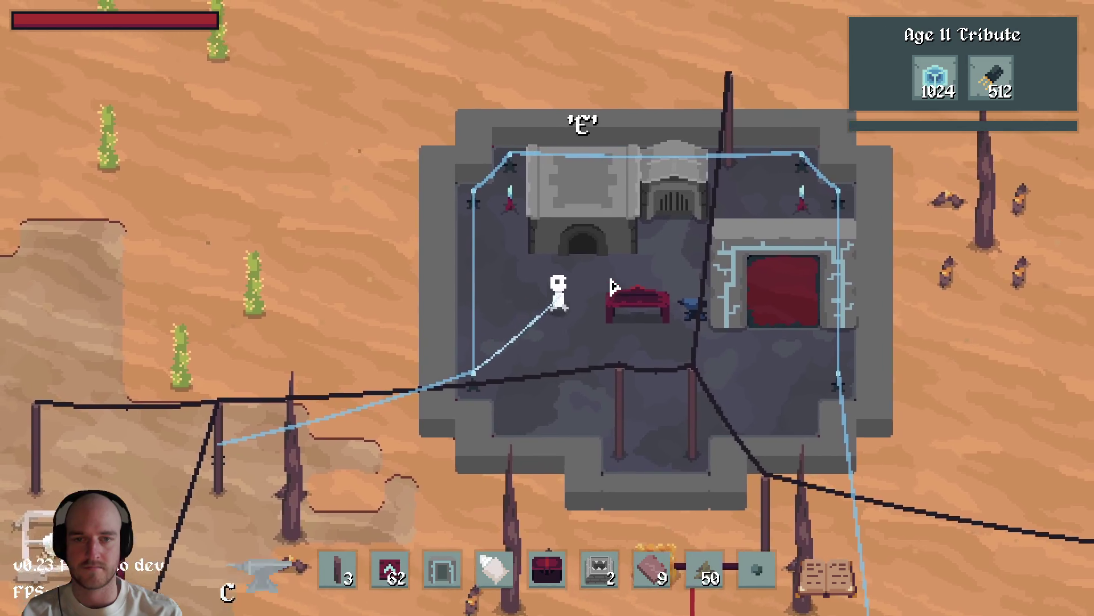
{"action": "key", "text": "s"}
{"action": "key", "text": "d"}
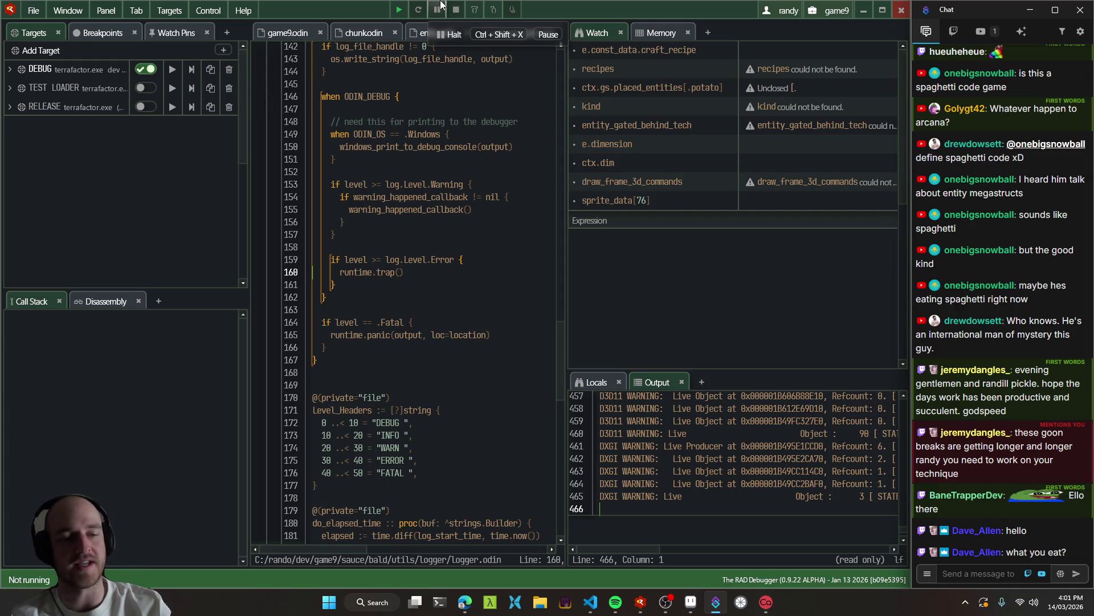
Scroll through the stream chat, then run the DEBUG target from RAD Debugger's toolbar.
{"action": "scroll", "coordinate": [1014, 386], "scroll_direction": "up", "scroll_amount": 3}
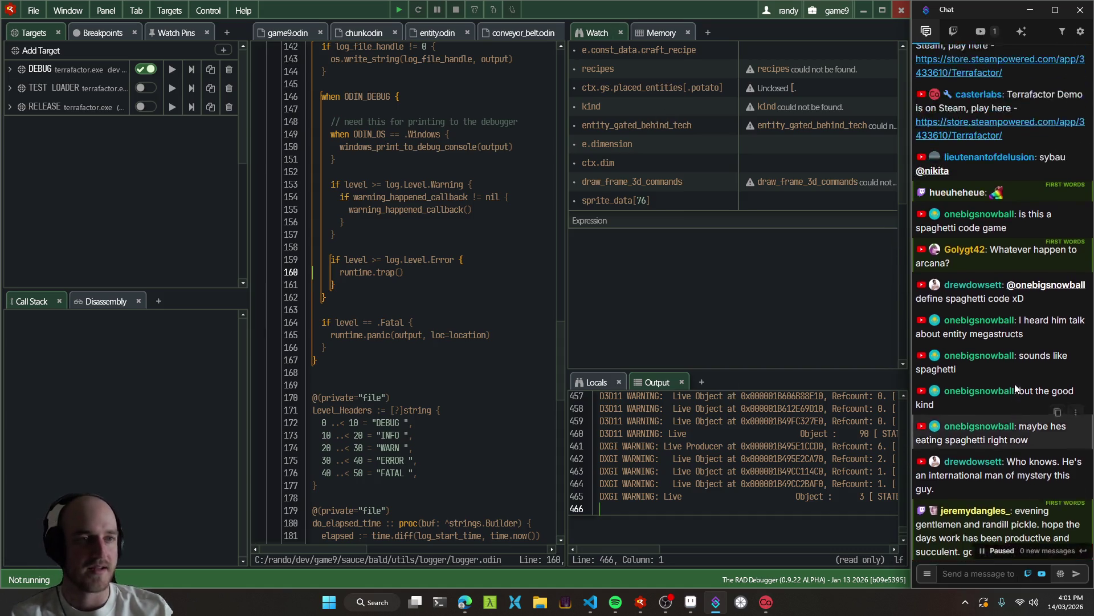
{"action": "scroll", "coordinate": [1015, 384], "scroll_direction": "up", "scroll_amount": 5}
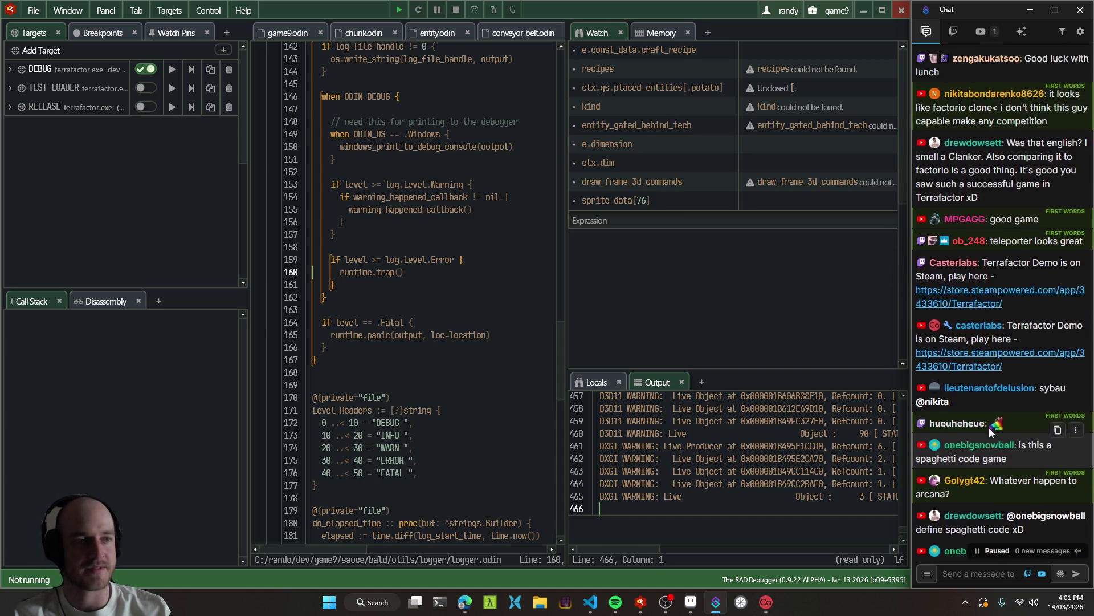
{"action": "scroll", "coordinate": [990, 427], "scroll_direction": "up", "scroll_amount": 2}
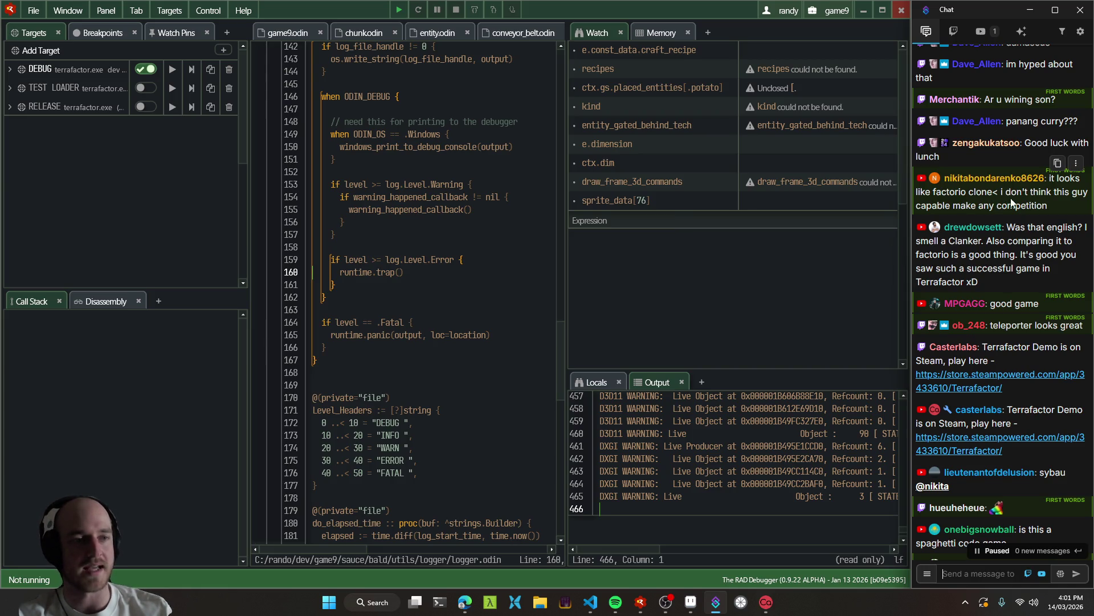
{"action": "scroll", "coordinate": [1013, 211], "scroll_direction": "up", "scroll_amount": 2}
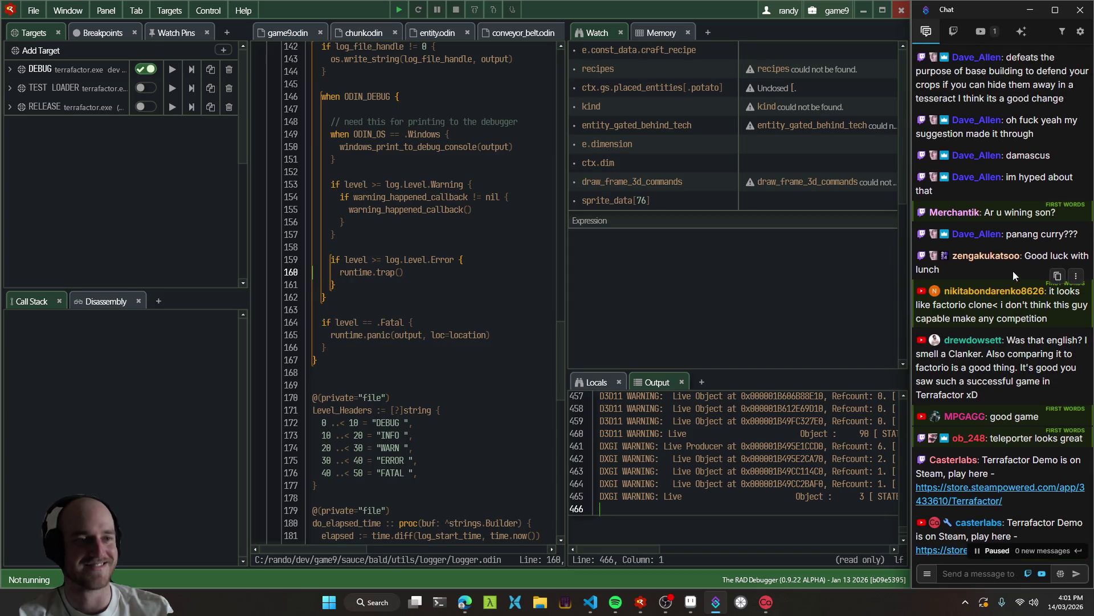
{"action": "scroll", "coordinate": [993, 265], "scroll_direction": "down", "scroll_amount": 10}
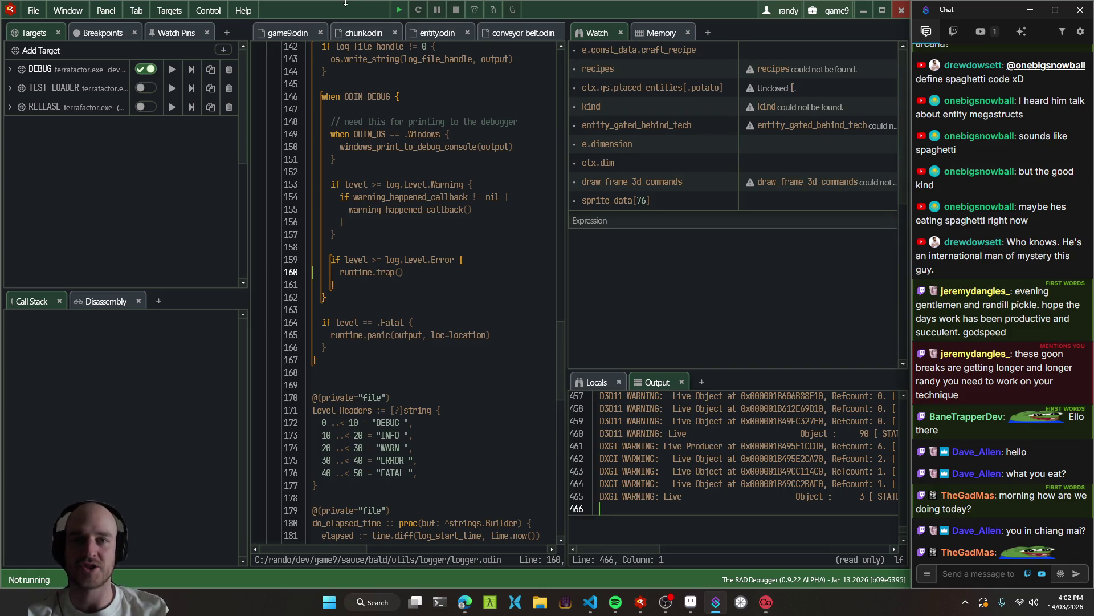
{"action": "left_click", "coordinate": [399, 9]}
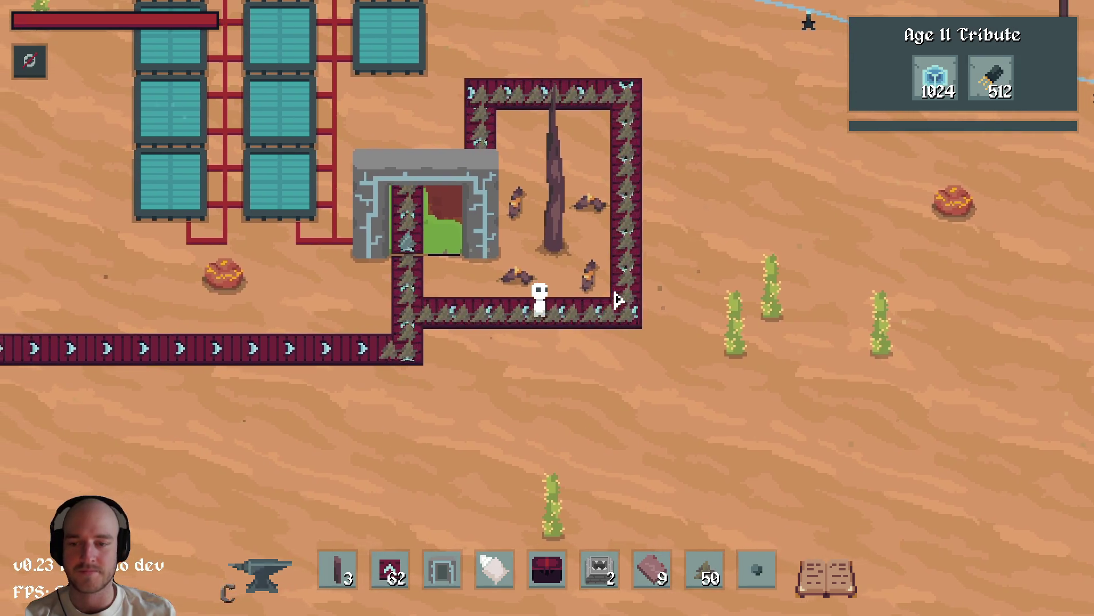
Walk around the desert conveyor loop and open the tech tree with T.
{"action": "key", "text": "w+a"}
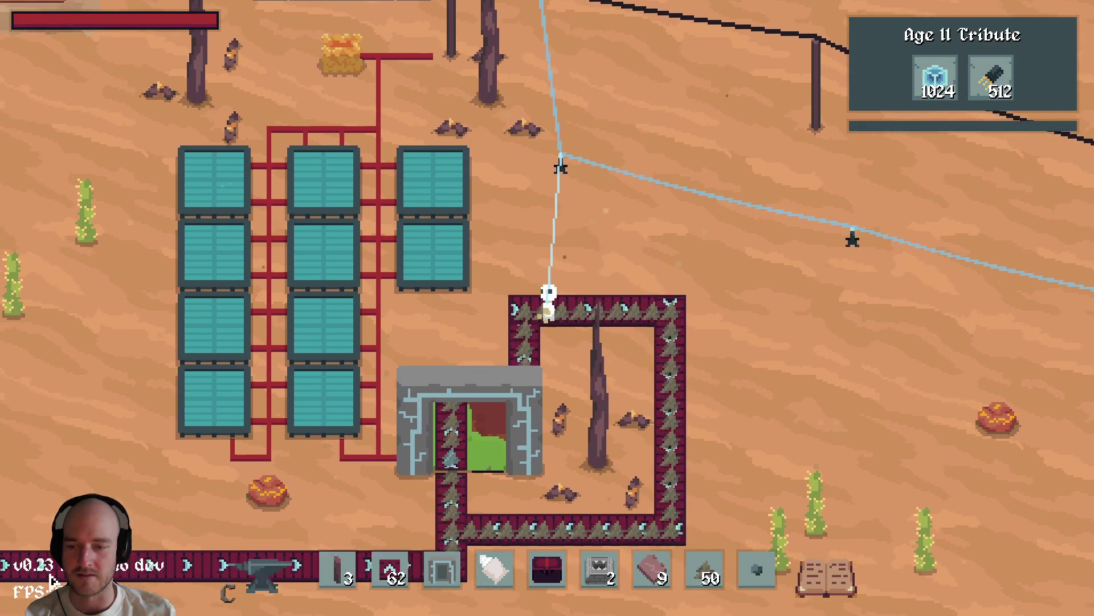
{"action": "key", "text": "d"}
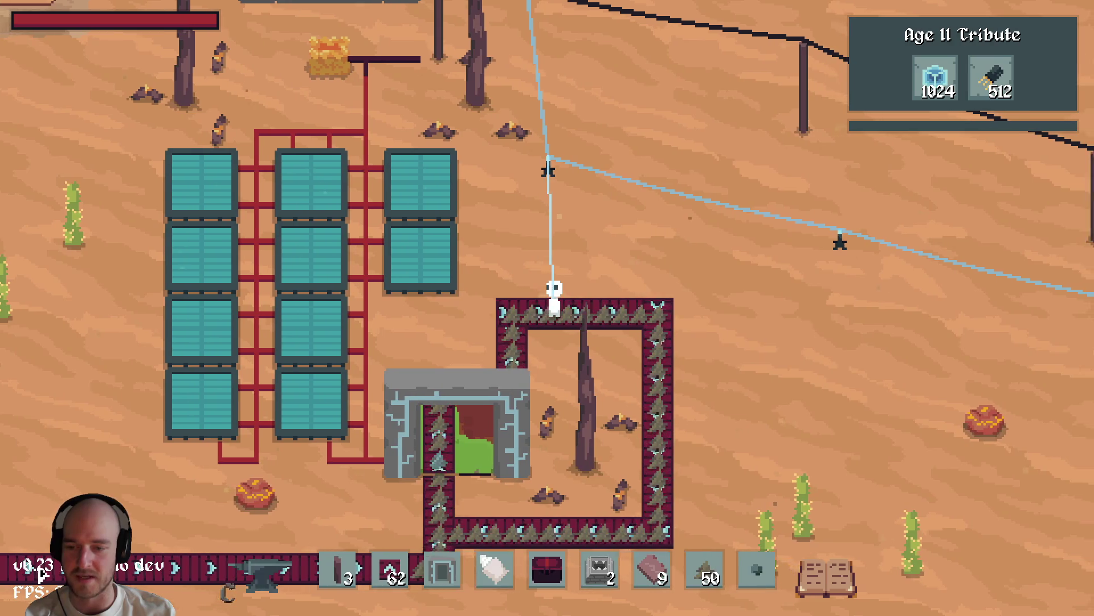
{"action": "key", "text": "d"}
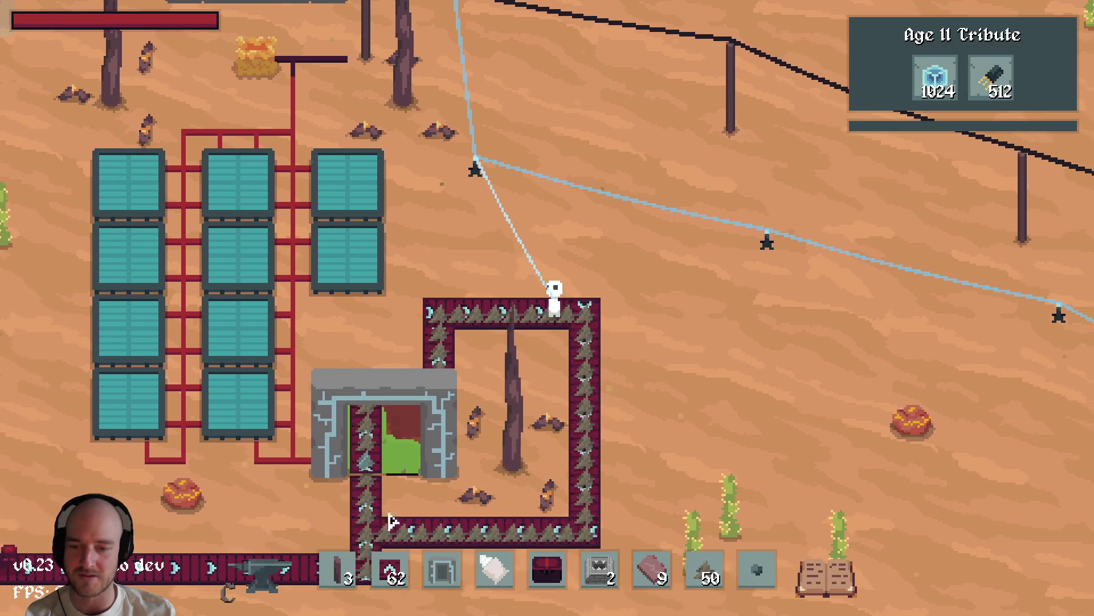
{"action": "key", "text": "s"}
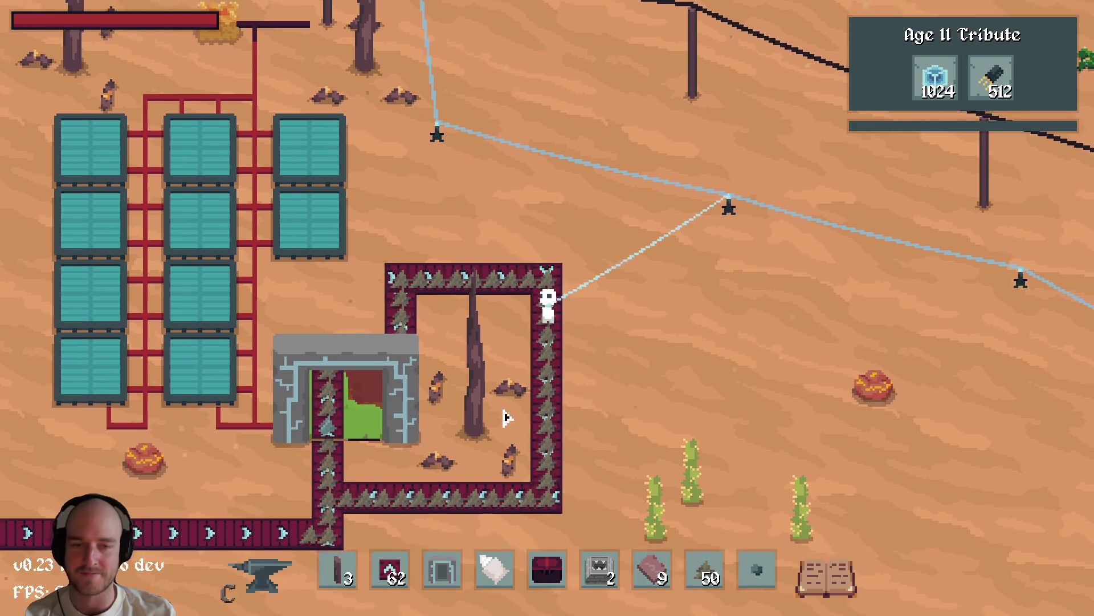
{"action": "key", "text": "t"}
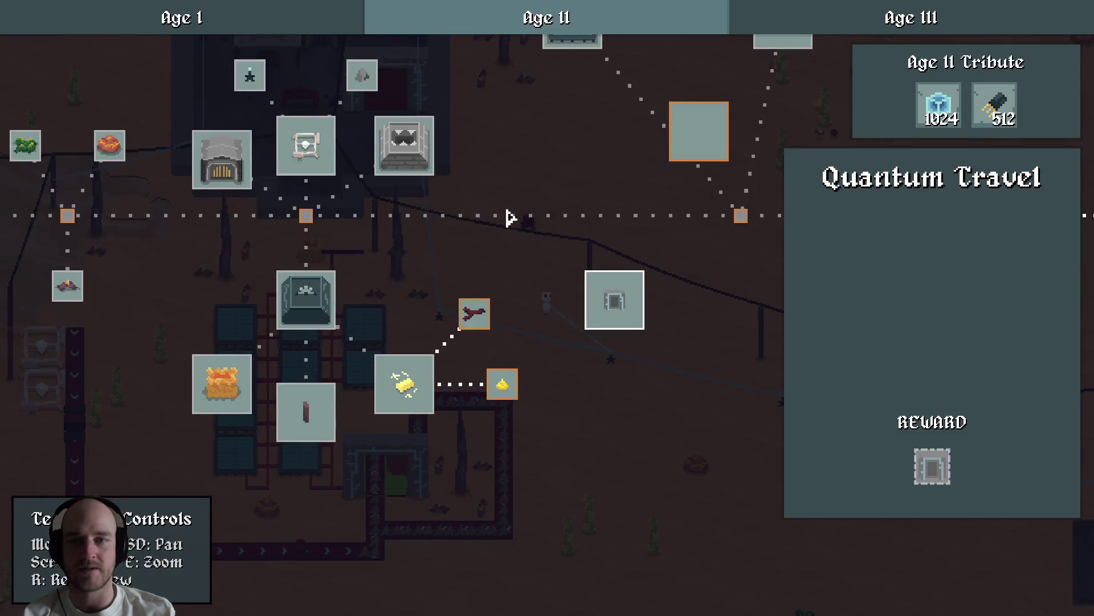
Find and select the Steel Folding node, then open the Tech Tree Editor on it.
{"action": "left_click_drag", "start_coordinate": [510, 218], "coordinate": [723, 323]}
{"action": "key", "text": "grave"}
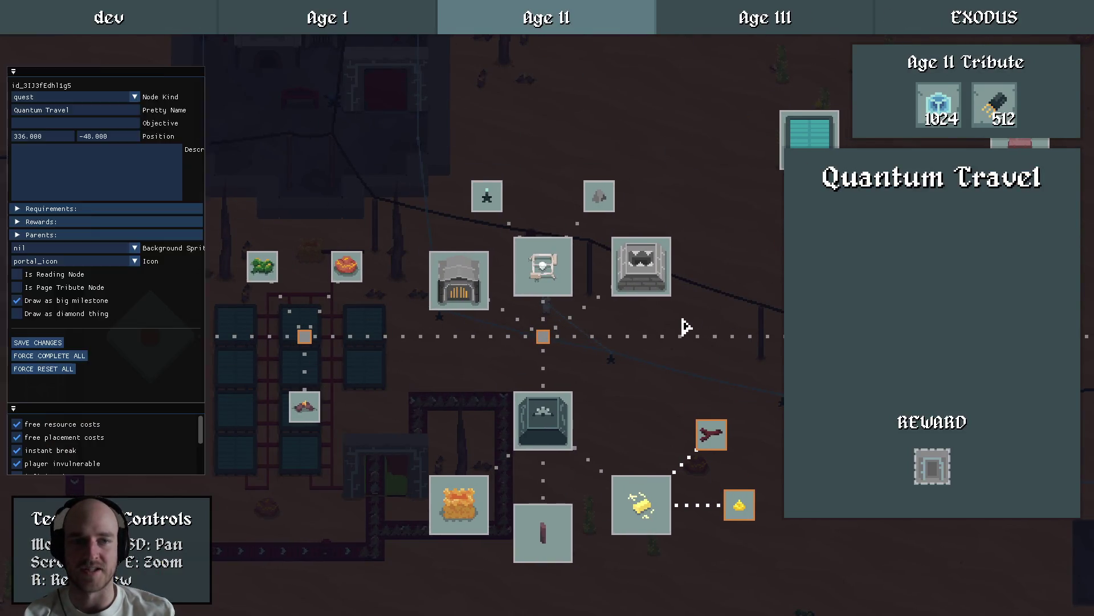
{"action": "left_click_drag", "start_coordinate": [587, 313], "coordinate": [392, 293]}
{"action": "scroll", "coordinate": [392, 293], "scroll_direction": "down", "scroll_amount": 1}
{"action": "key", "text": "grave"}
{"action": "scroll", "coordinate": [494, 298], "scroll_direction": "down", "scroll_amount": 1}
{"action": "left_click_drag", "start_coordinate": [493, 298], "coordinate": [401, 298]}
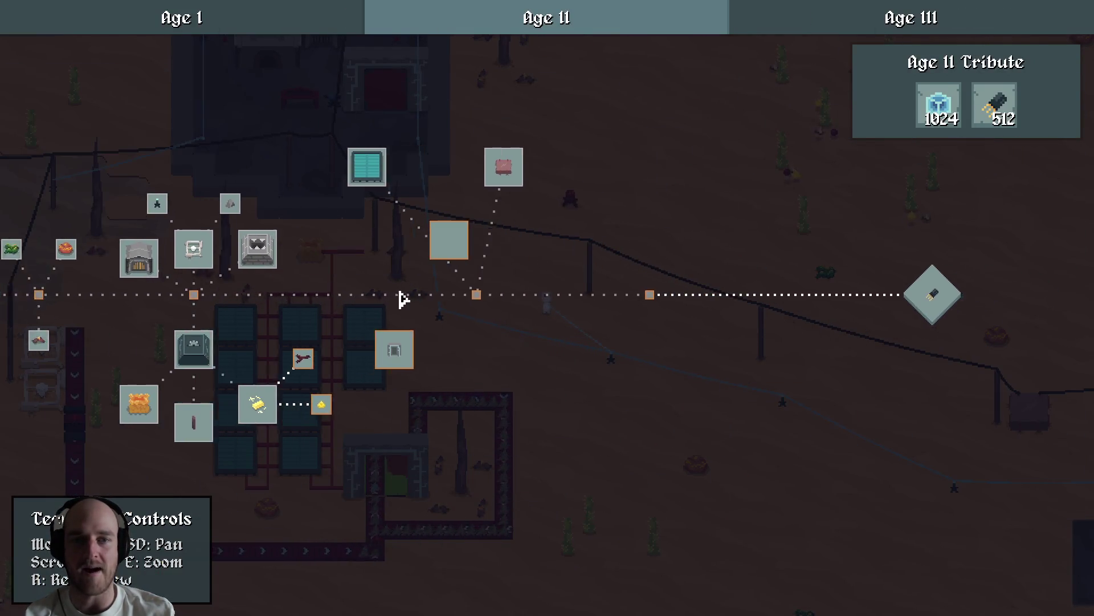
{"action": "left_click_drag", "start_coordinate": [323, 298], "coordinate": [461, 276]}
{"action": "scroll", "coordinate": [425, 279], "scroll_direction": "up", "scroll_amount": 1}
{"action": "mouse_move", "coordinate": [391, 284]}
{"action": "left_mouse_down"}
{"action": "mouse_move", "coordinate": [518, 194]}
{"action": "mouse_move", "coordinate": [337, 264]}
{"action": "mouse_move", "coordinate": [353, 314]}
{"action": "left_mouse_up"}
{"action": "left_click", "coordinate": [420, 249]}
{"action": "mouse_move", "coordinate": [420, 249]}
{"action": "left_mouse_down"}
{"action": "mouse_move", "coordinate": [313, 286]}
{"action": "mouse_move", "coordinate": [486, 313]}
{"action": "left_mouse_up"}
{"action": "scroll", "coordinate": [607, 302], "scroll_direction": "up", "scroll_amount": 2}
{"action": "key", "text": "grave"}
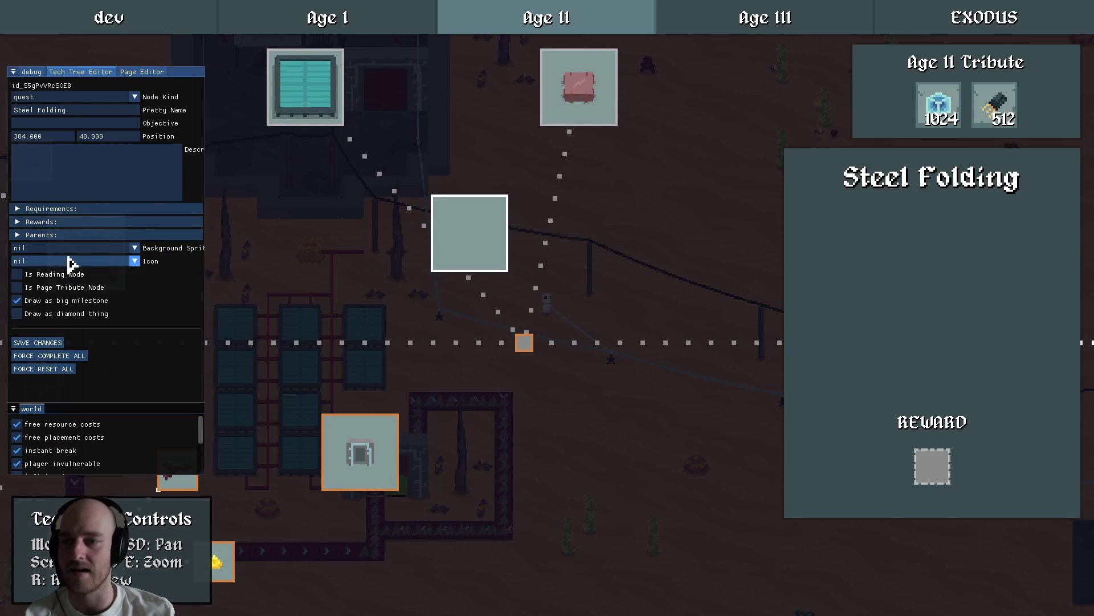
Give Steel Folding the damascus_steel icon and a damascus_steel recipe reward.
{"action": "left_click", "coordinate": [72, 262]}
{"action": "type", "text": "damas"}
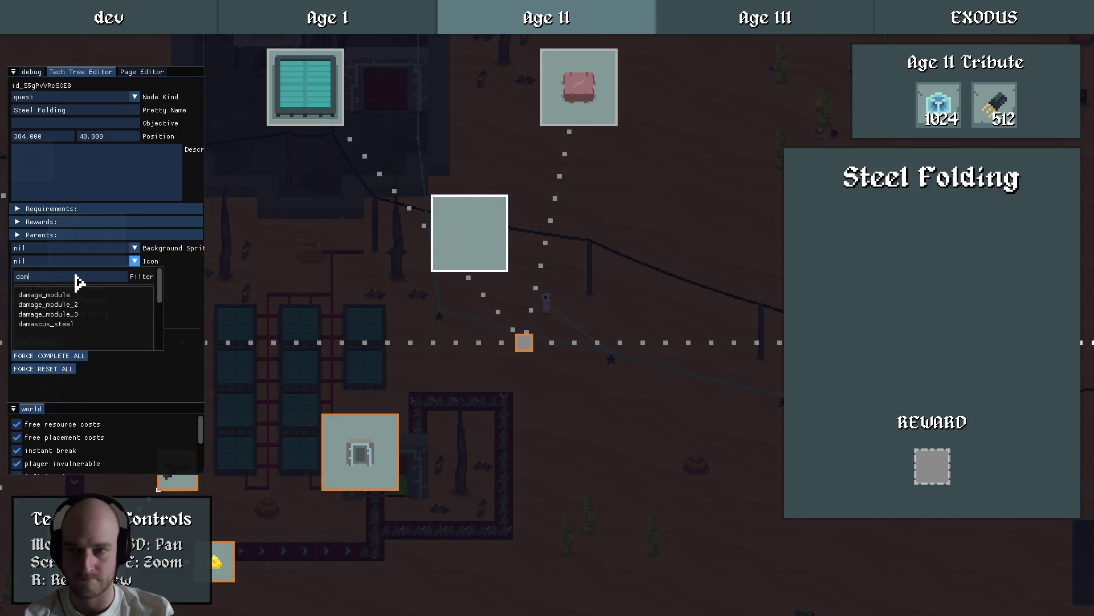
{"action": "left_click", "coordinate": [46, 294]}
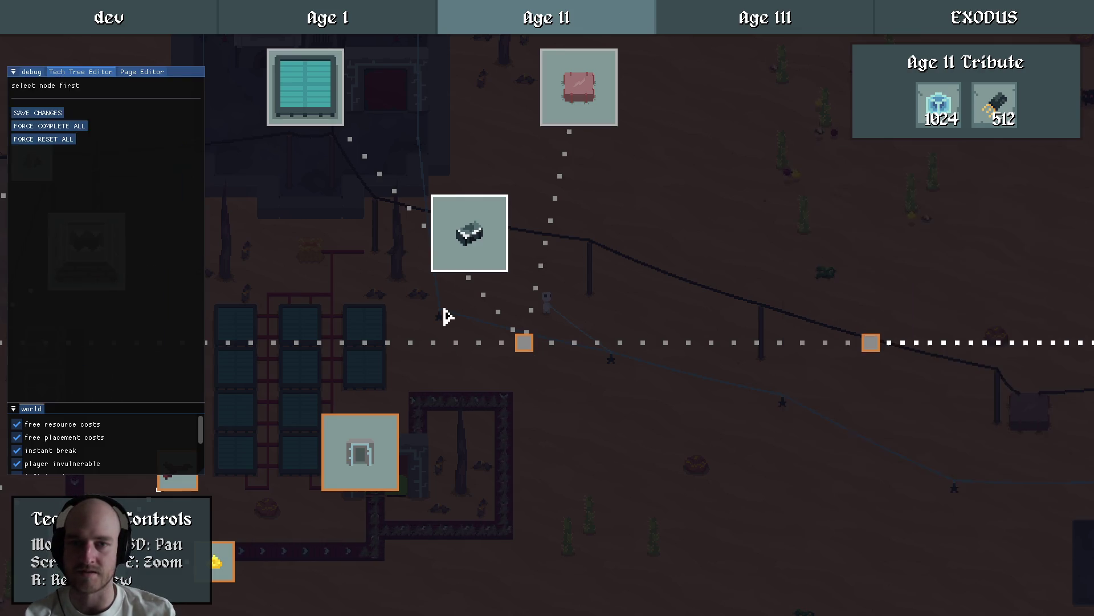
{"action": "left_click", "coordinate": [52, 221]}
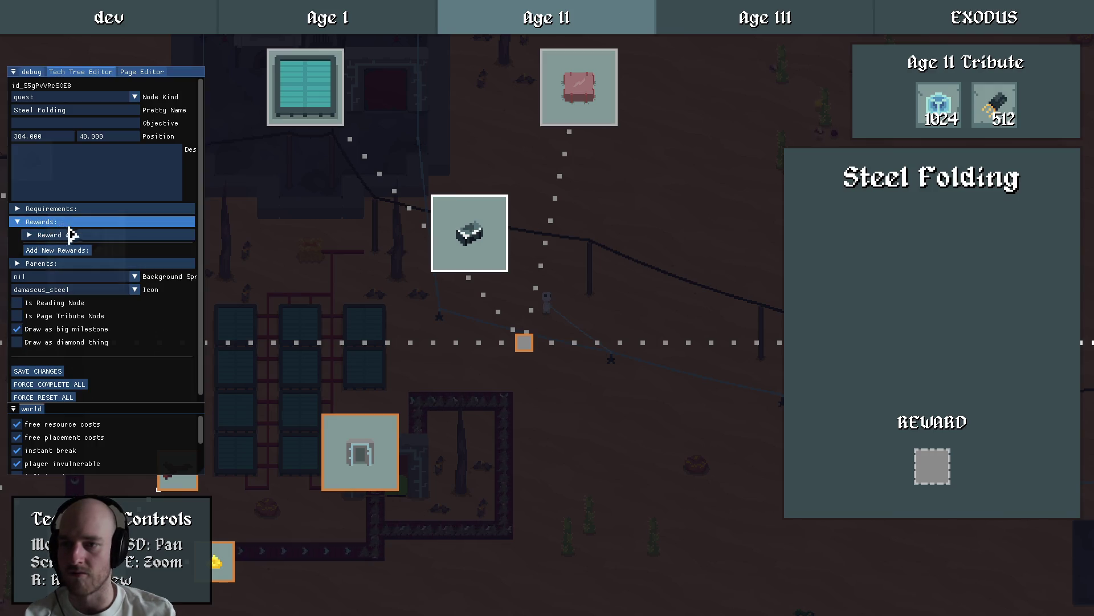
{"action": "left_click", "coordinate": [68, 235]}
{"action": "left_click", "coordinate": [68, 262]}
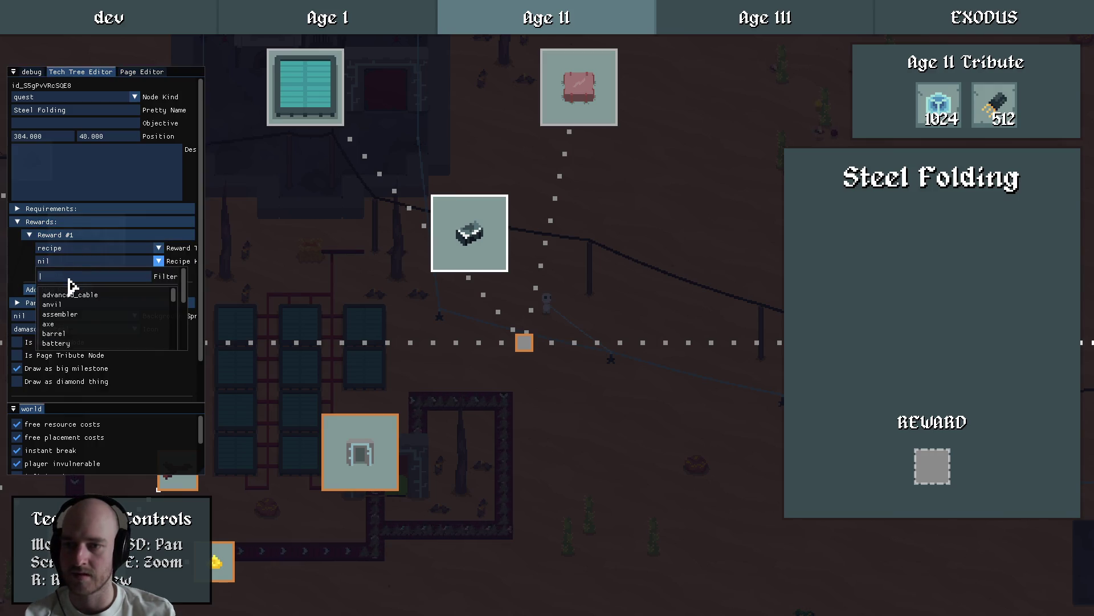
{"action": "type", "text": "da"}
{"action": "scroll", "coordinate": [86, 308], "scroll_direction": "down", "scroll_amount": 3}
{"action": "left_click", "coordinate": [100, 317]}
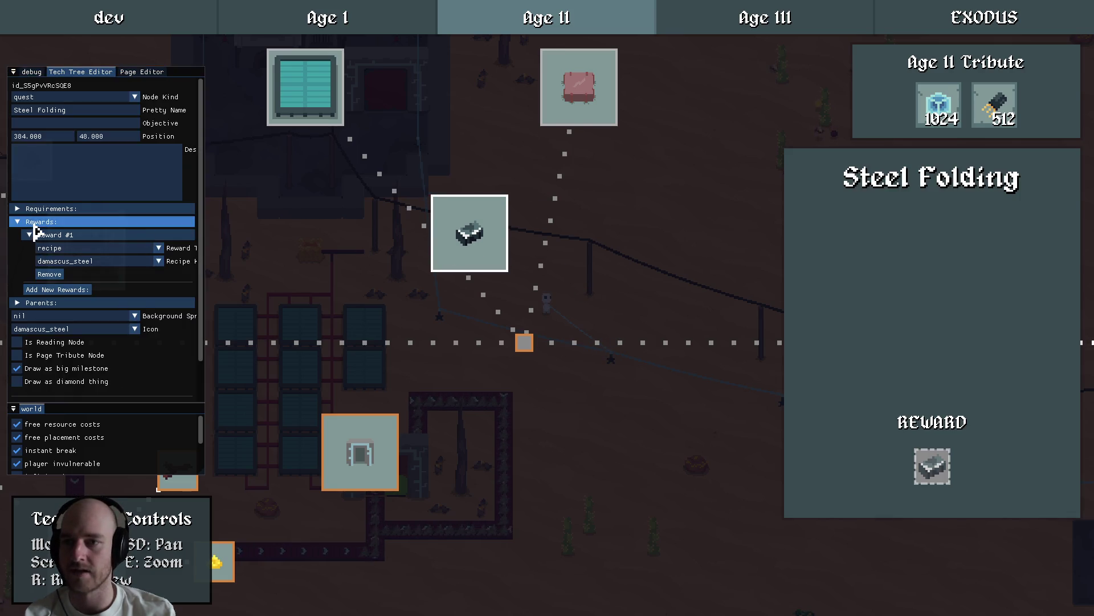
{"action": "left_click", "coordinate": [41, 221]}
Add Requirement #1 of 64 steel_beam to Steel Folding, then deselect the node.
{"action": "left_click", "coordinate": [41, 211]}
{"action": "left_click", "coordinate": [62, 222]}
{"action": "left_click", "coordinate": [63, 222]}
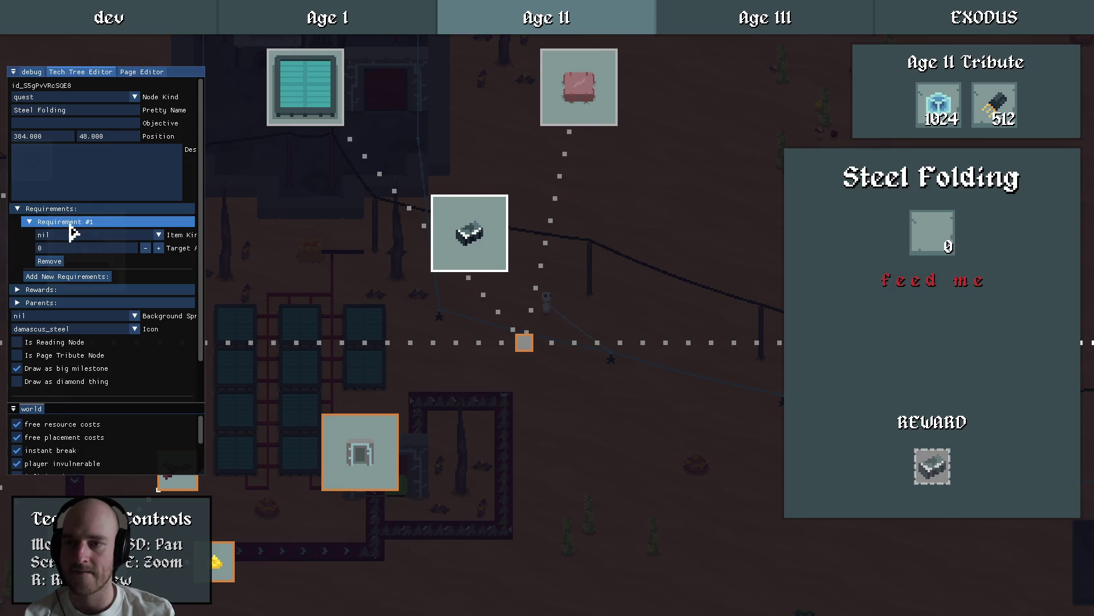
{"action": "left_click", "coordinate": [79, 238]}
{"action": "type", "text": "s"}
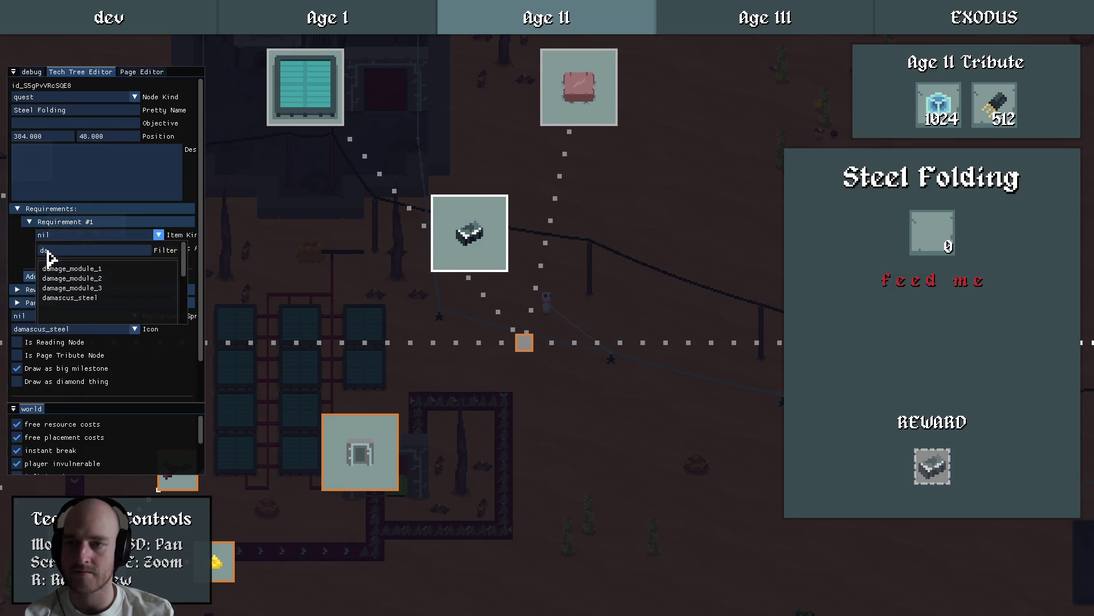
{"action": "type", "text": "teel"}
{"action": "left_click", "coordinate": [85, 282]}
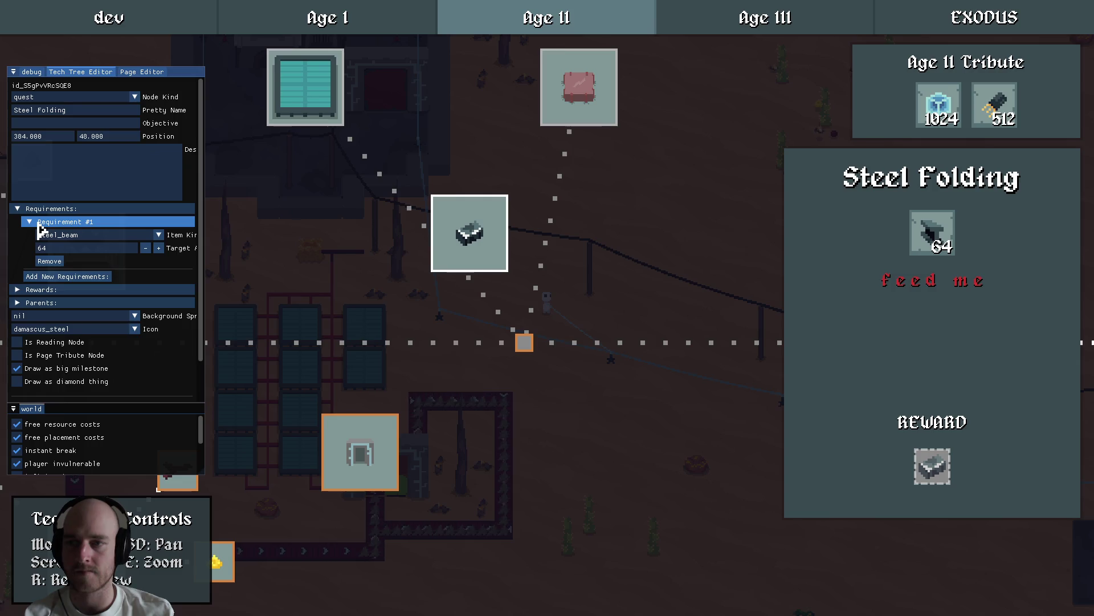
{"action": "left_click", "coordinate": [40, 221]}
{"action": "key", "text": "s"}
{"action": "key", "text": "a"}
{"action": "left_click", "coordinate": [470, 268]}
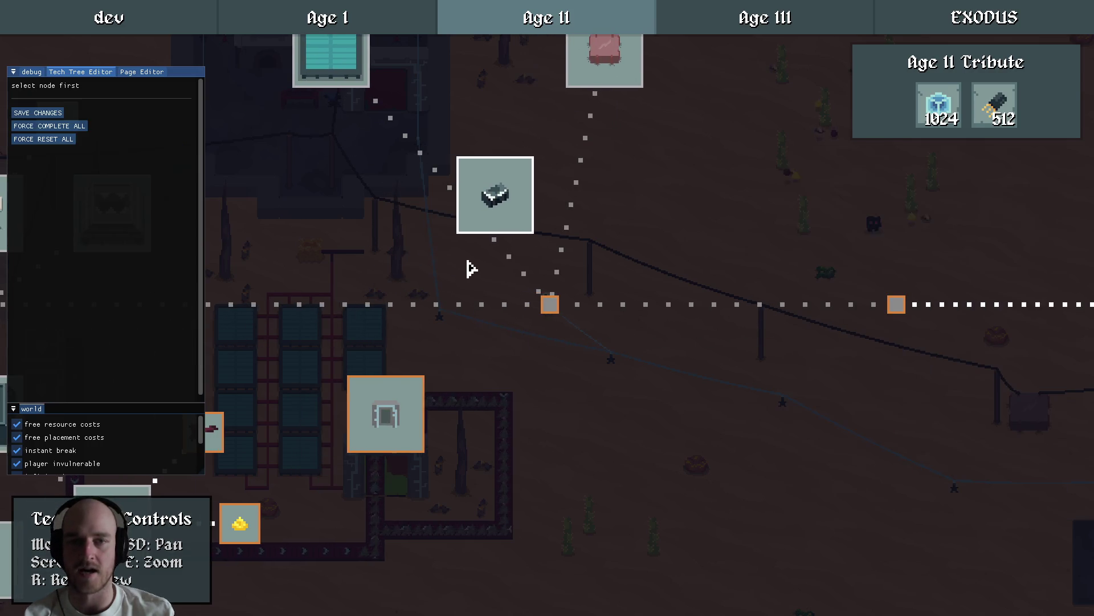
Drag the Steel Folding node down and right, then save the tech tree changes.
{"action": "scroll", "coordinate": [470, 268], "scroll_direction": "down", "scroll_amount": 2}
{"action": "scroll", "coordinate": [460, 283], "scroll_direction": "up", "scroll_amount": 1}
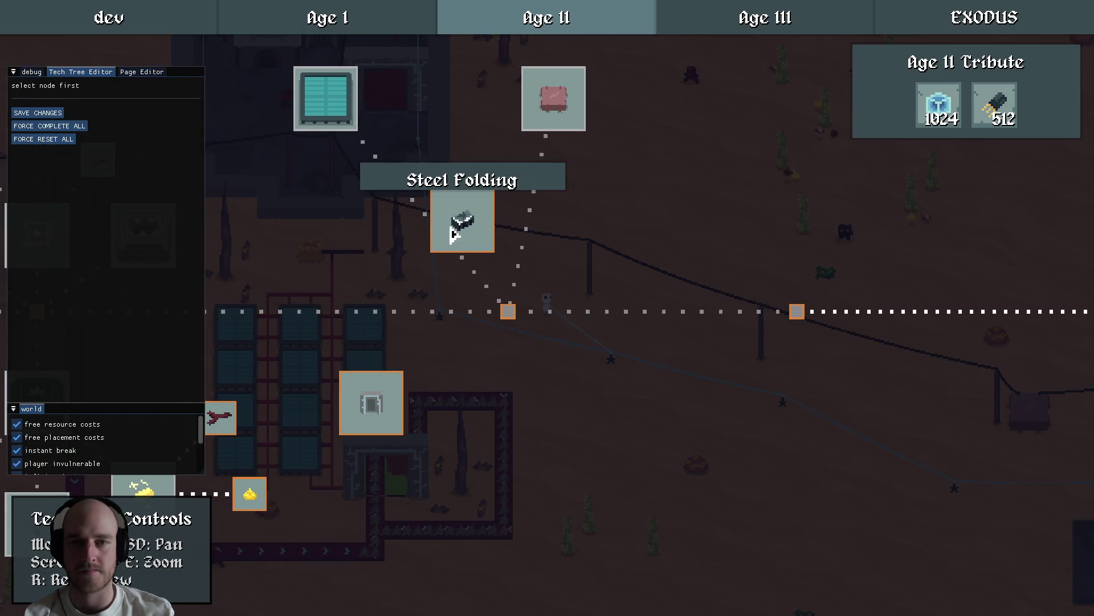
{"action": "left_click", "coordinate": [453, 234]}
{"action": "left_click", "coordinate": [521, 313]}
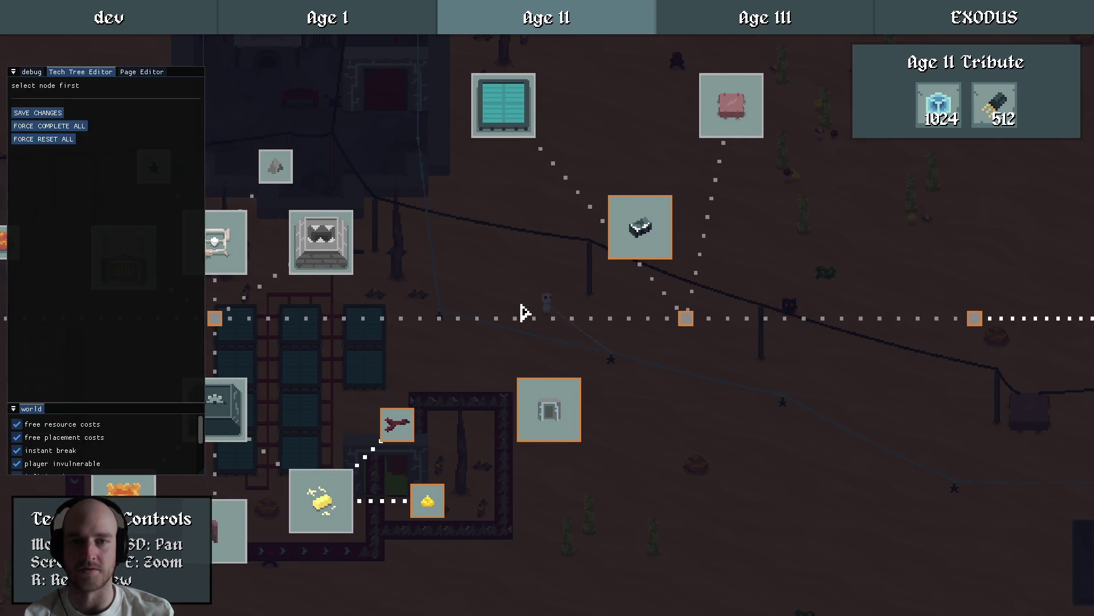
{"action": "key", "text": "F1"}
{"action": "mouse_move", "coordinate": [521, 313]}
{"action": "left_mouse_down"}
{"action": "mouse_move", "coordinate": [298, 318]}
{"action": "mouse_move", "coordinate": [409, 330]}
{"action": "mouse_move", "coordinate": [330, 308]}
{"action": "mouse_move", "coordinate": [515, 290]}
{"action": "mouse_move", "coordinate": [530, 253]}
{"action": "left_mouse_up"}
{"action": "scroll", "coordinate": [409, 330], "scroll_direction": "down", "scroll_amount": 2}
{"action": "left_click", "coordinate": [499, 220]}
{"action": "mouse_move", "coordinate": [499, 219]}
{"action": "left_mouse_down"}
{"action": "mouse_move", "coordinate": [570, 278]}
{"action": "mouse_move", "coordinate": [489, 205]}
{"action": "mouse_move", "coordinate": [614, 313]}
{"action": "left_mouse_up"}
{"action": "key", "text": "F1"}
{"action": "left_click_drag", "start_coordinate": [581, 271], "coordinate": [603, 306]}
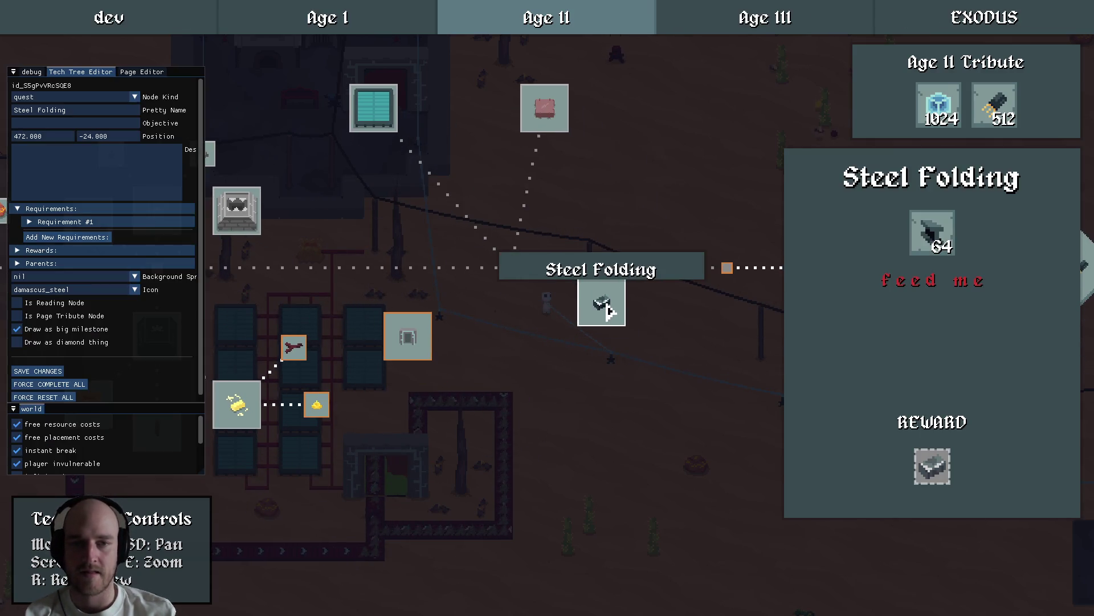
{"action": "left_click", "coordinate": [542, 325]}
{"action": "left_click", "coordinate": [32, 114]}
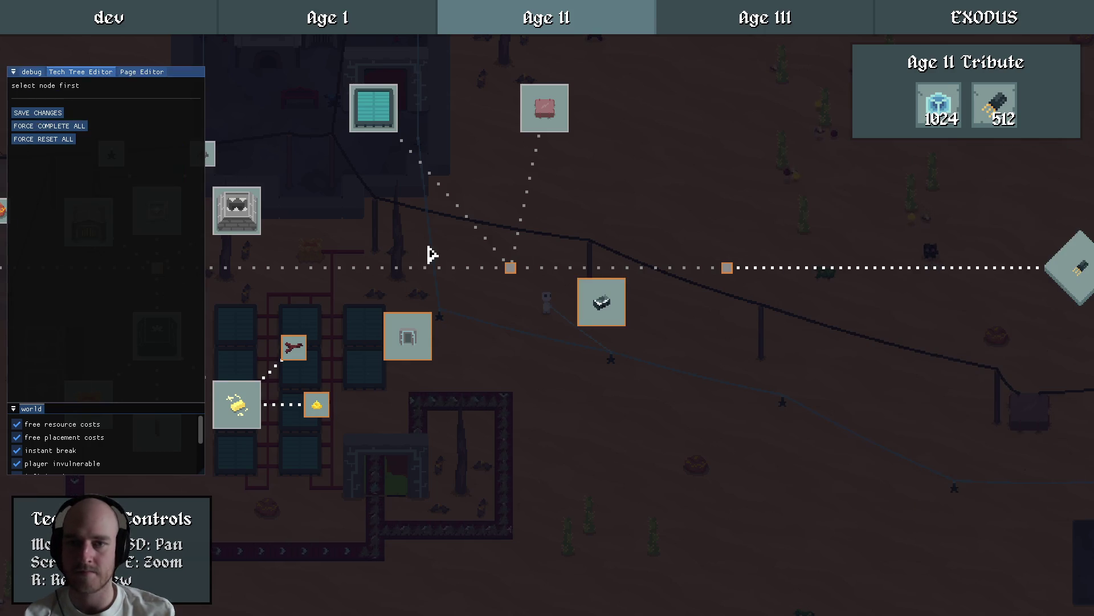
Browse the Age II and Age III tech tree pages, then close the tech tree.
{"action": "key", "text": "F1"}
{"action": "scroll", "coordinate": [374, 293], "scroll_direction": "up", "scroll_amount": 2}
{"action": "mouse_move", "coordinate": [374, 293]}
{"action": "left_mouse_down"}
{"action": "mouse_move", "coordinate": [370, 342]}
{"action": "mouse_move", "coordinate": [636, 265]}
{"action": "left_mouse_up"}
{"action": "left_click", "coordinate": [833, 24]}
{"action": "left_click", "coordinate": [601, 25]}
{"action": "scroll", "coordinate": [402, 324], "scroll_direction": "down", "scroll_amount": 2}
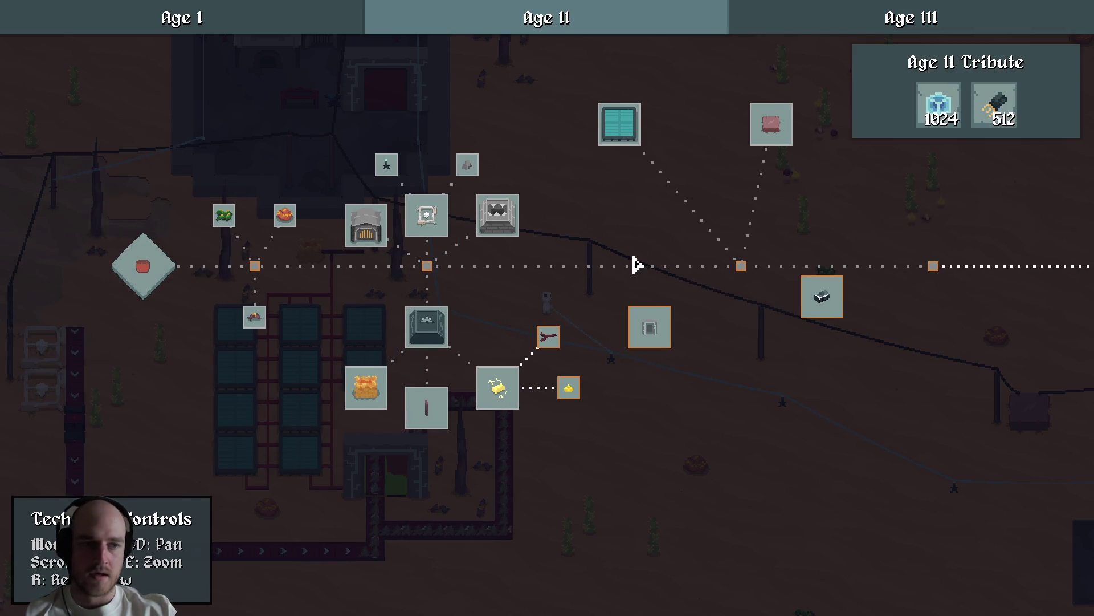
{"action": "mouse_move", "coordinate": [744, 266]}
{"action": "left_mouse_down"}
{"action": "mouse_move", "coordinate": [452, 264]}
{"action": "mouse_move", "coordinate": [399, 296]}
{"action": "left_mouse_up"}
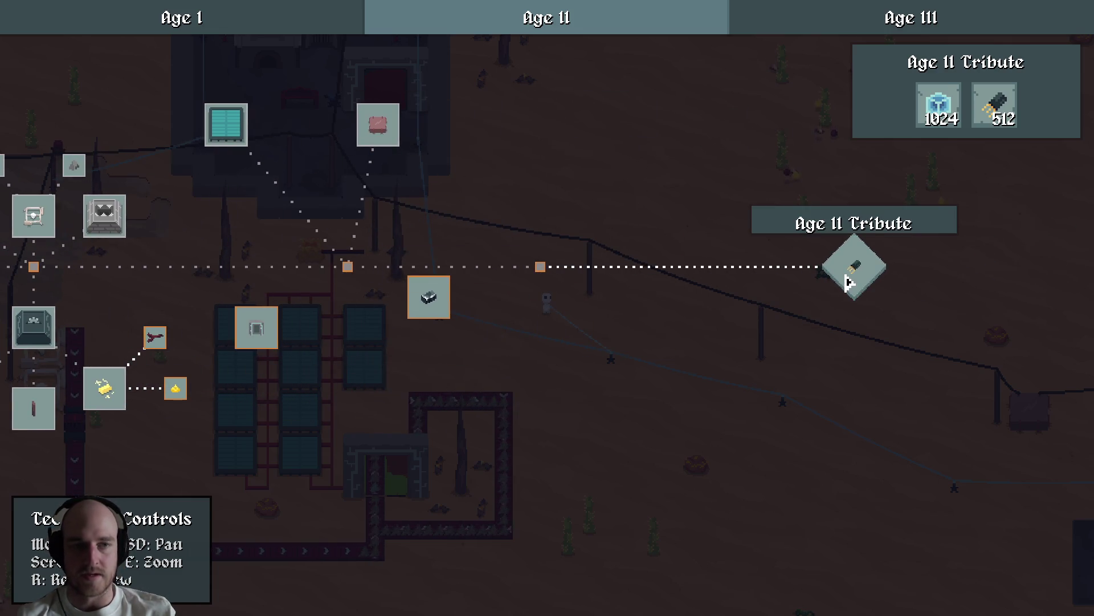
{"action": "left_click", "coordinate": [842, 29]}
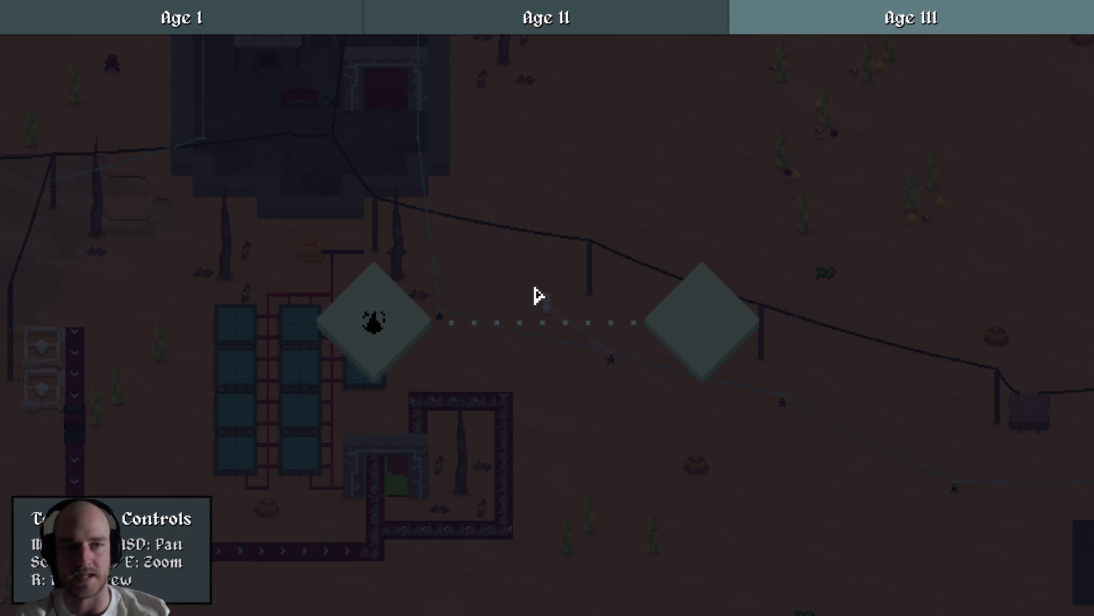
{"action": "key", "text": "Escape"}
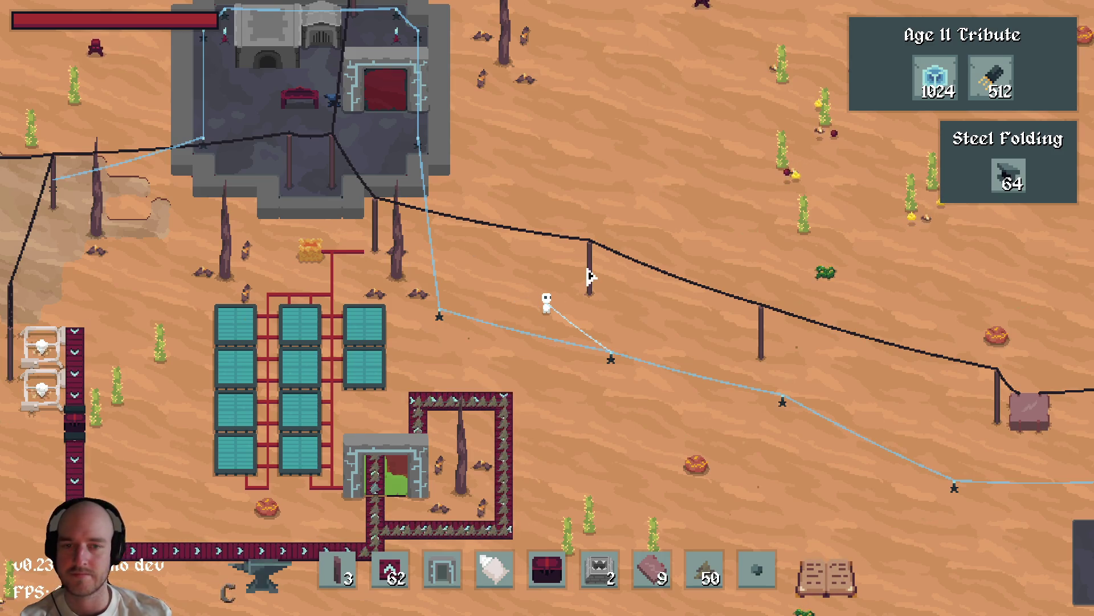
{"action": "key", "text": "c"}
{"action": "left_click", "coordinate": [293, 134]}
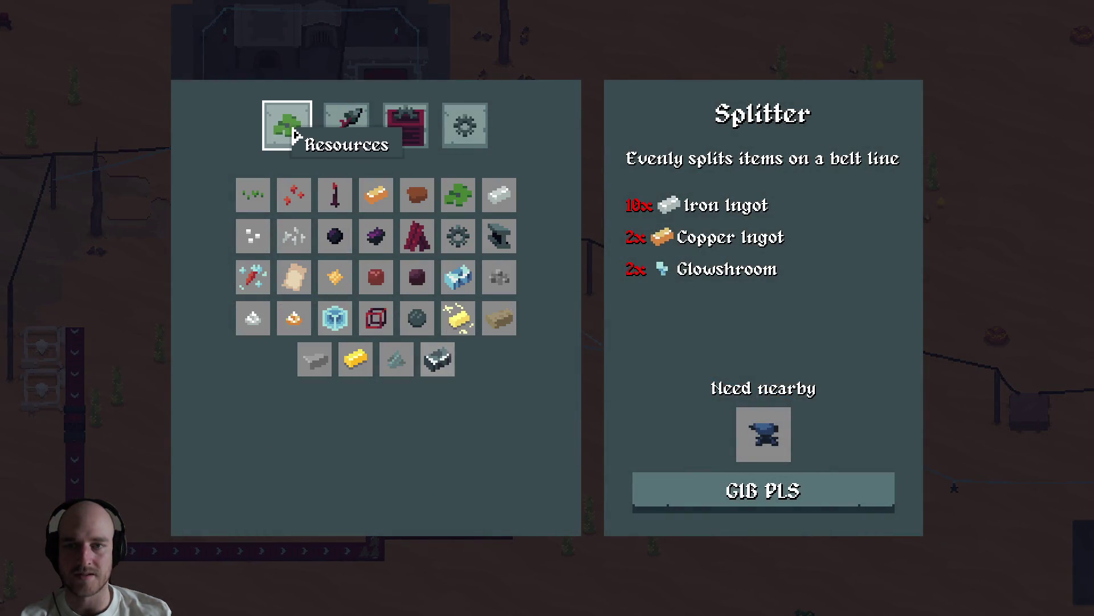
{"action": "left_click", "coordinate": [437, 359]}
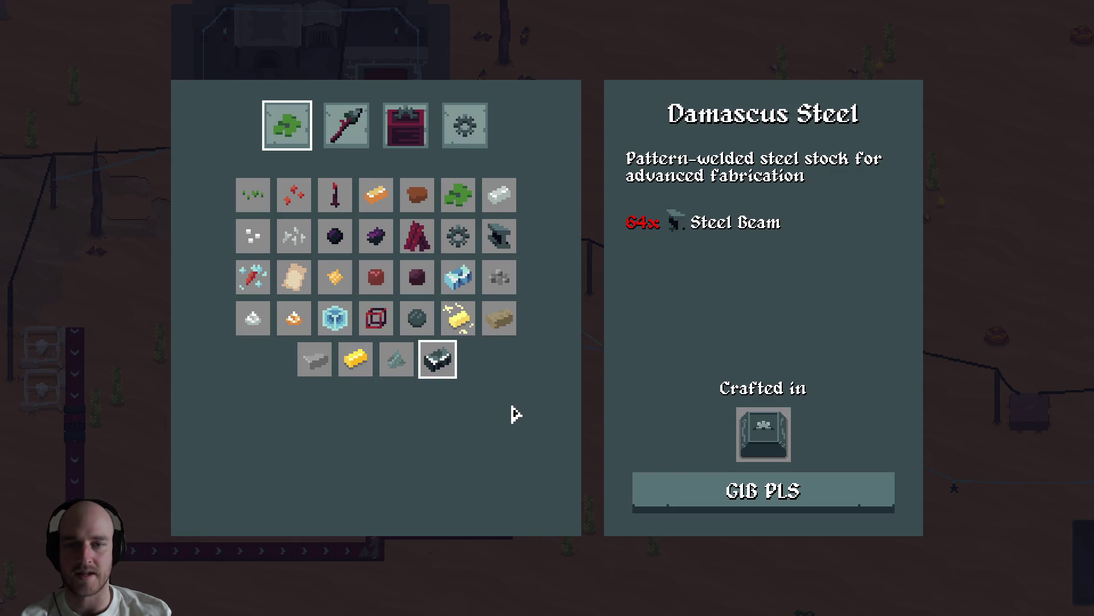
{"action": "left_click", "coordinate": [417, 317]}
{"action": "key", "text": "Escape"}
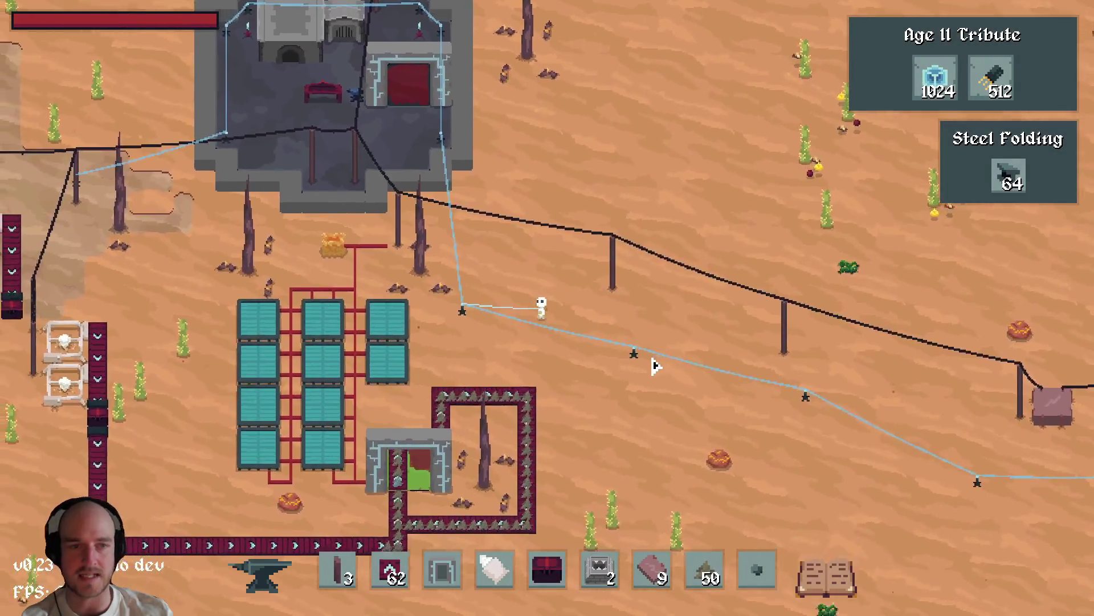
{"action": "key", "text": "t"}
{"action": "left_click", "coordinate": [547, 28]}
Drag the Steel Folding node further right in the Age II tree.
{"action": "key", "text": "a"}
{"action": "key", "text": "s"}
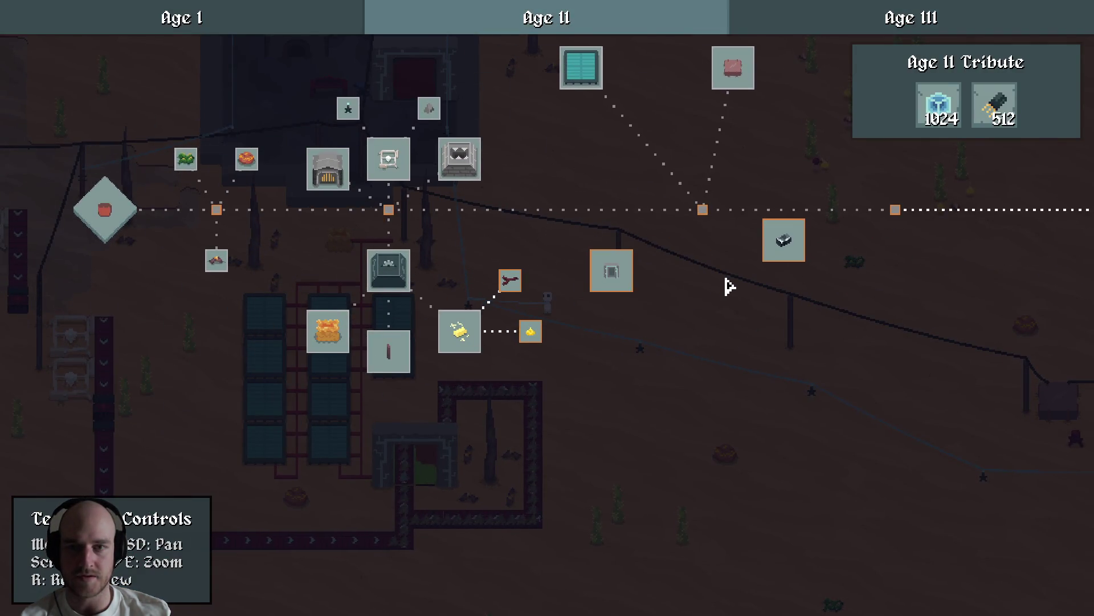
{"action": "key", "text": "d"}
{"action": "key", "text": "d"}
{"action": "mouse_move", "coordinate": [609, 265]}
{"action": "mouse_move", "coordinate": [610, 268]}
{"action": "left_mouse_down"}
{"action": "mouse_move", "coordinate": [481, 247]}
{"action": "mouse_move", "coordinate": [691, 281]}
{"action": "left_mouse_up"}
{"action": "key", "text": "F1"}
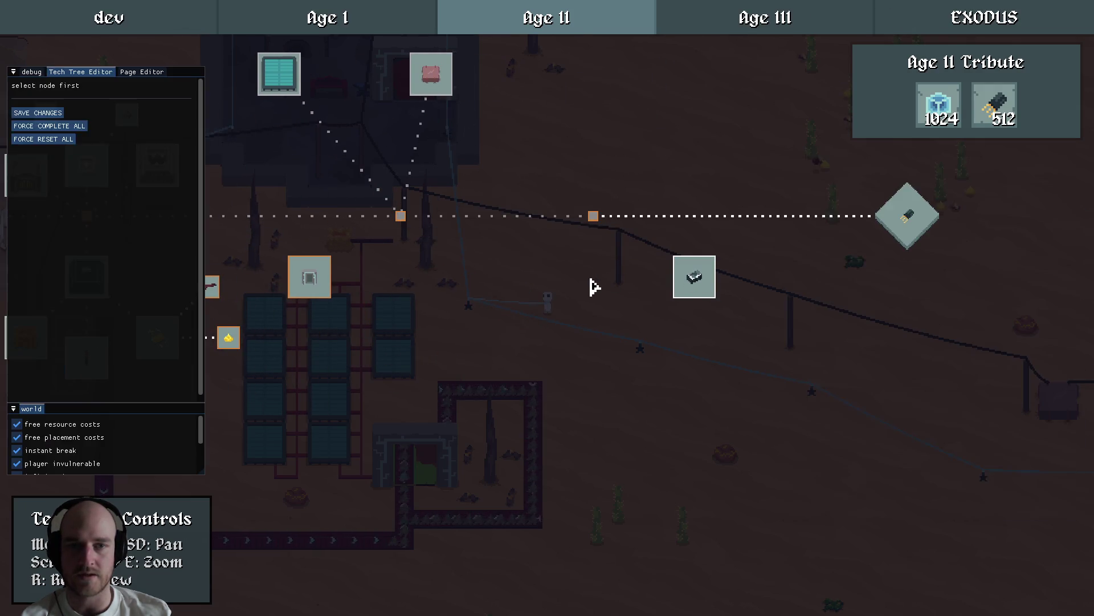
{"action": "key", "text": "F1"}
Pan around the tech tree to check Quantum Travel, then quit the game to RAD Debugger.
{"action": "left_click_drag", "start_coordinate": [433, 286], "coordinate": [582, 286]}
{"action": "scroll", "coordinate": [464, 269], "scroll_direction": "up", "scroll_amount": 2}
{"action": "mouse_move", "coordinate": [465, 269]}
{"action": "left_click_drag", "start_coordinate": [465, 269], "coordinate": [596, 279]}
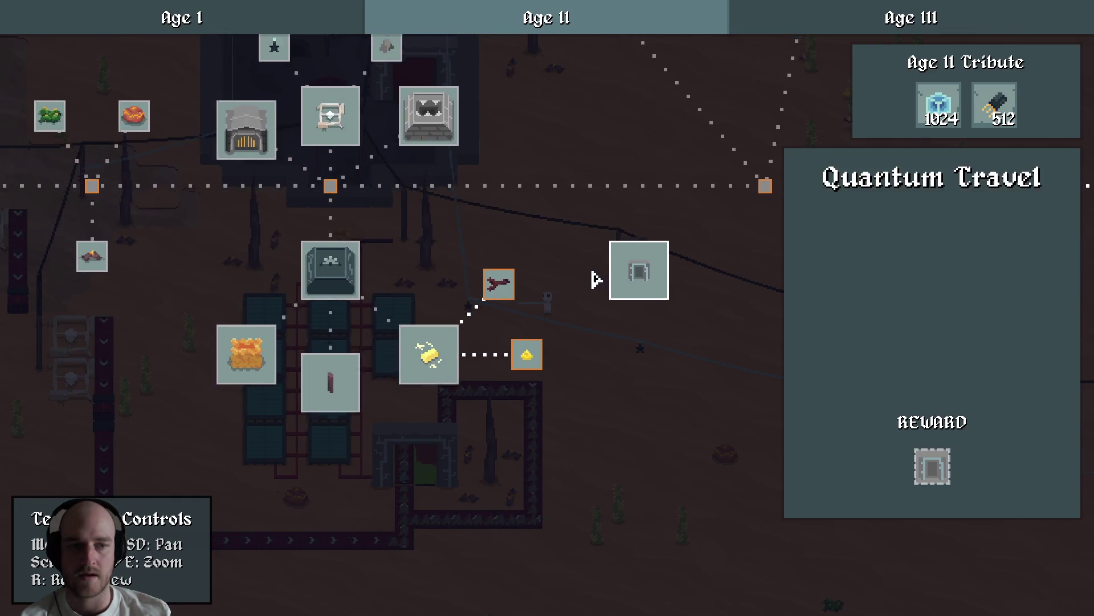
{"action": "left_click_drag", "start_coordinate": [618, 166], "coordinate": [529, 178]}
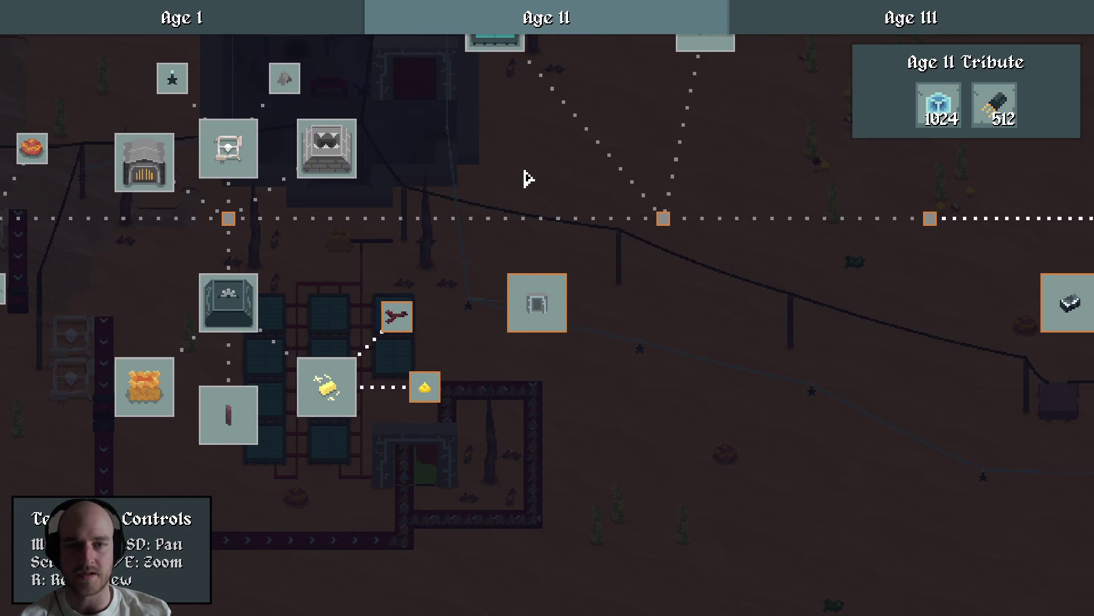
{"action": "mouse_move", "coordinate": [535, 264]}
{"action": "left_mouse_down"}
{"action": "mouse_move", "coordinate": [525, 241]}
{"action": "mouse_move", "coordinate": [567, 221]}
{"action": "left_mouse_up"}
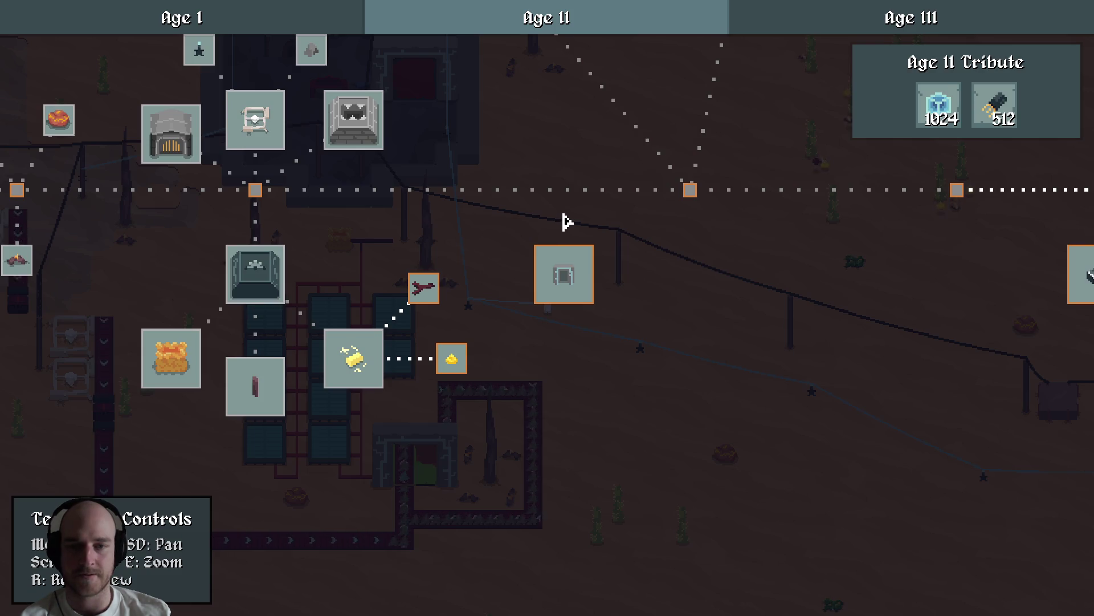
{"action": "mouse_move", "coordinate": [567, 277]}
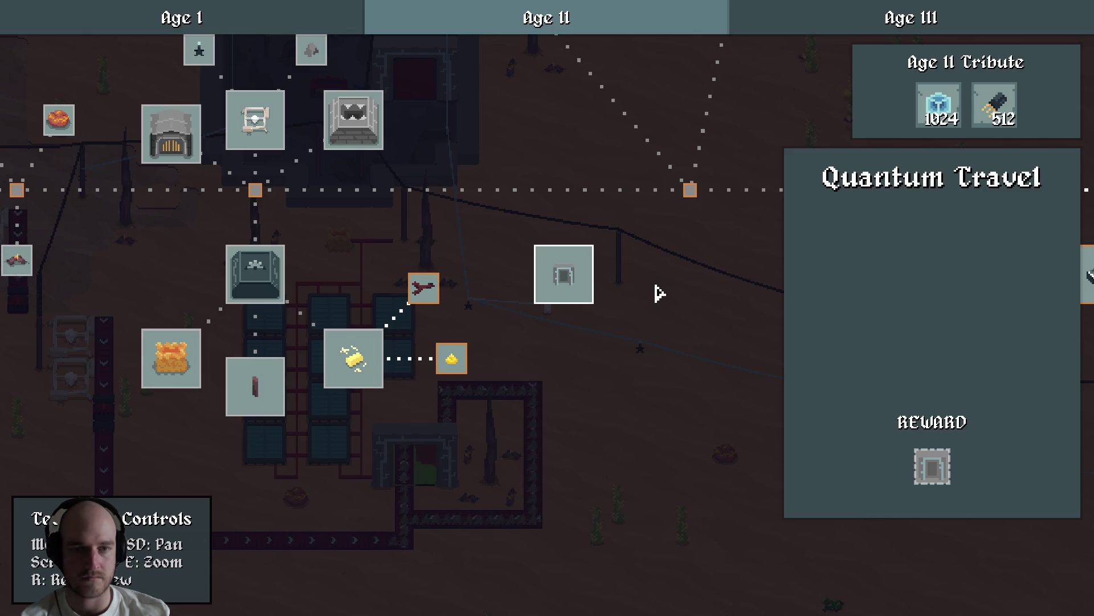
{"action": "mouse_move", "coordinate": [945, 463]}
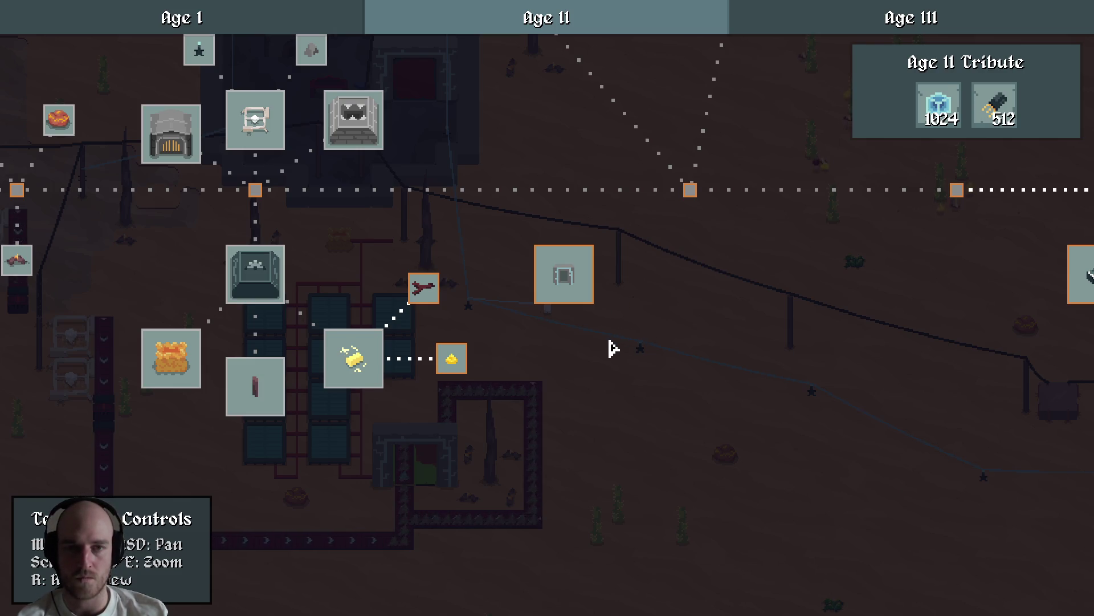
{"action": "key", "text": "Escape"}
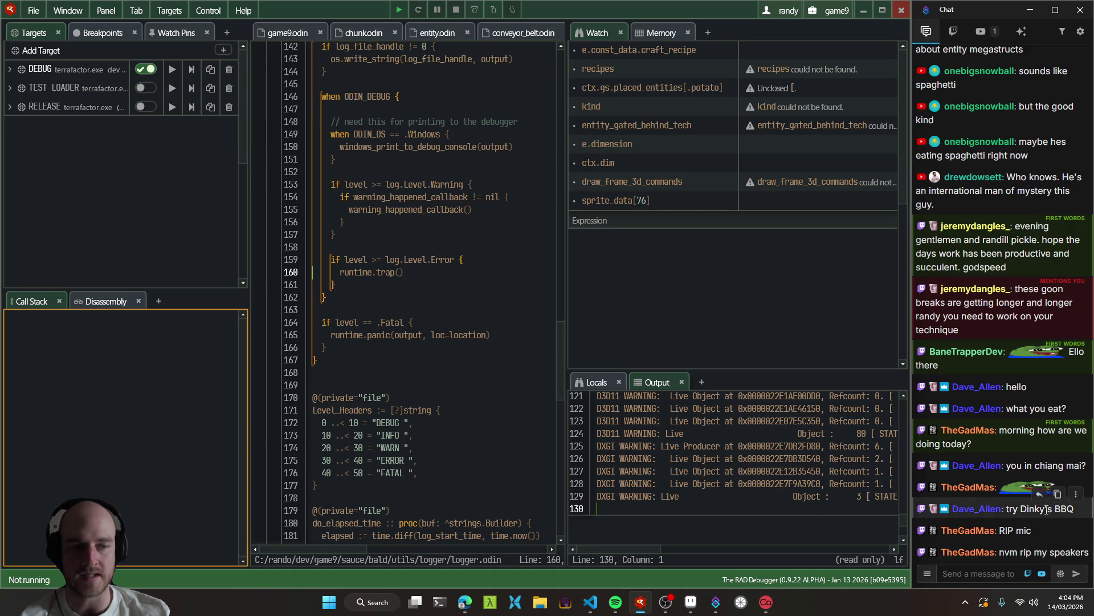
Search 'dinkys bbq' in a new Edge tab, skim the results, then close the tab.
{"action": "left_click", "coordinate": [465, 602]}
{"action": "left_click", "coordinate": [63, 353]}
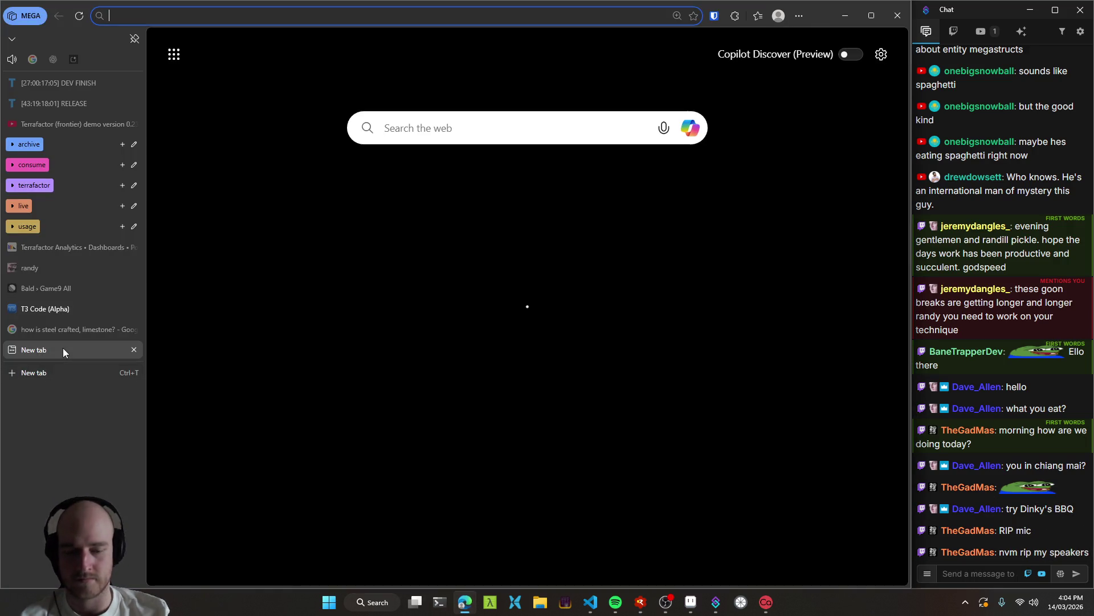
{"action": "type", "text": "dinkys bbq"}
{"action": "key", "text": "Return"}
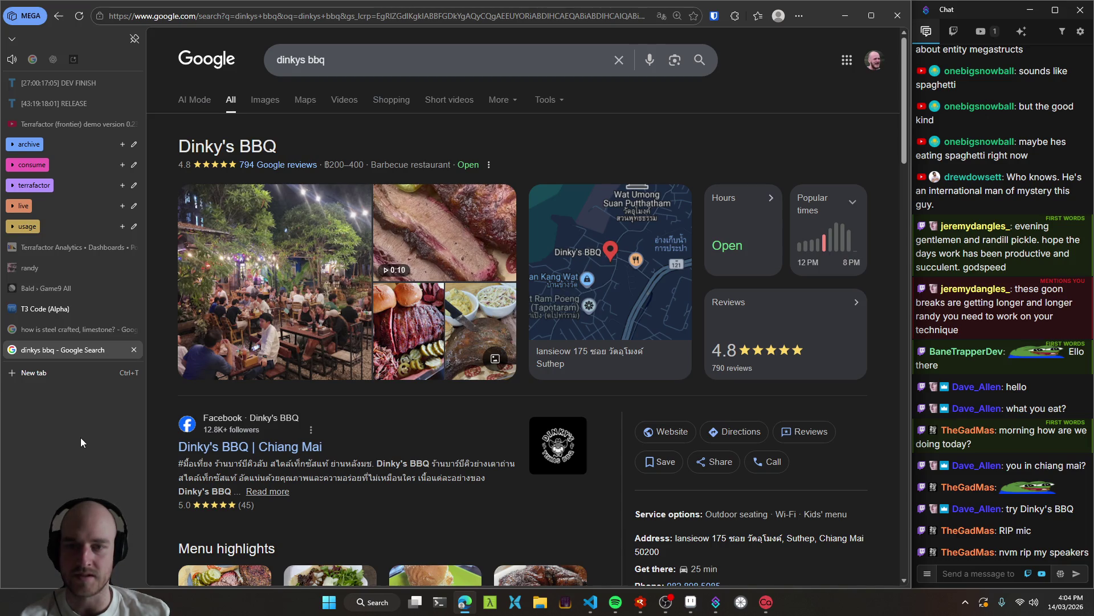
{"action": "scroll", "coordinate": [167, 436], "scroll_direction": "down", "scroll_amount": 3}
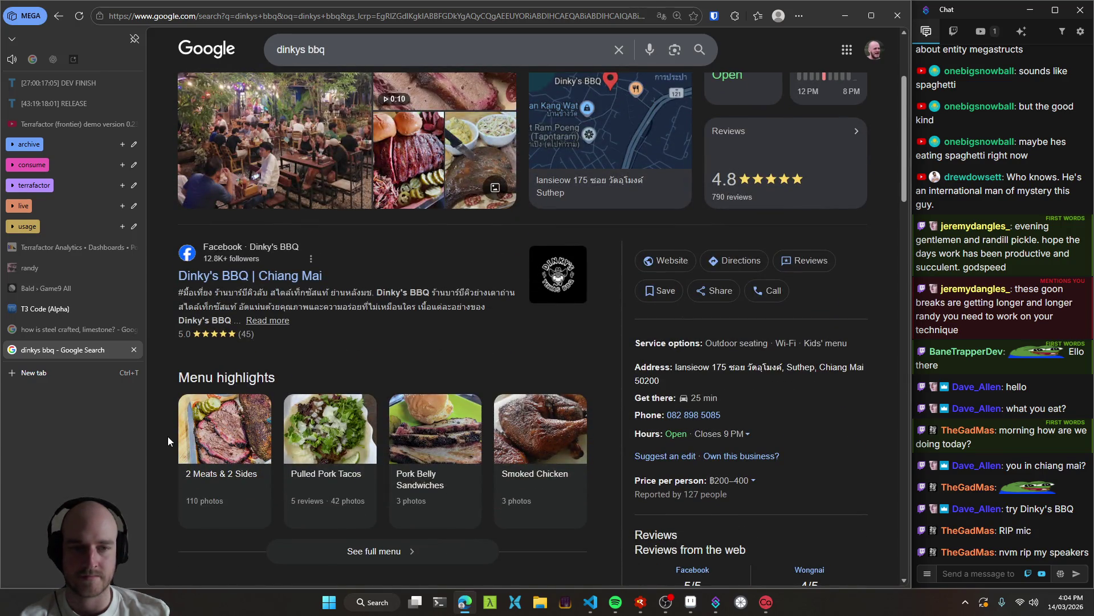
{"action": "scroll", "coordinate": [167, 436], "scroll_direction": "up", "scroll_amount": 3}
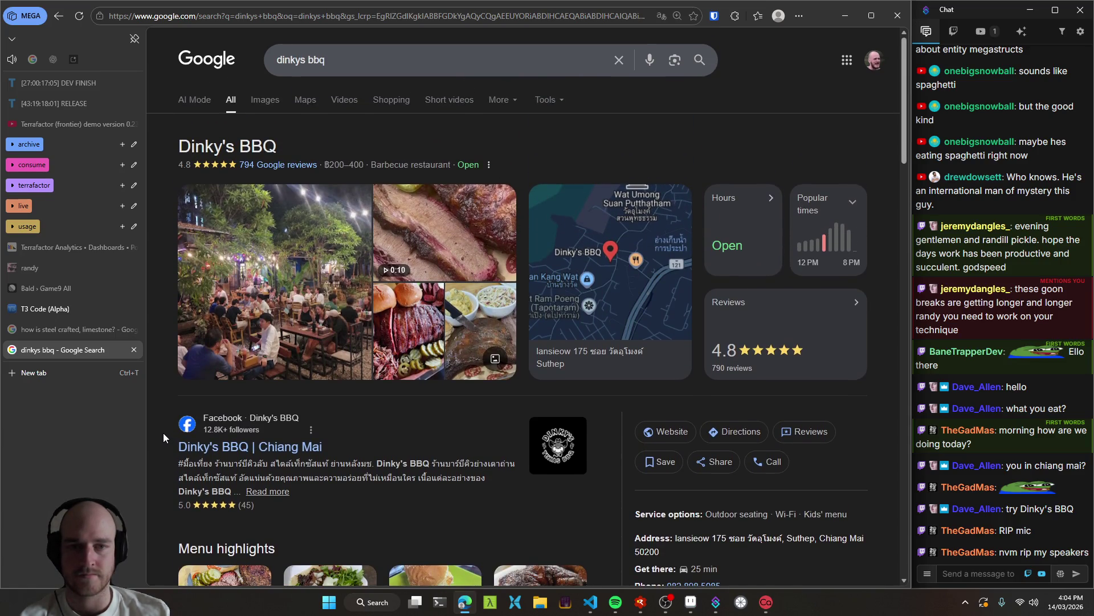
{"action": "left_click", "coordinate": [134, 349]}
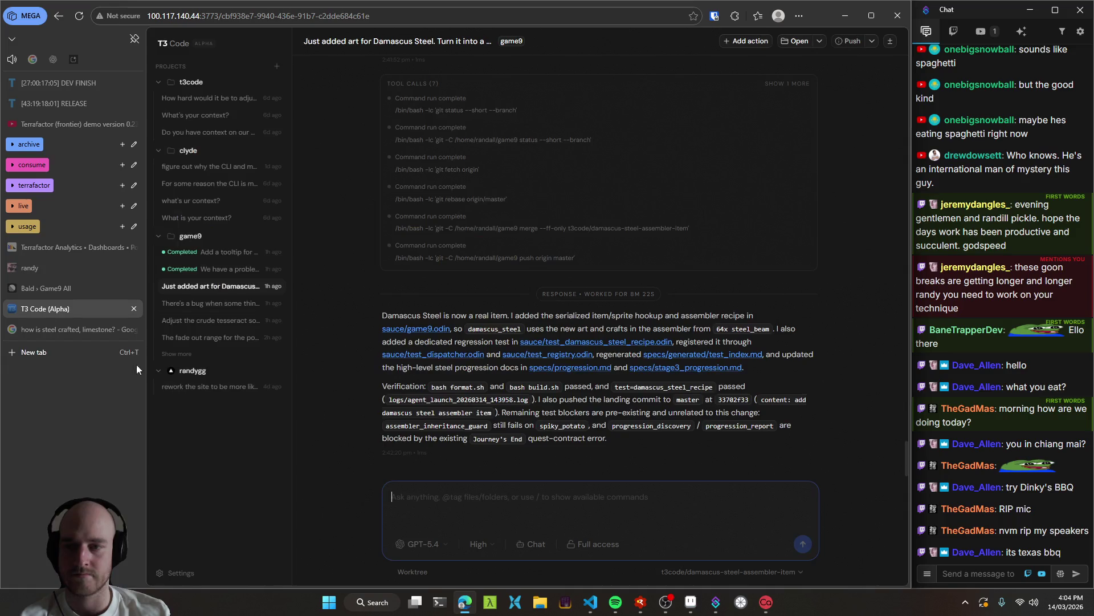
Minimize the Edge window to reveal RAD Debugger with logger.odin.
{"action": "left_click", "coordinate": [844, 8]}
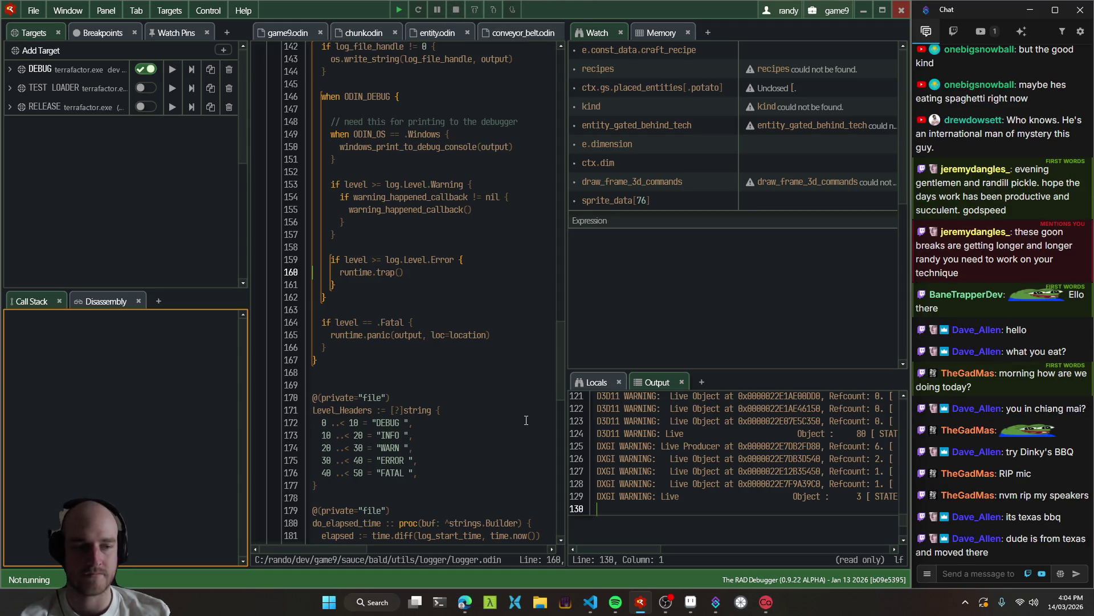
Check the scratch.txt to-do list in VS Code, then relaunch the game from RAD Debugger with F5.
{"action": "left_click", "coordinate": [592, 600]}
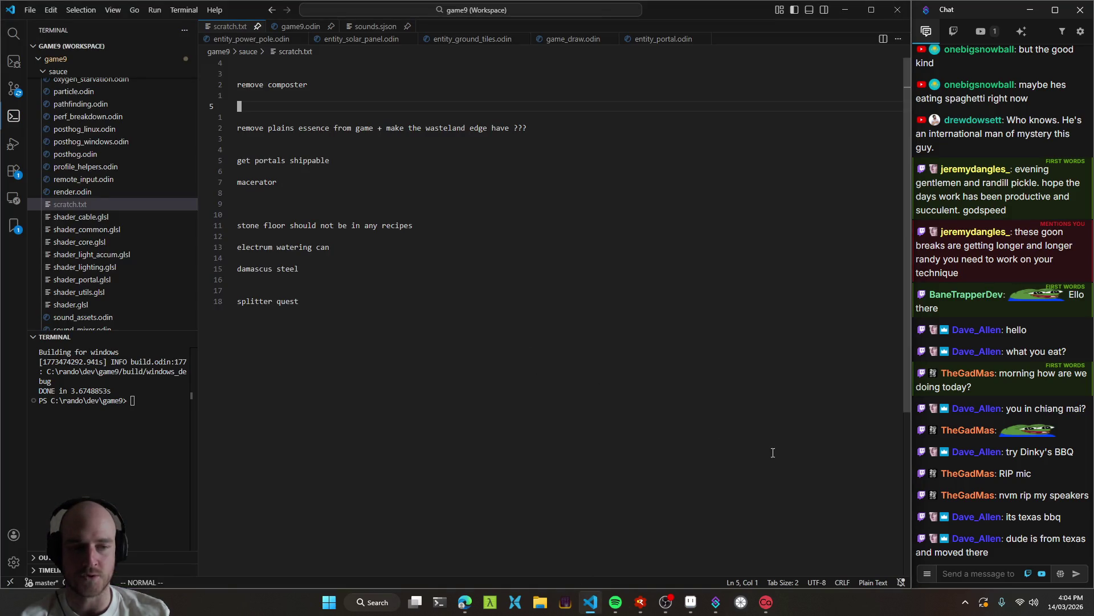
{"action": "left_click", "coordinate": [305, 117]}
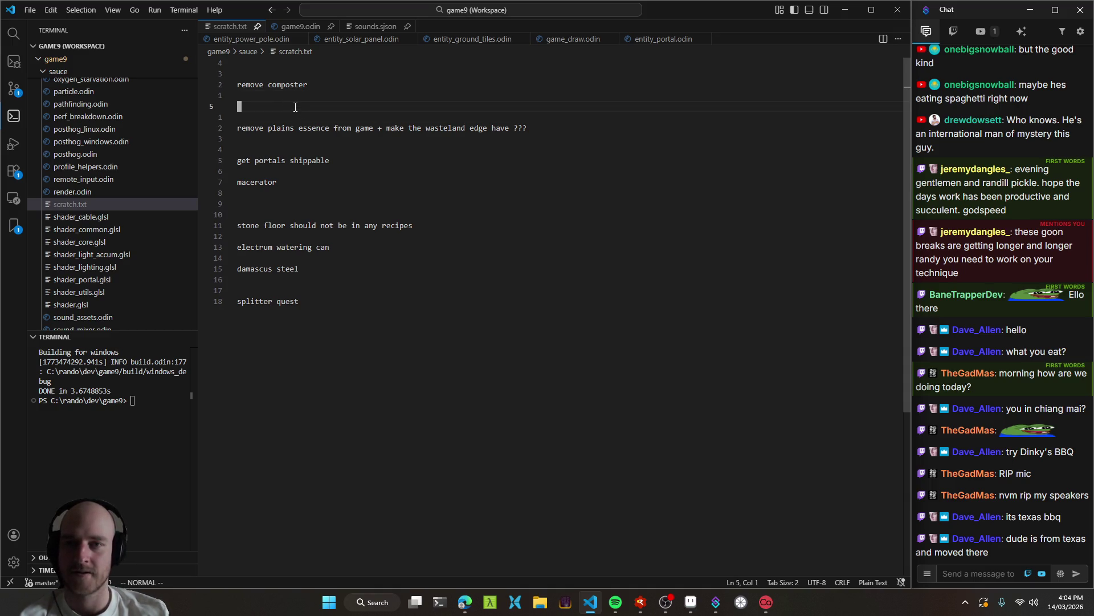
{"action": "key", "text": "alt+Tab"}
{"action": "key", "text": "F5"}
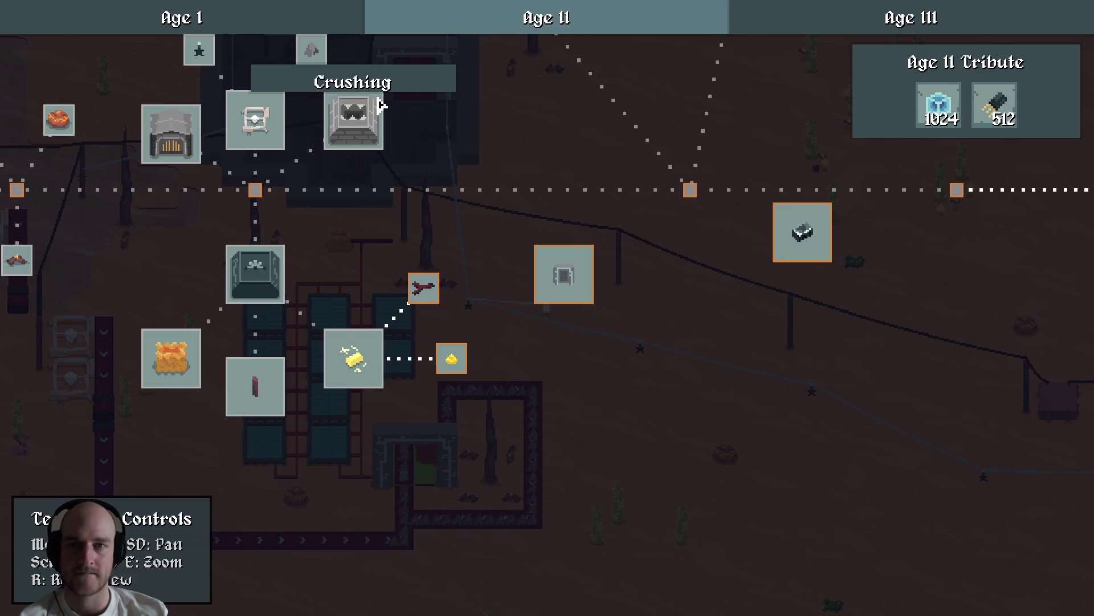
Close the tech tree, walk the character up and left, and reopen it.
{"action": "key", "text": "Escape"}
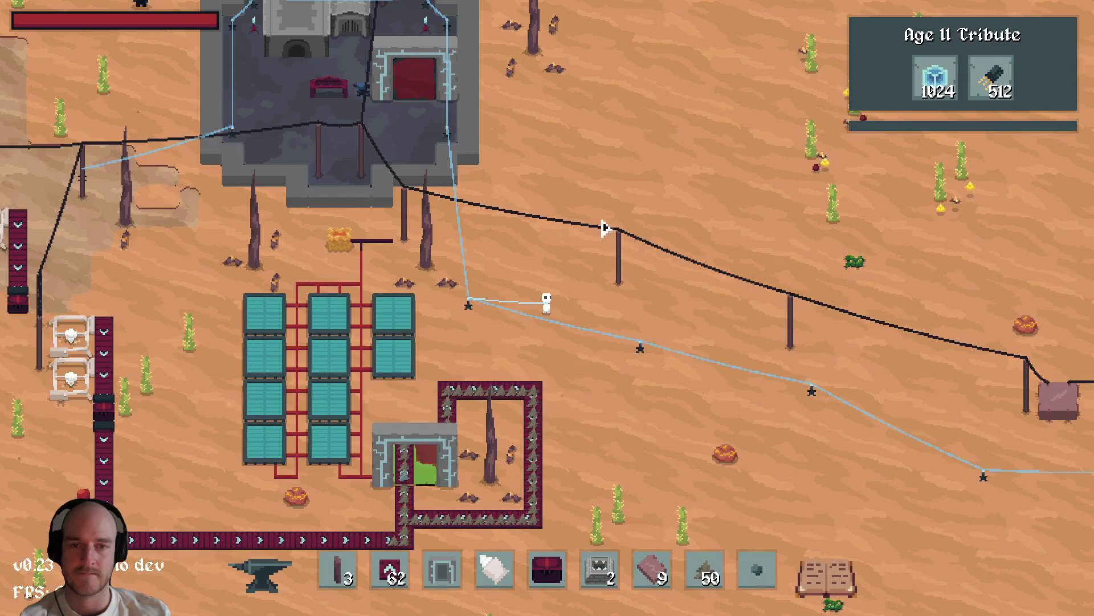
{"action": "key", "text": "w"}
{"action": "key", "text": "a"}
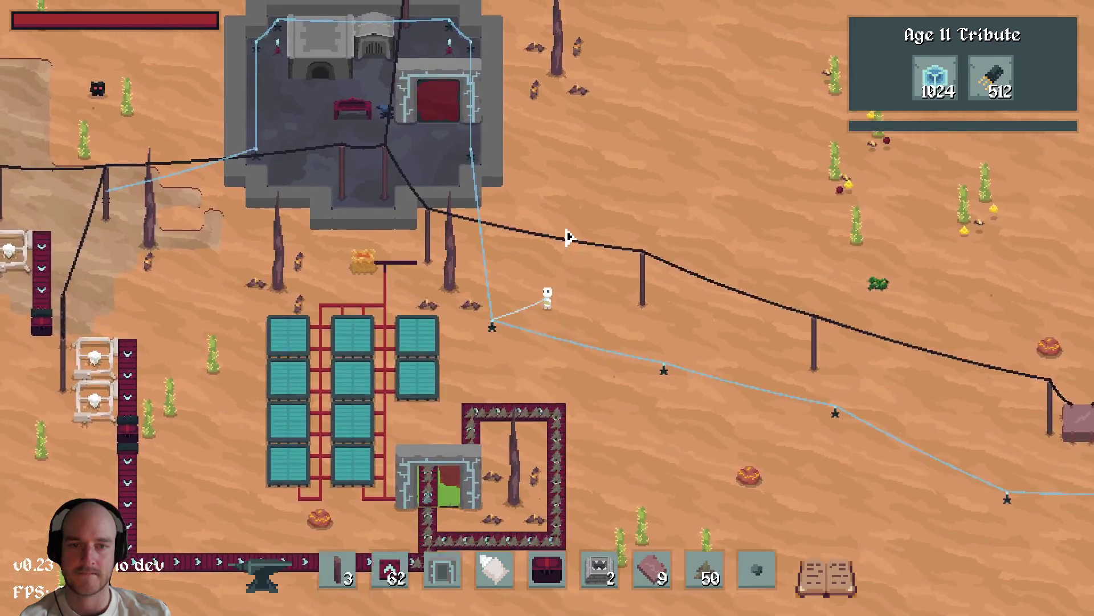
{"action": "key", "text": "t"}
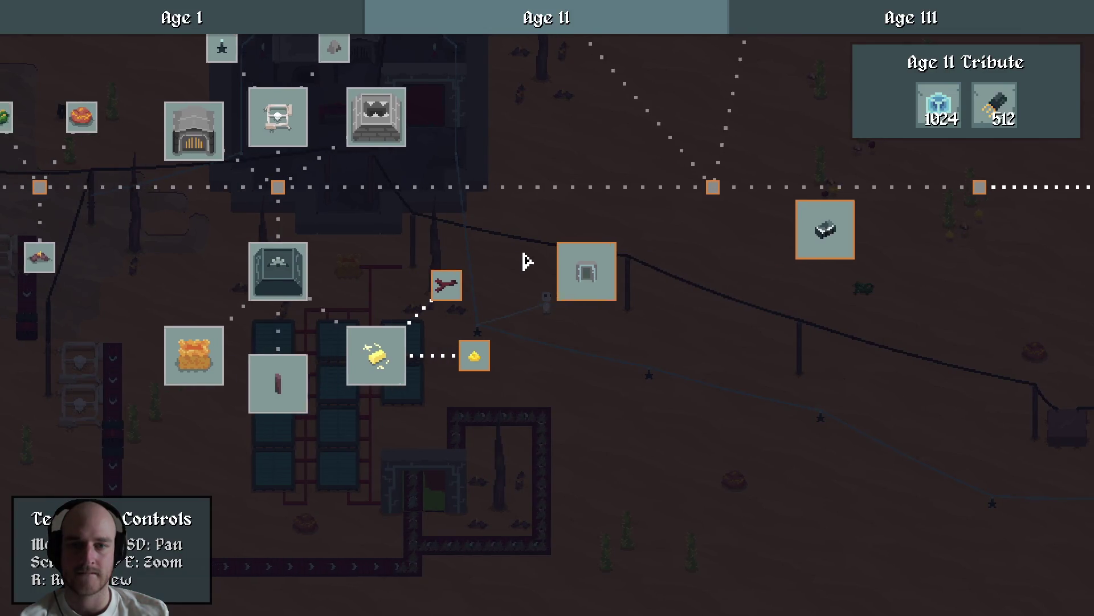
Show the Quantum Travel node's details, pan the tree left, then leave the game.
{"action": "left_click", "coordinate": [604, 279]}
{"action": "left_click_drag", "start_coordinate": [604, 280], "coordinate": [489, 257]}
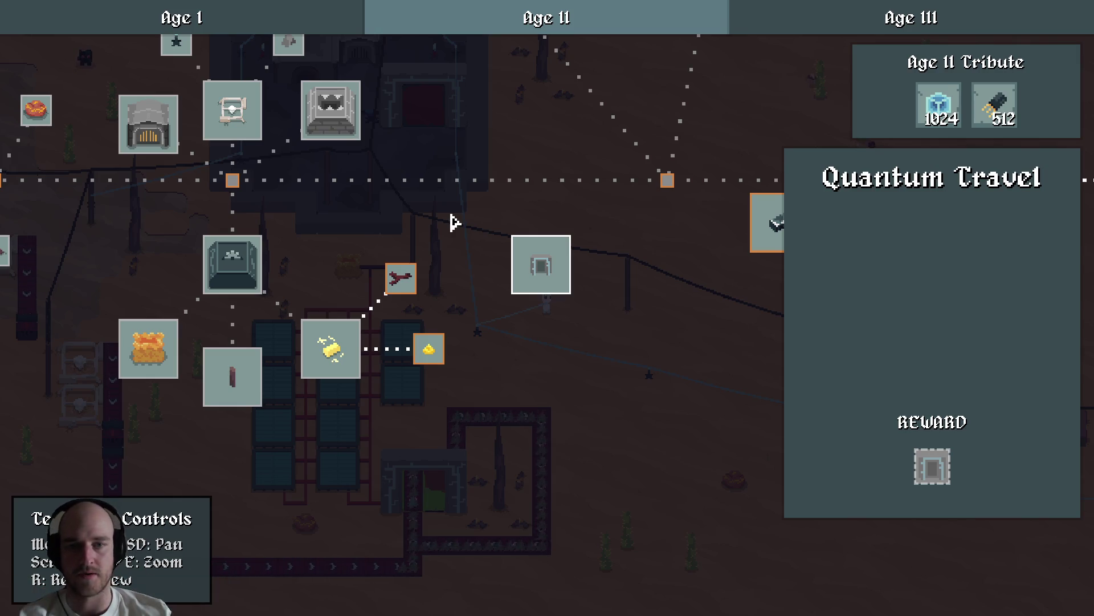
{"action": "key", "text": "alt+Tab"}
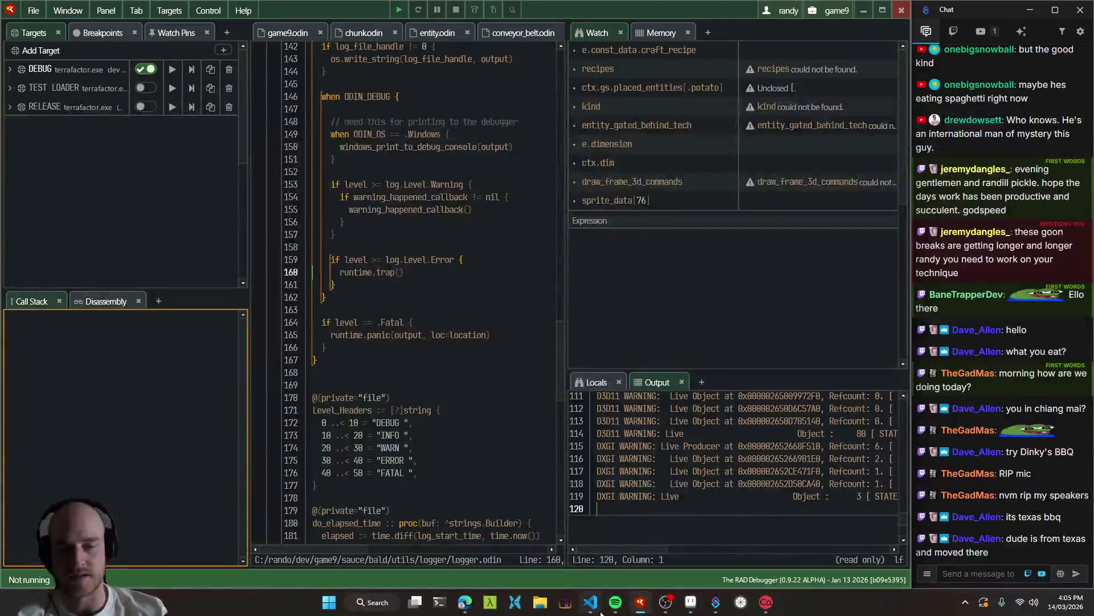
Open entity_portal.odin in VS Code and jump to the setup_portal procedure.
{"action": "left_click", "coordinate": [590, 602]}
{"action": "key", "text": "ctrl+Tab"}
{"action": "key", "text": "ctrl+p"}
{"action": "type", "text": "portal"}
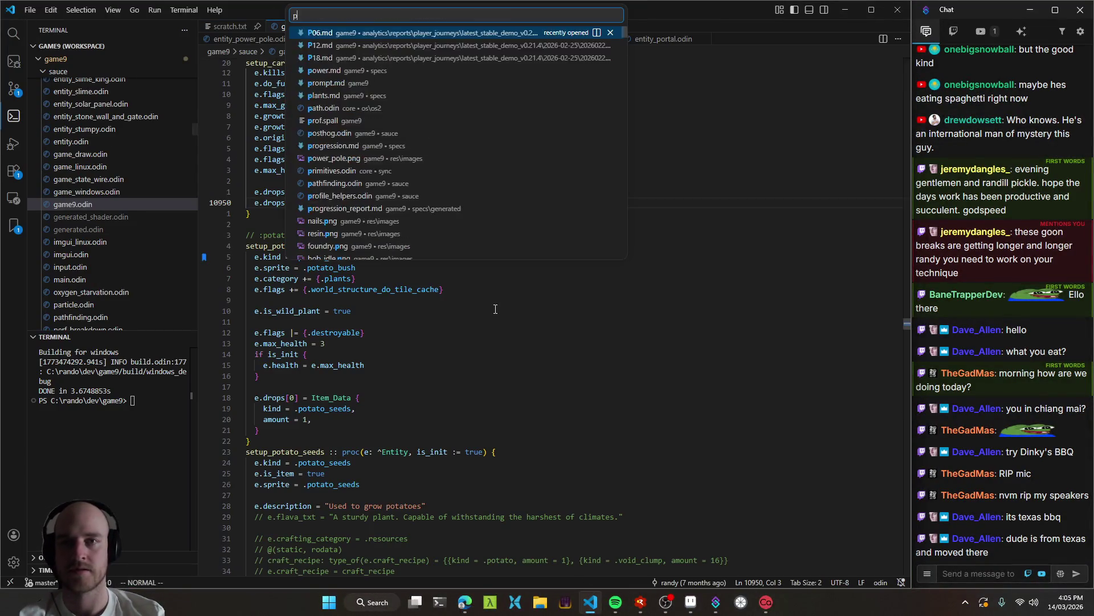
{"action": "key", "text": "Return"}
{"action": "key", "text": "ctrl+shift+o"}
{"action": "type", "text": "setup_portal"}
{"action": "key", "text": "Return"}
Move through setup_portal's settings and craft recipe, then go to the portal_profile_for_kind definition.
{"action": "key", "text": "1"}
{"action": "key", "text": "5"}
{"action": "key", "text": "j"}
{"action": "key", "text": "5"}
{"action": "key", "text": "k"}
{"action": "key", "text": "6"}
{"action": "key", "text": "j"}
{"action": "key", "text": "9"}
{"action": "key", "text": "j"}
{"action": "key", "text": "7"}
{"action": "key", "text": "k"}
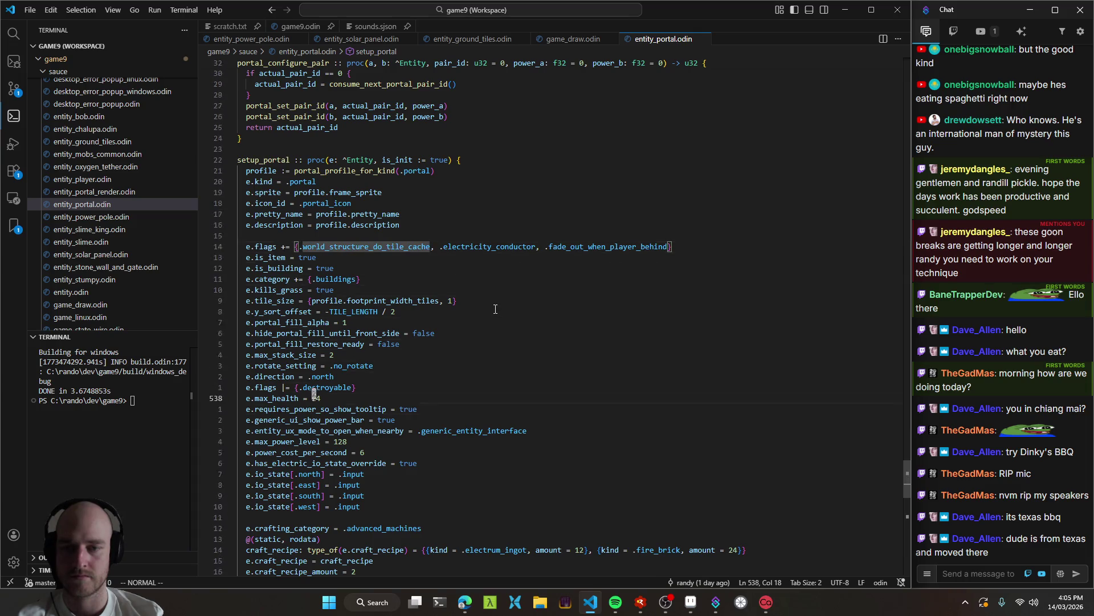
{"action": "key", "text": "1"}
{"action": "key", "text": "7"}
{"action": "key", "text": "j"}
{"action": "key", "text": "3"}
{"action": "key", "text": "j"}
{"action": "key", "text": "1"}
{"action": "key", "text": "2"}
{"action": "key", "text": "j"}
{"action": "key", "text": "9"}
{"action": "key", "text": "j"}
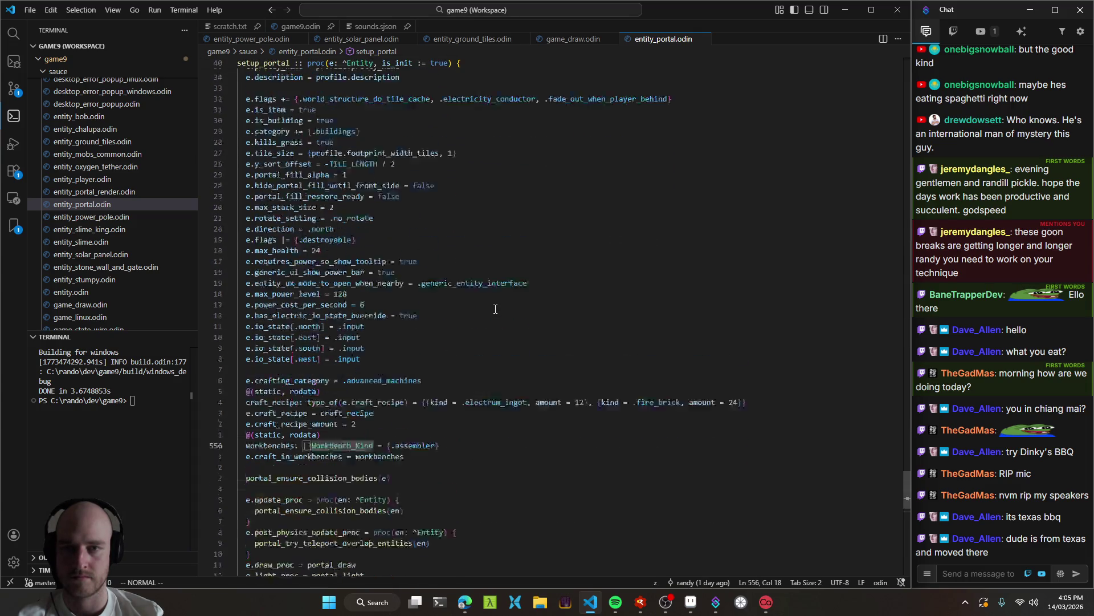
{"action": "scroll", "coordinate": [394, 169], "scroll_direction": "up", "scroll_amount": 7}
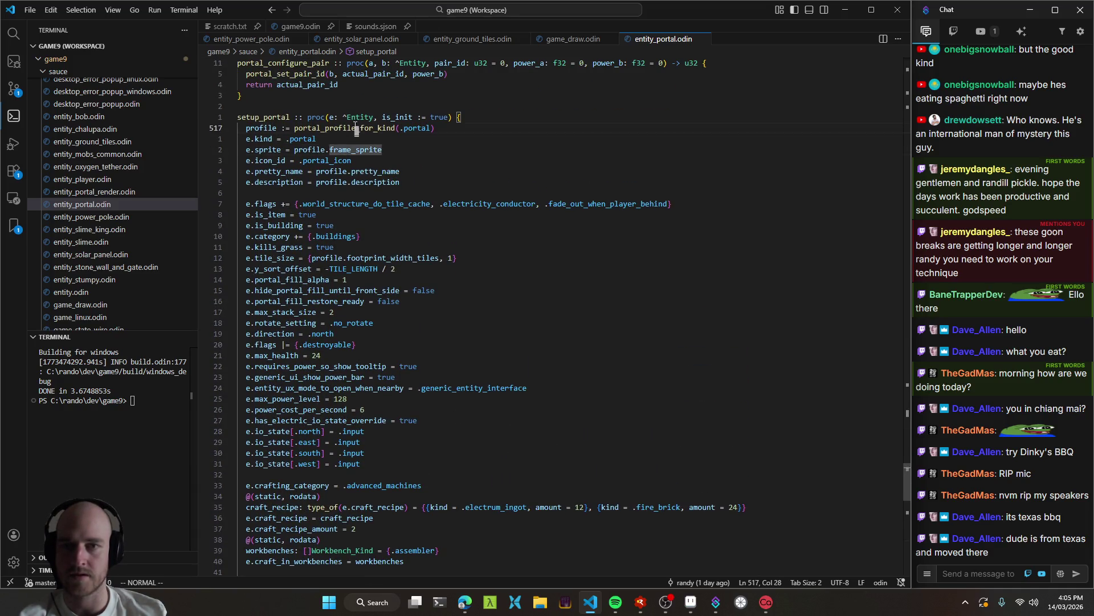
{"action": "left_click", "coordinate": [356, 128], "text": "ctrl"}
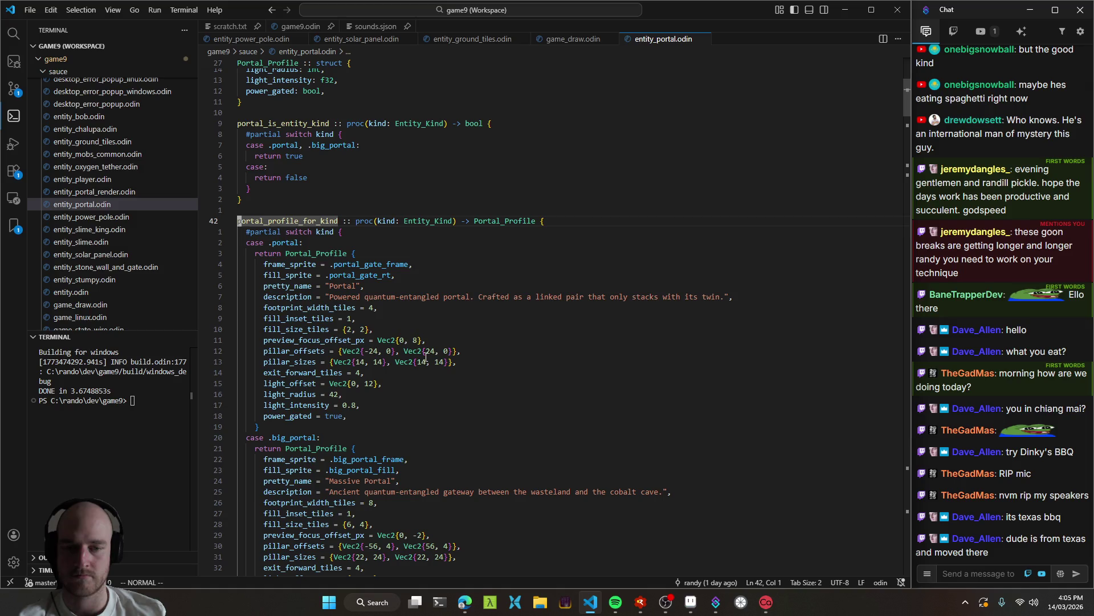
Replace the Portal description with 'An entangled pair of Portals for instant travel across any length of space or dimension' and save.
{"action": "left_click_drag", "start_coordinate": [329, 296], "coordinate": [723, 296]}
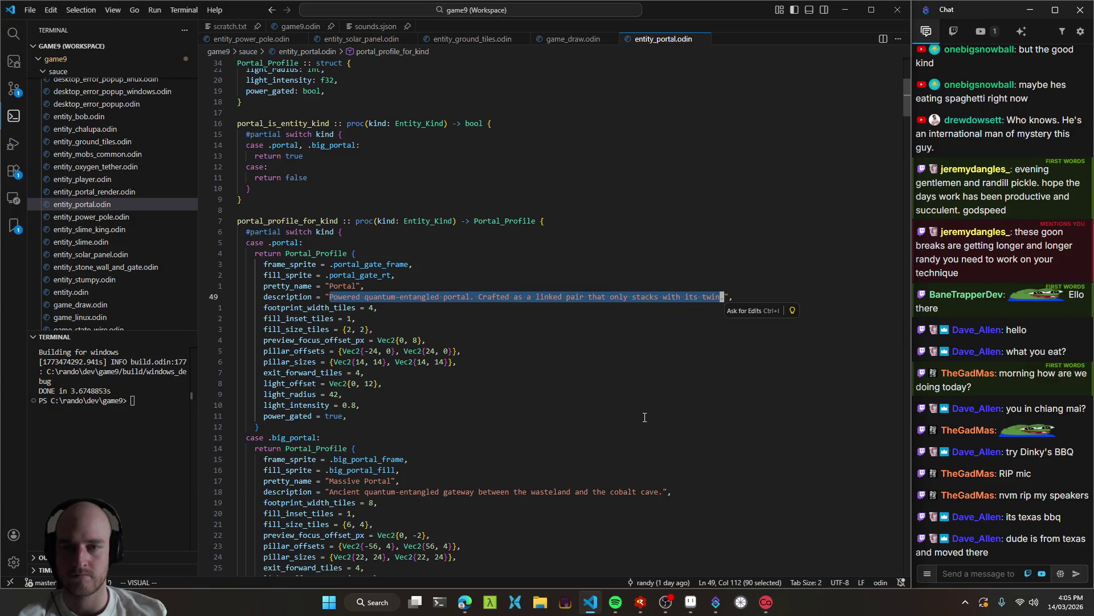
{"action": "key", "text": "c"}
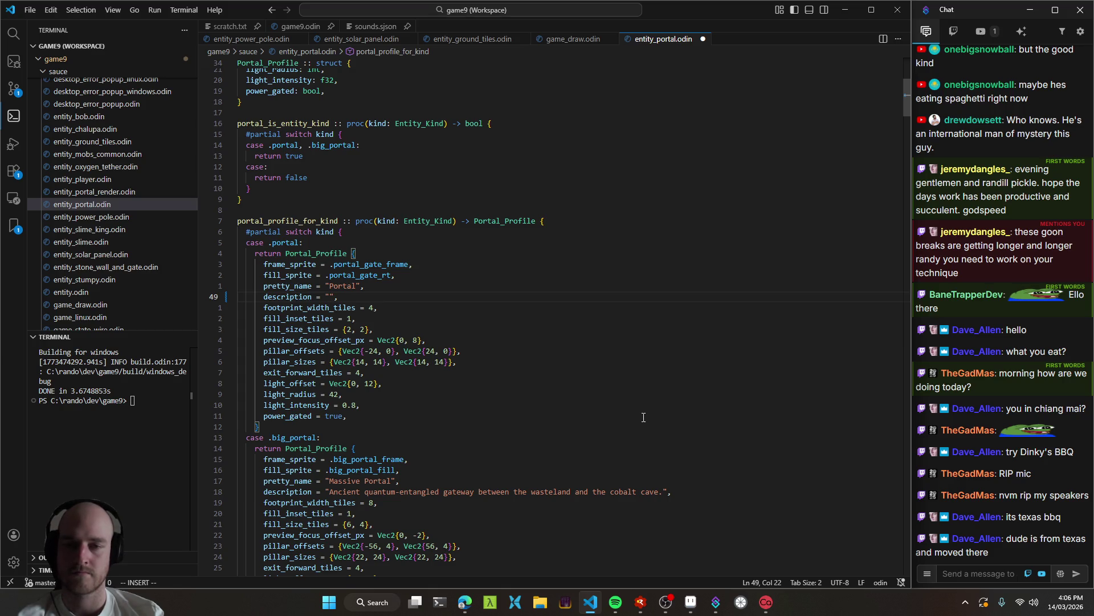
{"action": "type", "text": "An "}
{"action": "type", "text": "Entangle"}
{"action": "type", "text": "d p"}
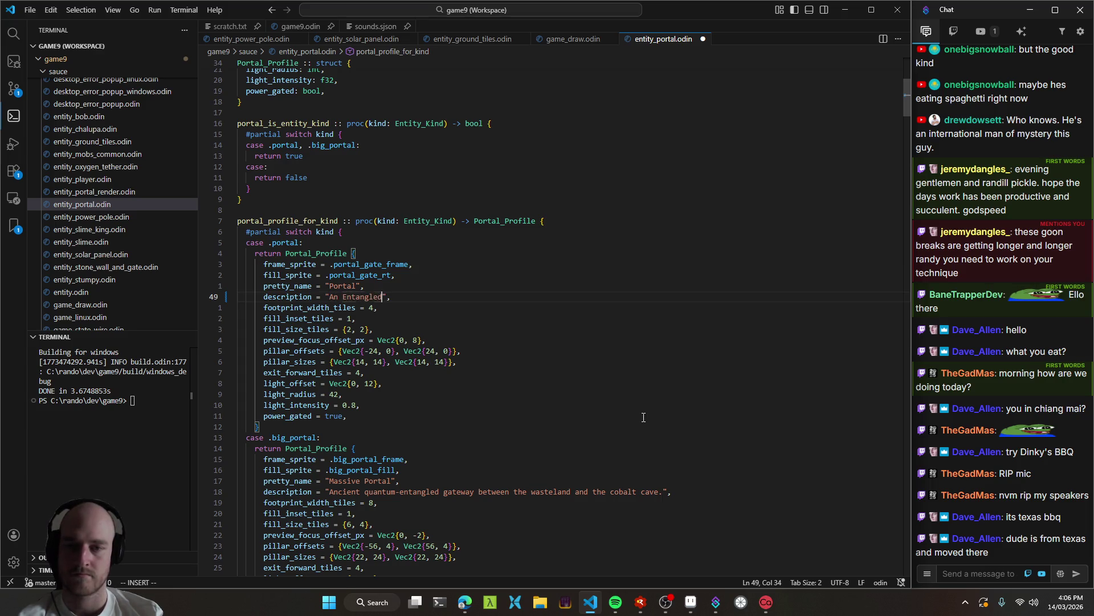
{"action": "key", "text": "ctrl+BackSpace"}
{"action": "key", "text": "ctrl+BackSpace"}
{"action": "type", "text": "en"}
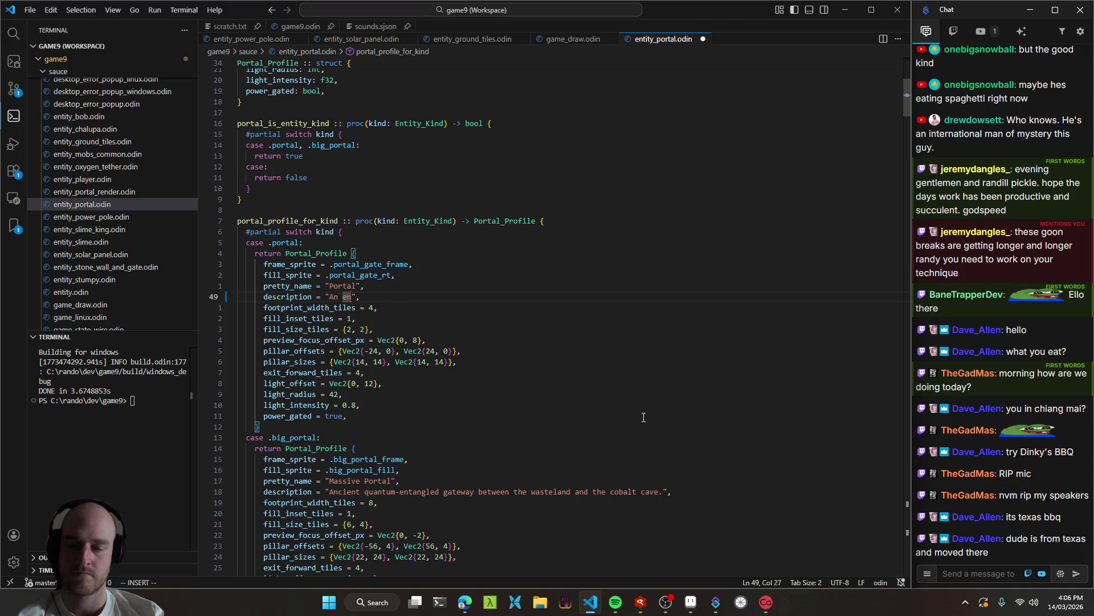
{"action": "type", "text": "tangled pair o"}
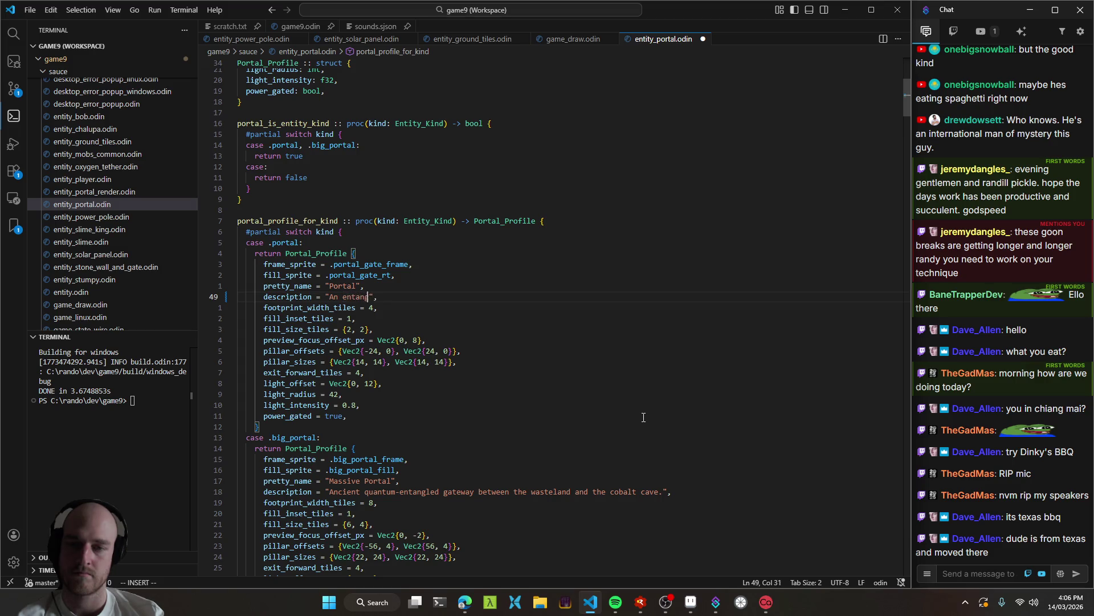
{"action": "type", "text": "f P"}
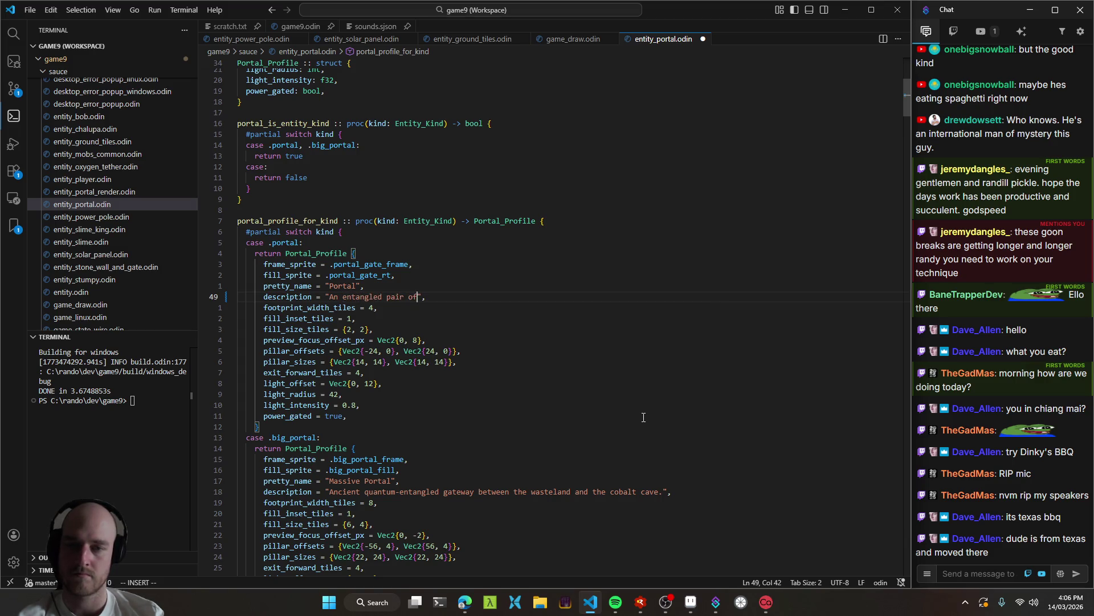
{"action": "type", "text": "ortals f"}
{"action": "type", "text": "or instant t"}
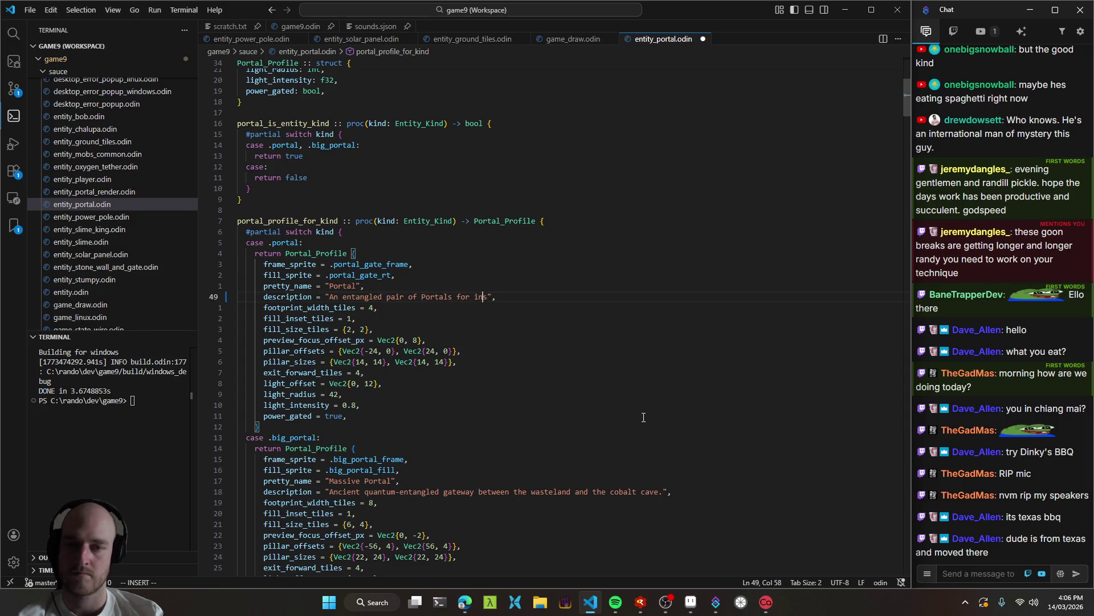
{"action": "type", "text": "ravel"}
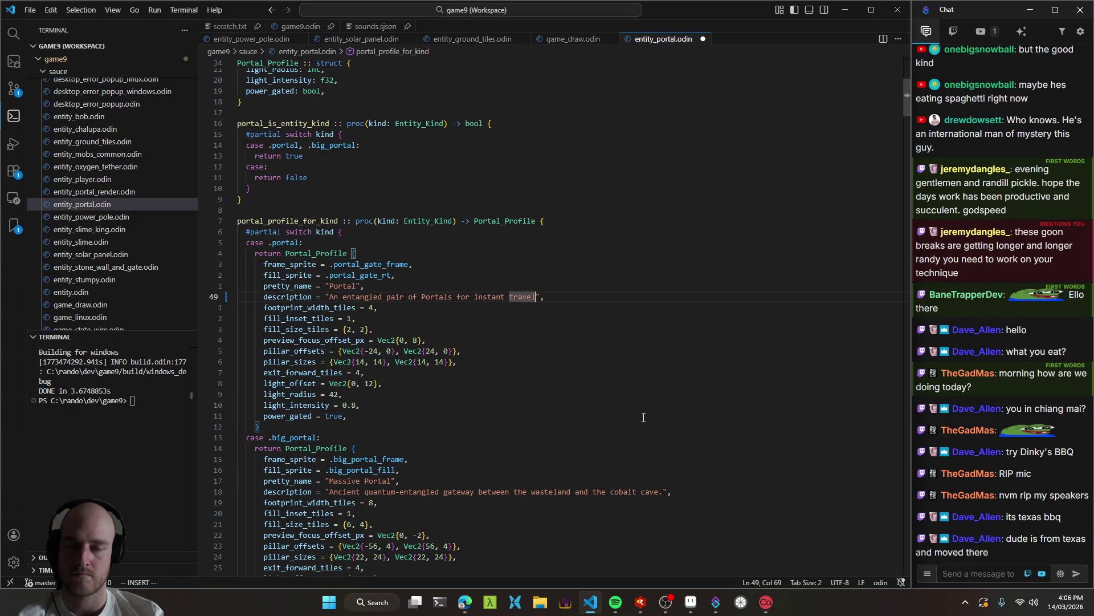
{"action": "type", "text": "across an"}
{"action": "type", "text": "y length of spac"}
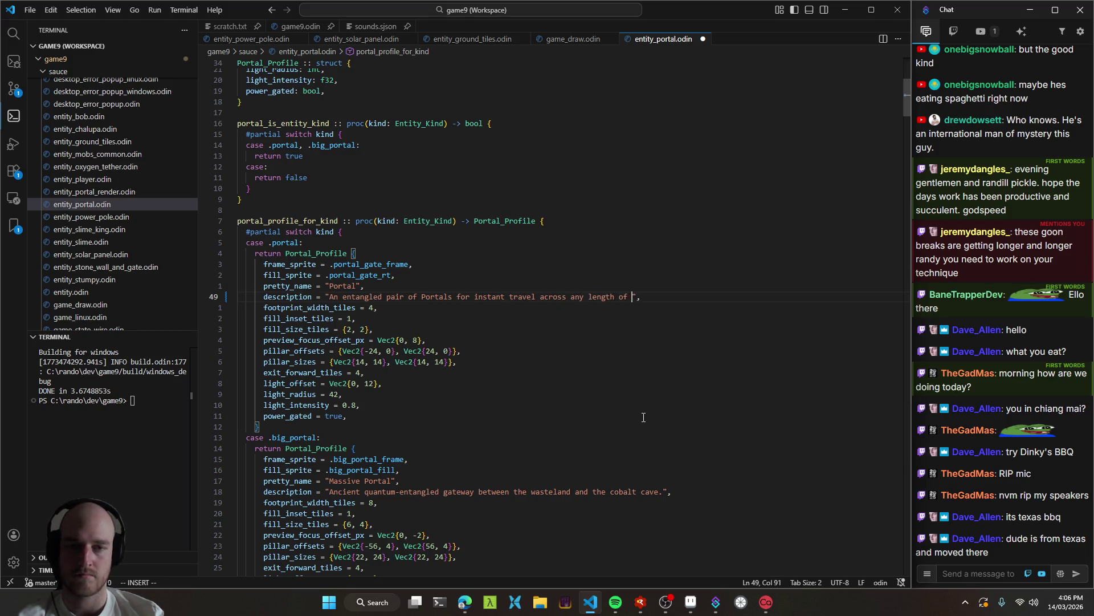
{"action": "type", "text": "e"}
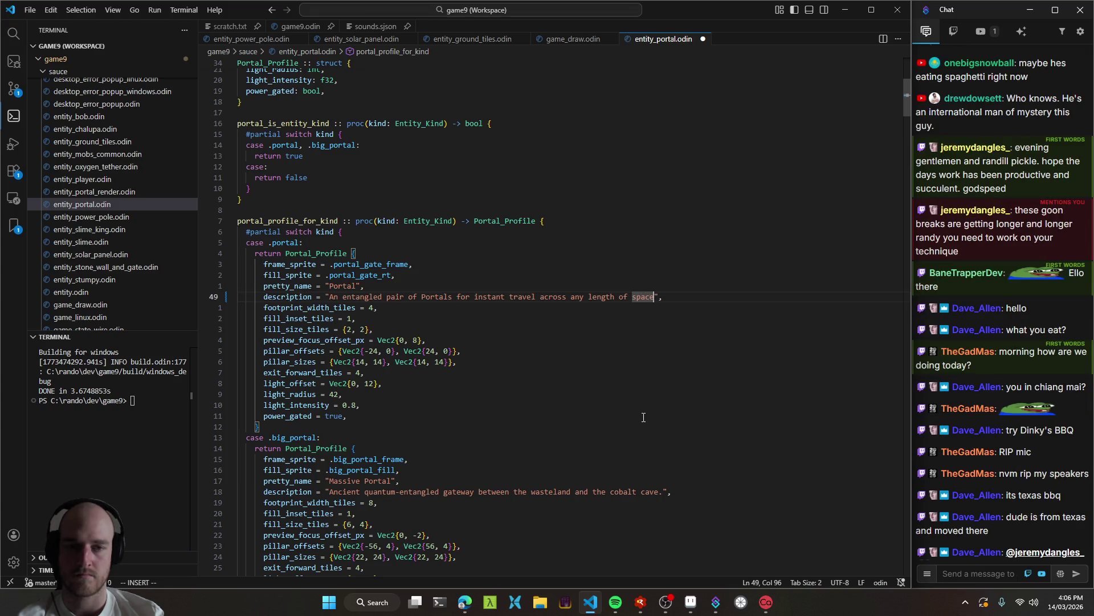
{"action": "type", "text": " or dimension"}
{"action": "key", "text": "Escape"}
{"action": "key", "text": "ctrl+s"}
Rebuild the game with the new description and launch it under the debugger.
{"action": "left_click", "coordinate": [643, 417]}
{"action": "left_click", "coordinate": [538, 331]}
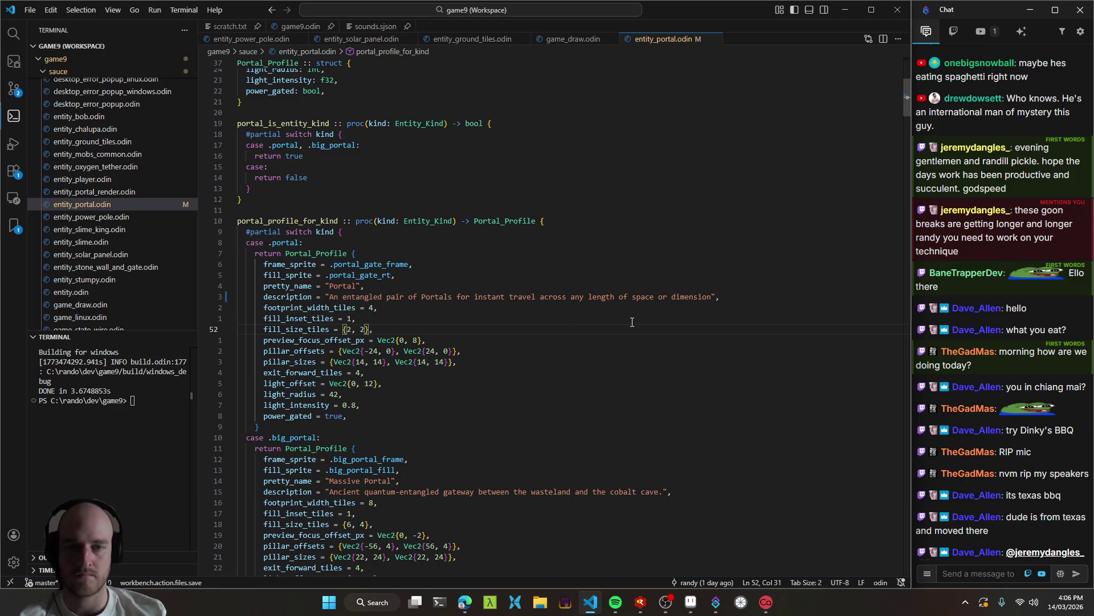
{"action": "left_click", "coordinate": [571, 317]}
{"action": "key", "text": "ctrl+s"}
{"action": "left_click_drag", "start_coordinate": [330, 297], "coordinate": [453, 297]}
{"action": "left_click", "coordinate": [374, 307]}
{"action": "key", "text": "Down"}
{"action": "key", "text": "Down"}
{"action": "key", "text": "Up"}
{"action": "key", "text": "Up"}
{"action": "key", "text": "Down"}
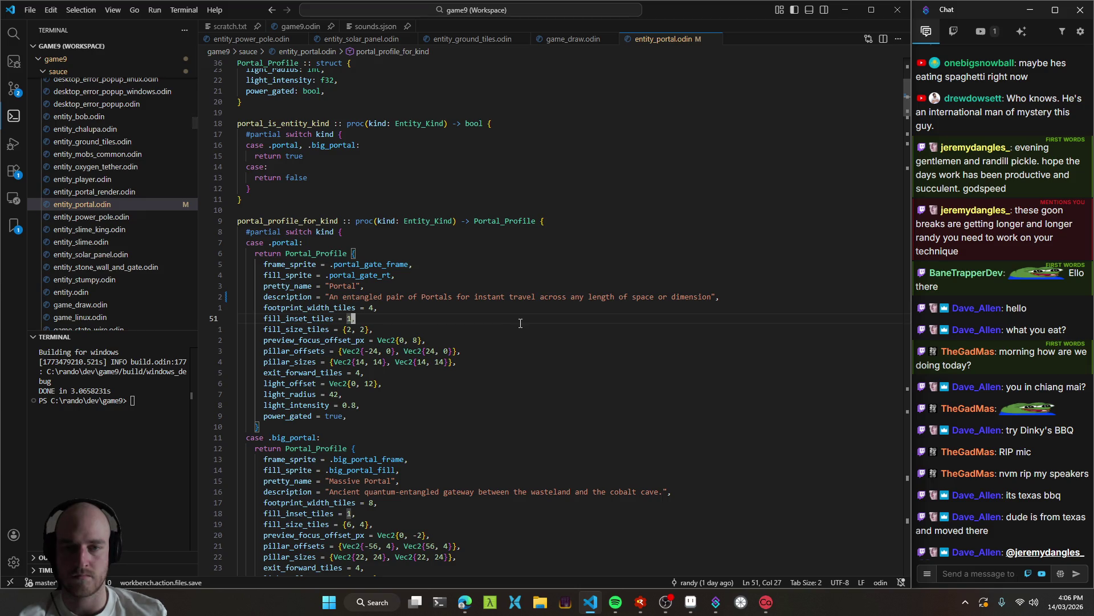
{"action": "key", "text": "F5"}
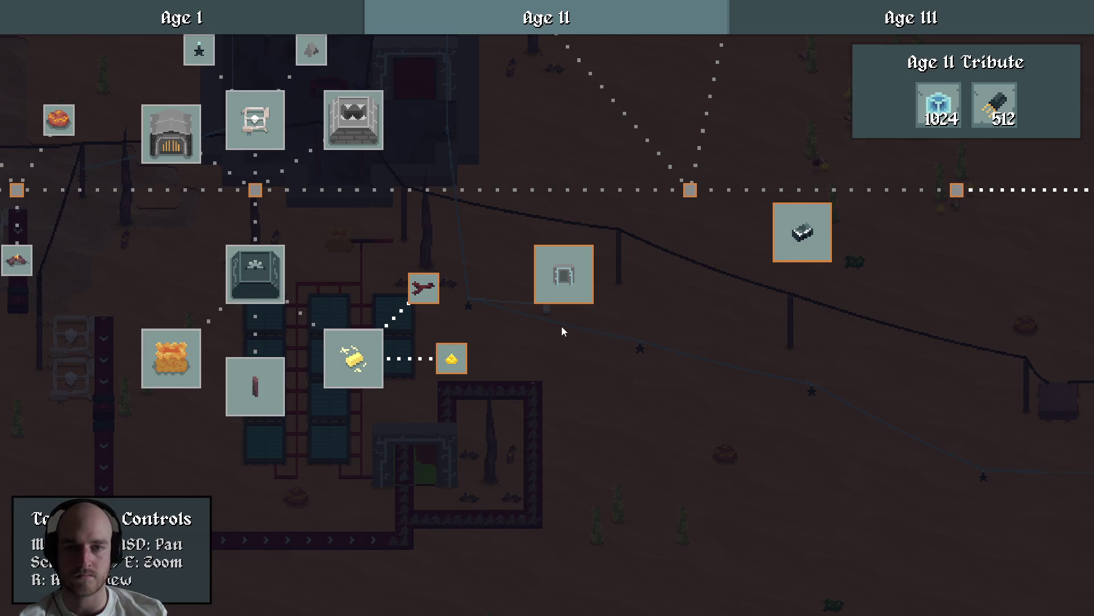
Read the Portal recipe card's new entangled-pair description under Quantum Travel, then close the tech tree.
{"action": "mouse_move", "coordinate": [927, 477]}
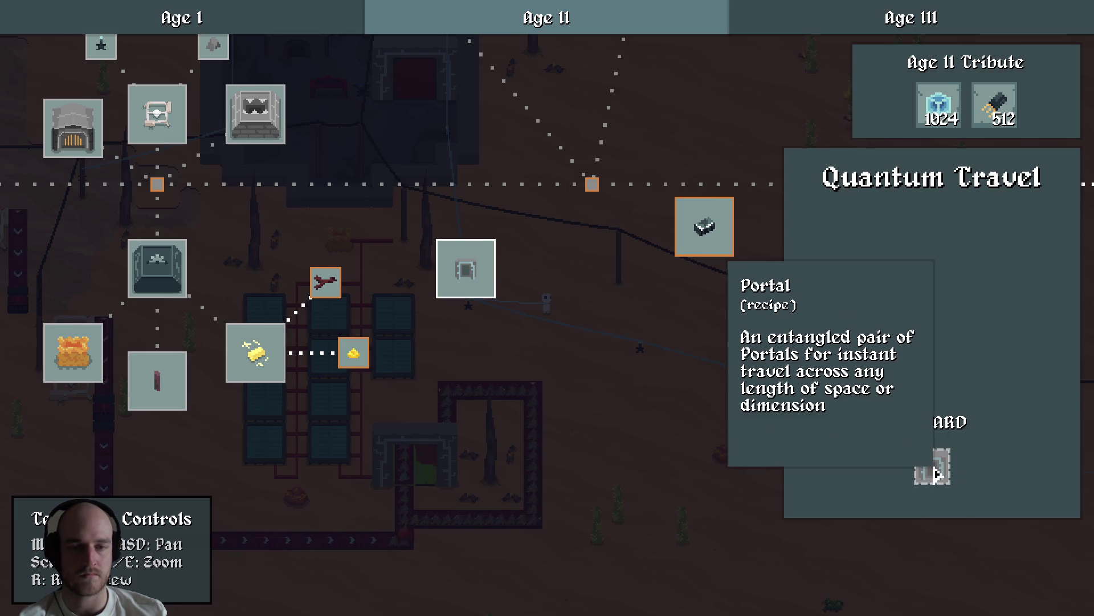
{"action": "key", "text": "Escape"}
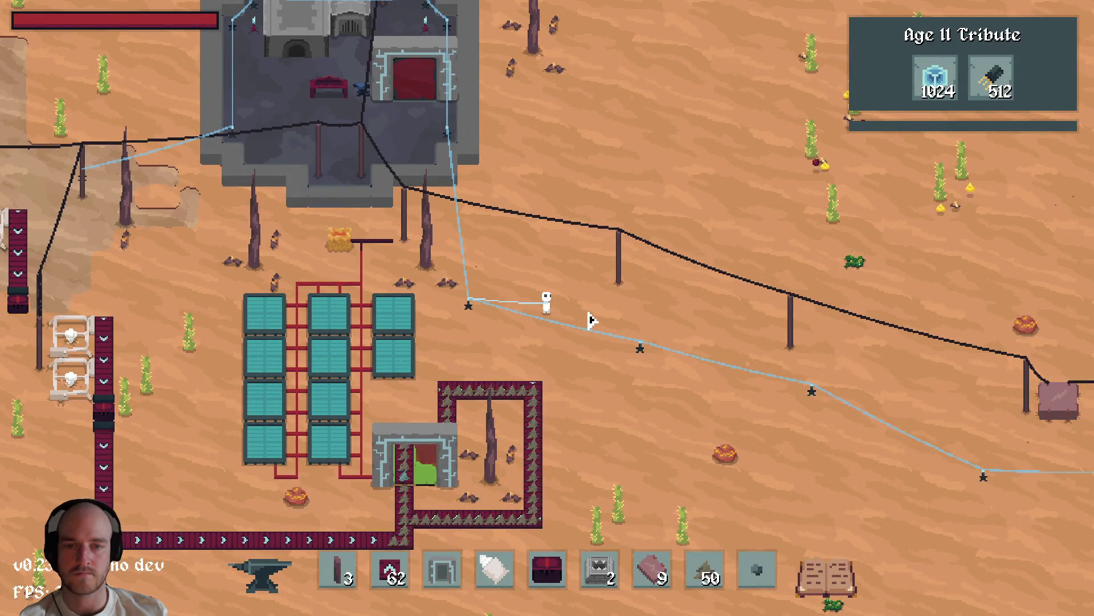
Walk the character left and down, then back slightly right across the desert base.
{"action": "key", "text": "a"}
{"action": "key", "text": "s"}
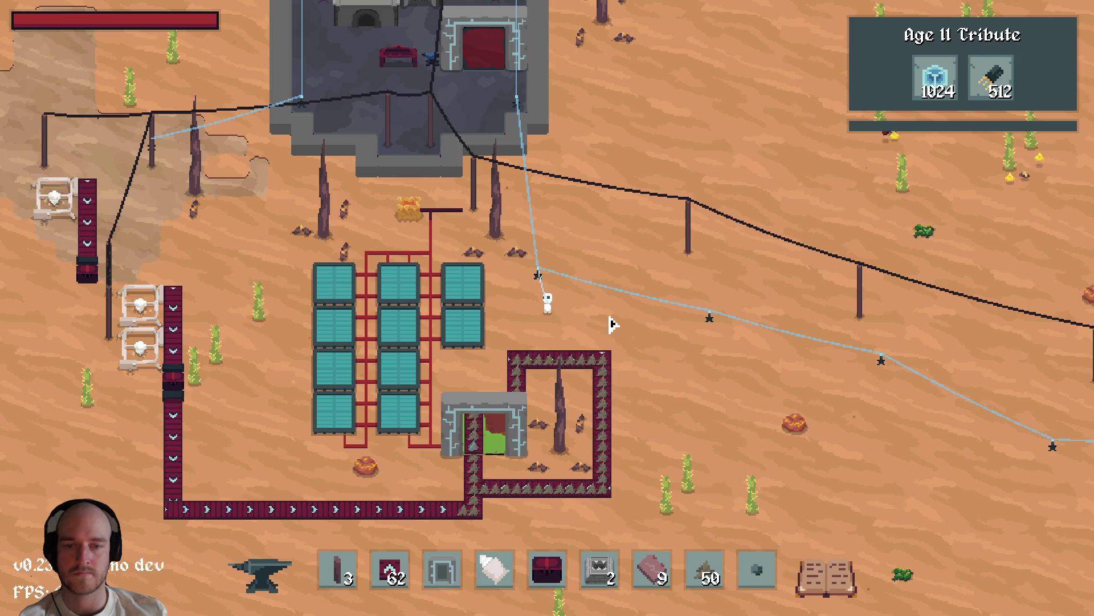
{"action": "key", "text": "d"}
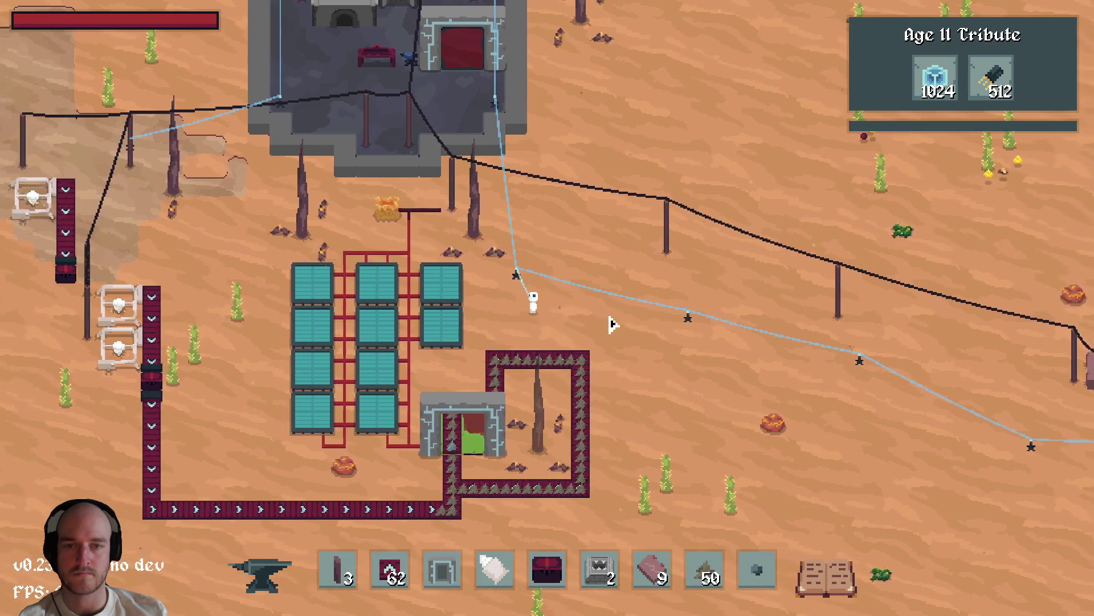
{"action": "key", "text": "a"}
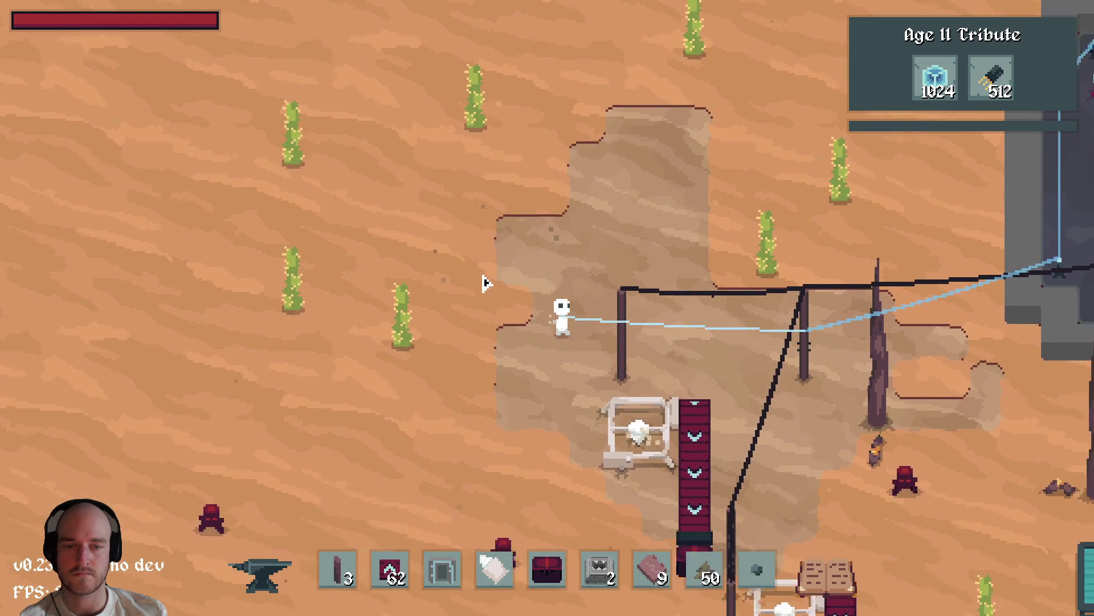
Open and close the nearby Excavator panel, then walk right past the pylons.
{"action": "key", "text": "e"}
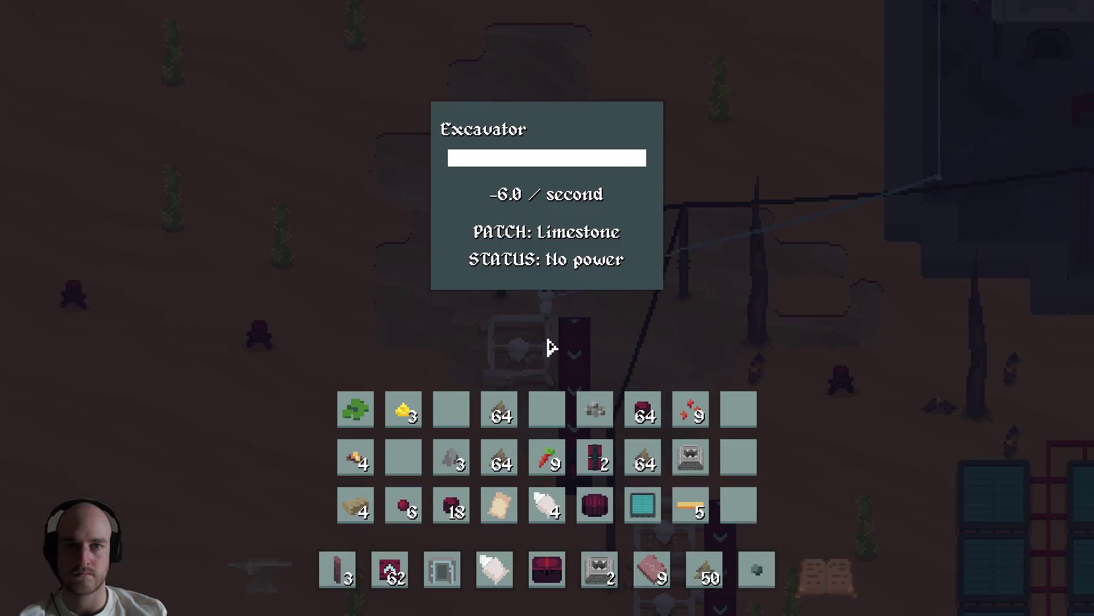
{"action": "key", "text": "e"}
{"action": "key", "text": "d"}
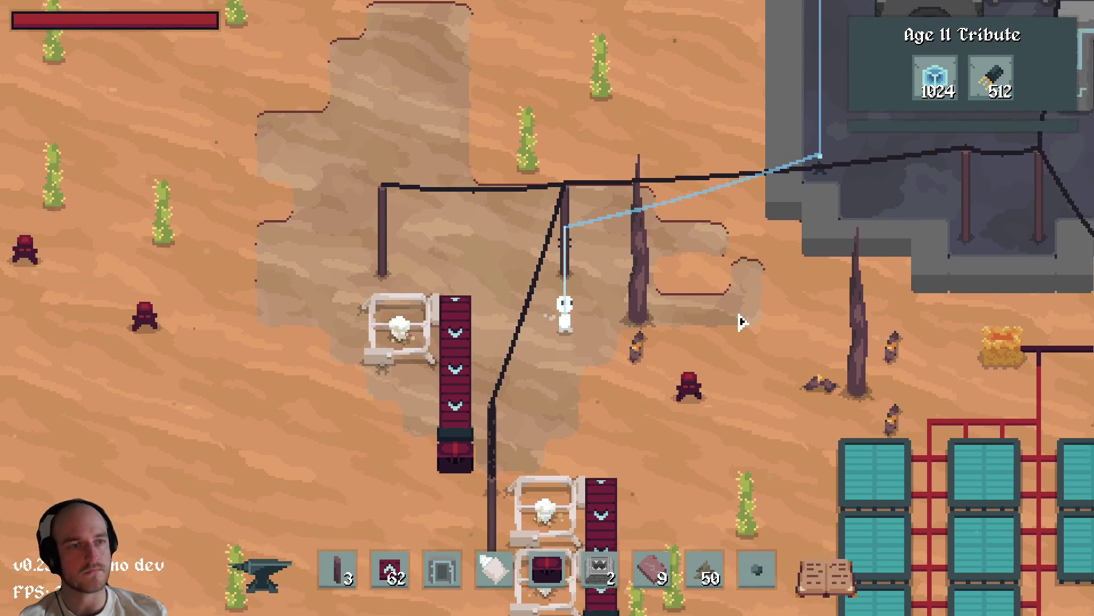
{"action": "key", "text": "d"}
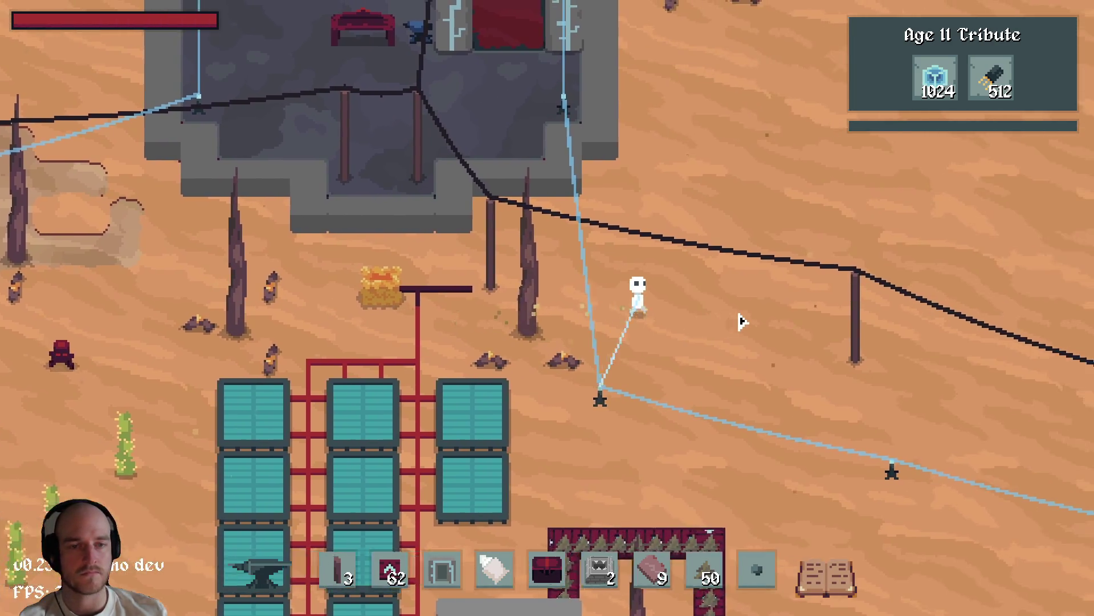
Open the tech tree and view the Quantum Travel and Solar Power research details.
{"action": "key", "text": "t"}
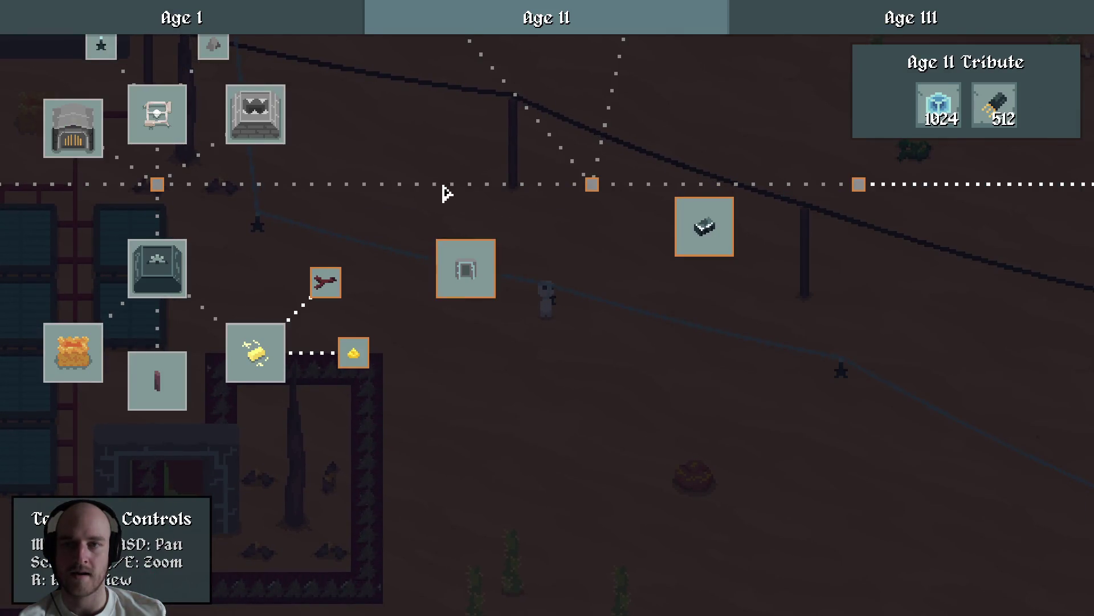
{"action": "left_click_drag", "start_coordinate": [447, 193], "coordinate": [519, 318]}
{"action": "left_click", "coordinate": [536, 349]}
{"action": "mouse_move", "coordinate": [471, 224]}
{"action": "left_mouse_down"}
{"action": "mouse_move", "coordinate": [631, 230]}
{"action": "mouse_move", "coordinate": [655, 245]}
{"action": "mouse_move", "coordinate": [733, 239]}
{"action": "mouse_move", "coordinate": [430, 274]}
{"action": "mouse_move", "coordinate": [291, 273]}
{"action": "left_mouse_up"}
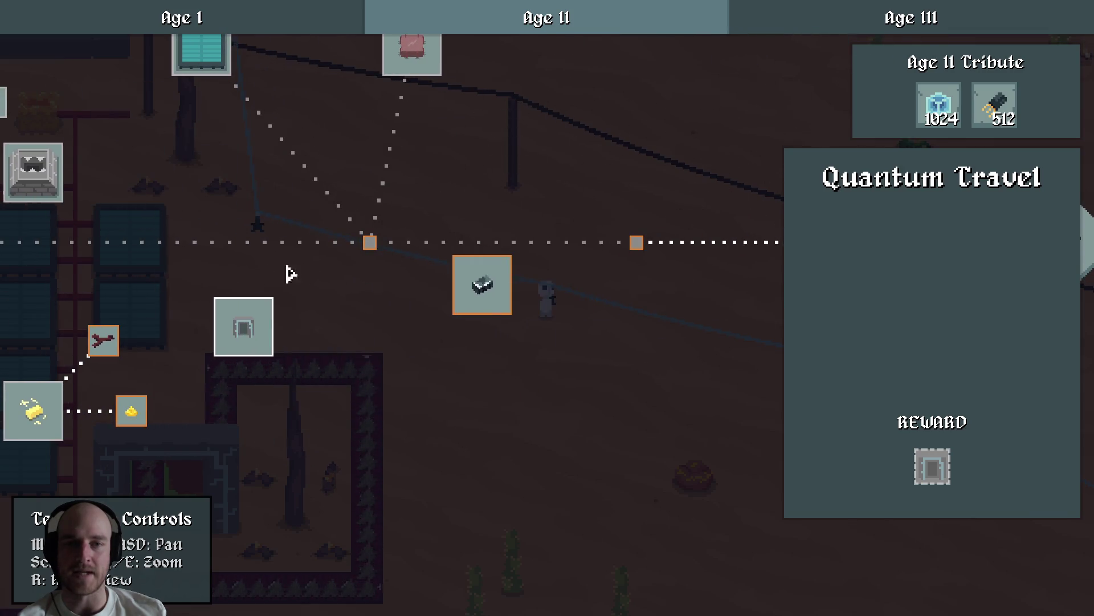
{"action": "mouse_move", "coordinate": [496, 281]}
{"action": "left_mouse_down"}
{"action": "mouse_move", "coordinate": [522, 329]}
{"action": "mouse_move", "coordinate": [249, 200]}
{"action": "mouse_move", "coordinate": [730, 227]}
{"action": "mouse_move", "coordinate": [725, 420]}
{"action": "left_mouse_up"}
{"action": "left_click", "coordinate": [441, 271]}
Pan around the tree, close the Solar Power details and exit the tech tree.
{"action": "key", "text": "d"}
{"action": "key", "text": "s"}
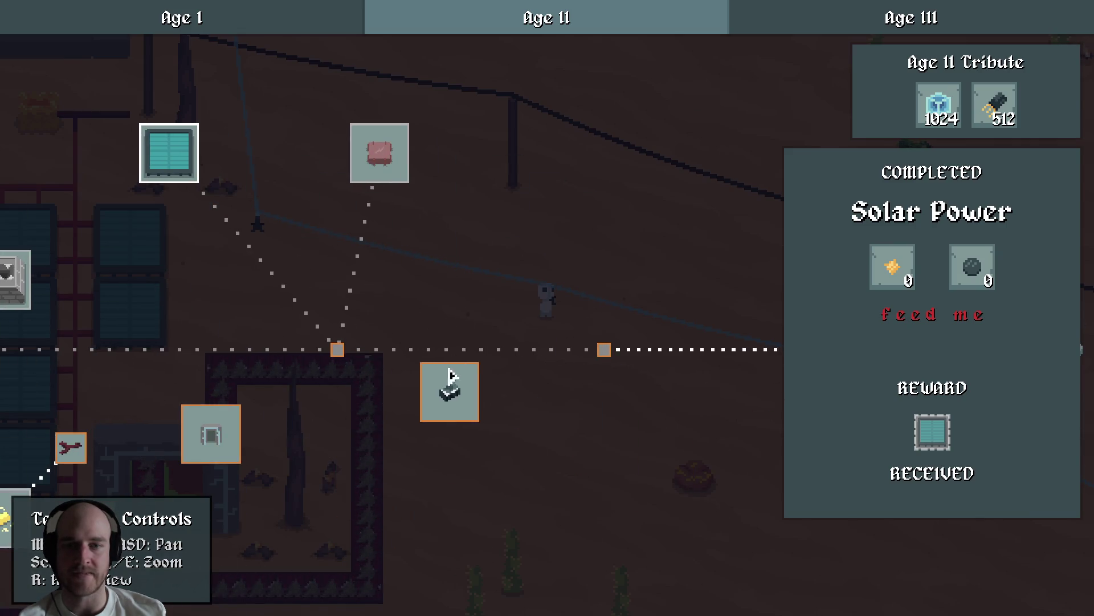
{"action": "key", "text": "a"}
{"action": "key", "text": "s"}
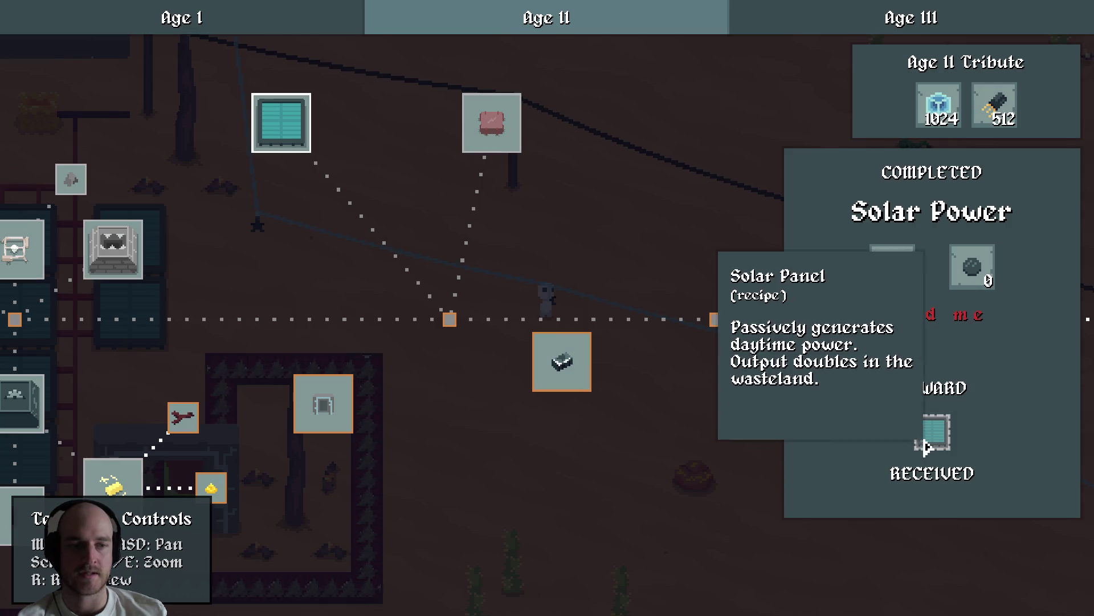
{"action": "left_click", "coordinate": [367, 220]}
{"action": "key", "text": "a"}
{"action": "key", "text": "w"}
{"action": "key", "text": "Escape"}
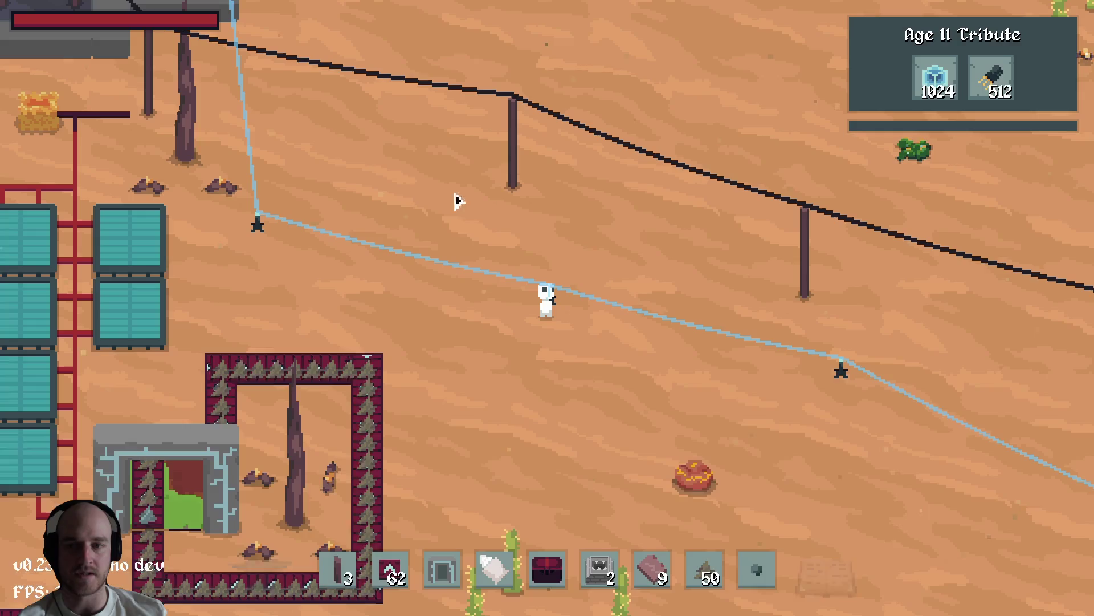
Walk to the solar panels and check a panel's 12 power-per-second readout.
{"action": "key", "text": "a"}
{"action": "key", "text": "w"}
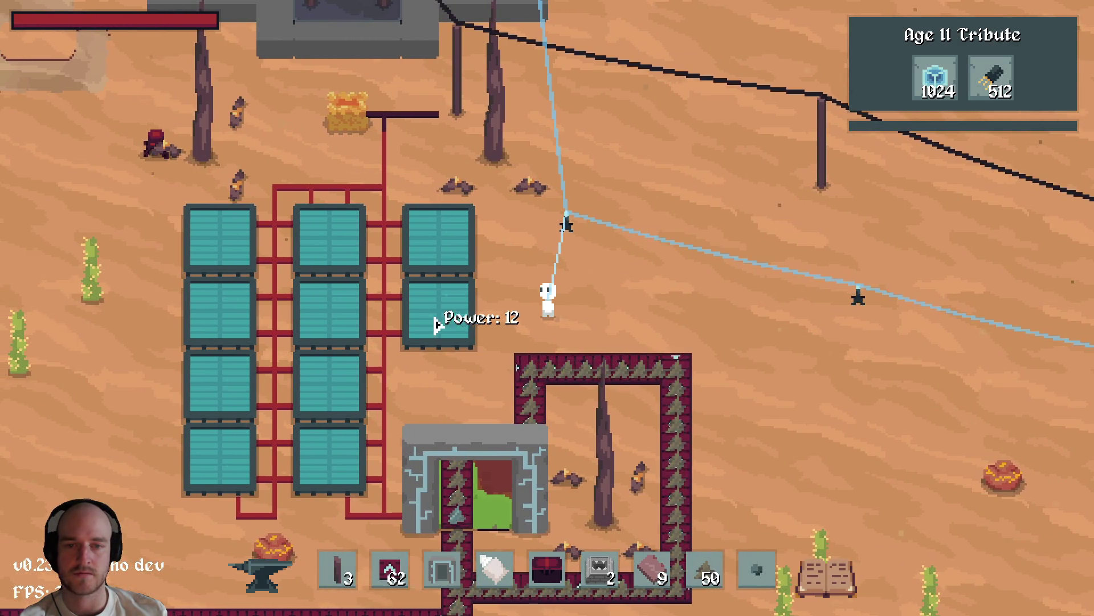
{"action": "key", "text": "a"}
{"action": "left_click", "coordinate": [504, 323]}
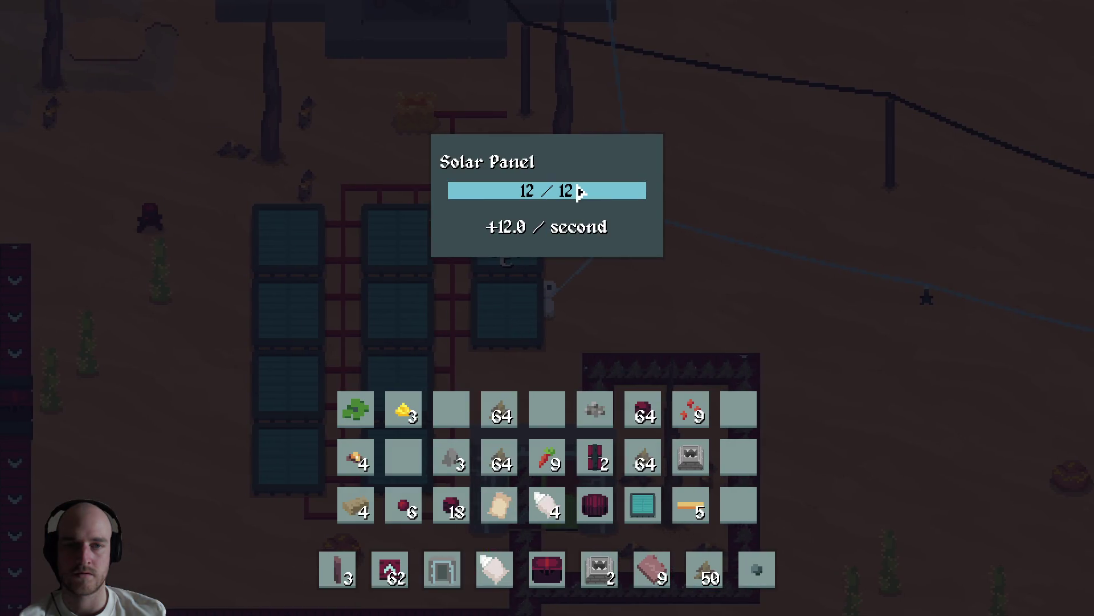
{"action": "left_click", "coordinate": [597, 262]}
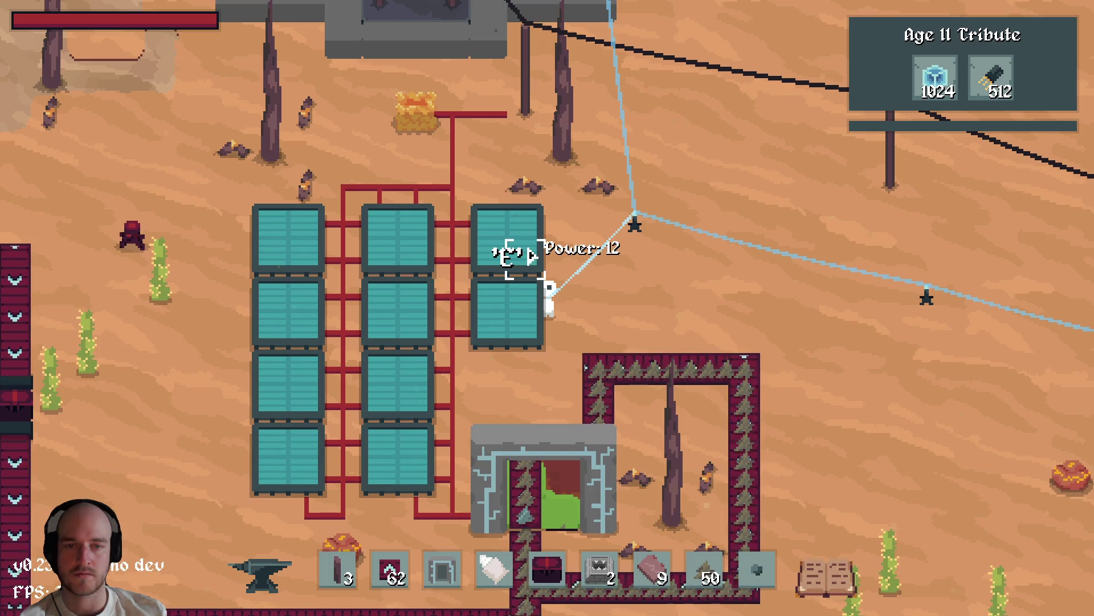
Walk down-left, then open the tech tree with its node editor.
{"action": "key", "text": "s"}
{"action": "key", "text": "a"}
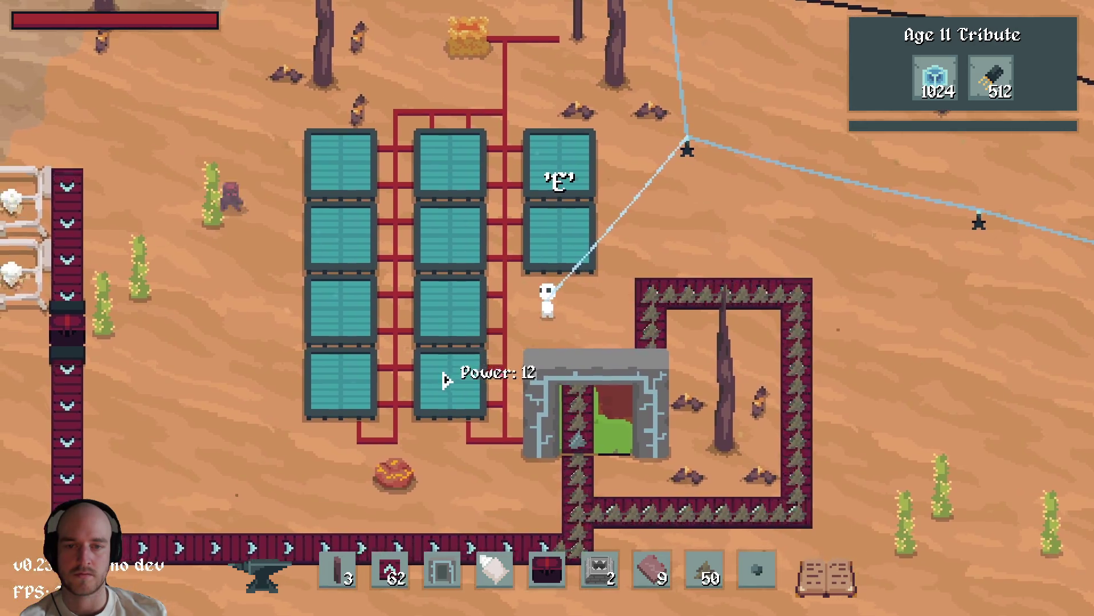
{"action": "key", "text": "t"}
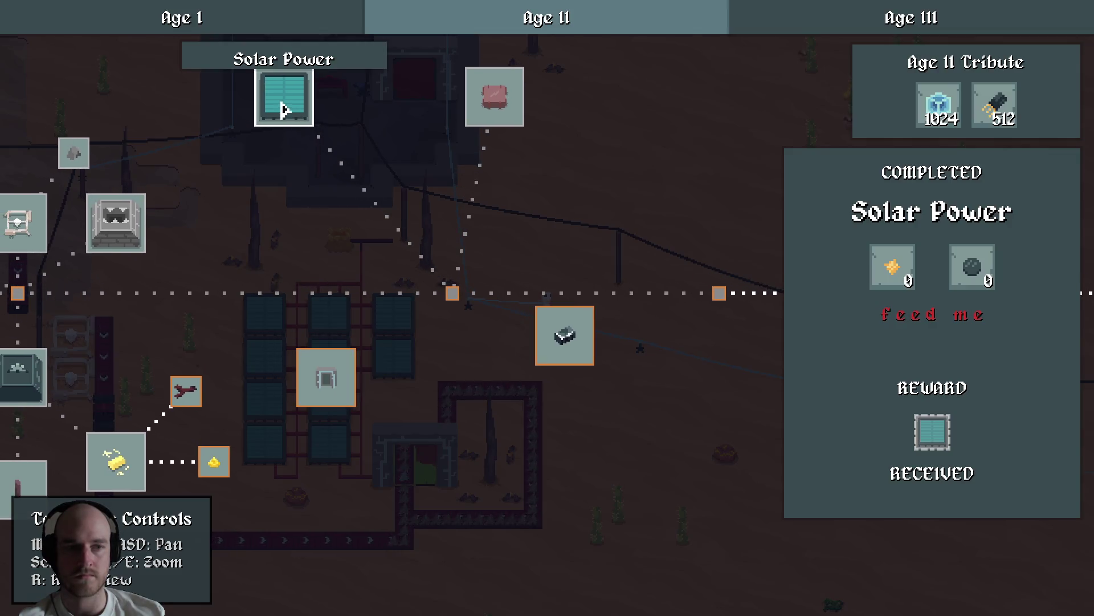
{"action": "key", "text": "grave"}
Move the Solar Power and Grid Power nodes into line at the same height.
{"action": "left_click_drag", "start_coordinate": [399, 208], "coordinate": [430, 237]}
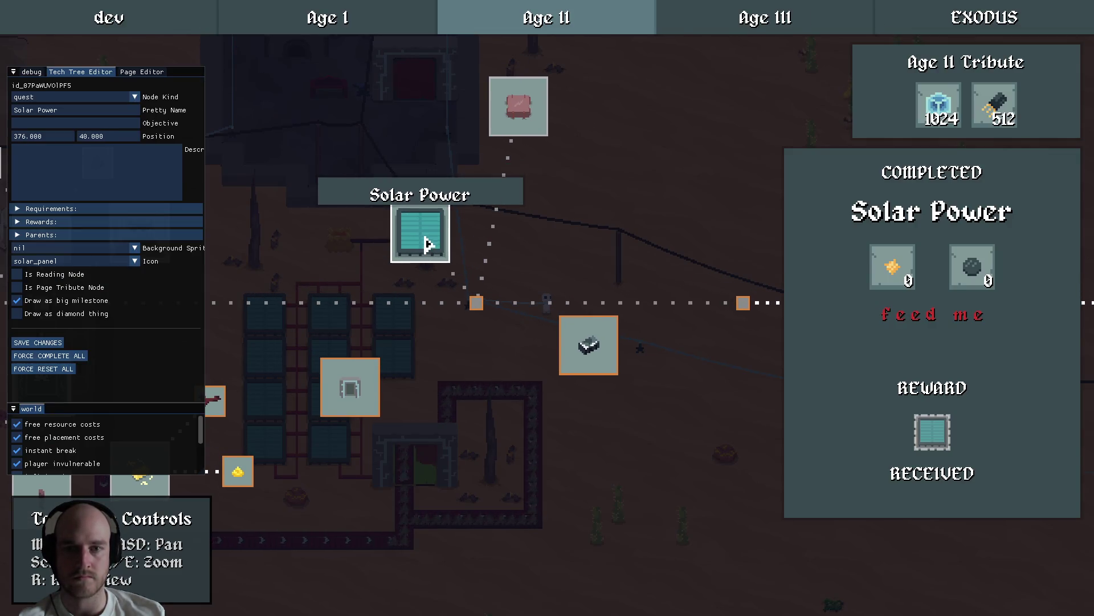
{"action": "mouse_move", "coordinate": [519, 109]}
{"action": "left_mouse_down"}
{"action": "mouse_move", "coordinate": [553, 161]}
{"action": "mouse_move", "coordinate": [534, 233]}
{"action": "mouse_move", "coordinate": [508, 227]}
{"action": "left_mouse_up"}
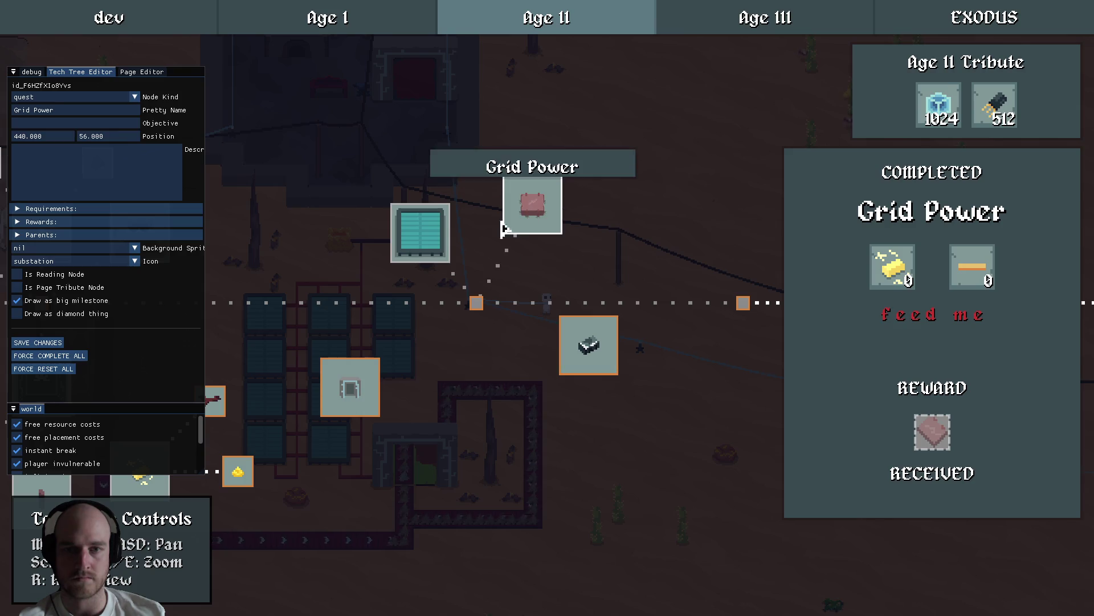
{"action": "left_click", "coordinate": [421, 228]}
{"action": "left_click_drag", "start_coordinate": [421, 227], "coordinate": [421, 215]}
{"action": "left_click", "coordinate": [488, 266]}
{"action": "left_click", "coordinate": [487, 266]}
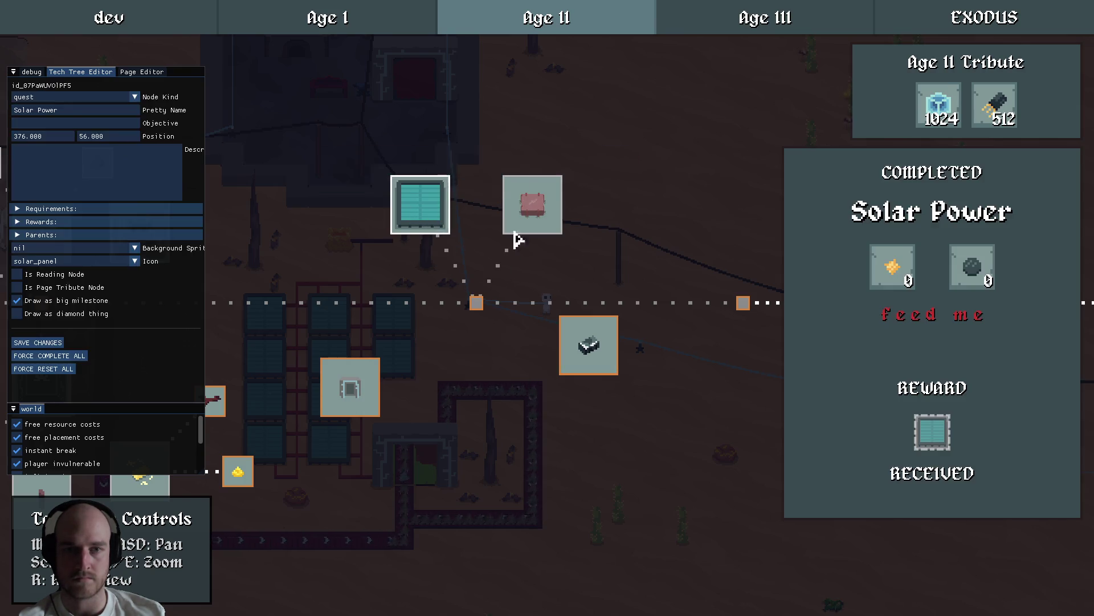
{"action": "mouse_move", "coordinate": [974, 283]}
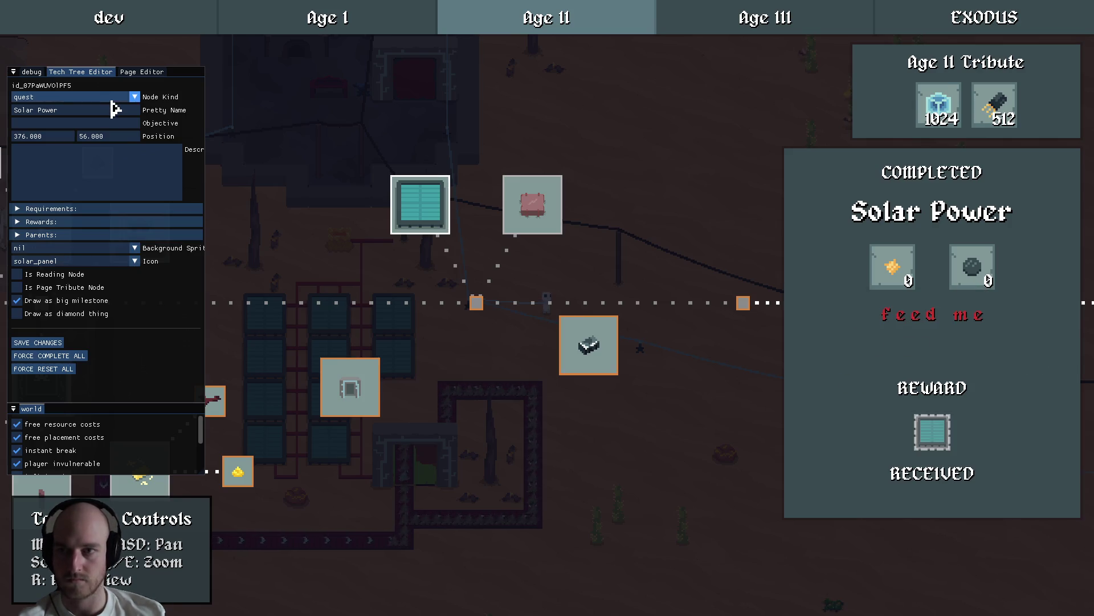
Toggle the editor panel, switch to VS Code and begin changing glowshroom to silicon.
{"action": "key", "text": "F1"}
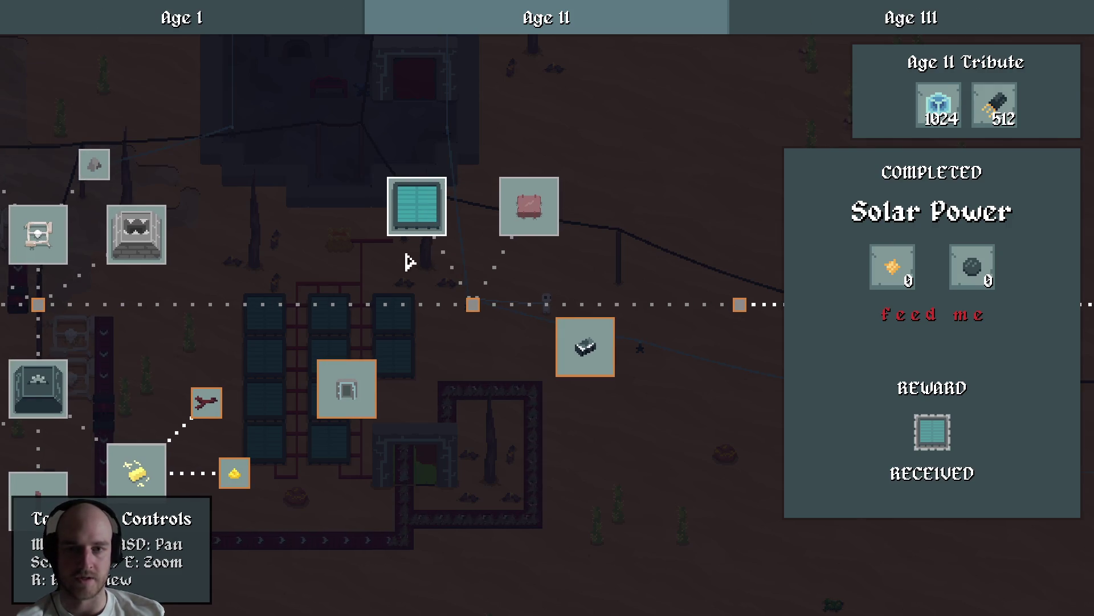
{"action": "key", "text": "grave"}
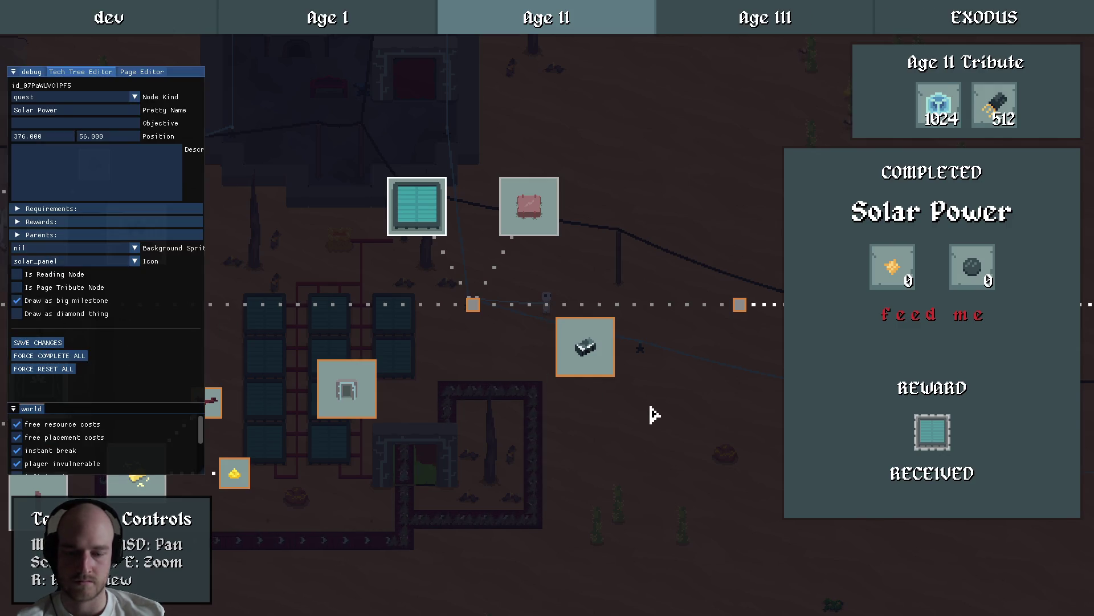
{"action": "key", "text": "alt+Tab"}
{"action": "type", "text": "kfgcwsil"}
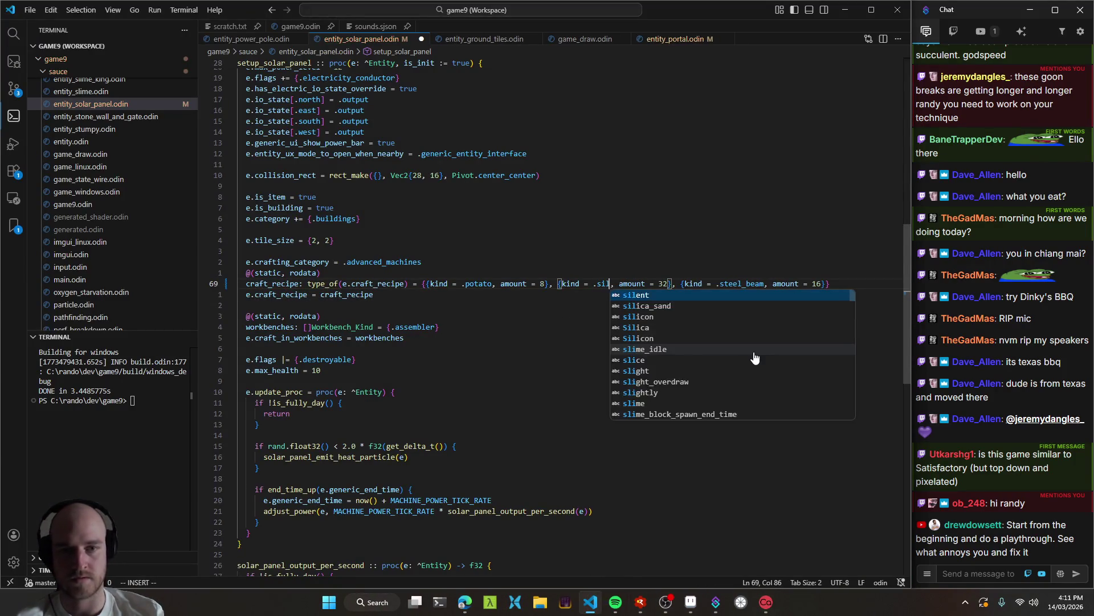
{"action": "type", "text": "icon"}
Save the 32-silicon solar panel recipe, rebuild with Ctrl+Shift+B and launch with F5.
{"action": "key", "text": "Escape"}
{"action": "key", "text": "ctrl+s"}
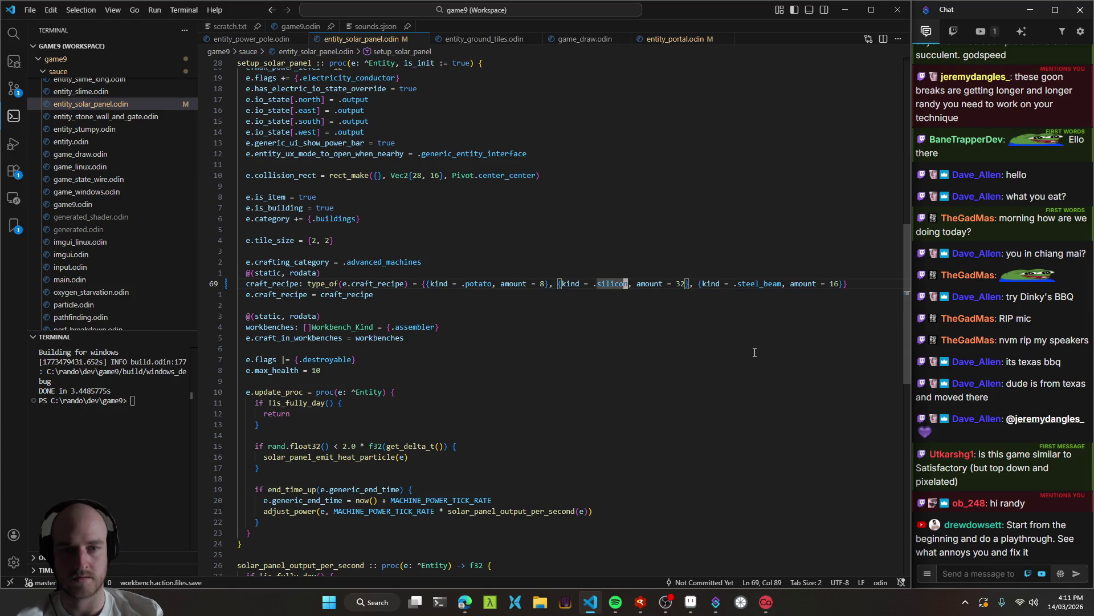
{"action": "left_click", "coordinate": [617, 296]}
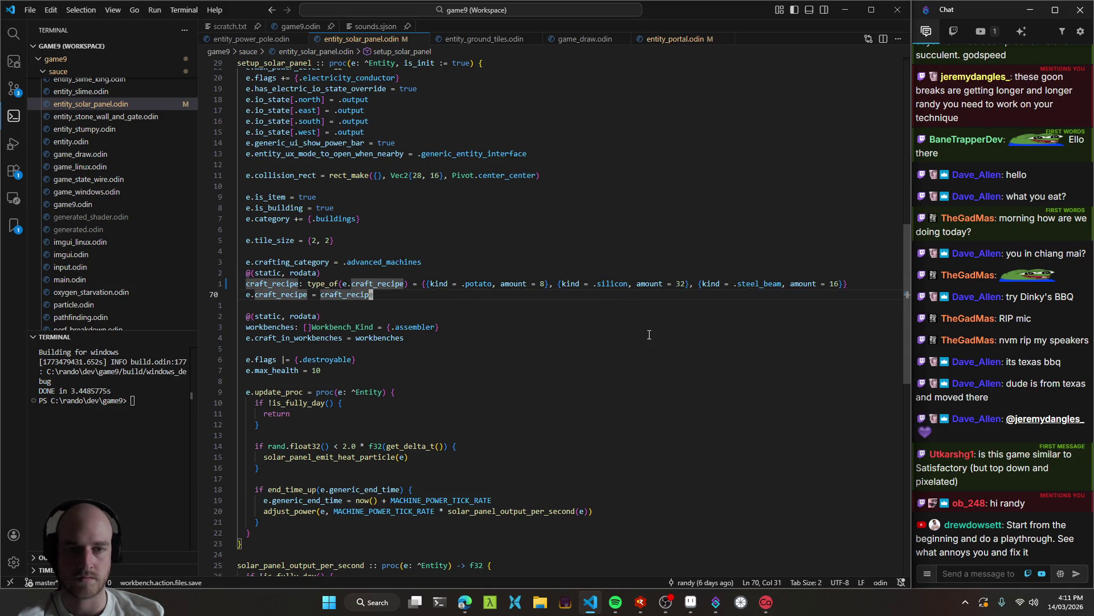
{"action": "key", "text": "ctrl+shift+b"}
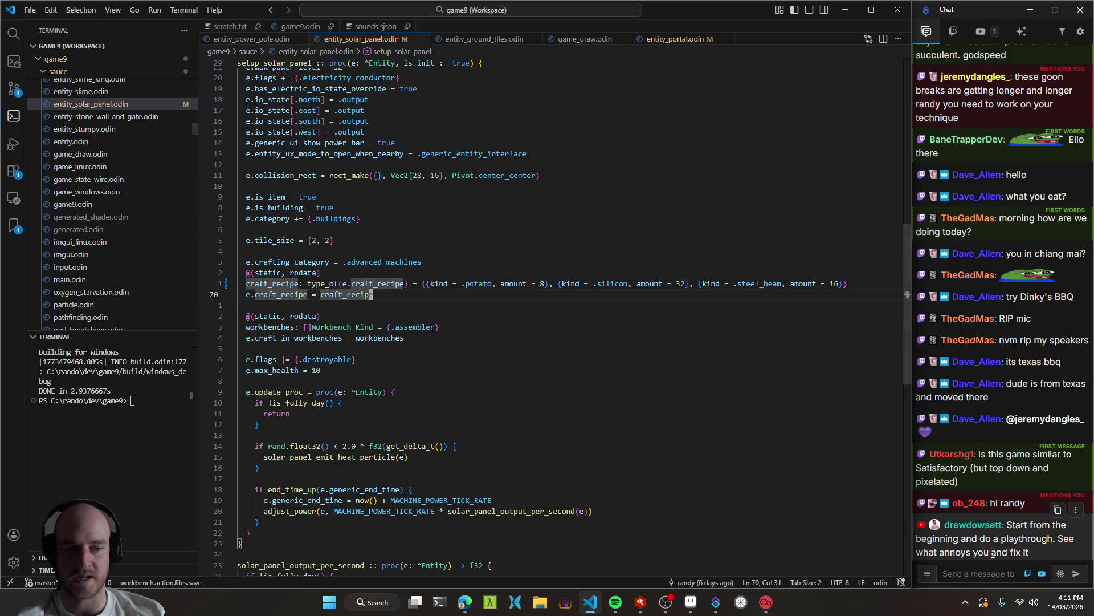
{"action": "key", "text": "F5"}
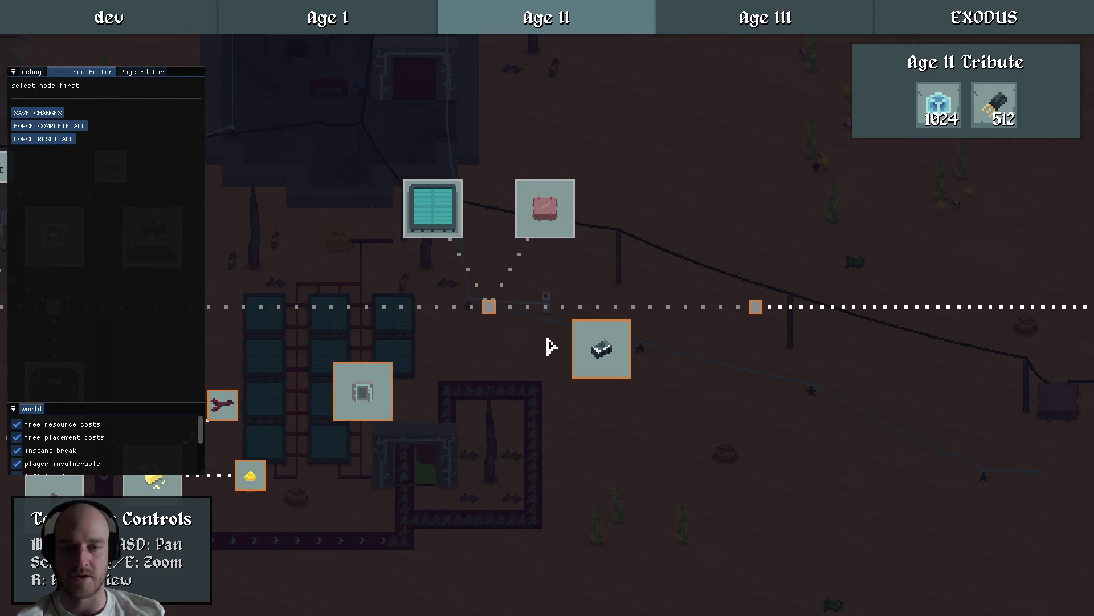
Inspect the Steel Folding, Quantum Travel, Grid Power and Solar Power nodes in the tech tree.
{"action": "left_click", "coordinate": [456, 333]}
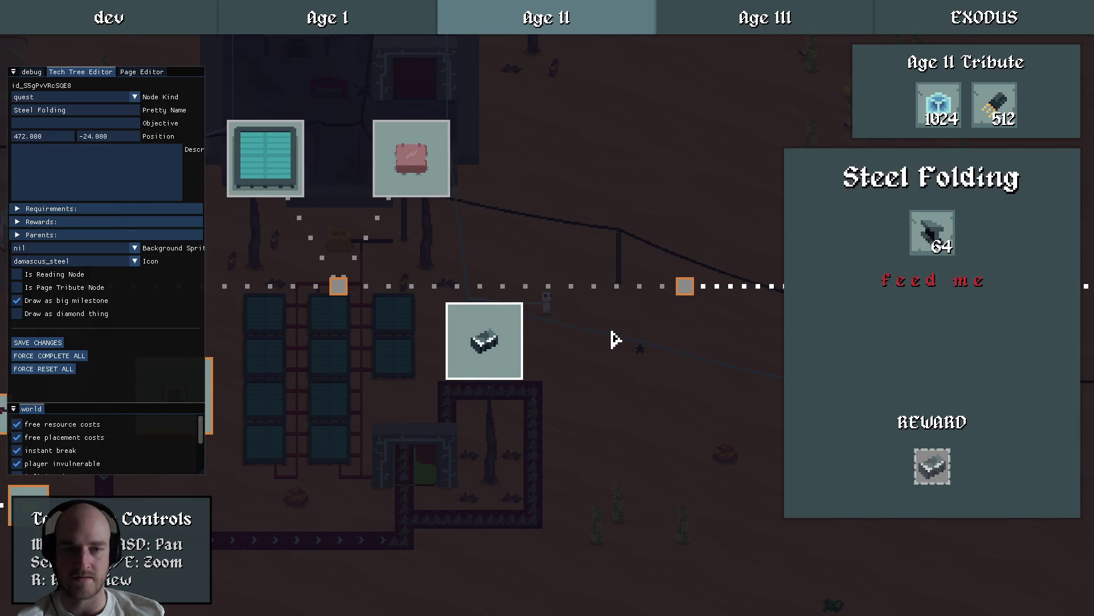
{"action": "left_click", "coordinate": [450, 342]}
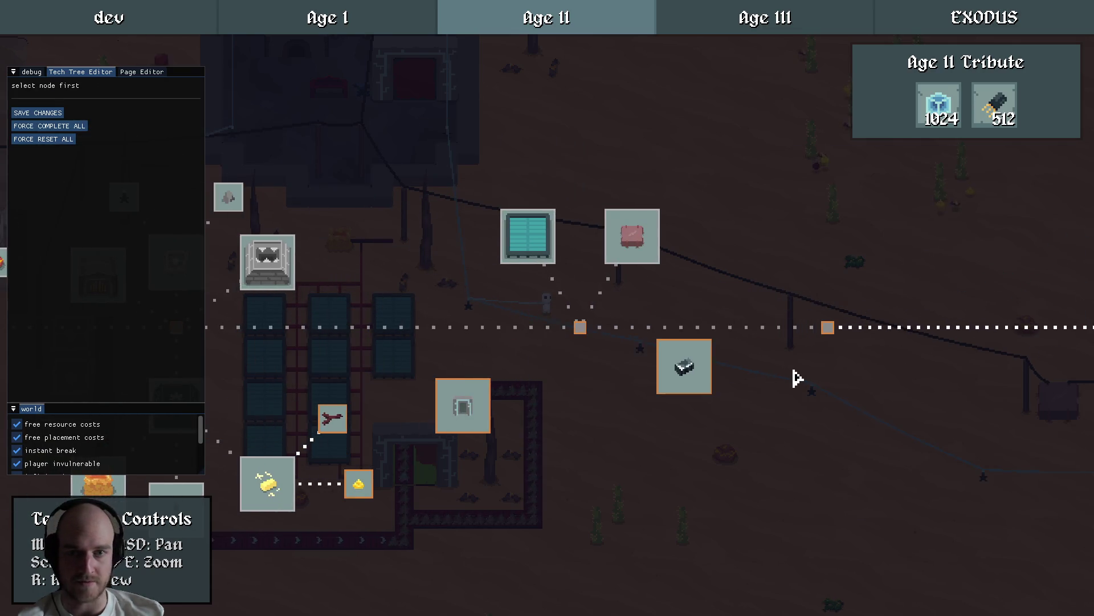
{"action": "left_click", "coordinate": [489, 381]}
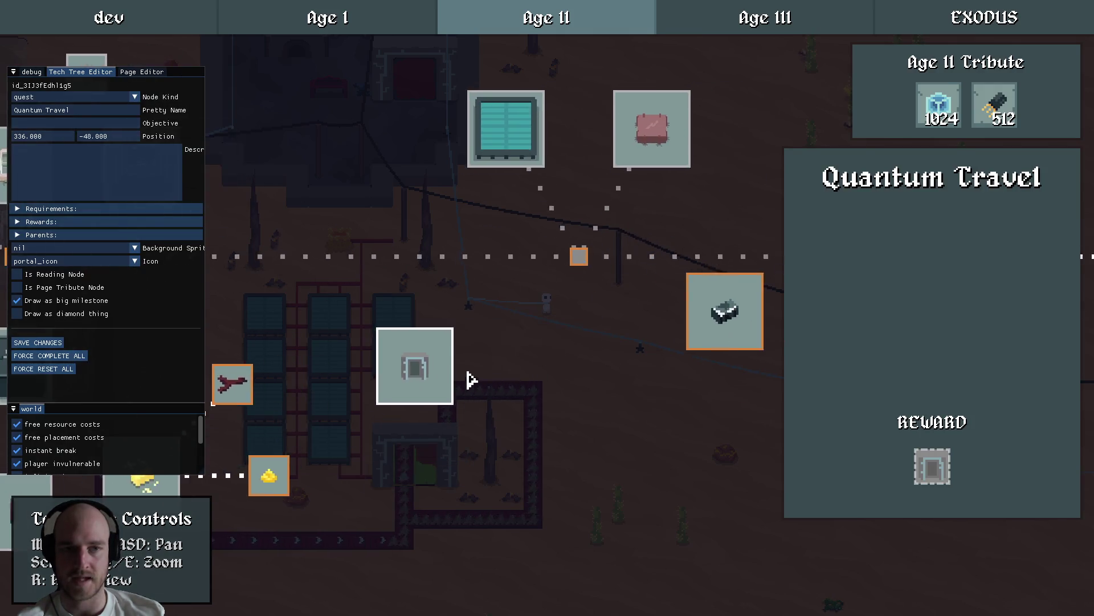
{"action": "left_click", "coordinate": [482, 182]}
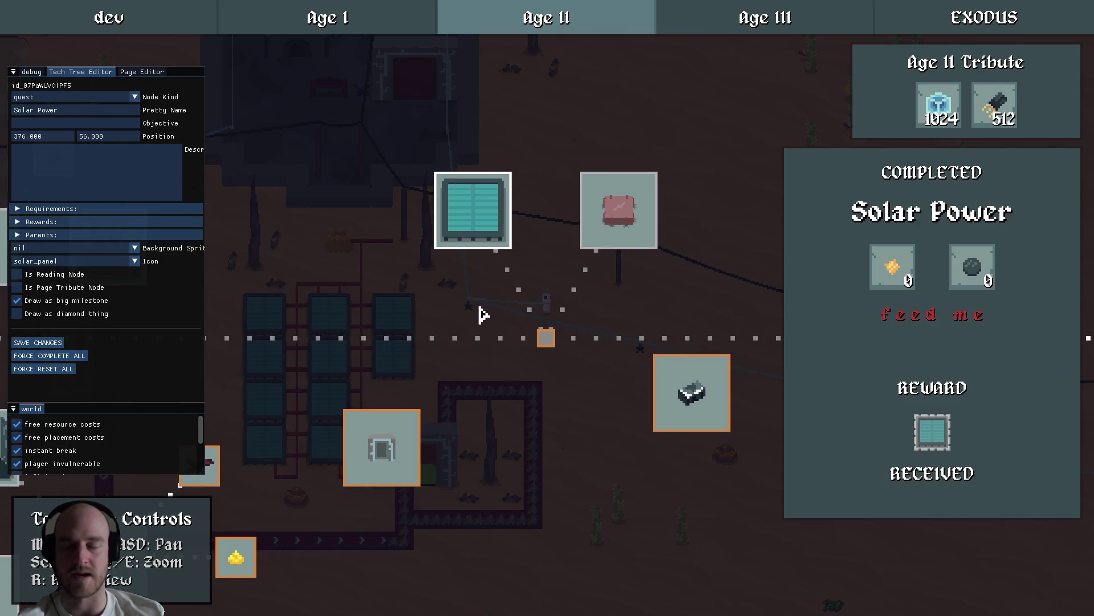
{"action": "left_click", "coordinate": [527, 308]}
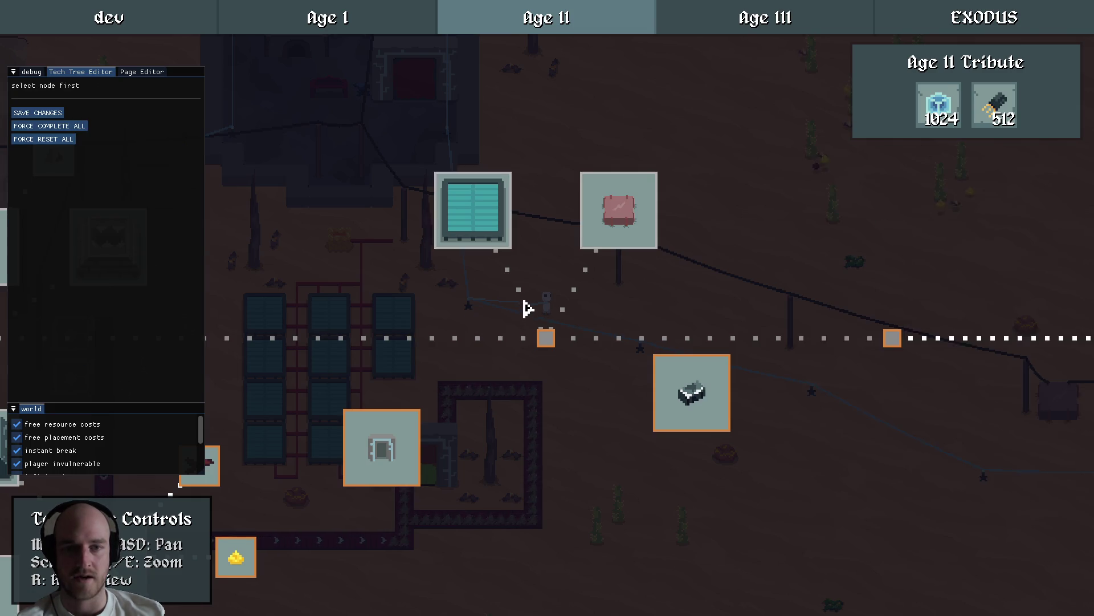
{"action": "left_click", "coordinate": [484, 232]}
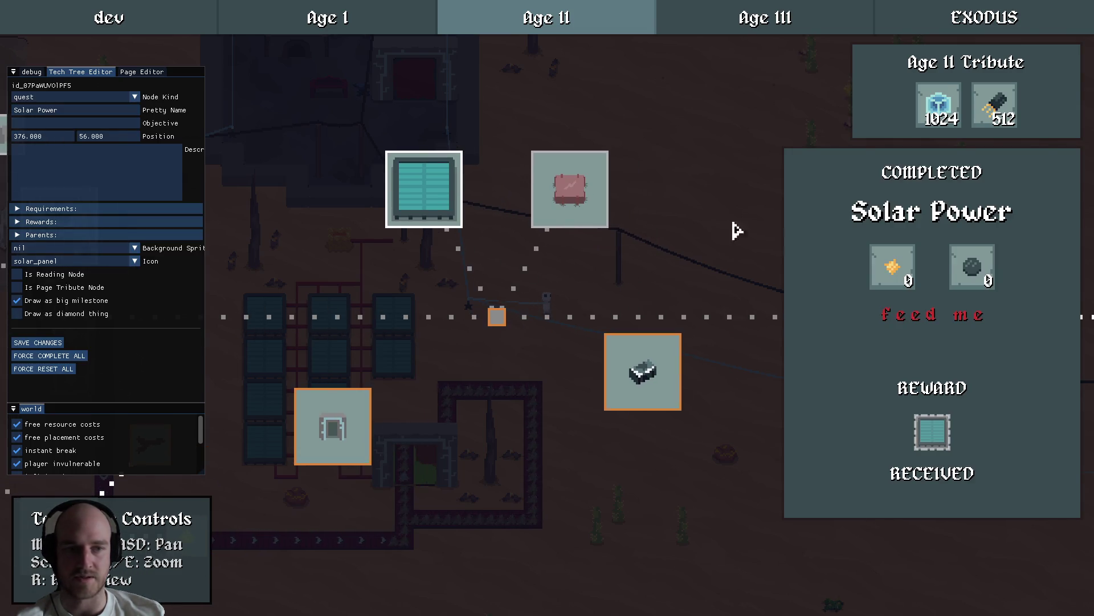
{"action": "left_click", "coordinate": [562, 210]}
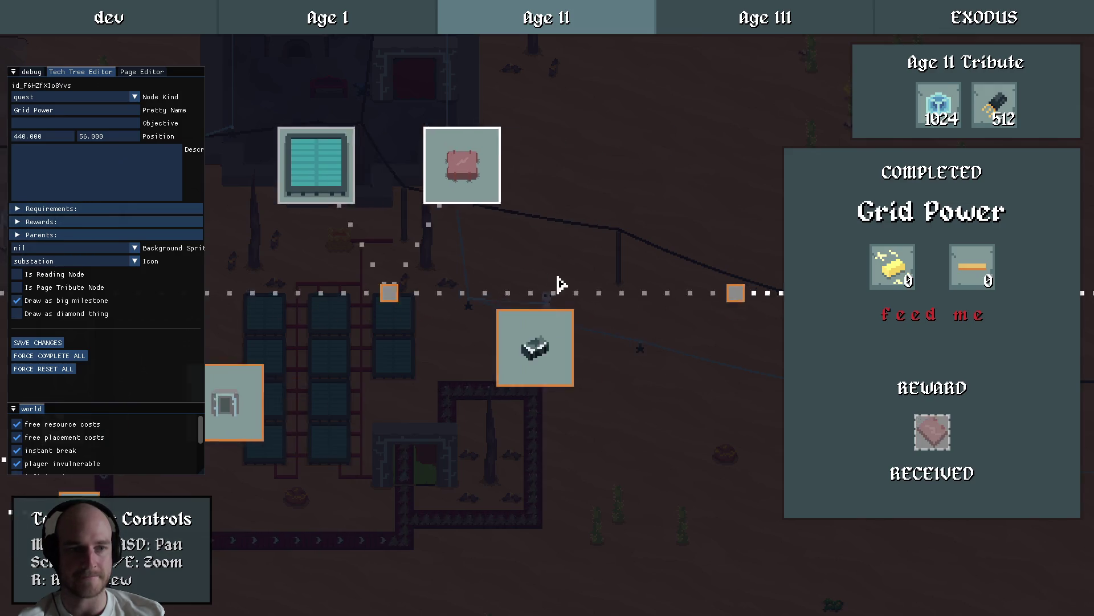
{"action": "left_click", "coordinate": [582, 370]}
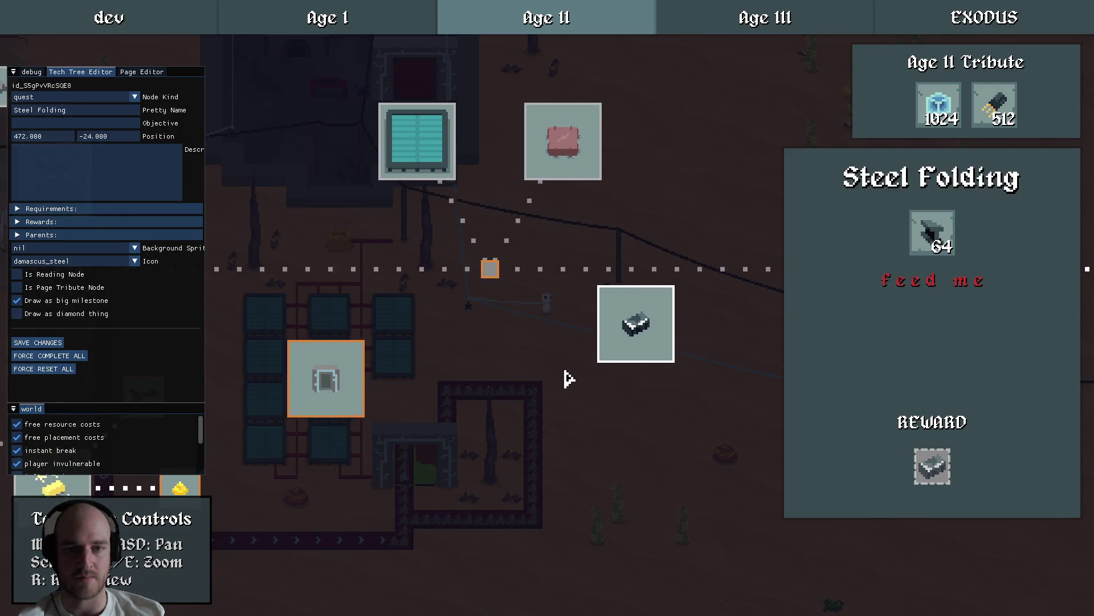
{"action": "left_click", "coordinate": [422, 141]}
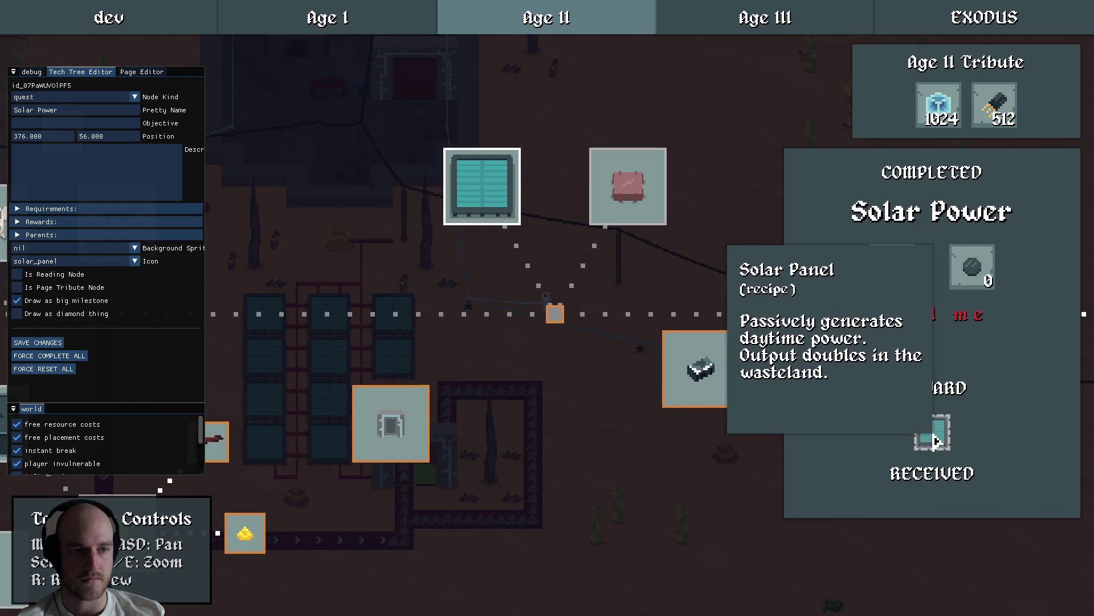
{"action": "mouse_move", "coordinate": [969, 282]}
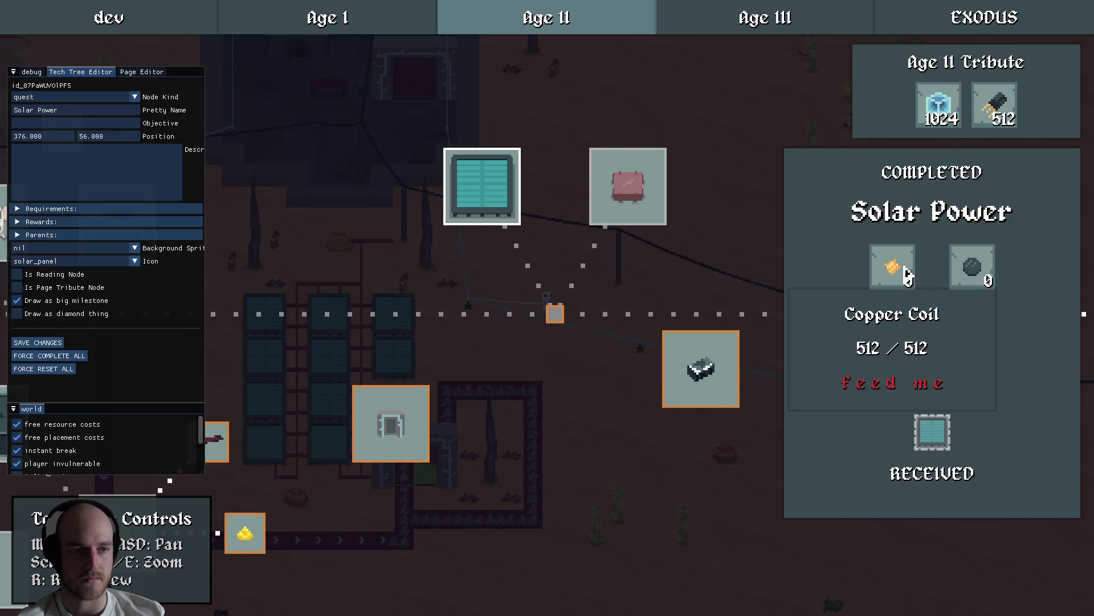
Toggle the debug panels, check Solar Power's Solar Panel reward and Copper Coil requirement, then quit to Aseprite.
{"action": "key", "text": "Escape"}
{"action": "key", "text": "F1"}
{"action": "key", "text": "F1"}
{"action": "key", "text": "F1"}
{"action": "key", "text": "F2"}
{"action": "key", "text": "F1"}
{"action": "key", "text": "F2"}
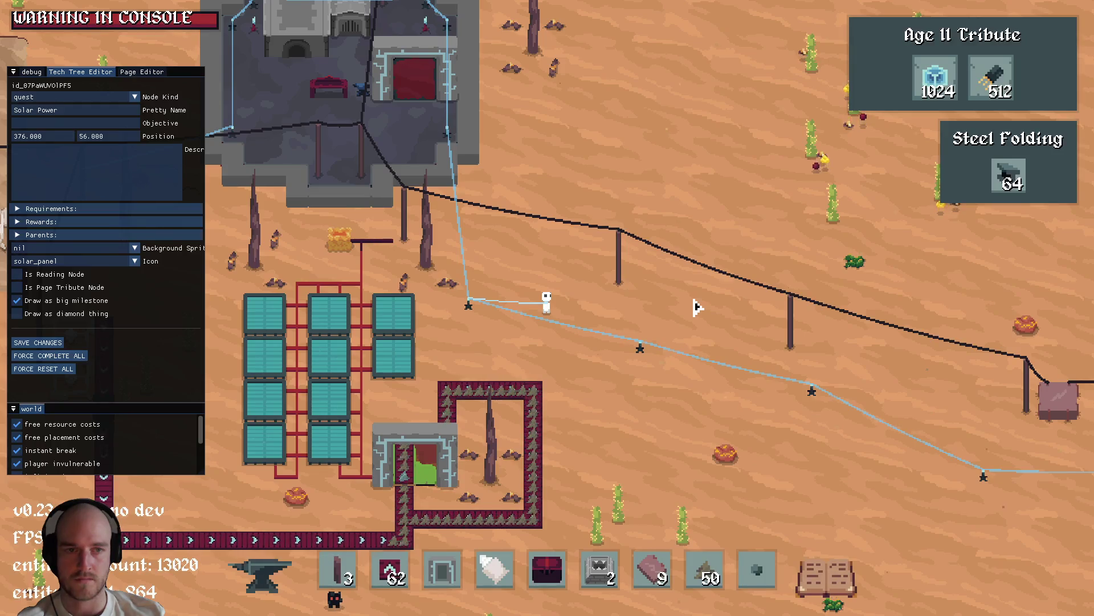
{"action": "key", "text": "t"}
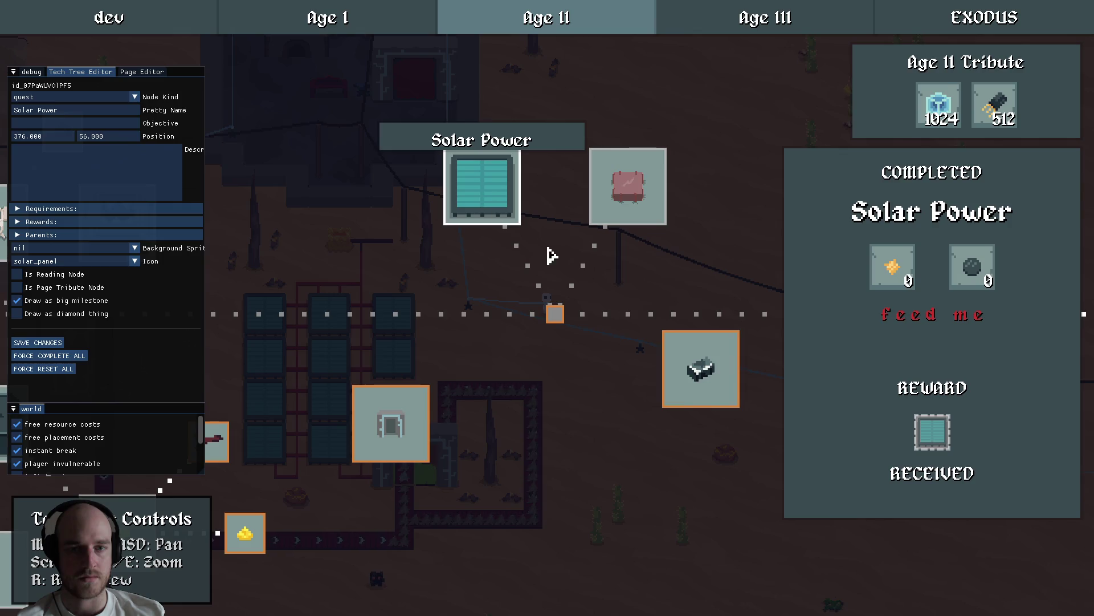
{"action": "mouse_move", "coordinate": [929, 439]}
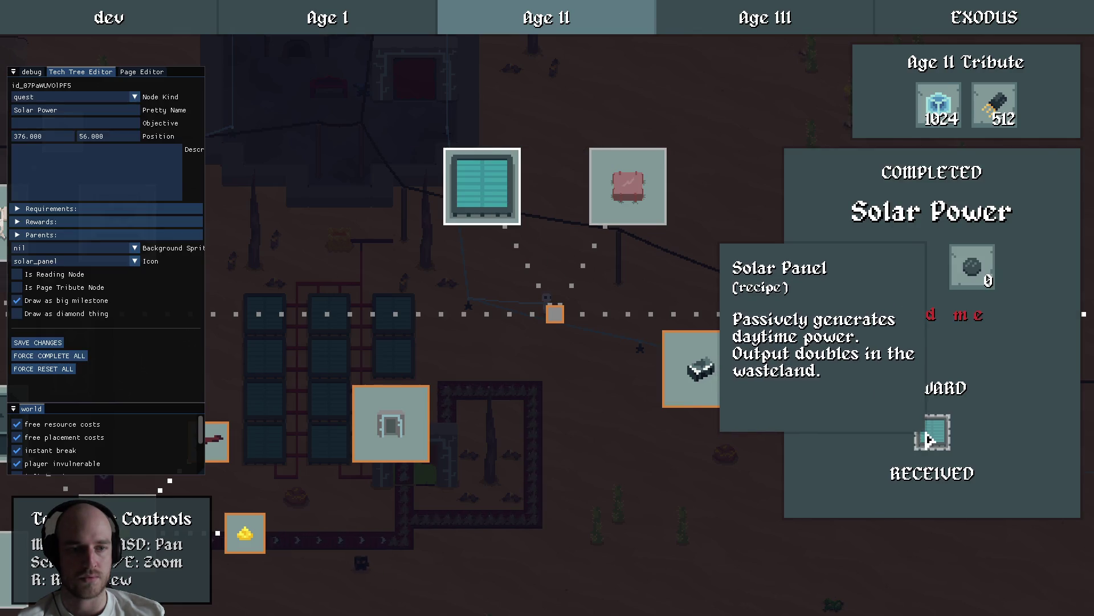
{"action": "mouse_move", "coordinate": [889, 279]}
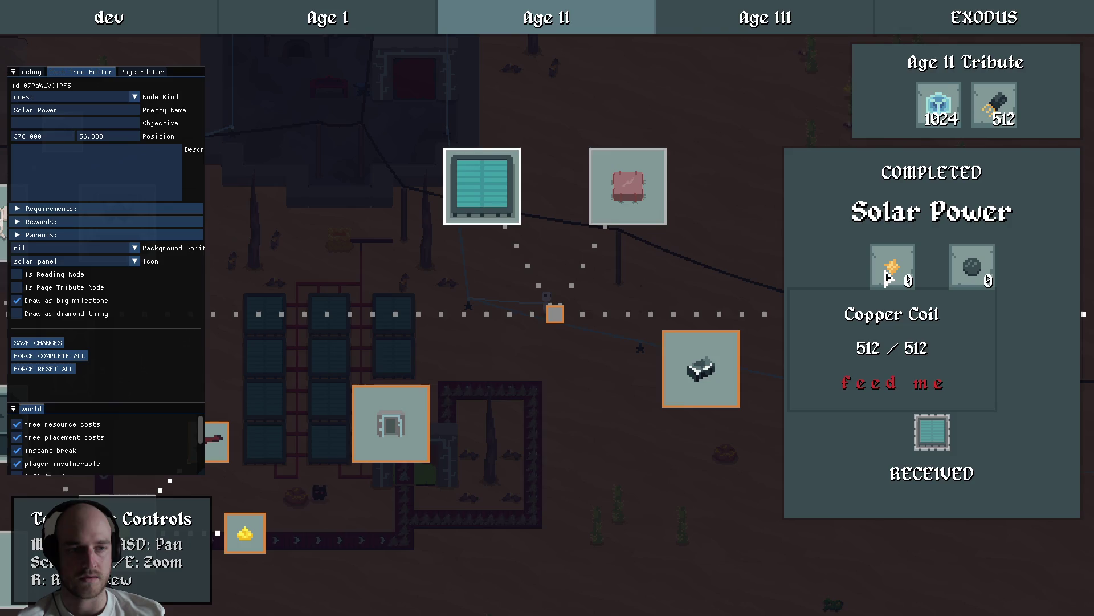
{"action": "key", "text": "alt+F4"}
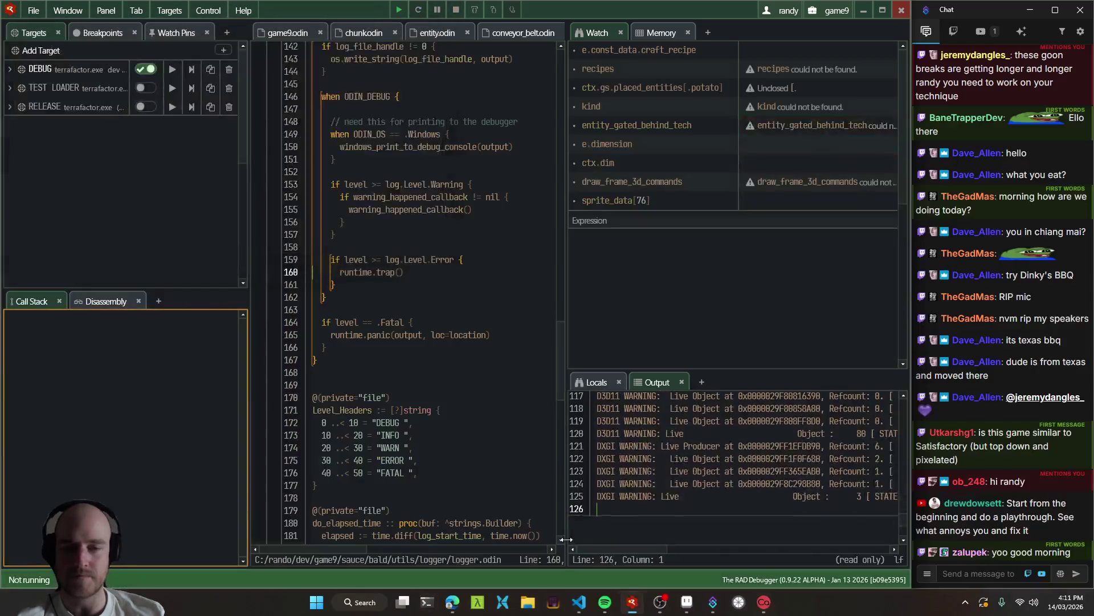
{"action": "left_click", "coordinate": [690, 601]}
Zoom and pan around the sketch pad, pick the copper_coil sprite, then return to VS Code.
{"action": "scroll", "coordinate": [627, 342], "scroll_direction": "down", "scroll_amount": 3}
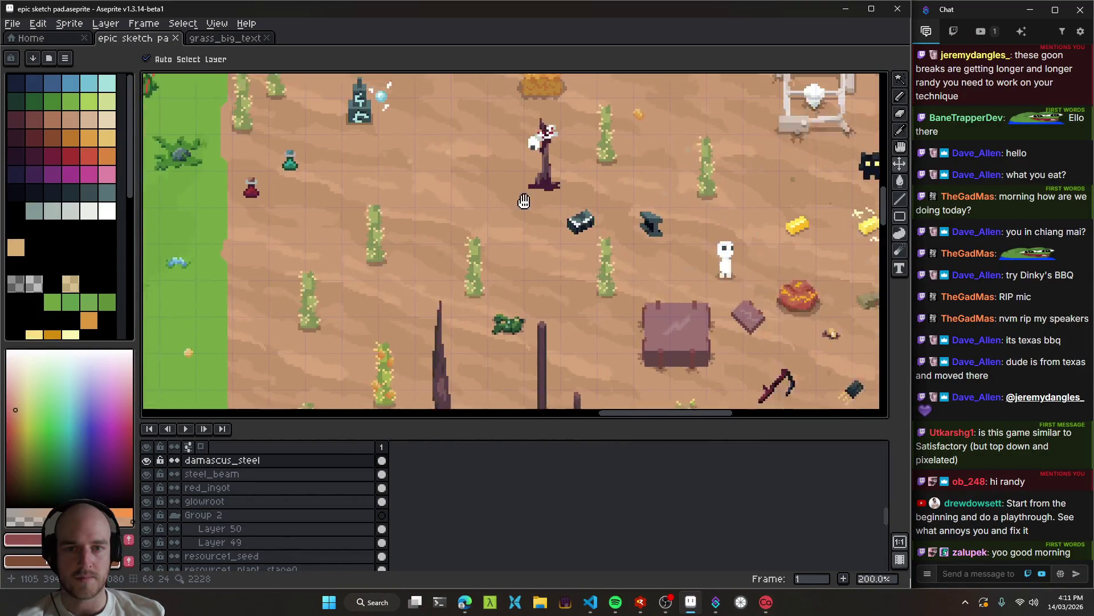
{"action": "scroll", "coordinate": [695, 308], "scroll_direction": "down", "scroll_amount": 5}
{"action": "scroll", "coordinate": [627, 256], "scroll_direction": "up", "scroll_amount": 3}
{"action": "scroll", "coordinate": [591, 220], "scroll_direction": "down", "scroll_amount": 3}
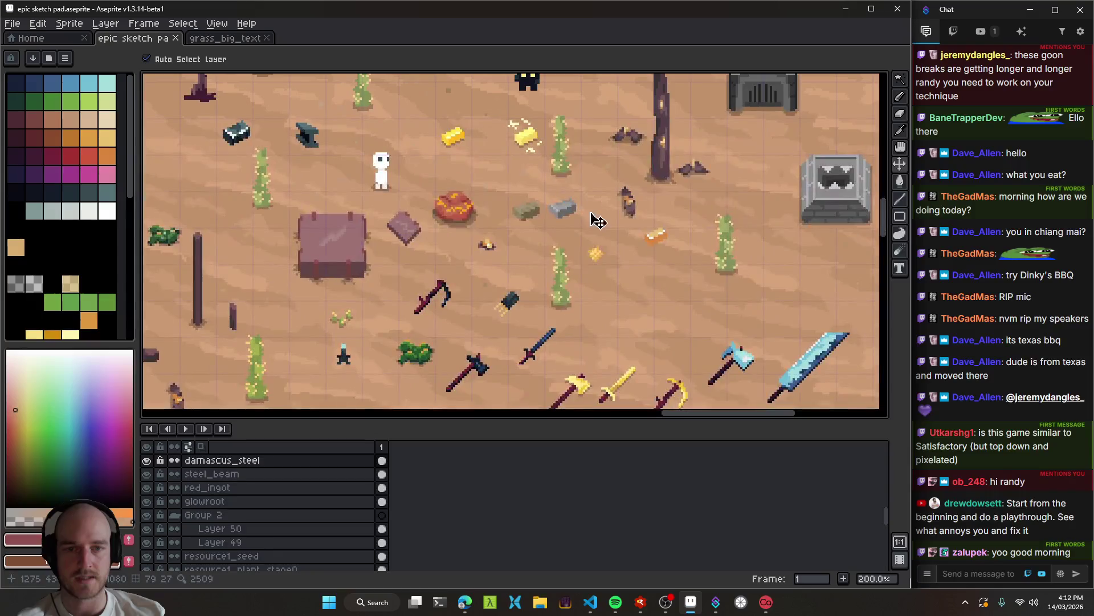
{"action": "scroll", "coordinate": [604, 271], "scroll_direction": "up", "scroll_amount": 3}
{"action": "left_click", "coordinate": [593, 251]}
{"action": "scroll", "coordinate": [596, 262], "scroll_direction": "down", "scroll_amount": 5}
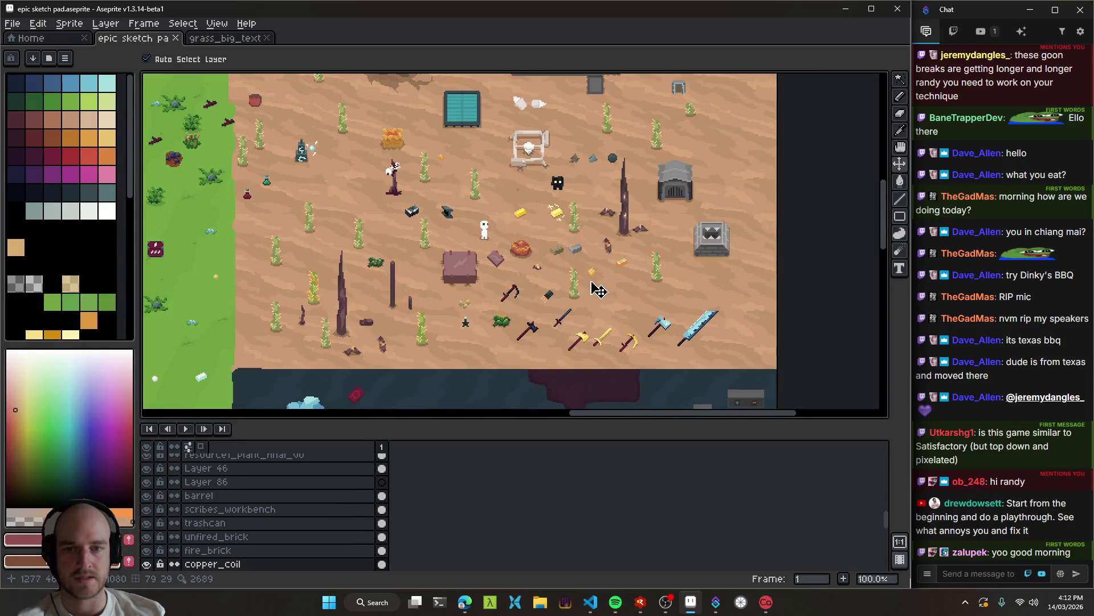
{"action": "mouse_move", "coordinate": [454, 317]}
{"action": "left_mouse_down"}
{"action": "mouse_move", "coordinate": [678, 308]}
{"action": "mouse_move", "coordinate": [745, 273]}
{"action": "mouse_move", "coordinate": [582, 317]}
{"action": "mouse_move", "coordinate": [627, 234]}
{"action": "mouse_move", "coordinate": [757, 373]}
{"action": "mouse_move", "coordinate": [463, 374]}
{"action": "mouse_move", "coordinate": [438, 280]}
{"action": "mouse_move", "coordinate": [399, 203]}
{"action": "left_mouse_up"}
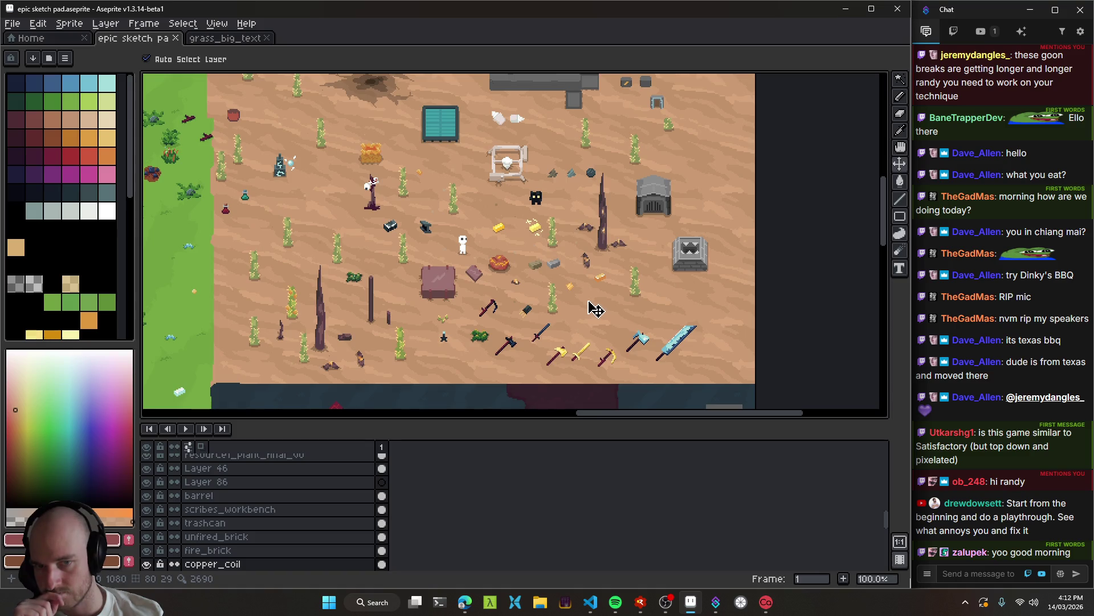
{"action": "scroll", "coordinate": [595, 308], "scroll_direction": "up", "scroll_amount": 2}
{"action": "scroll", "coordinate": [564, 279], "scroll_direction": "down", "scroll_amount": 1}
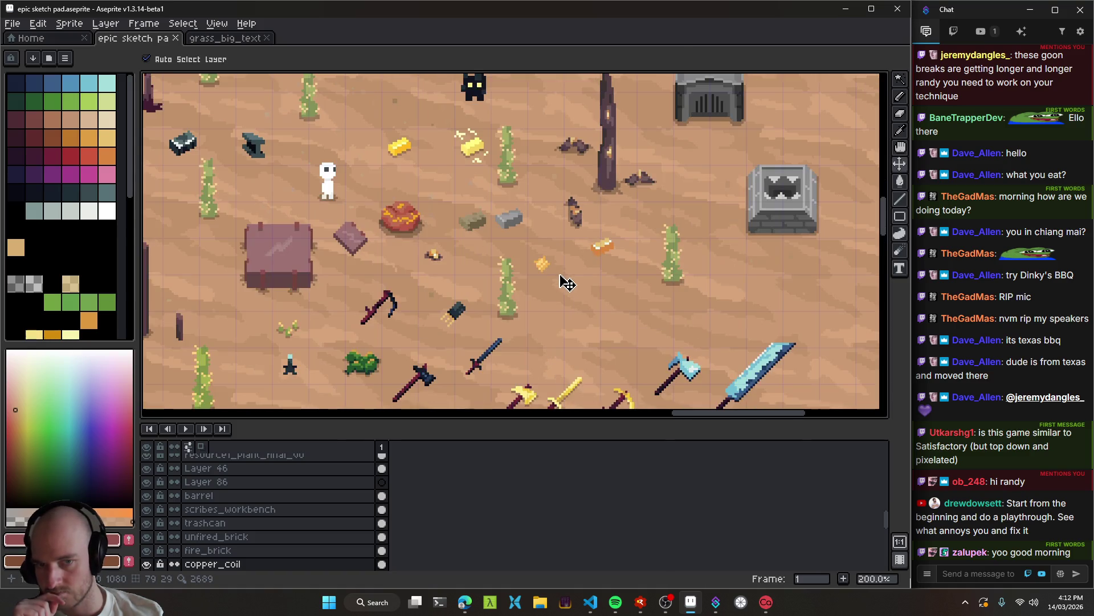
{"action": "scroll", "coordinate": [550, 282], "scroll_direction": "down", "scroll_amount": 1}
{"action": "left_click_drag", "start_coordinate": [494, 267], "coordinate": [612, 323]}
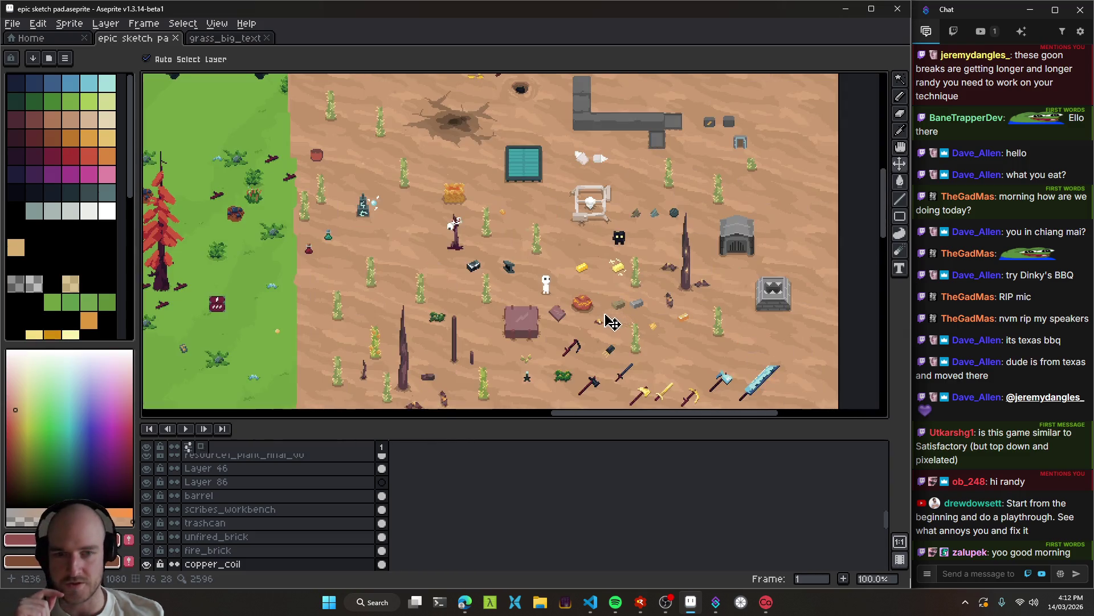
{"action": "left_click", "coordinate": [590, 601]}
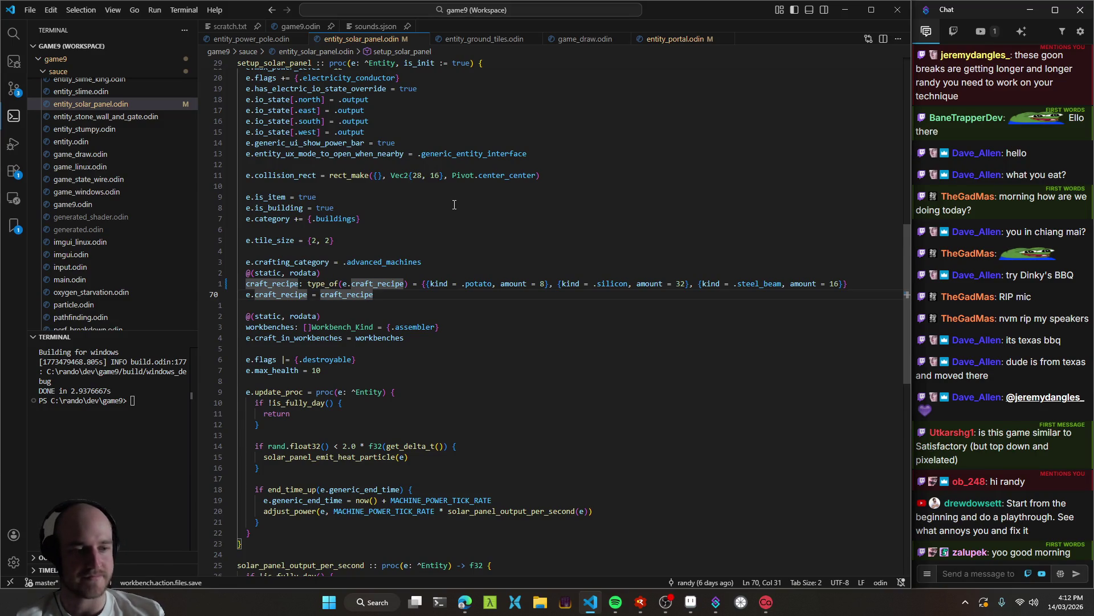
Relaunch the Terrafactor debug build and hide the developer debug panels.
{"action": "key", "text": "alt+Tab"}
{"action": "key", "text": "F5"}
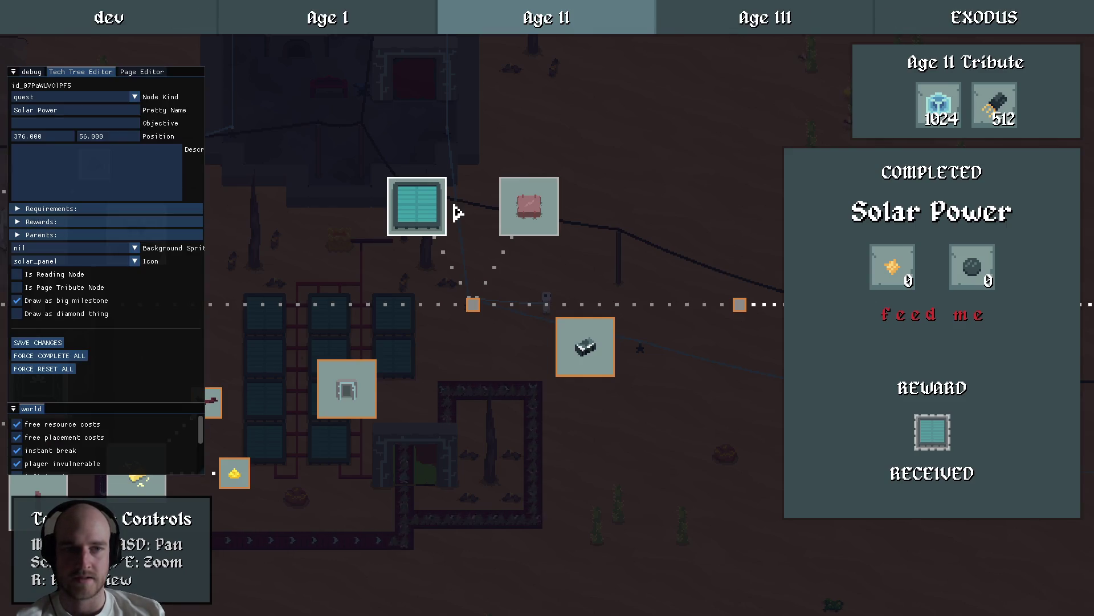
{"action": "key", "text": "F1"}
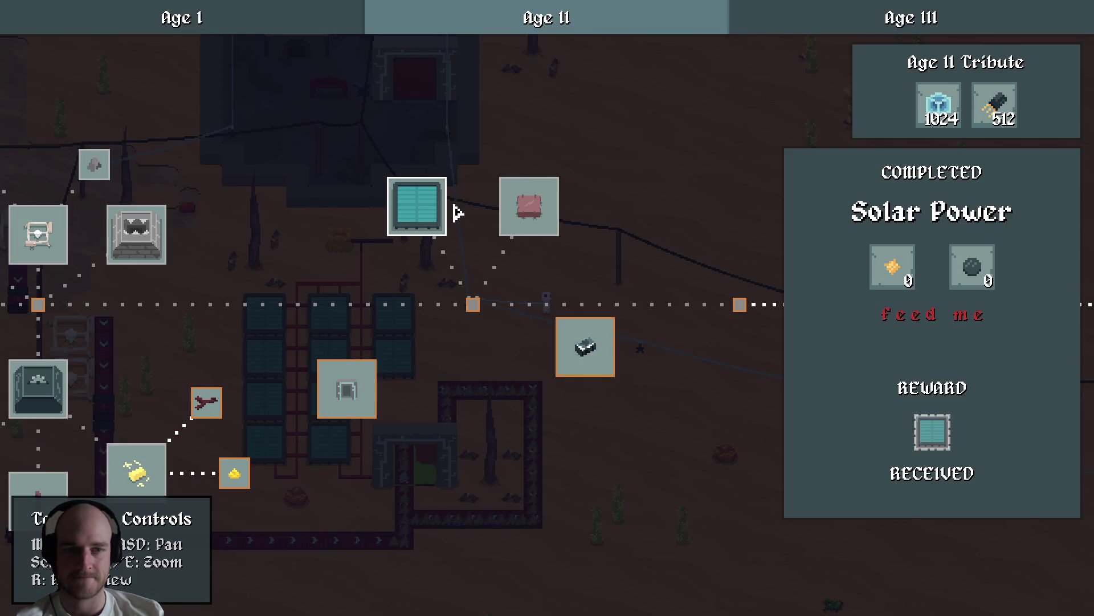
Pan and zoom the Age II tech tree, then open the Solar Power node's details.
{"action": "mouse_move", "coordinate": [258, 305]}
{"action": "left_mouse_down"}
{"action": "mouse_move", "coordinate": [664, 281]}
{"action": "mouse_move", "coordinate": [410, 313]}
{"action": "left_mouse_up"}
{"action": "scroll", "coordinate": [410, 313], "scroll_direction": "down", "scroll_amount": 3}
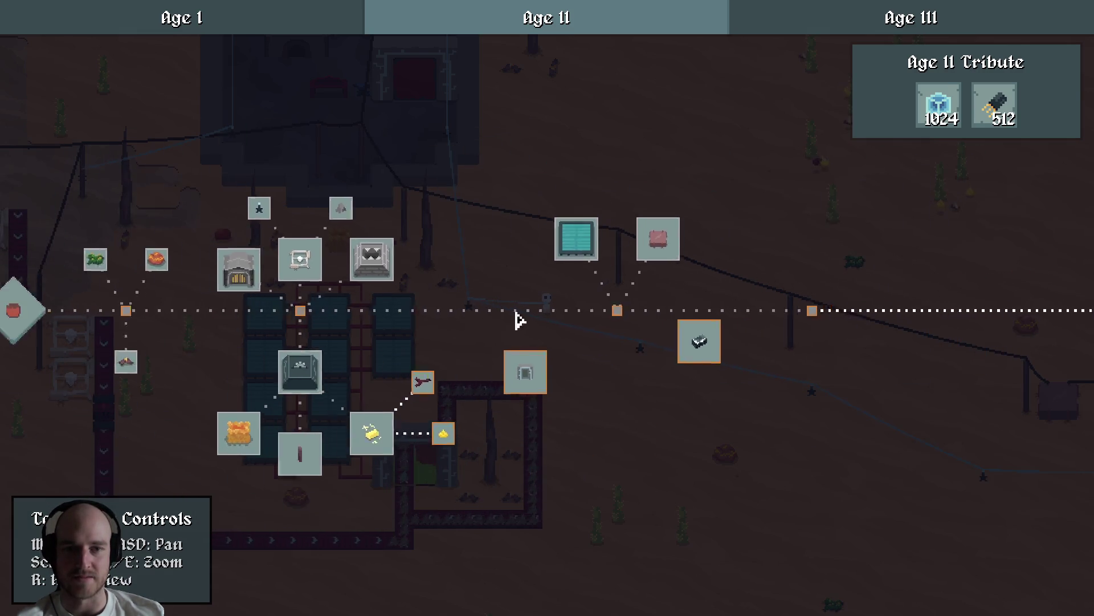
{"action": "left_click_drag", "start_coordinate": [518, 313], "coordinate": [304, 281]}
{"action": "left_click_drag", "start_coordinate": [434, 279], "coordinate": [578, 276]}
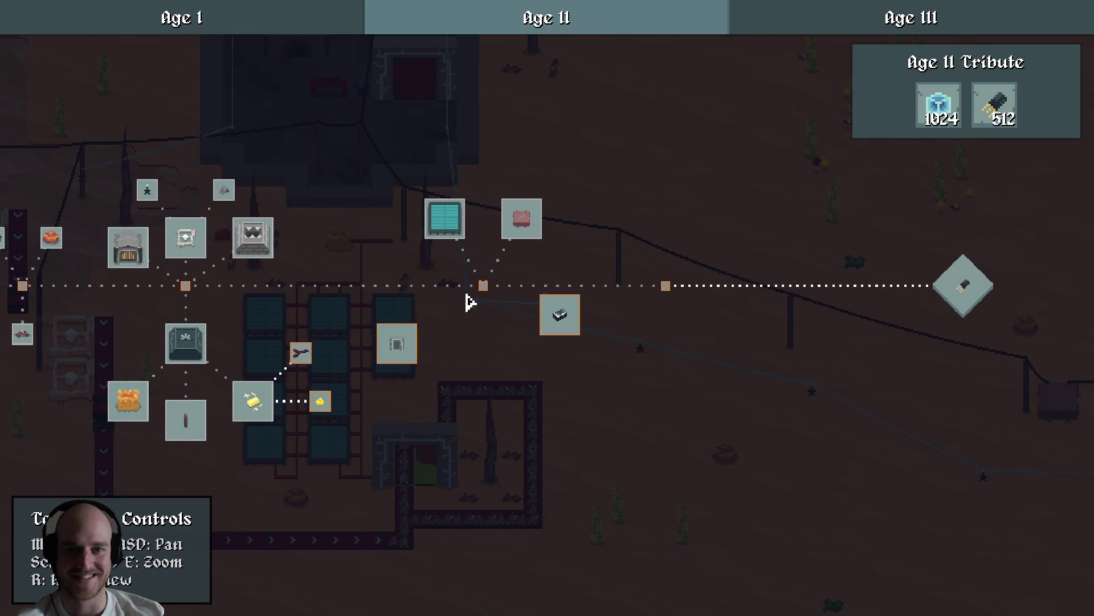
{"action": "scroll", "coordinate": [559, 292], "scroll_direction": "up", "scroll_amount": 2}
{"action": "scroll", "coordinate": [570, 263], "scroll_direction": "down", "scroll_amount": 2}
{"action": "scroll", "coordinate": [521, 313], "scroll_direction": "up", "scroll_amount": 2}
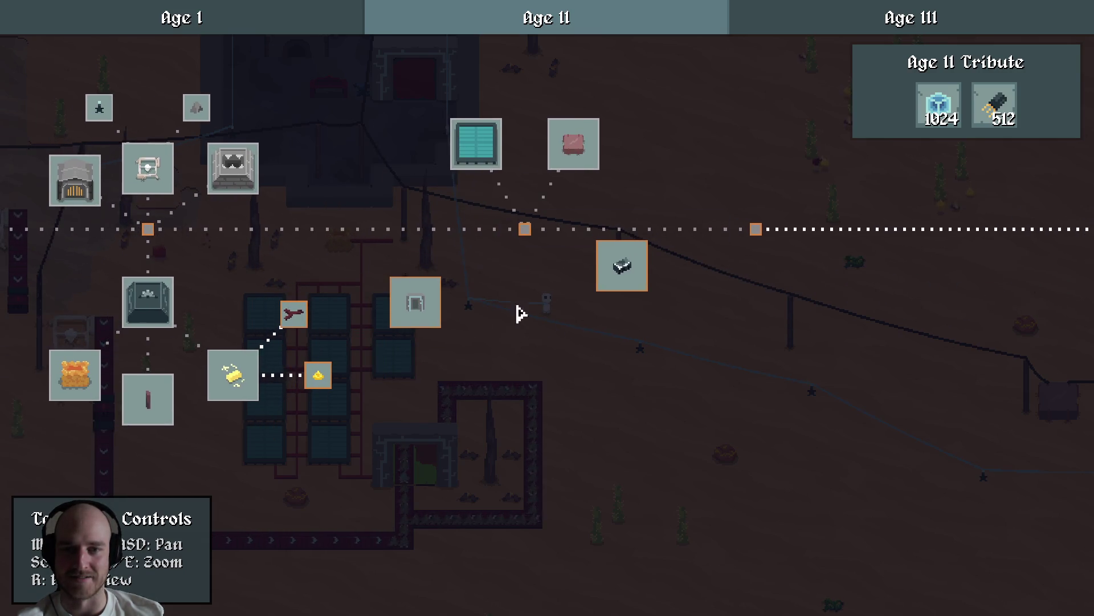
{"action": "mouse_move", "coordinate": [403, 317]}
{"action": "left_mouse_down"}
{"action": "mouse_move", "coordinate": [598, 329]}
{"action": "mouse_move", "coordinate": [509, 317]}
{"action": "left_mouse_up"}
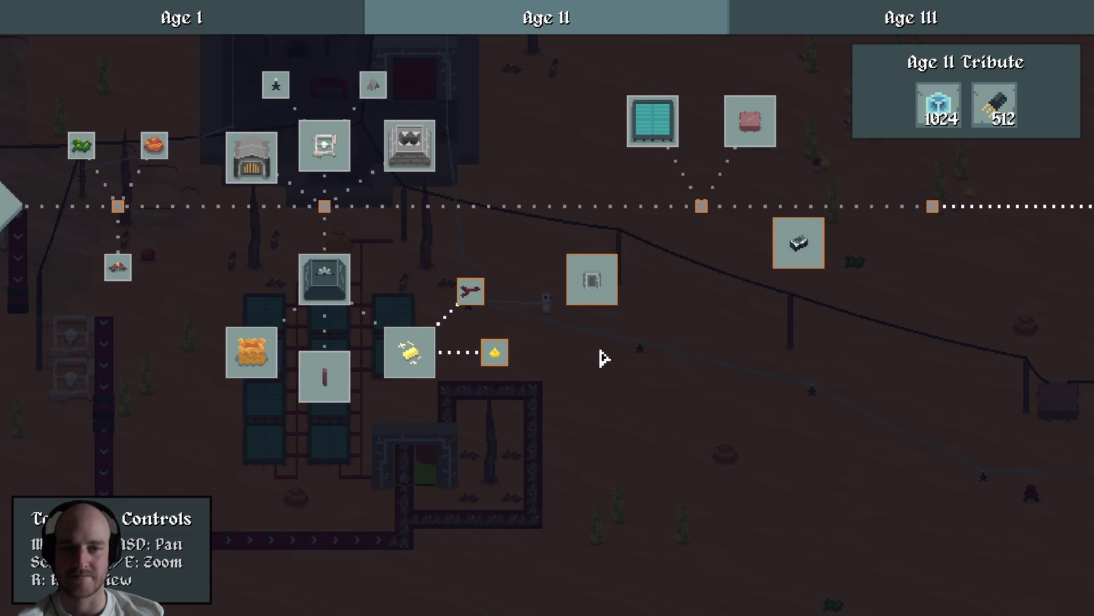
{"action": "scroll", "coordinate": [599, 365], "scroll_direction": "up", "scroll_amount": 1}
{"action": "key", "text": "d"}
{"action": "key", "text": "w"}
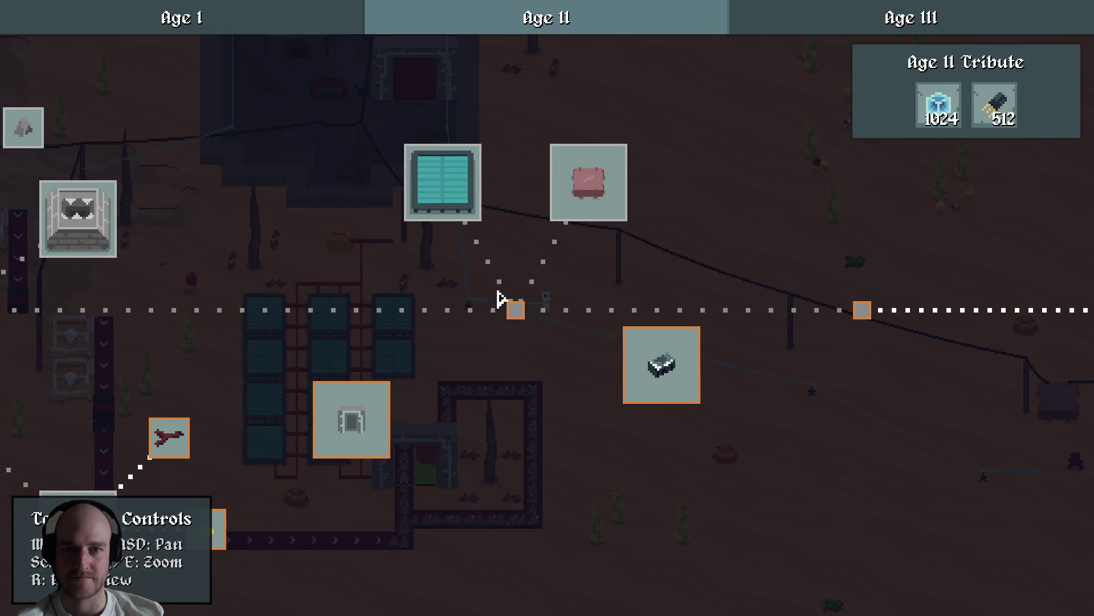
{"action": "left_click", "coordinate": [452, 191]}
{"action": "mouse_move", "coordinate": [929, 439]}
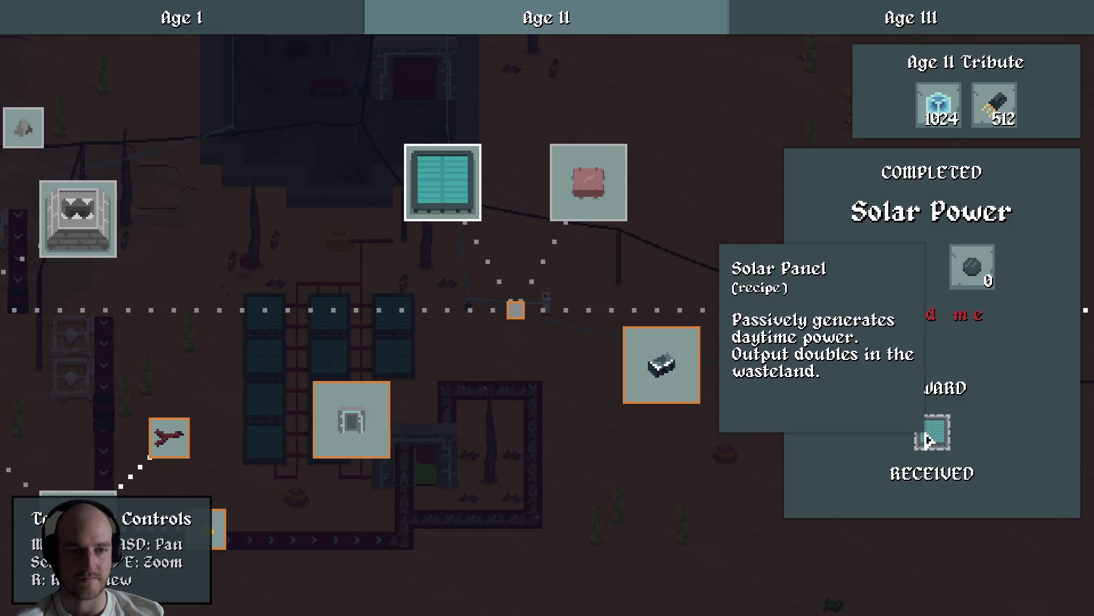
Pan around the tech tree, briefly showing the developer tech tree editor while zoomed in.
{"action": "key", "text": "d"}
{"action": "scroll", "coordinate": [420, 440], "scroll_direction": "down", "scroll_amount": 1}
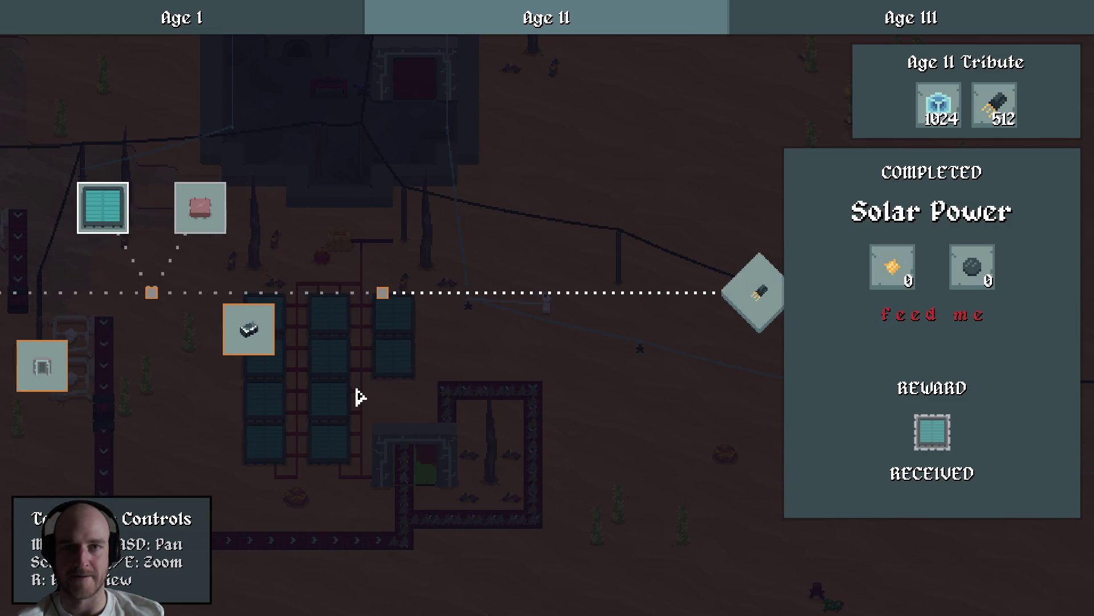
{"action": "mouse_move", "coordinate": [350, 399]}
{"action": "left_mouse_down"}
{"action": "mouse_move", "coordinate": [584, 325]}
{"action": "mouse_move", "coordinate": [415, 371]}
{"action": "mouse_move", "coordinate": [638, 352]}
{"action": "left_mouse_up"}
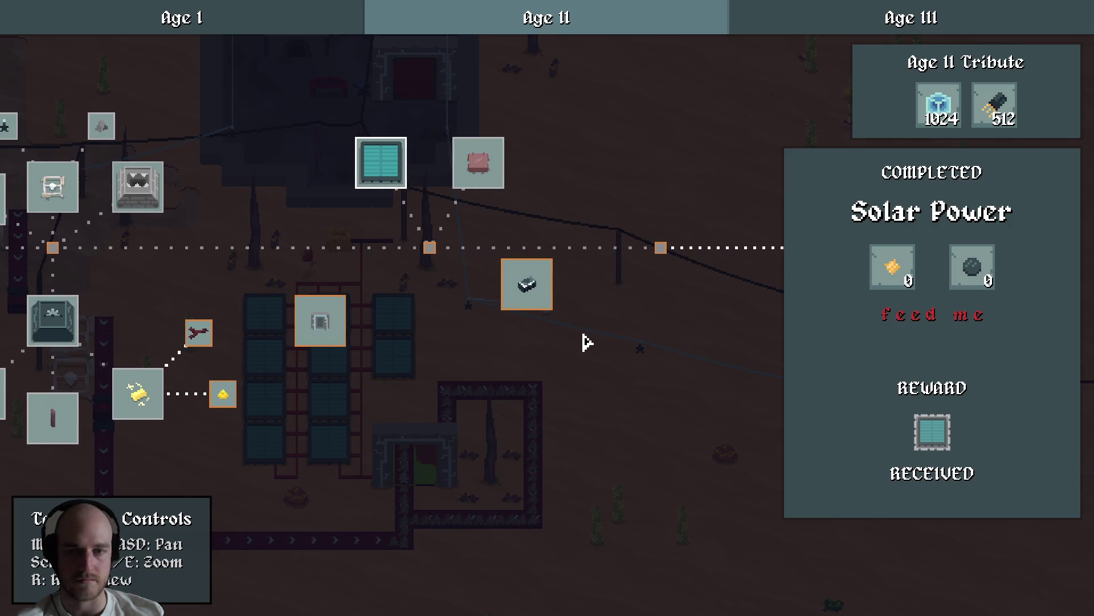
{"action": "mouse_move", "coordinate": [408, 347]}
{"action": "left_mouse_down"}
{"action": "mouse_move", "coordinate": [630, 347]}
{"action": "mouse_move", "coordinate": [399, 369]}
{"action": "left_mouse_up"}
{"action": "mouse_move", "coordinate": [325, 360]}
{"action": "left_click_drag", "start_coordinate": [298, 358], "coordinate": [416, 354]}
{"action": "key", "text": "grave"}
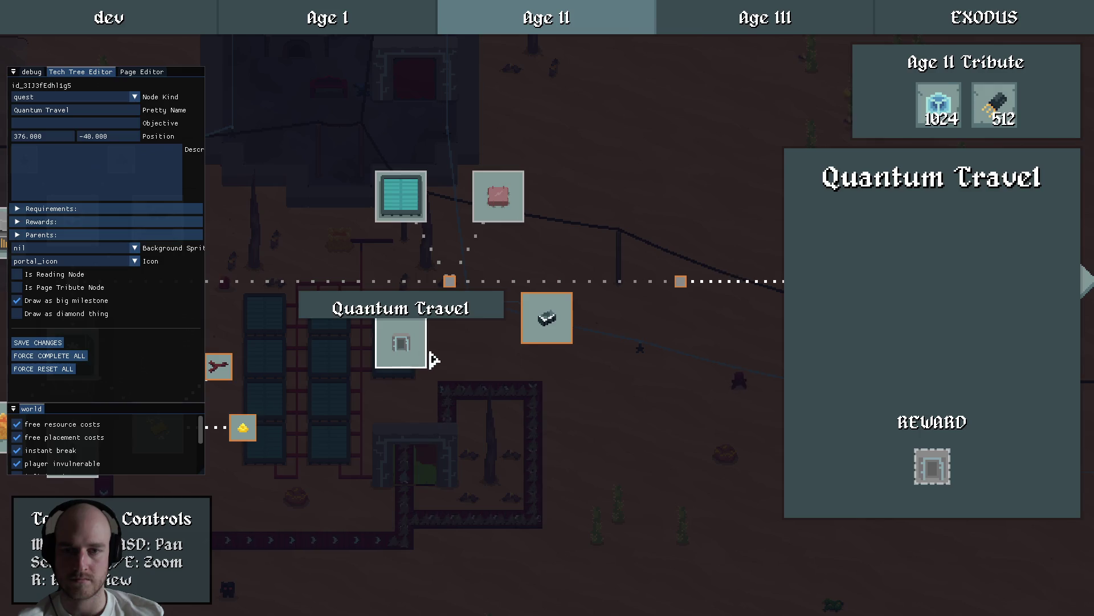
{"action": "scroll", "coordinate": [465, 373], "scroll_direction": "up", "scroll_amount": 2}
{"action": "mouse_move", "coordinate": [472, 379]}
{"action": "left_mouse_down"}
{"action": "mouse_move", "coordinate": [523, 384]}
{"action": "mouse_move", "coordinate": [489, 343]}
{"action": "mouse_move", "coordinate": [500, 351]}
{"action": "left_mouse_up"}
{"action": "key", "text": "grave"}
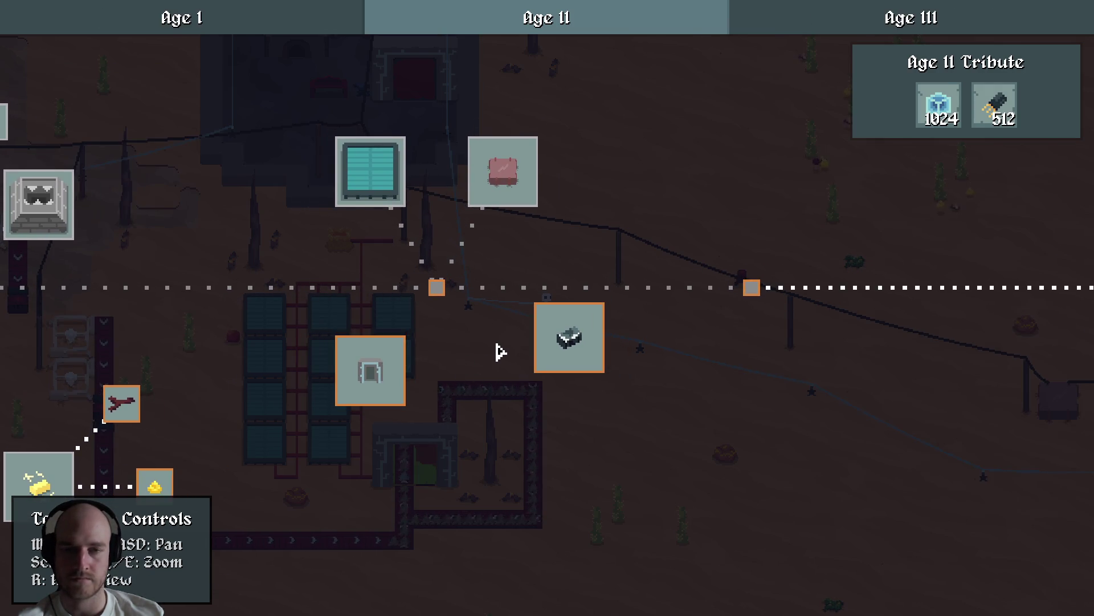
Check the Solar Power node's details again, then close its info panel.
{"action": "left_click", "coordinate": [515, 174]}
{"action": "left_click", "coordinate": [391, 190]}
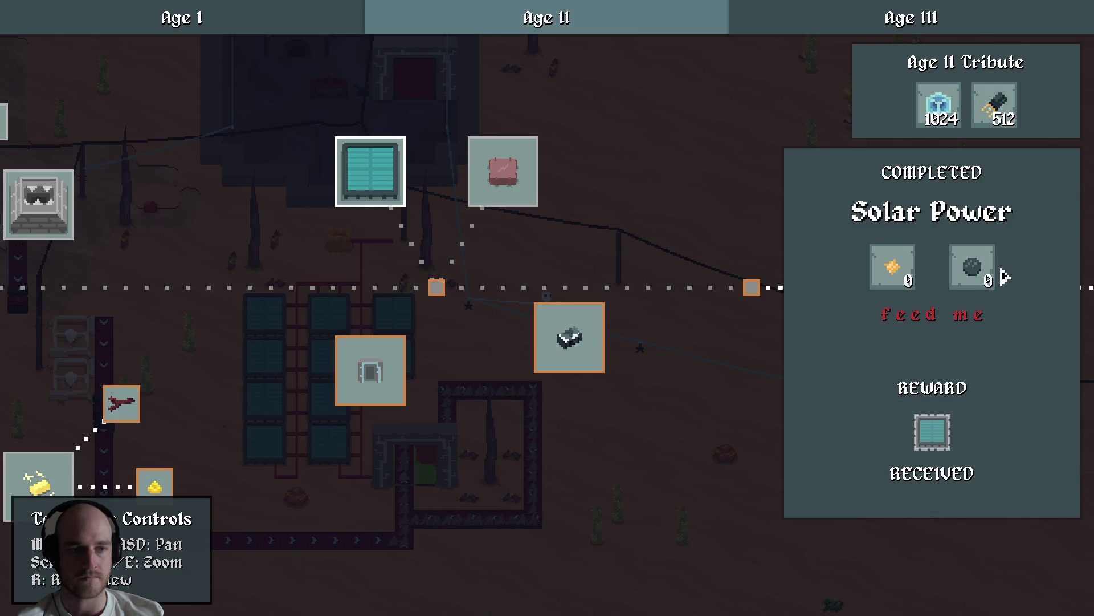
{"action": "mouse_move", "coordinate": [903, 266]}
{"action": "key", "text": "grave"}
{"action": "left_click", "coordinate": [651, 291]}
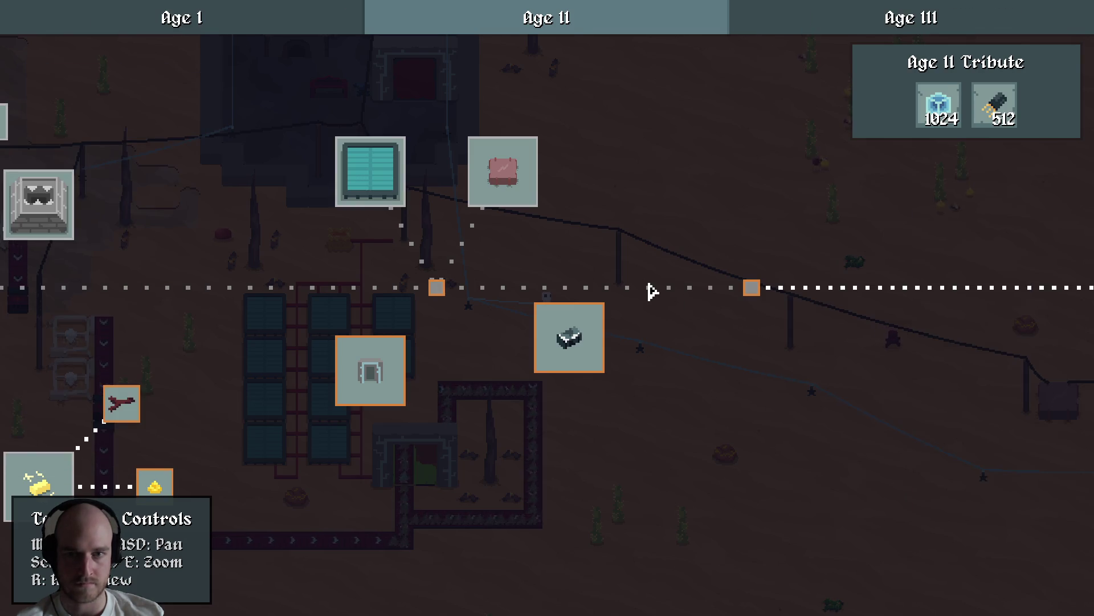
{"action": "key", "text": "alt+Tab"}
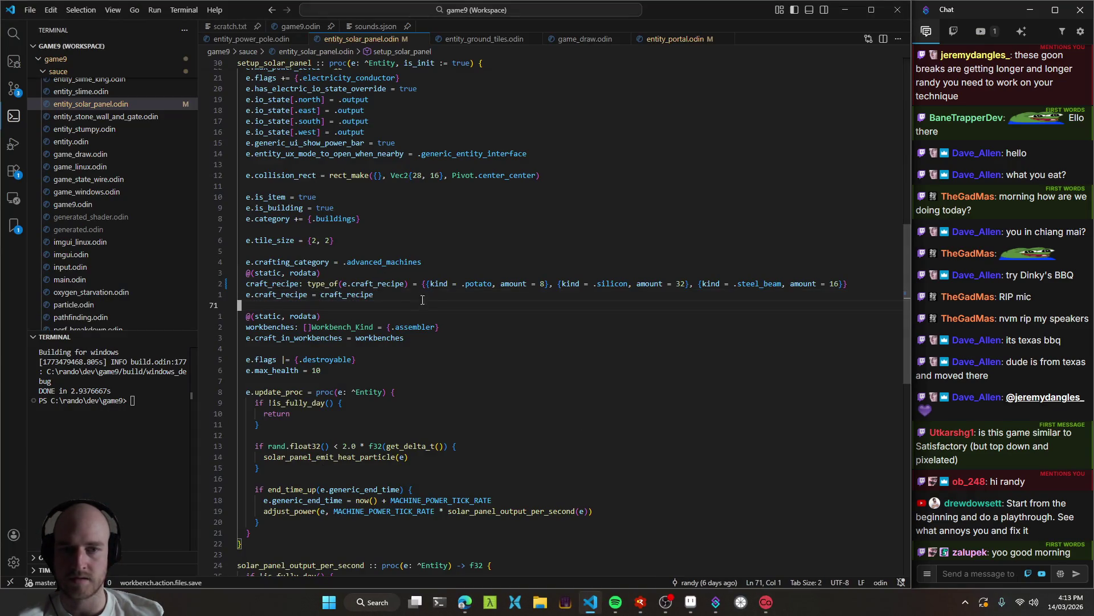
Replace the potato ingredient on line 69 with copper_coil and save the file.
{"action": "mouse_move", "coordinate": [428, 285]}
{"action": "left_mouse_down"}
{"action": "mouse_move", "coordinate": [509, 285]}
{"action": "mouse_move", "coordinate": [376, 295]}
{"action": "mouse_move", "coordinate": [550, 288]}
{"action": "left_mouse_up"}
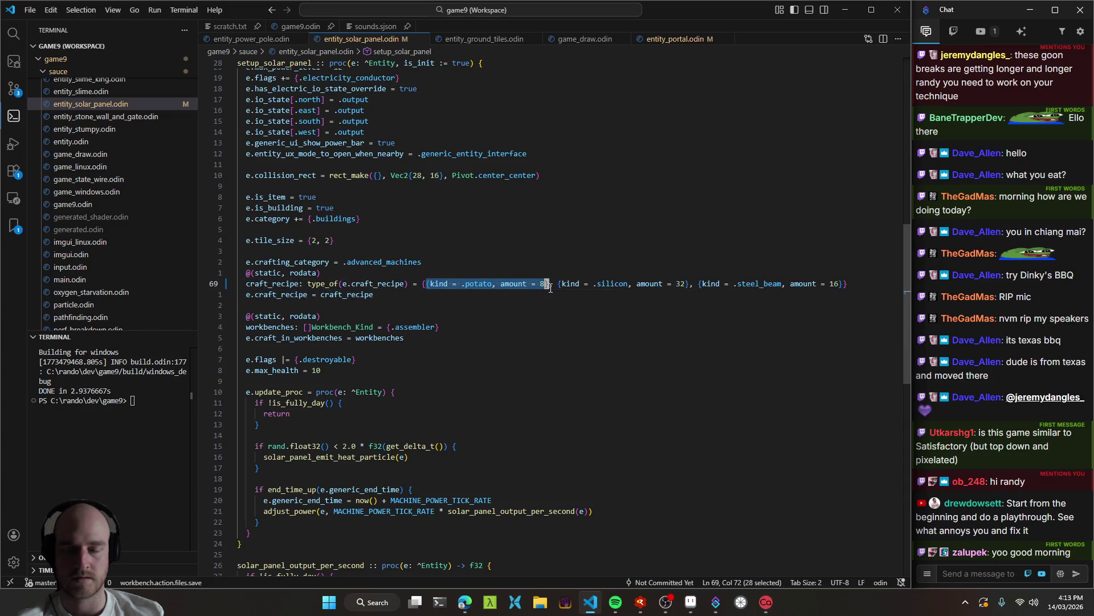
{"action": "left_click", "coordinate": [551, 288]}
{"action": "left_click_drag", "start_coordinate": [428, 285], "coordinate": [627, 285]}
{"action": "left_click", "coordinate": [566, 285]}
{"action": "double_click", "coordinate": [483, 288]}
{"action": "type", "text": "ccopper_coil"}
{"action": "key", "text": "Escape"}
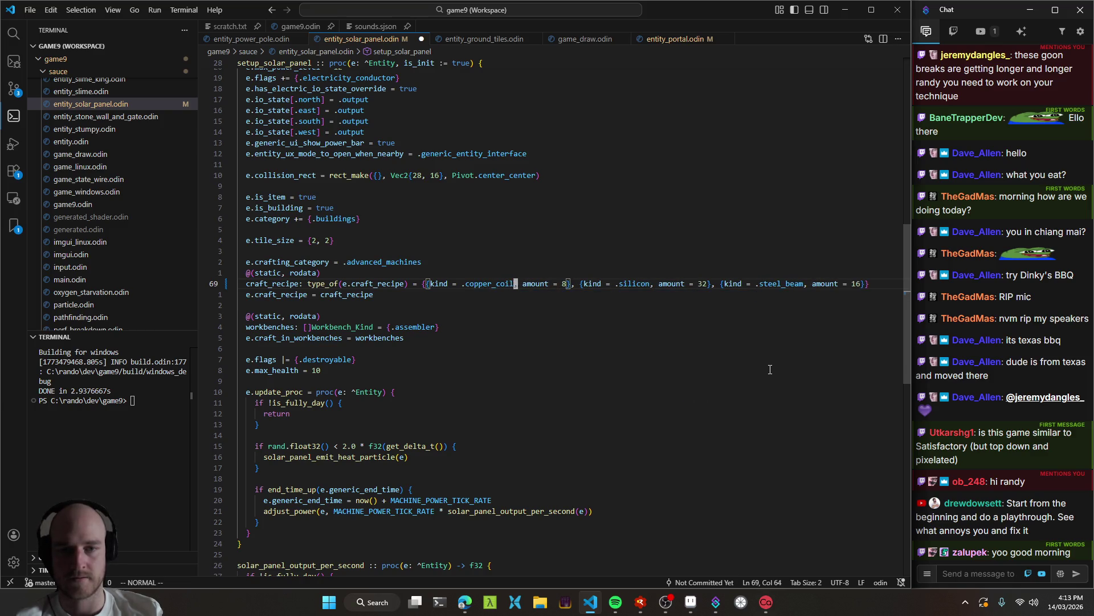
{"action": "key", "text": "w"}
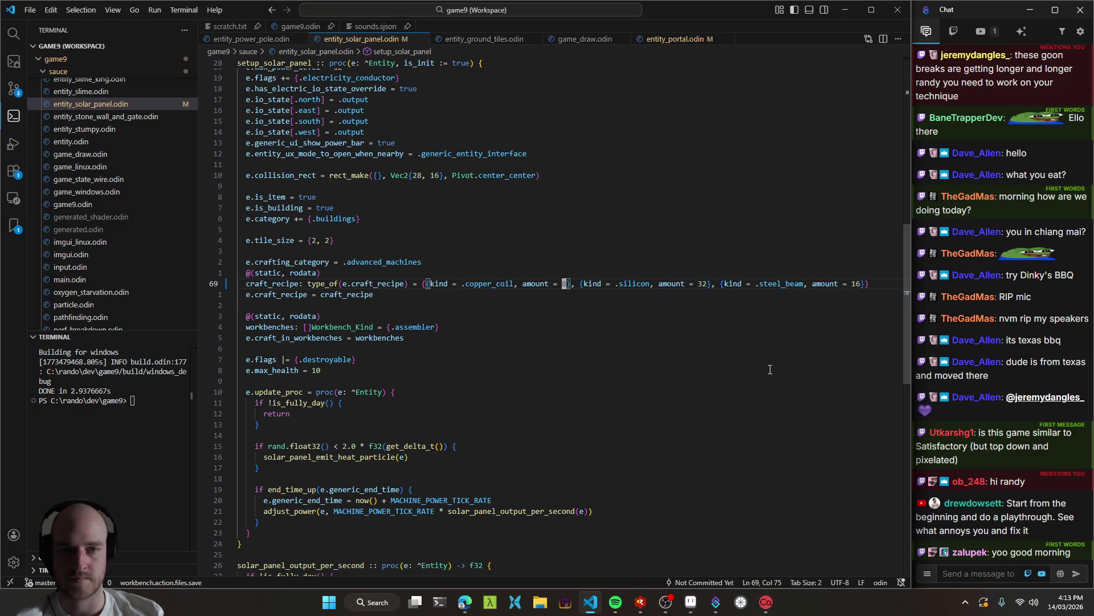
Bring the teal workbench sprite into view on the sprite sketch pad.
{"action": "left_click", "coordinate": [697, 611]}
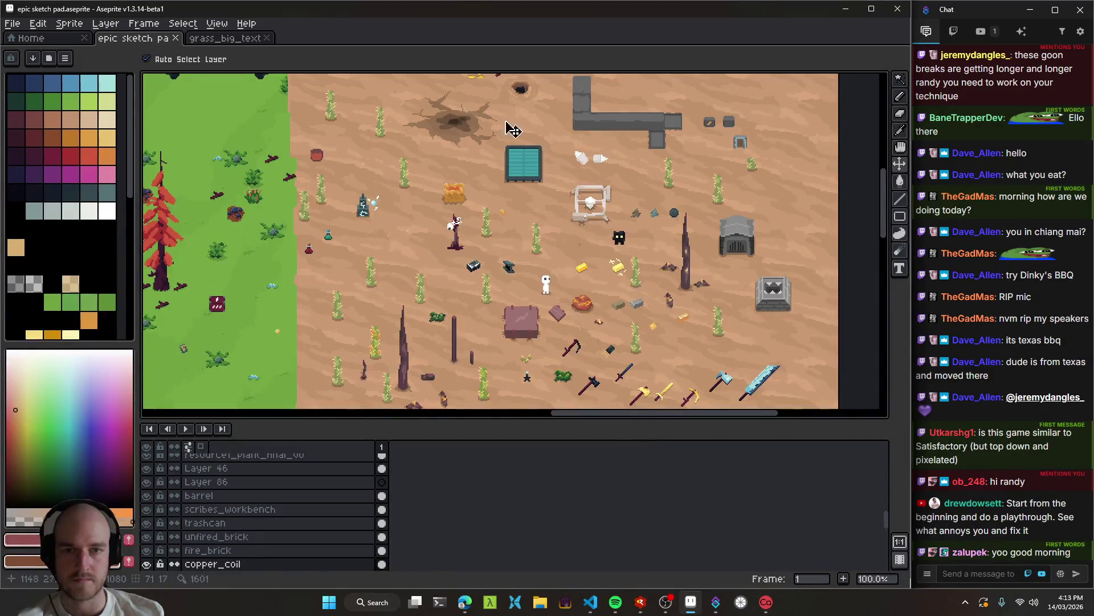
{"action": "scroll", "coordinate": [508, 127], "scroll_direction": "up", "scroll_amount": 3}
{"action": "left_click_drag", "start_coordinate": [581, 154], "coordinate": [572, 256]}
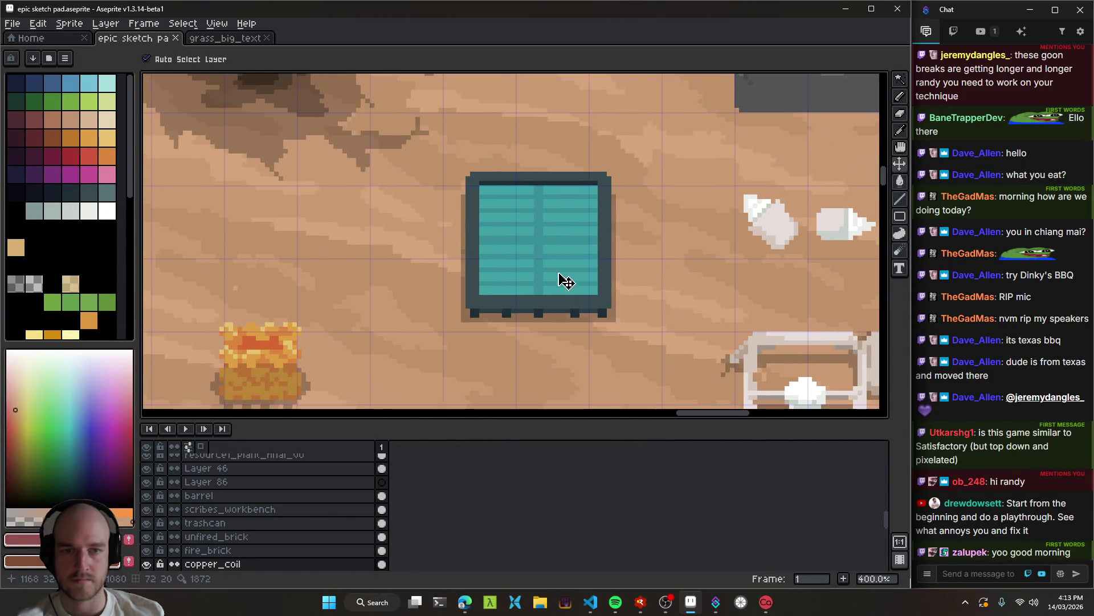
Set the recipe amounts to 16 copper_coil, 16 silicon and 32 steel_beam.
{"action": "key", "text": "alt+Tab"}
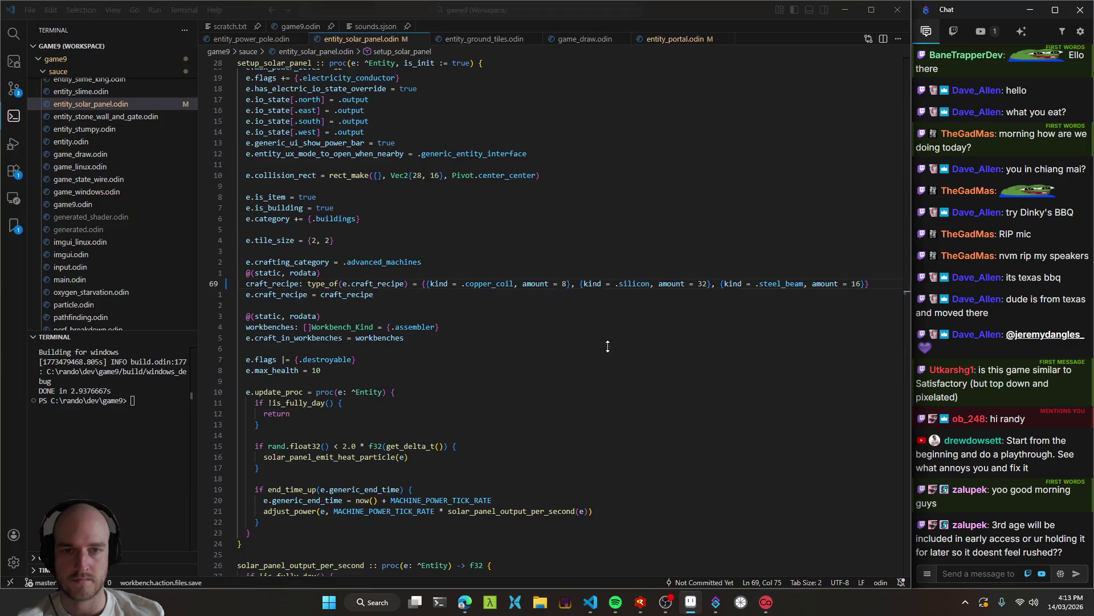
{"action": "type", "text": "15"}
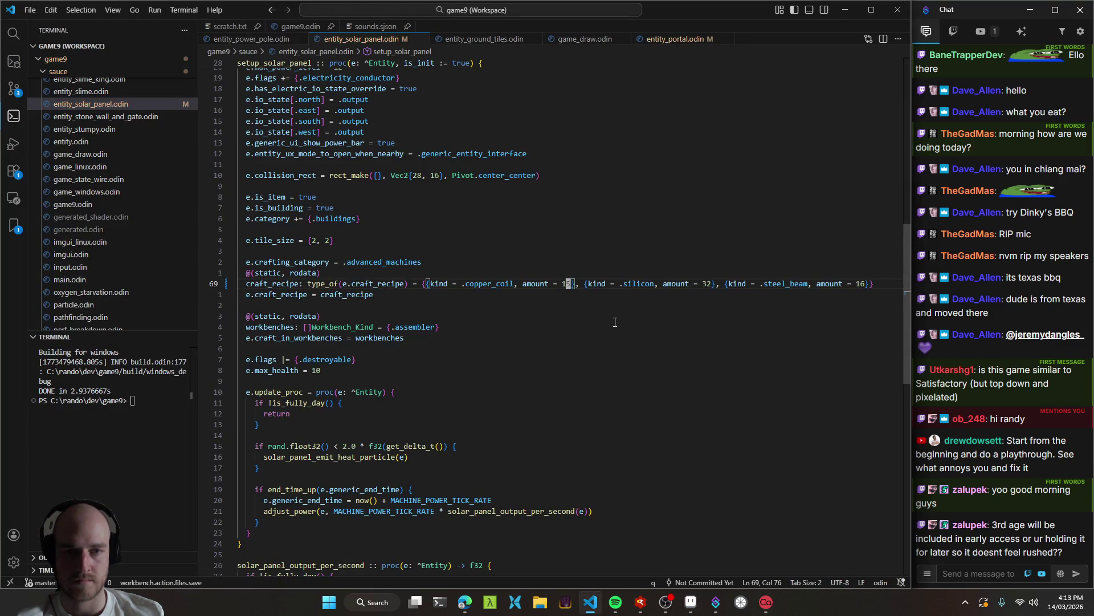
{"action": "key", "text": "ctrl+a"}
{"action": "key", "text": "W"}
{"action": "key", "text": "W"}
{"action": "key", "text": "W"}
{"action": "key", "text": "ctrl+s"}
{"action": "type", "text": "vl"}
{"action": "type", "text": "c16"}
{"action": "key", "text": "Escape"}
{"action": "key", "text": "W"}
{"action": "key", "text": "W"}
{"action": "key", "text": "W"}
{"action": "type", "text": "c32"}
{"action": "key", "text": "Escape"}
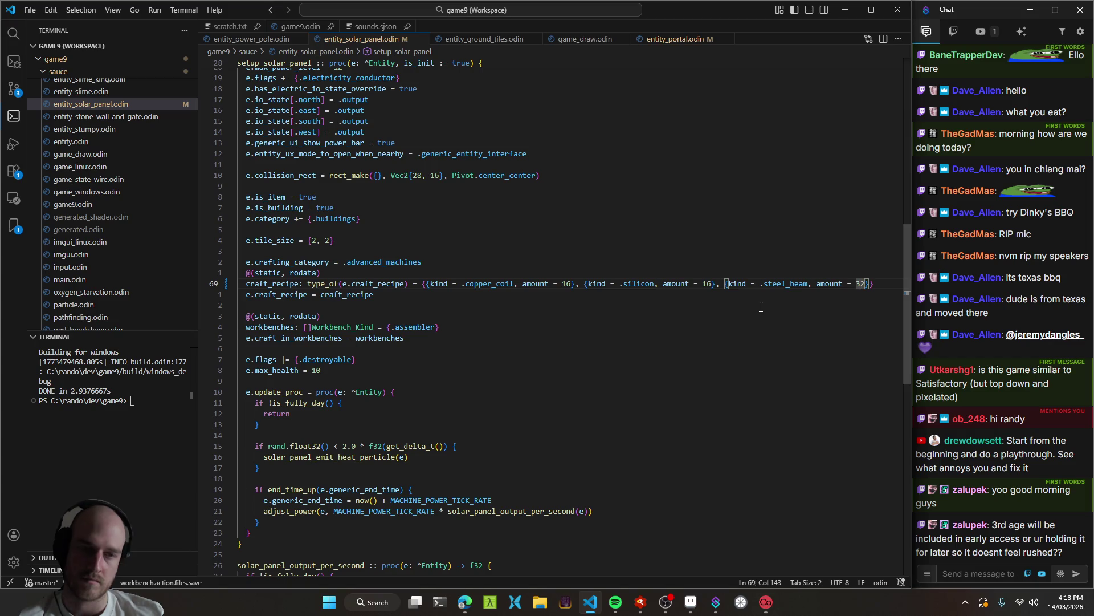
Save the solar panel file and start a fresh game build.
{"action": "key", "text": "j"}
{"action": "key", "text": "j"}
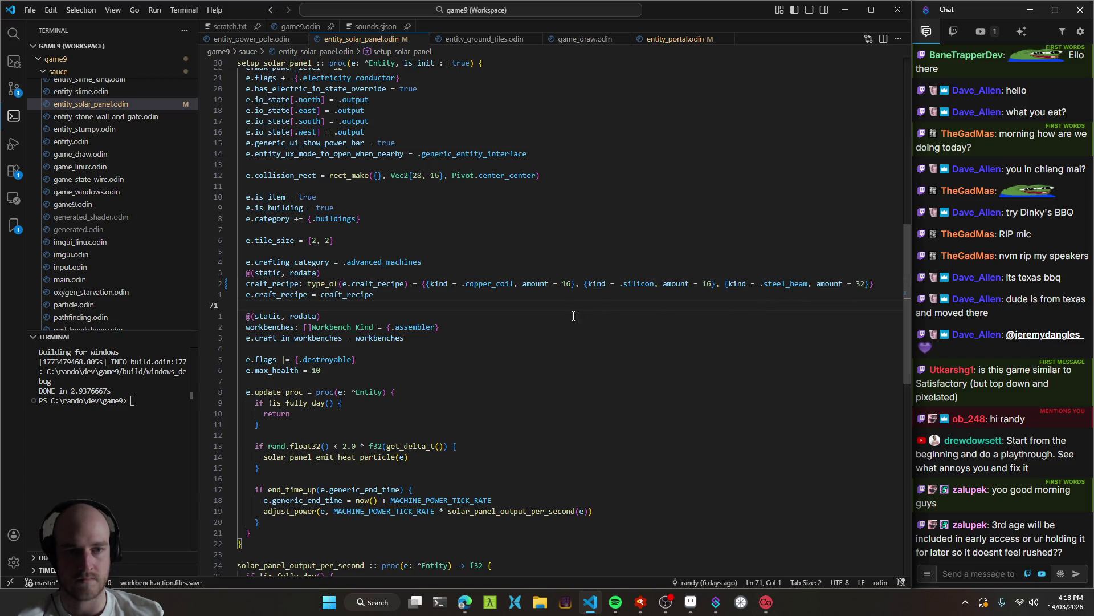
{"action": "key", "text": "k"}
{"action": "key", "text": "A"}
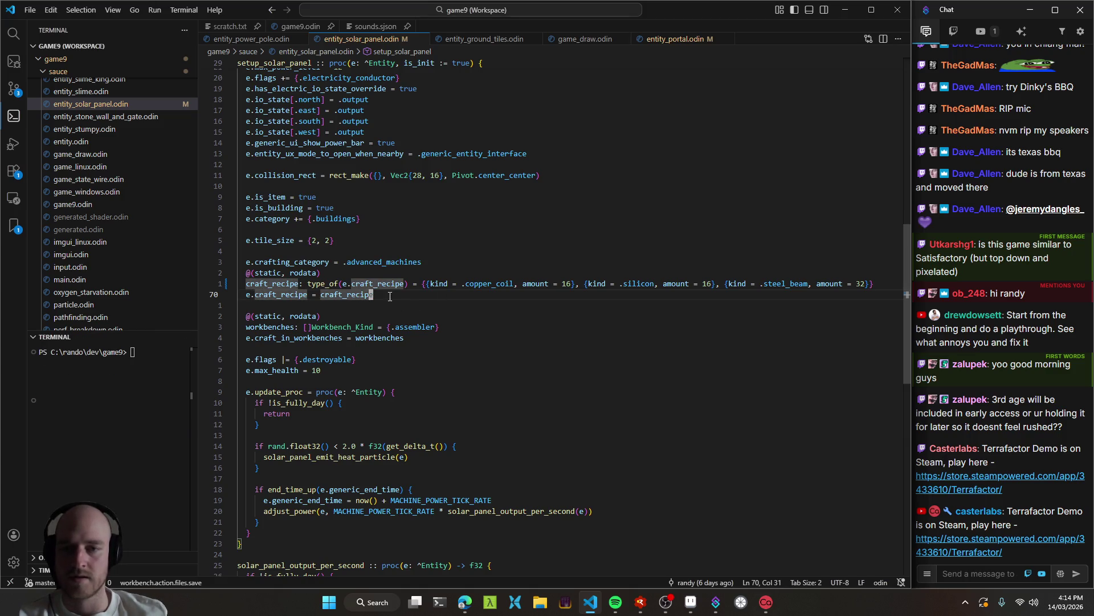
Rerun the build task with Ctrl+Shift+B to recompile the game for Windows.
{"action": "key", "text": "ctrl+shift+b"}
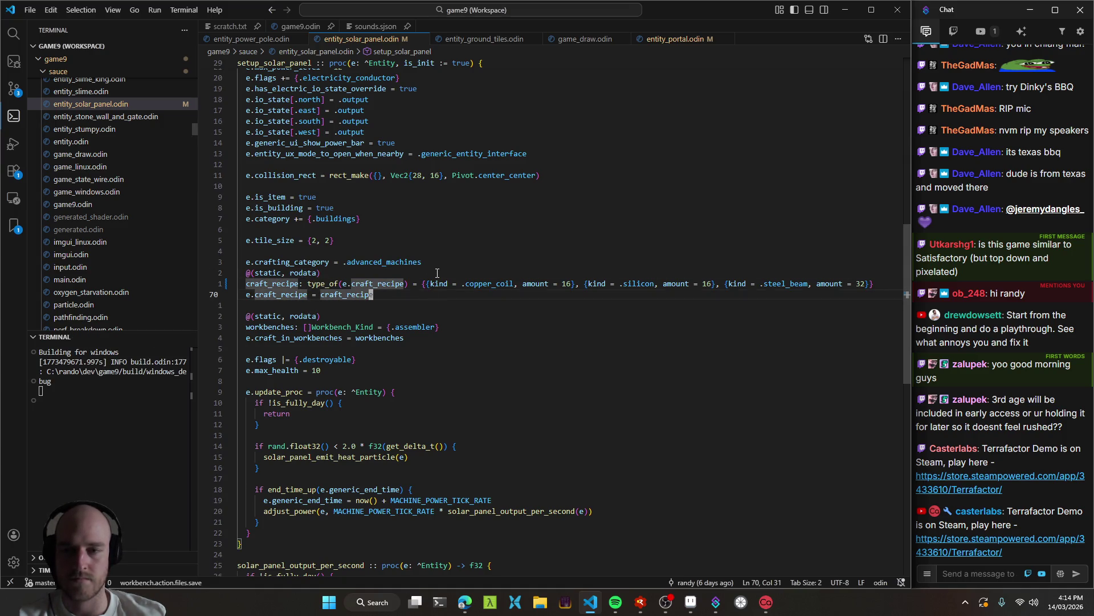
{"action": "key", "text": "Up"}
{"action": "key", "text": "Up"}
{"action": "key", "text": "Left"}
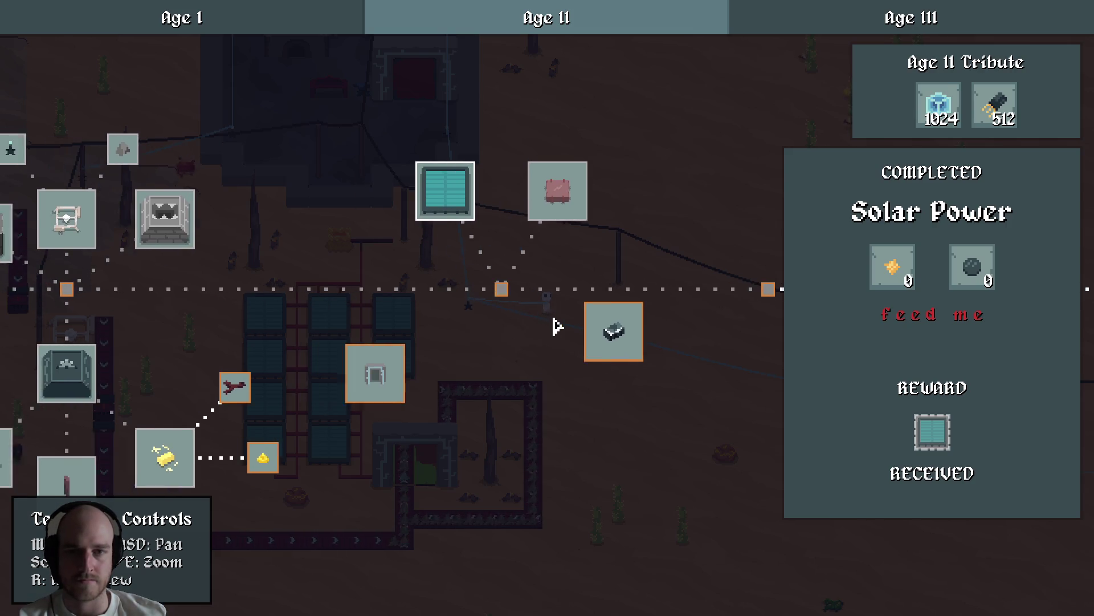
Close the Solar Power details and look up the Copper Coil recipe on the crafting screen.
{"action": "mouse_move", "coordinate": [949, 278]}
{"action": "key", "text": "F1"}
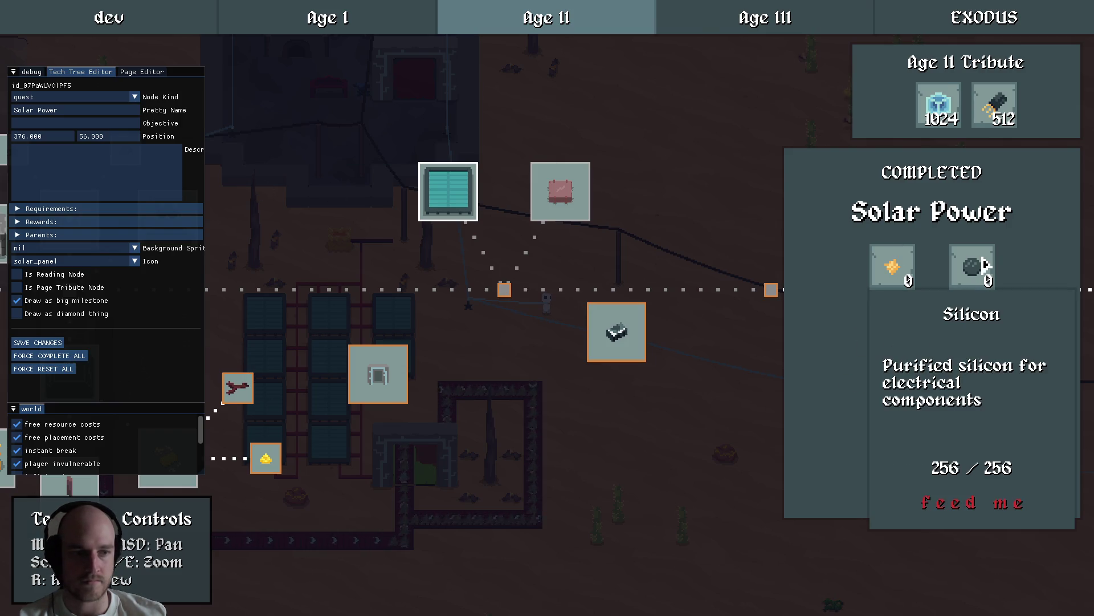
{"action": "mouse_move", "coordinate": [912, 269]}
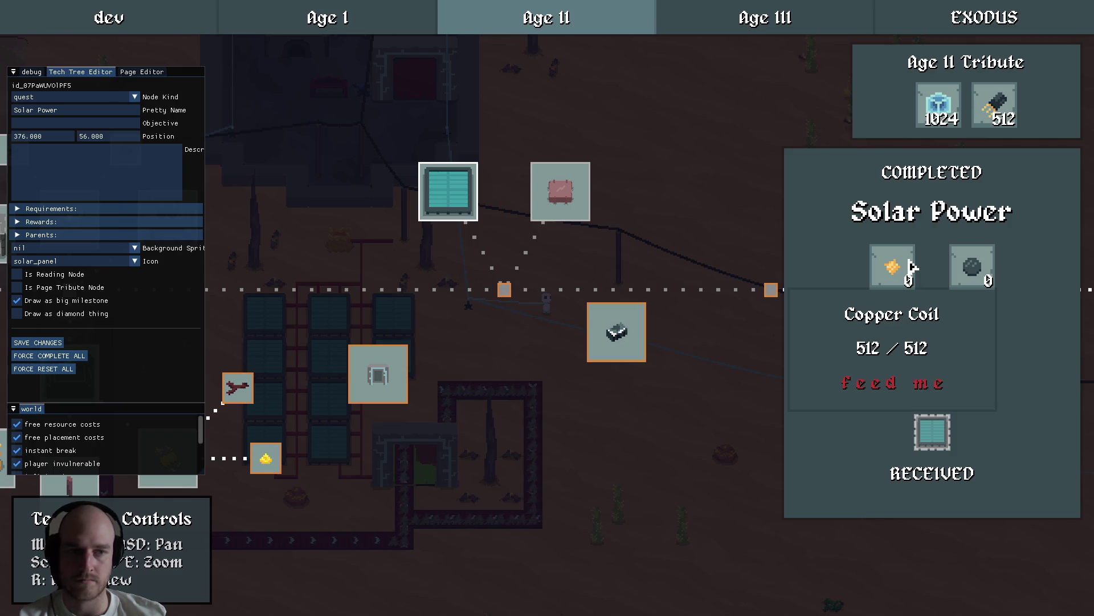
{"action": "key", "text": "Escape"}
{"action": "key", "text": "Tab"}
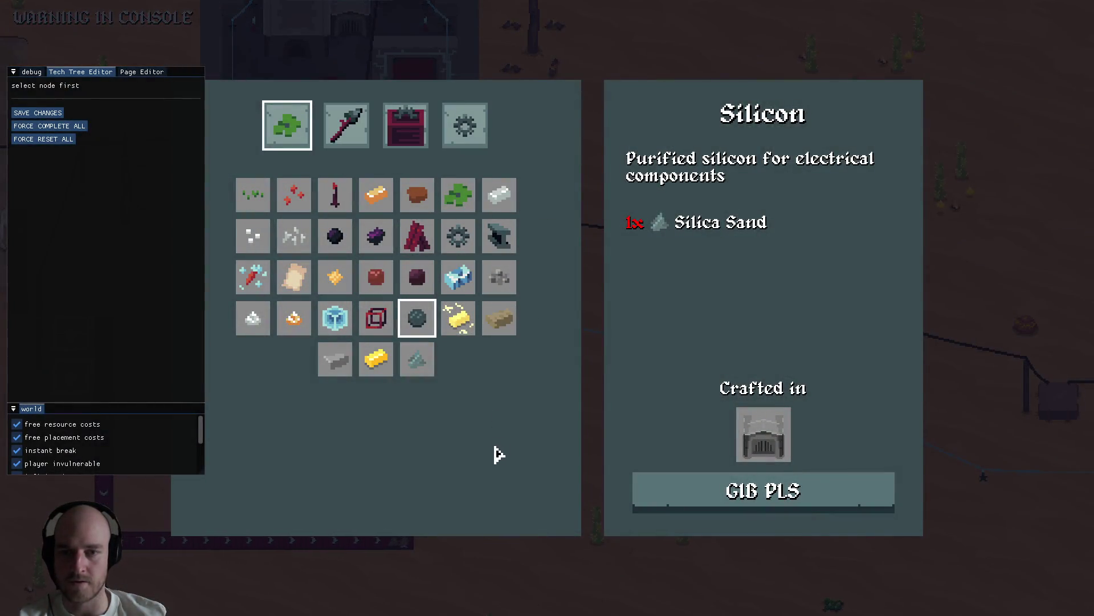
{"action": "left_click", "coordinate": [335, 277]}
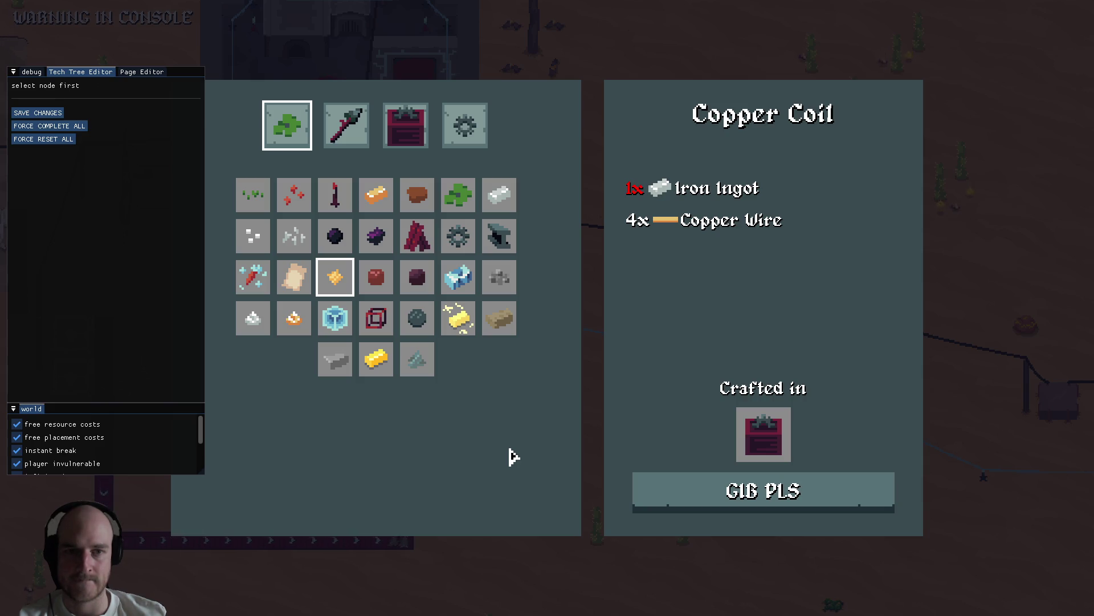
{"action": "key", "text": "Tab"}
Select Solar Power in the Age II tech tree and expand its requirements in the editor.
{"action": "key", "text": "t"}
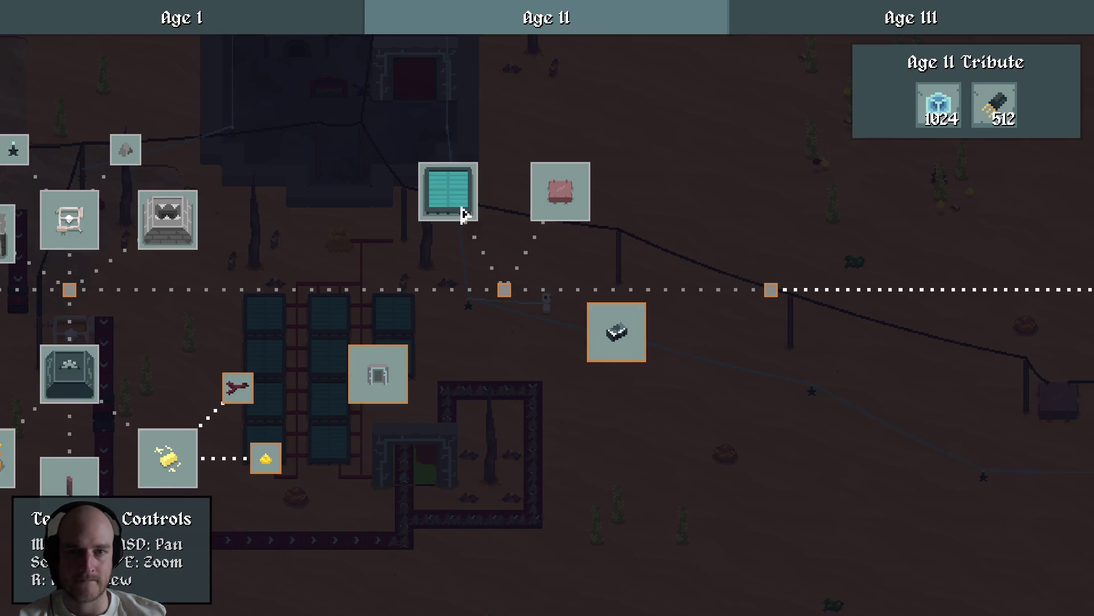
{"action": "left_click", "coordinate": [463, 214]}
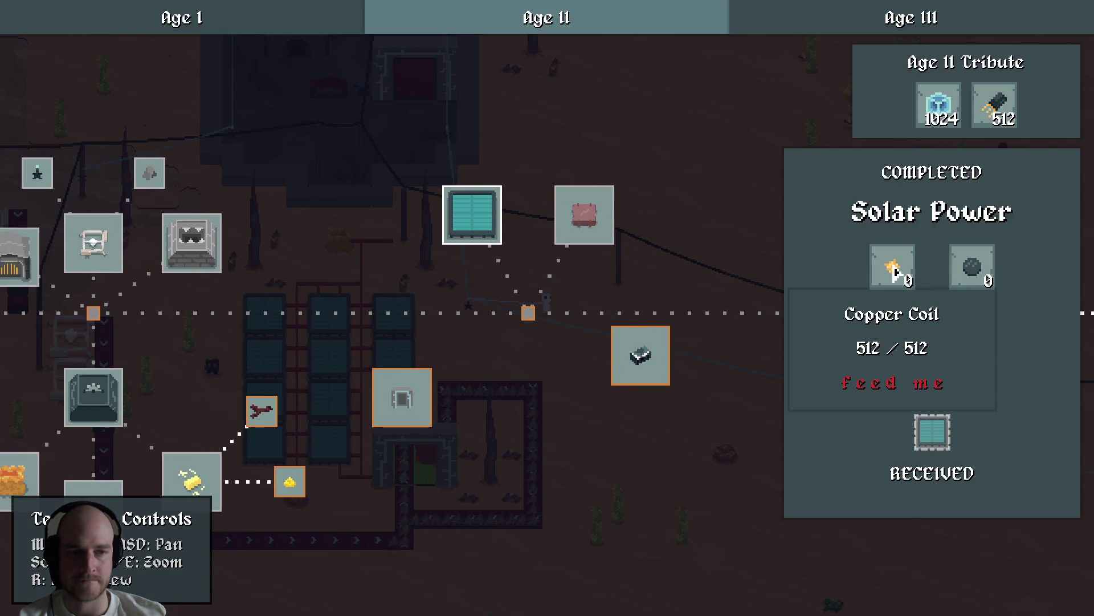
{"action": "key", "text": "grave"}
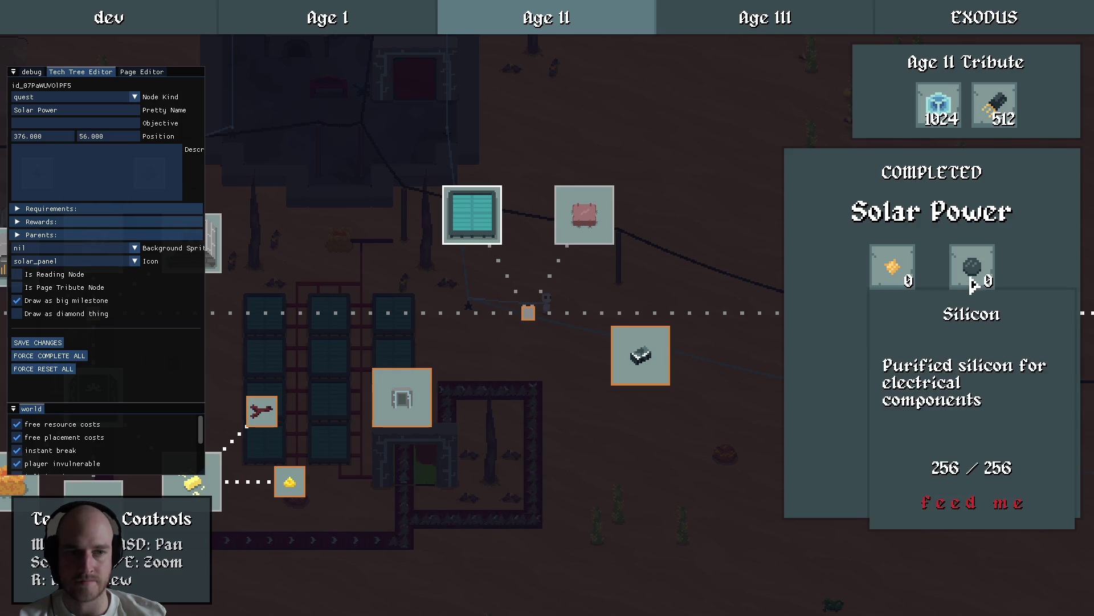
{"action": "left_click", "coordinate": [50, 210]}
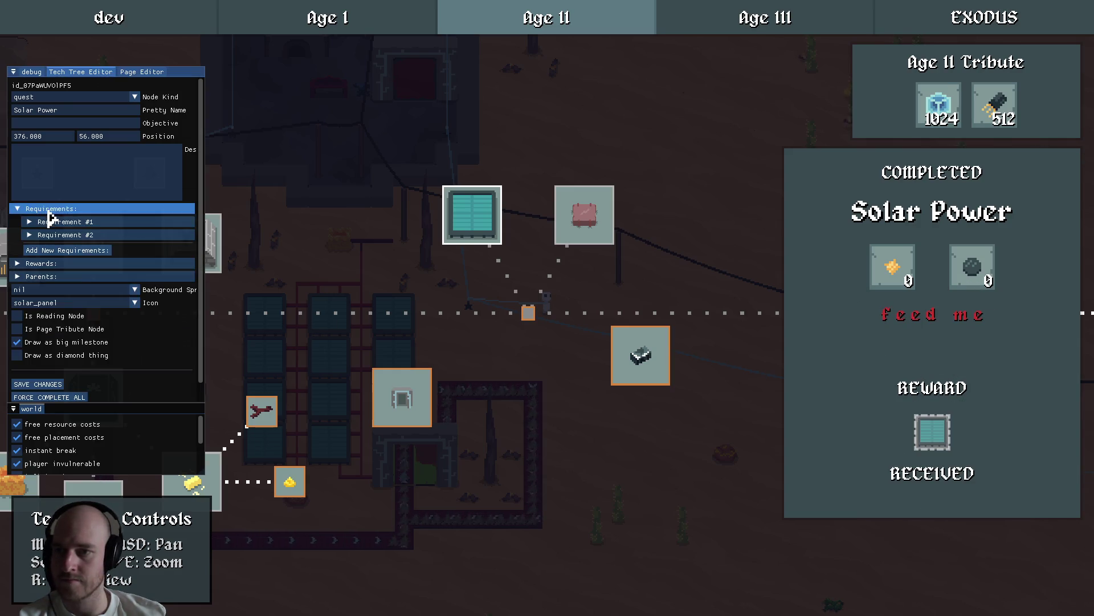
Add a third Solar Power requirement: steel_beam with a target of 32.
{"action": "left_click", "coordinate": [66, 251]}
{"action": "left_click", "coordinate": [57, 249]}
{"action": "left_click", "coordinate": [73, 263]}
{"action": "type", "text": "steel"}
{"action": "left_click", "coordinate": [74, 294]}
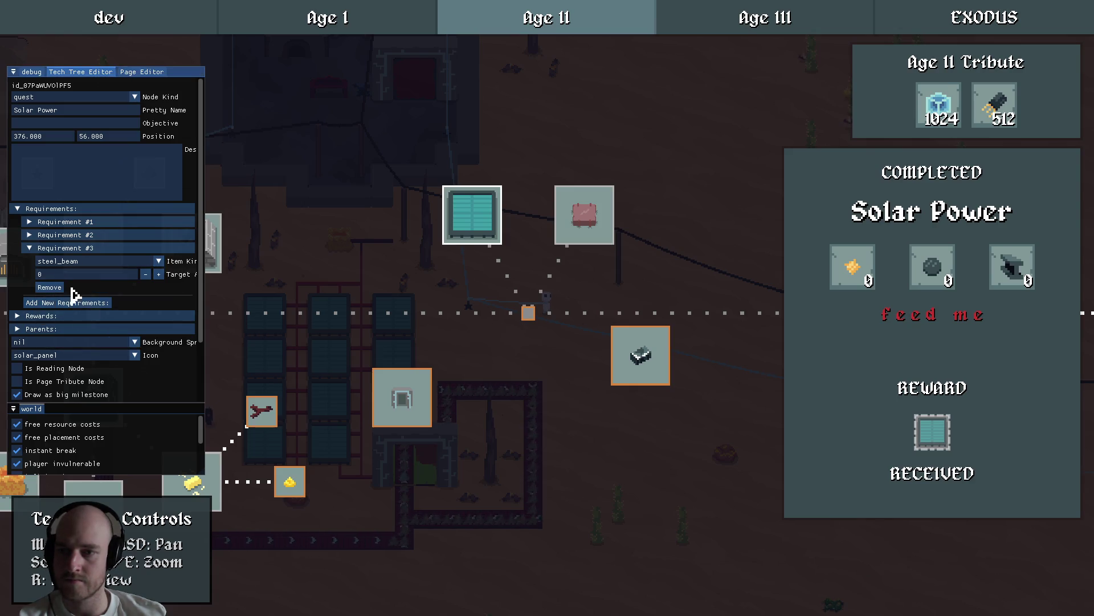
{"action": "left_click", "coordinate": [80, 274]}
{"action": "type", "text": "32"}
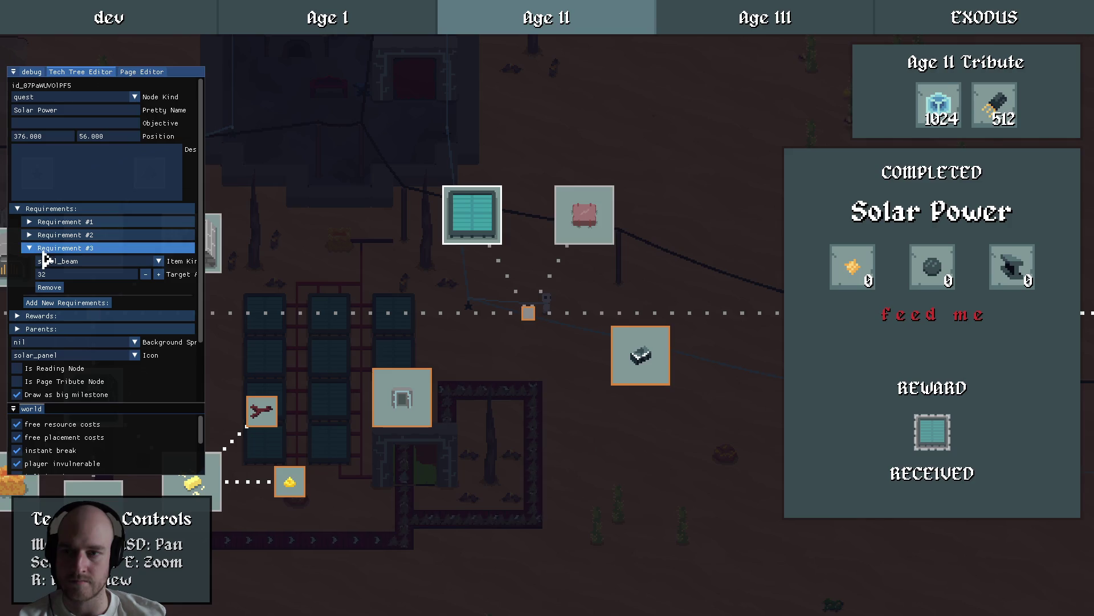
{"action": "left_click", "coordinate": [44, 251]}
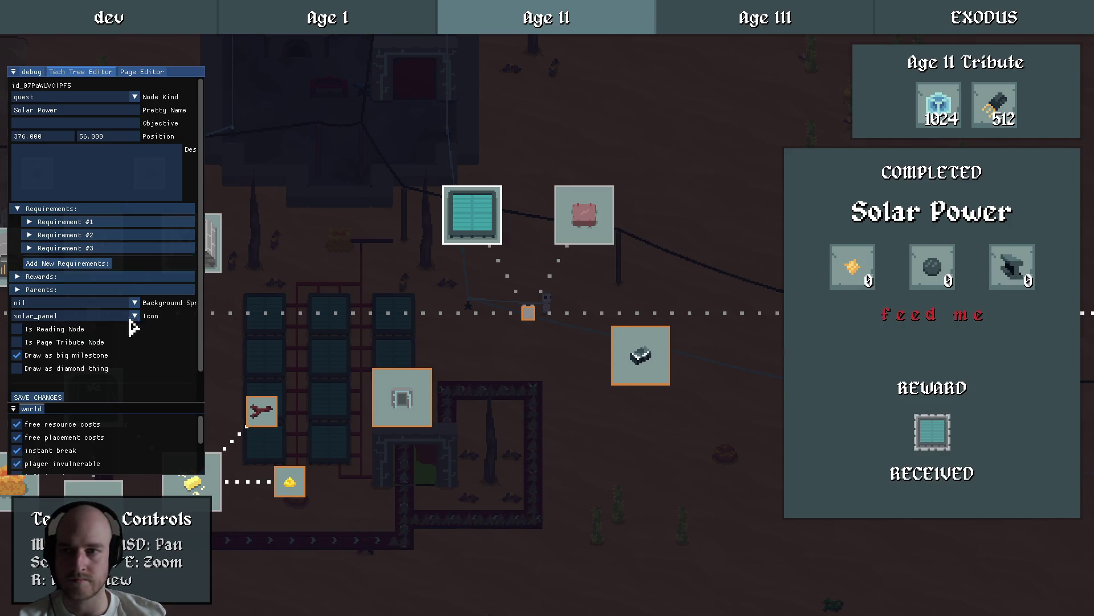
Lower the copper_coil requirement to 256 and the silicon requirement to 64.
{"action": "left_click", "coordinate": [67, 224]}
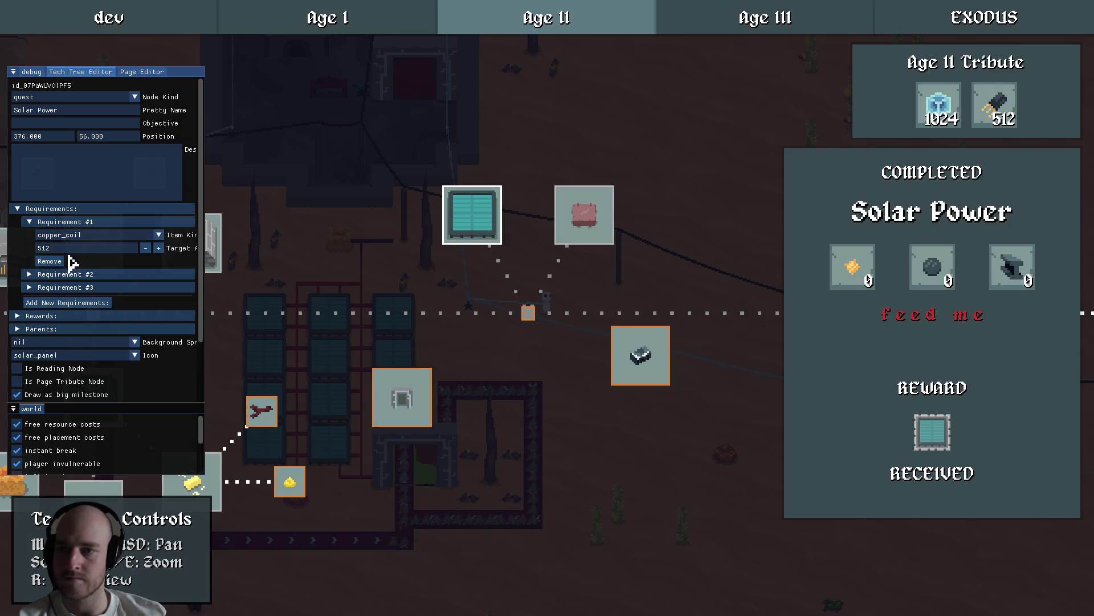
{"action": "left_click", "coordinate": [62, 226]}
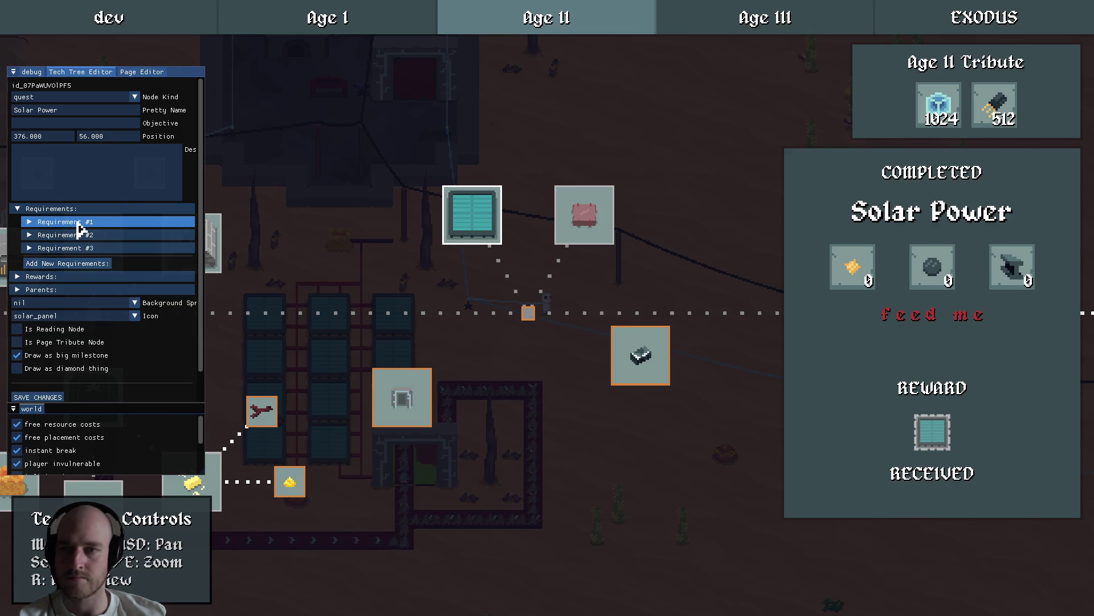
{"action": "left_click", "coordinate": [78, 224]}
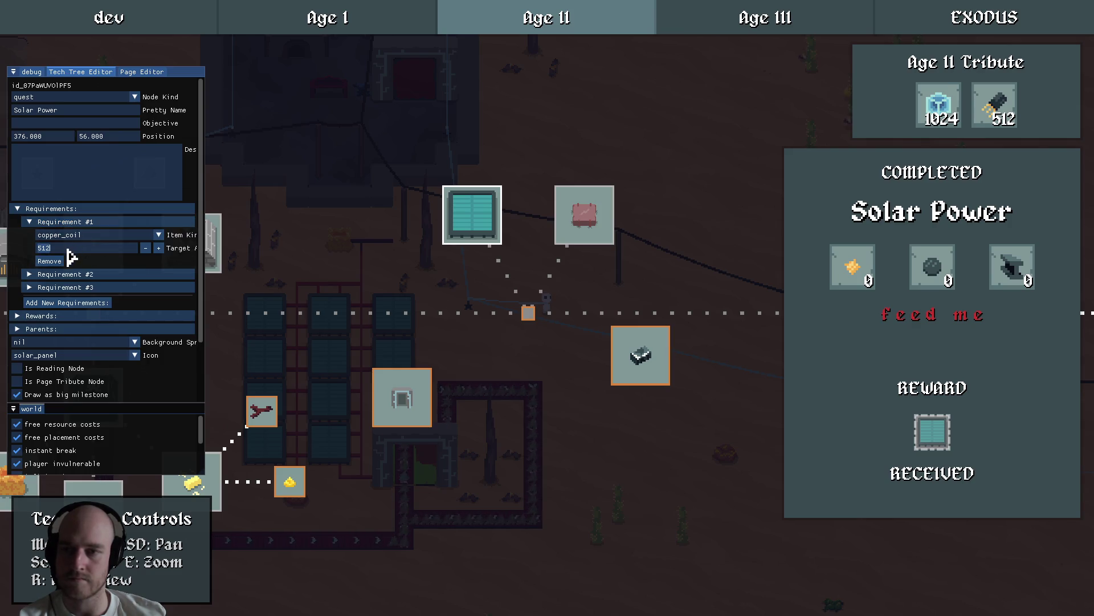
{"action": "left_click", "coordinate": [63, 222]}
{"action": "left_click", "coordinate": [62, 235]}
{"action": "left_click", "coordinate": [74, 237]}
{"action": "left_click_drag", "start_coordinate": [202, 234], "coordinate": [202, 303]}
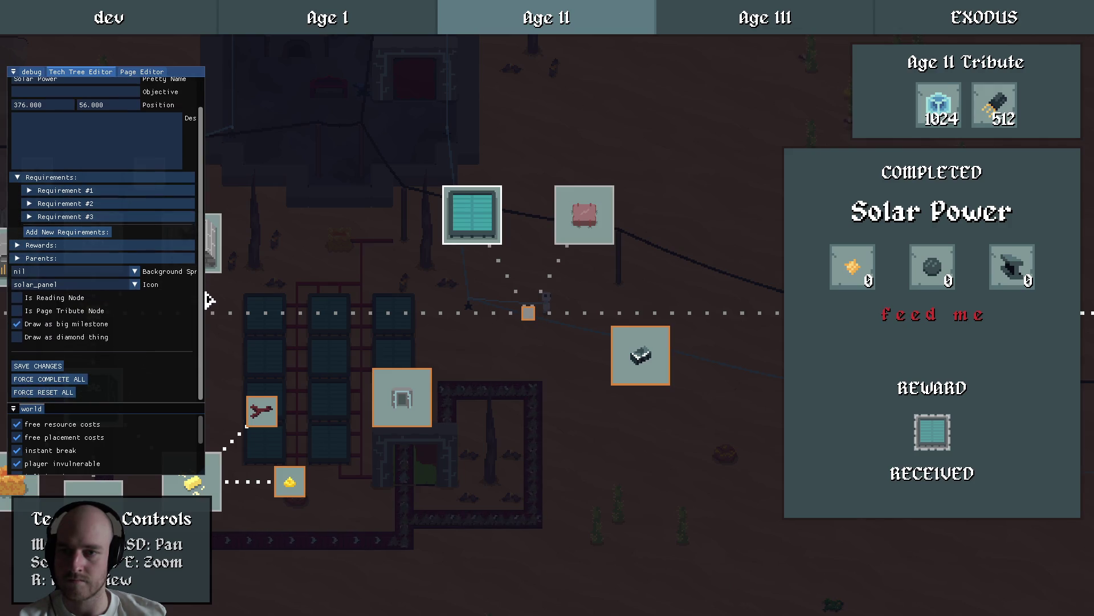
{"action": "key", "text": "grave"}
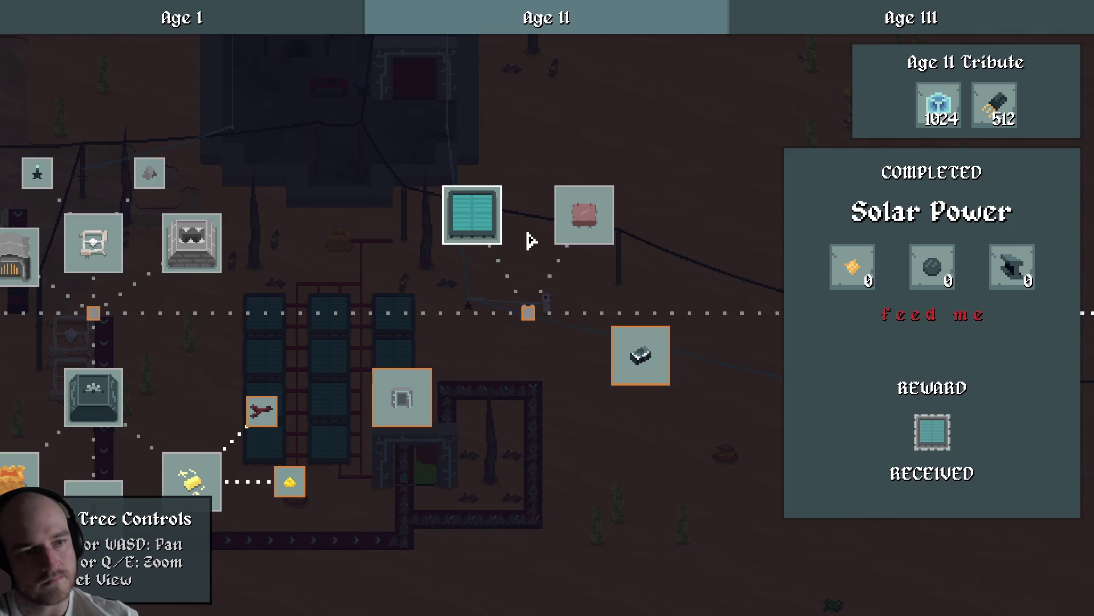
{"action": "key", "text": "grave"}
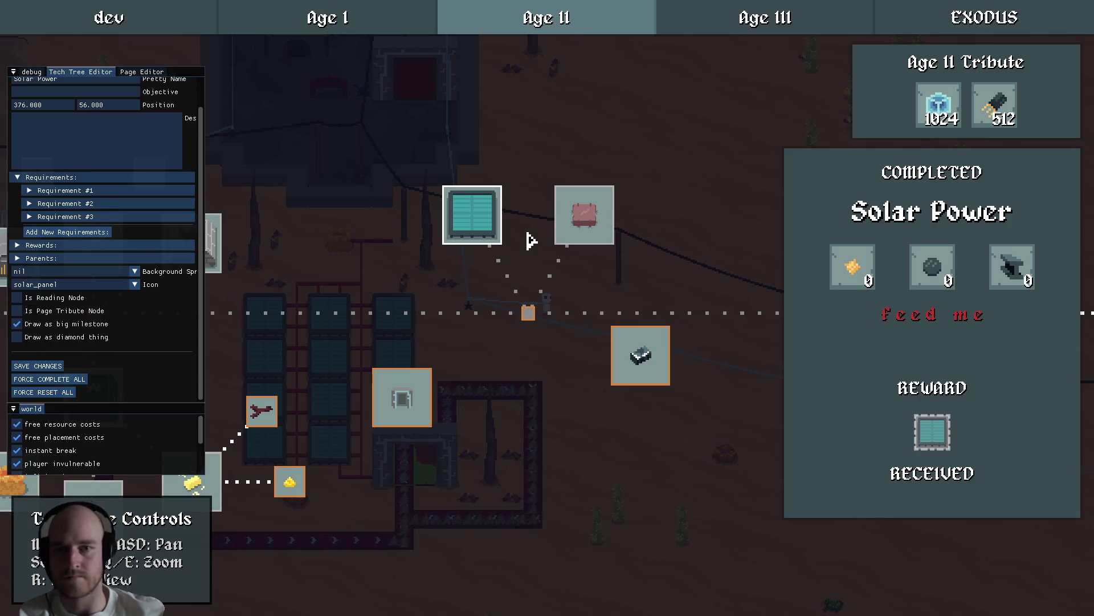
{"action": "left_click", "coordinate": [86, 205]}
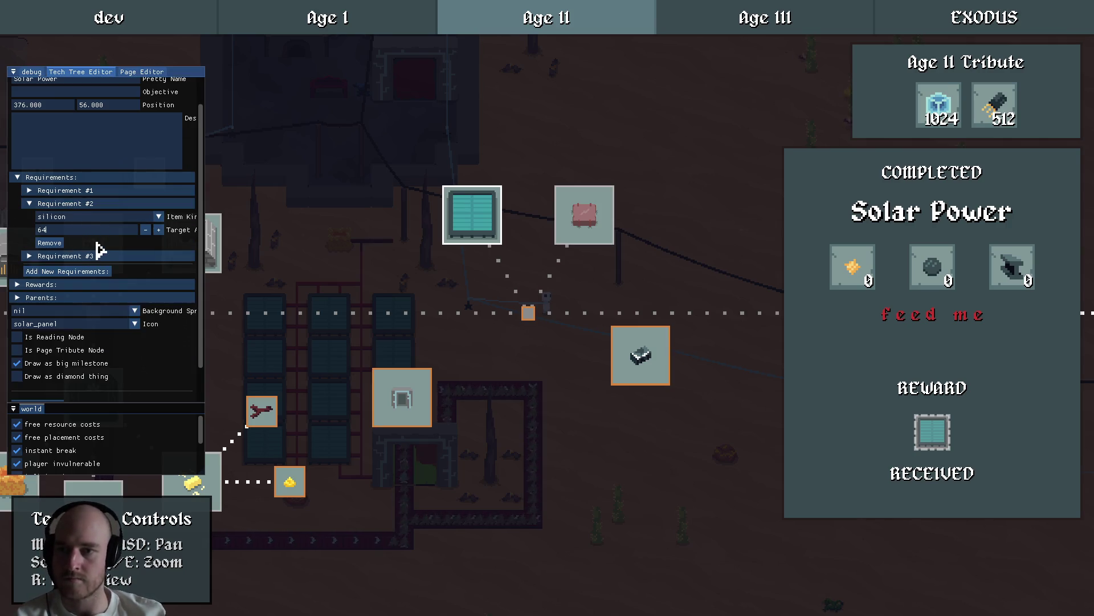
{"action": "left_click", "coordinate": [75, 205]}
Save the Solar Power requirement changes and reselect the milestone.
{"action": "left_click", "coordinate": [37, 366]}
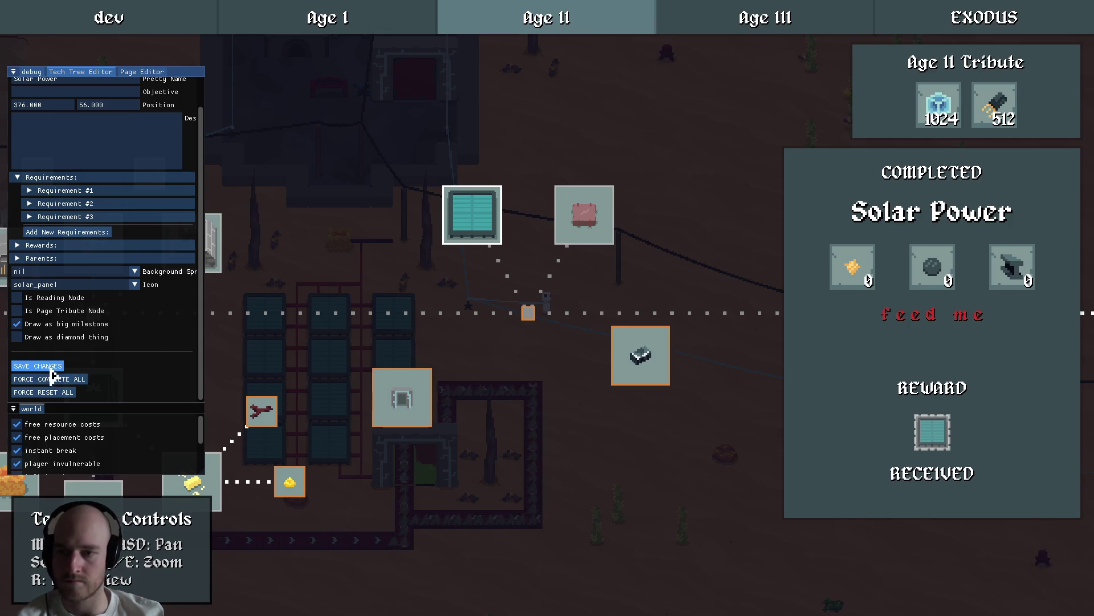
{"action": "mouse_move", "coordinate": [940, 279]}
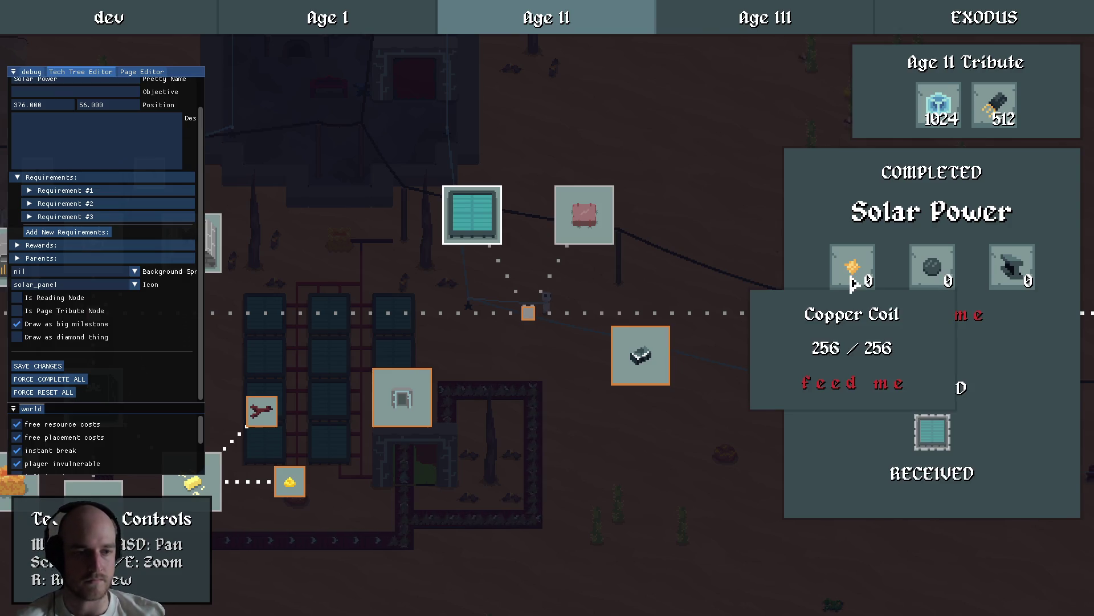
{"action": "mouse_move", "coordinate": [1009, 277]}
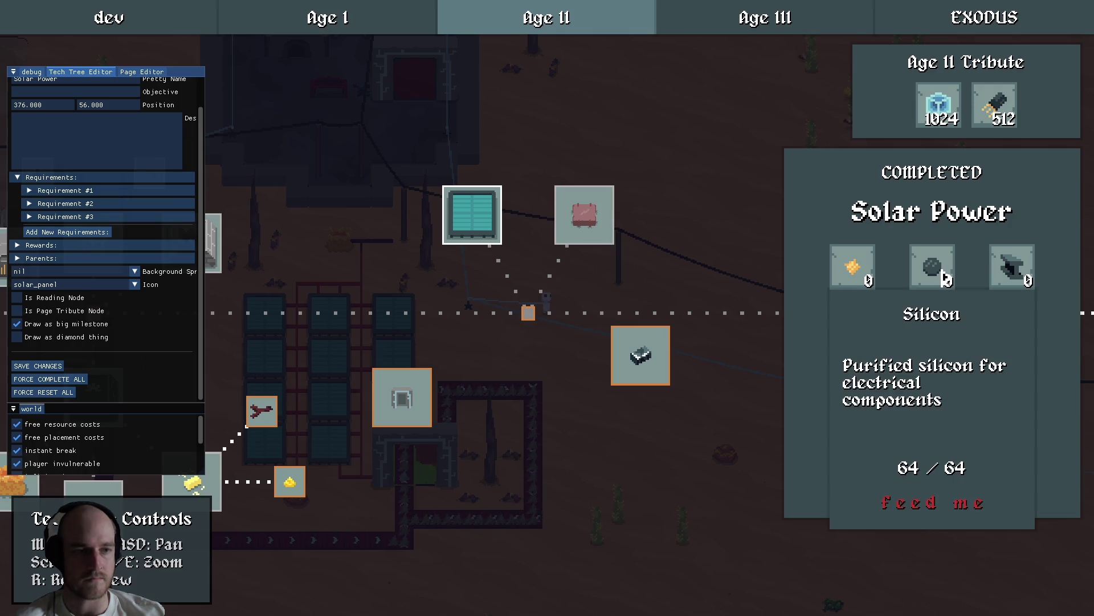
{"action": "mouse_move", "coordinate": [496, 295]}
{"action": "left_mouse_down"}
{"action": "mouse_move", "coordinate": [625, 288]}
{"action": "mouse_move", "coordinate": [484, 293]}
{"action": "left_mouse_up"}
{"action": "left_click", "coordinate": [546, 287]}
Review Grid Power's requirements, including Electrum Ingot, and compare them with Solar Power.
{"action": "mouse_move", "coordinate": [824, 319]}
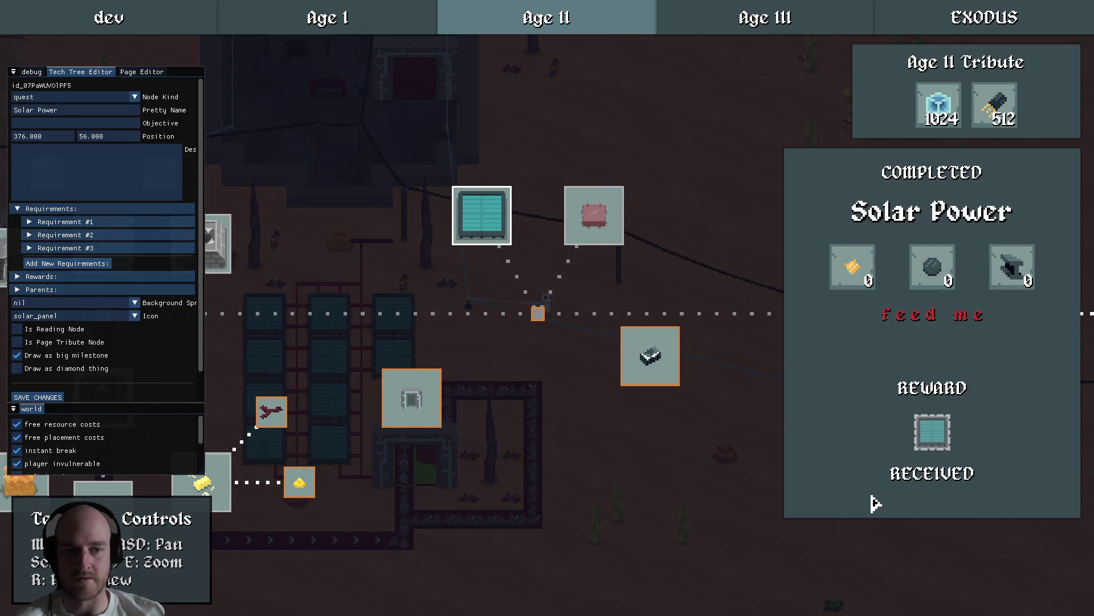
{"action": "mouse_move", "coordinate": [598, 293]}
{"action": "left_mouse_down"}
{"action": "mouse_move", "coordinate": [587, 306]}
{"action": "mouse_move", "coordinate": [789, 259]}
{"action": "mouse_move", "coordinate": [493, 313]}
{"action": "left_mouse_up"}
{"action": "left_click", "coordinate": [641, 230]}
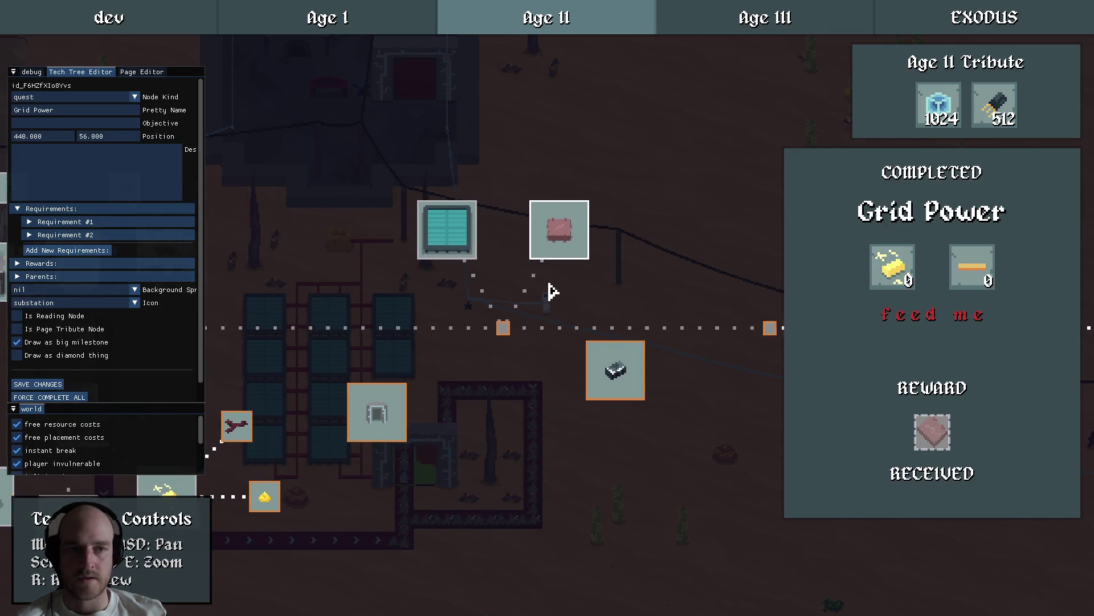
{"action": "mouse_move", "coordinate": [992, 264]}
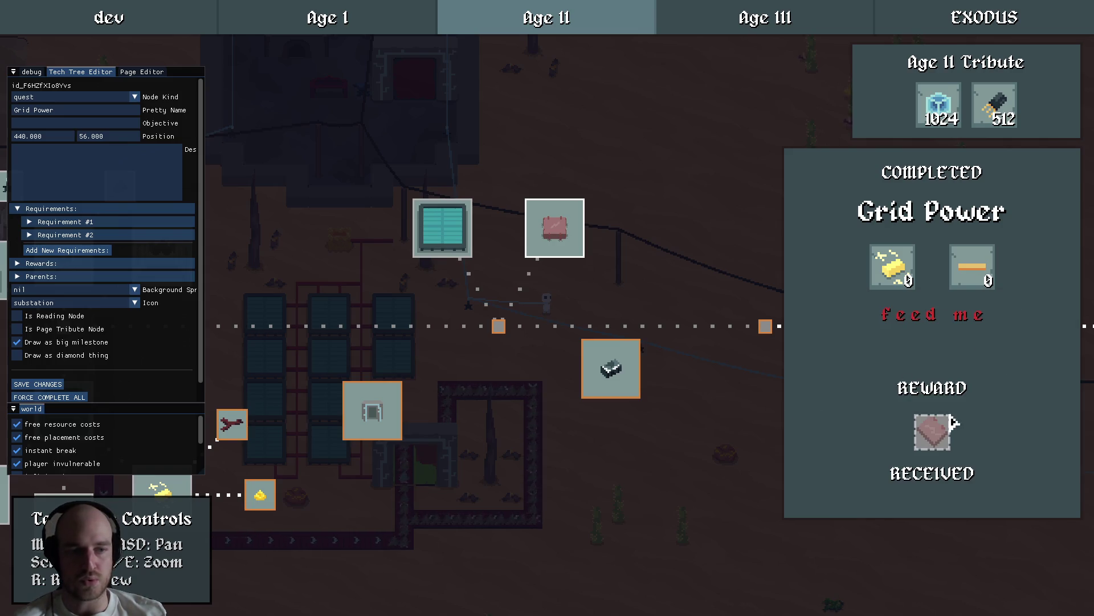
{"action": "mouse_move", "coordinate": [938, 437]}
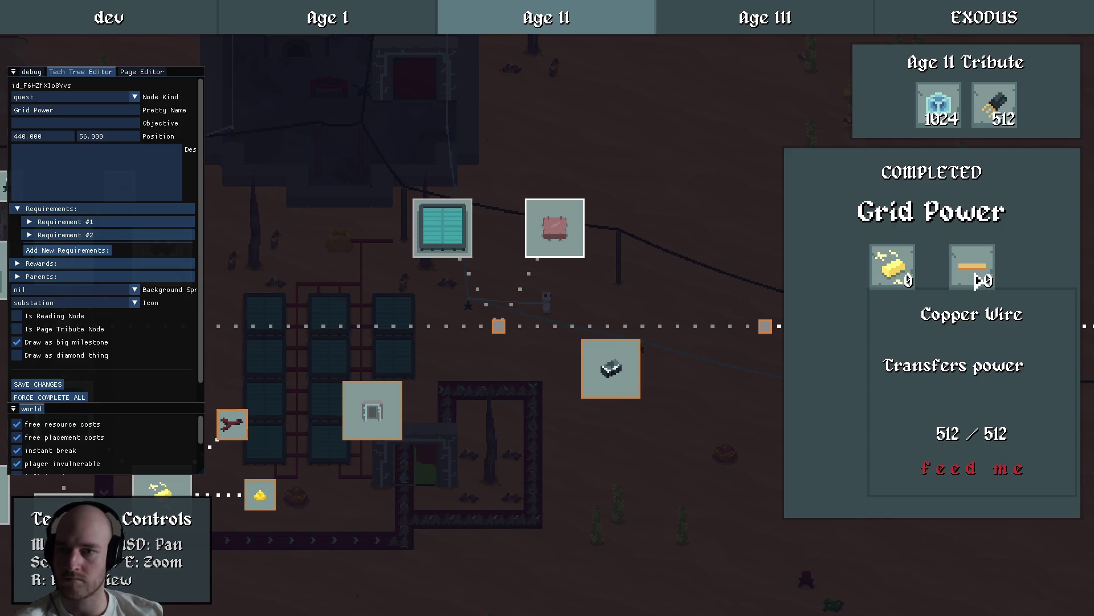
{"action": "left_click", "coordinate": [448, 238]}
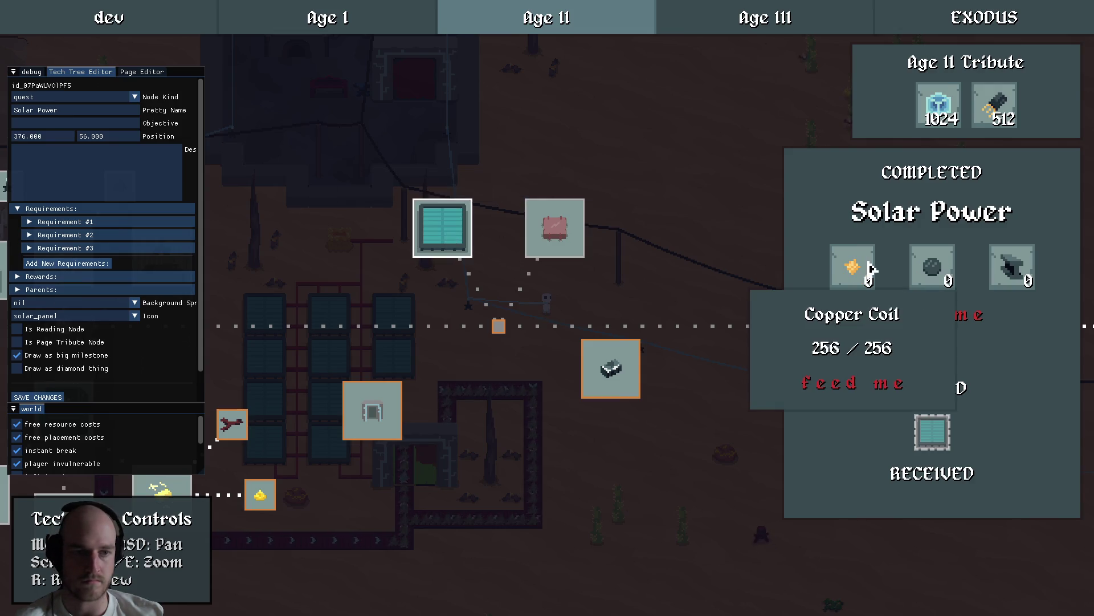
{"action": "left_click", "coordinate": [551, 240]}
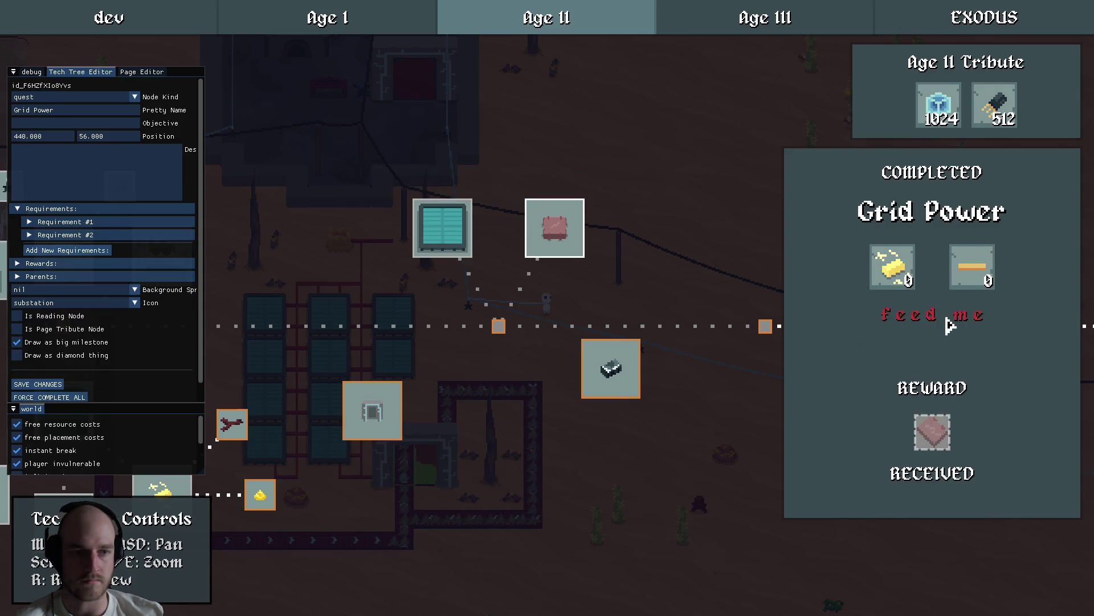
Deselect Grid Power and save the tech tree changes.
{"action": "mouse_move", "coordinate": [896, 267]}
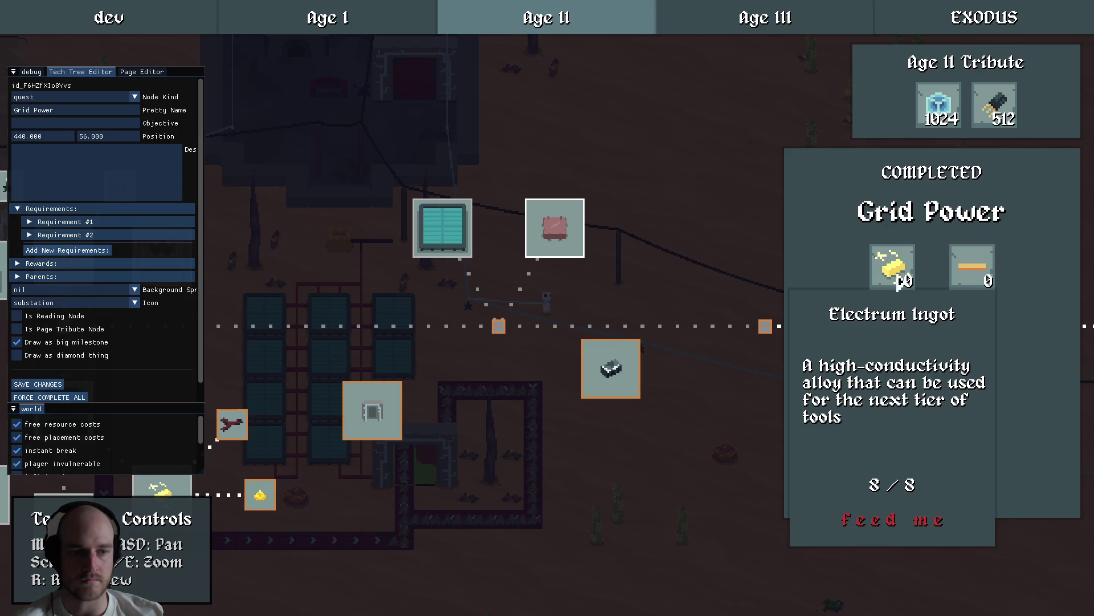
{"action": "left_click", "coordinate": [665, 291]}
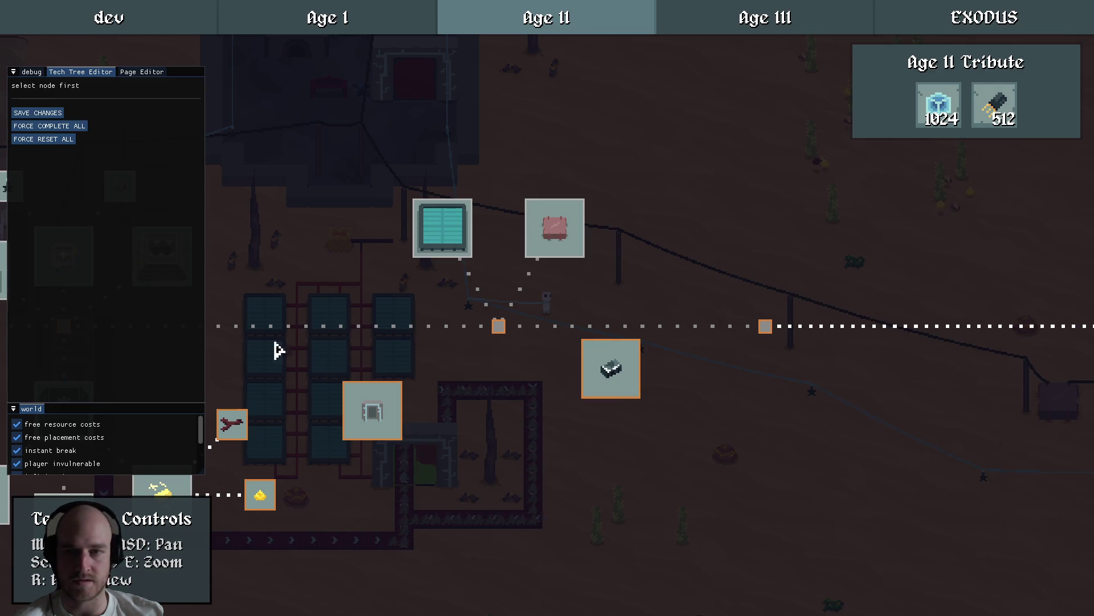
{"action": "left_click", "coordinate": [35, 113]}
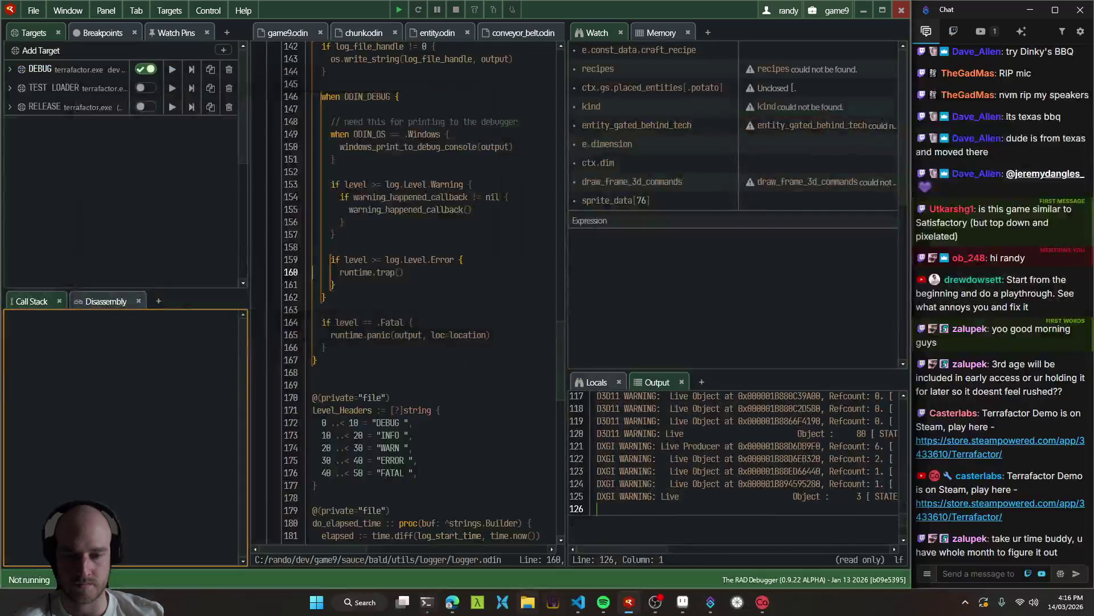
Return to the code editor and move below the solar panel recipe.
{"action": "key", "text": "alt+Tab"}
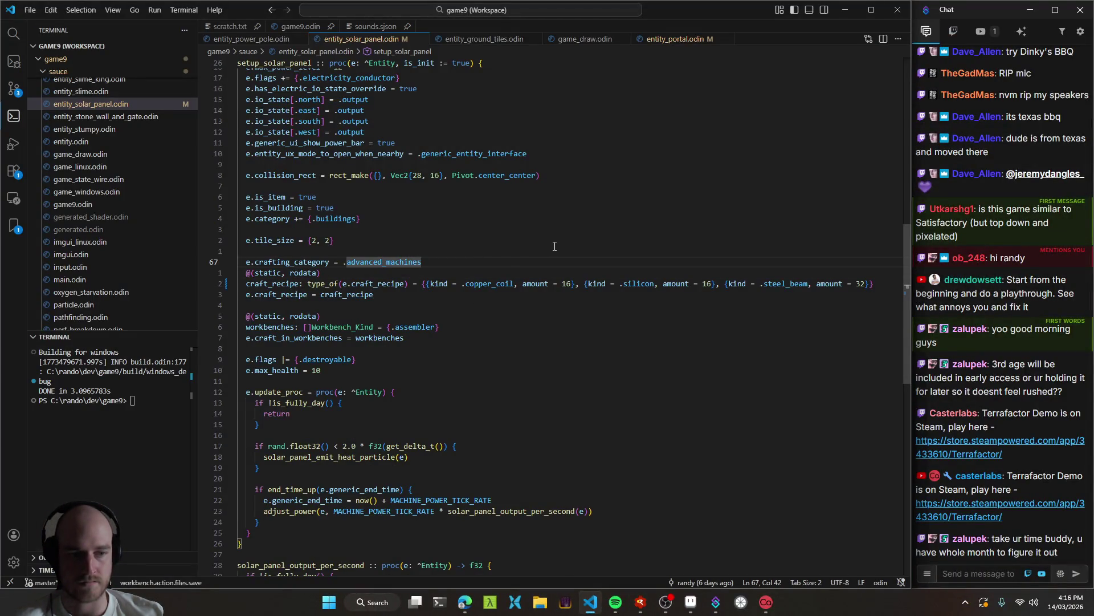
{"action": "key", "text": "Down"}
{"action": "key", "text": "Down"}
{"action": "key", "text": "Down"}
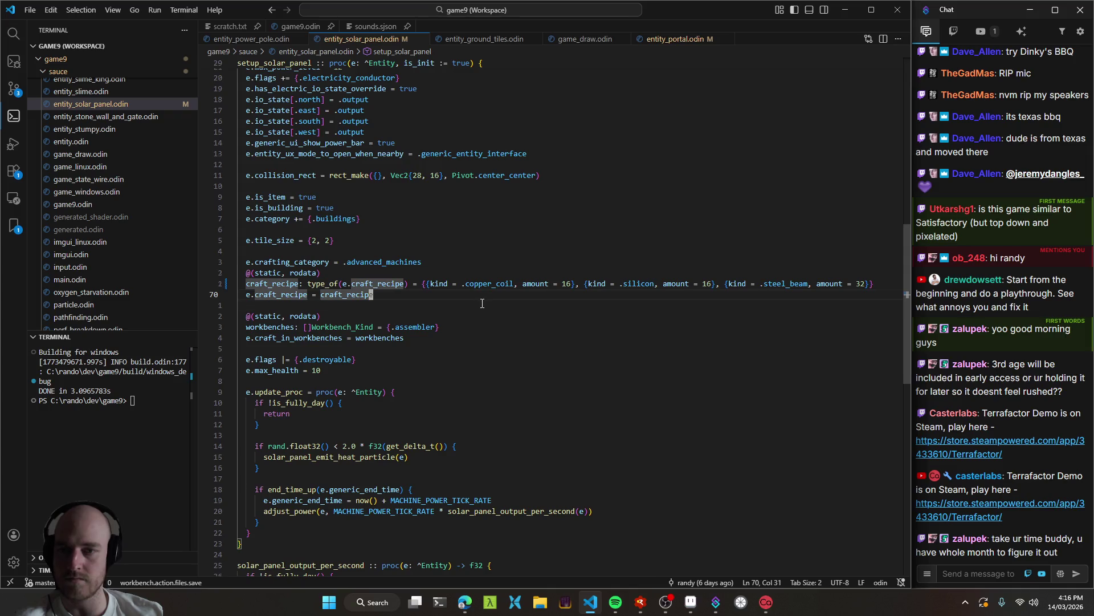
{"action": "left_click", "coordinate": [476, 251]}
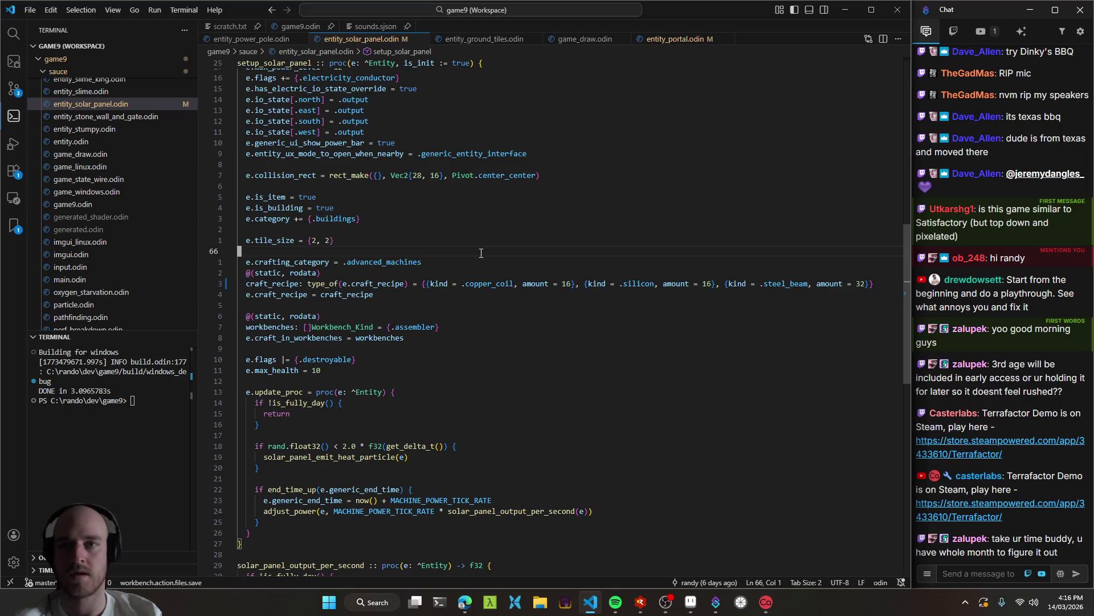
Find and open the setup_substation procedure with a workspace symbol search.
{"action": "key", "text": "ctrl+Tab"}
{"action": "key", "text": "ctrl+shift+o"}
{"action": "type", "text": "substat"}
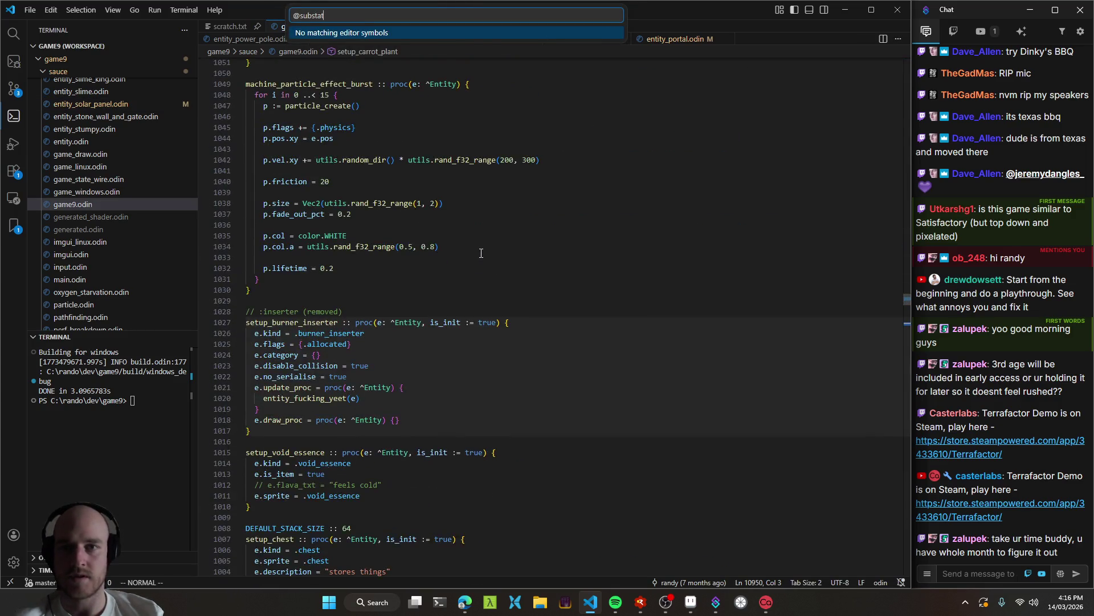
{"action": "key", "text": "Escape"}
{"action": "key", "text": "ctrl+p"}
{"action": "type", "text": "substat"}
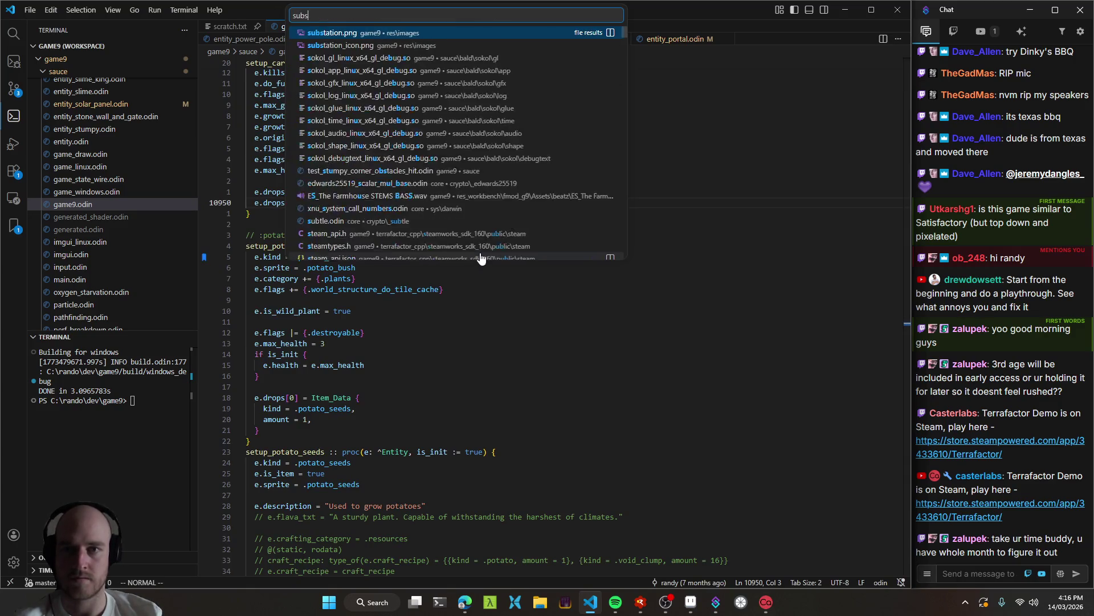
{"action": "key", "text": "Escape"}
{"action": "key", "text": "ctrl+t"}
{"action": "type", "text": "etup"}
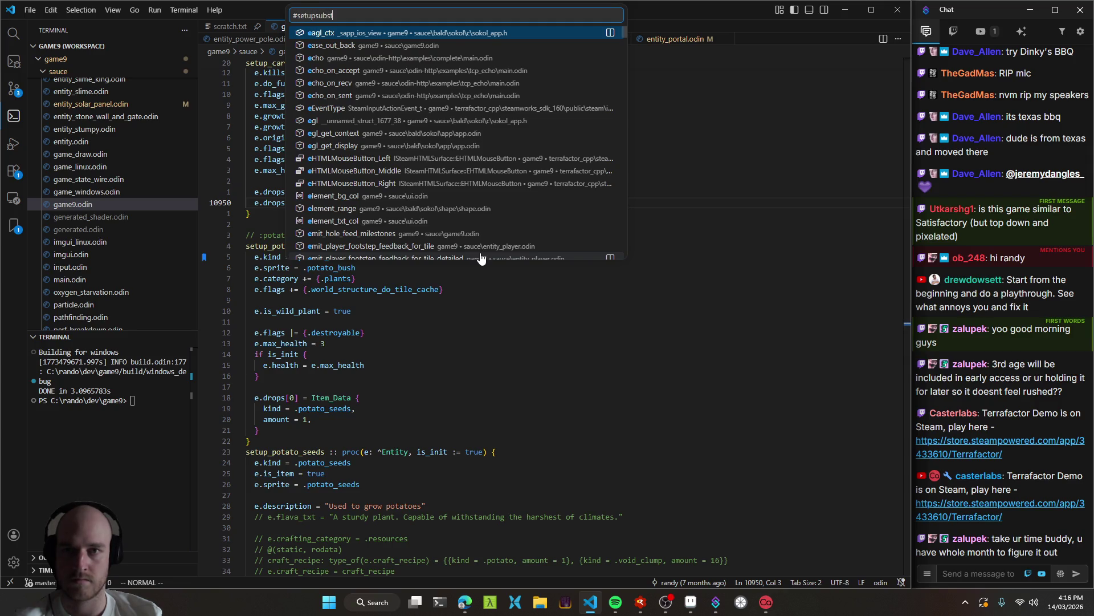
{"action": "key", "text": "Return"}
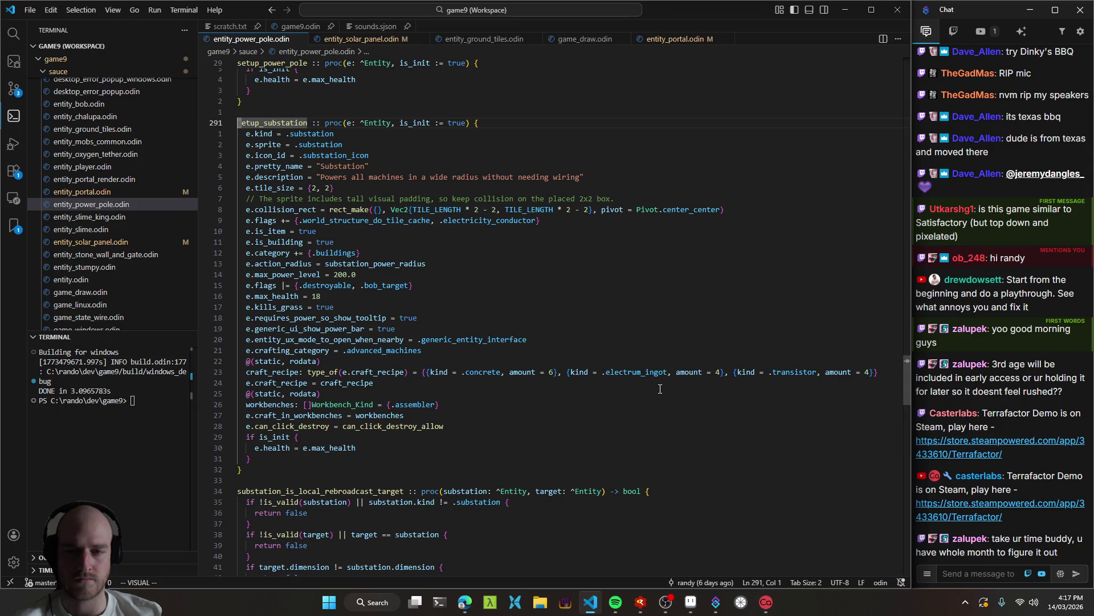
Delete the transistor entry from the substation craft recipe, save, and relaunch the game.
{"action": "left_click", "coordinate": [420, 360]}
{"action": "left_click", "coordinate": [568, 383]}
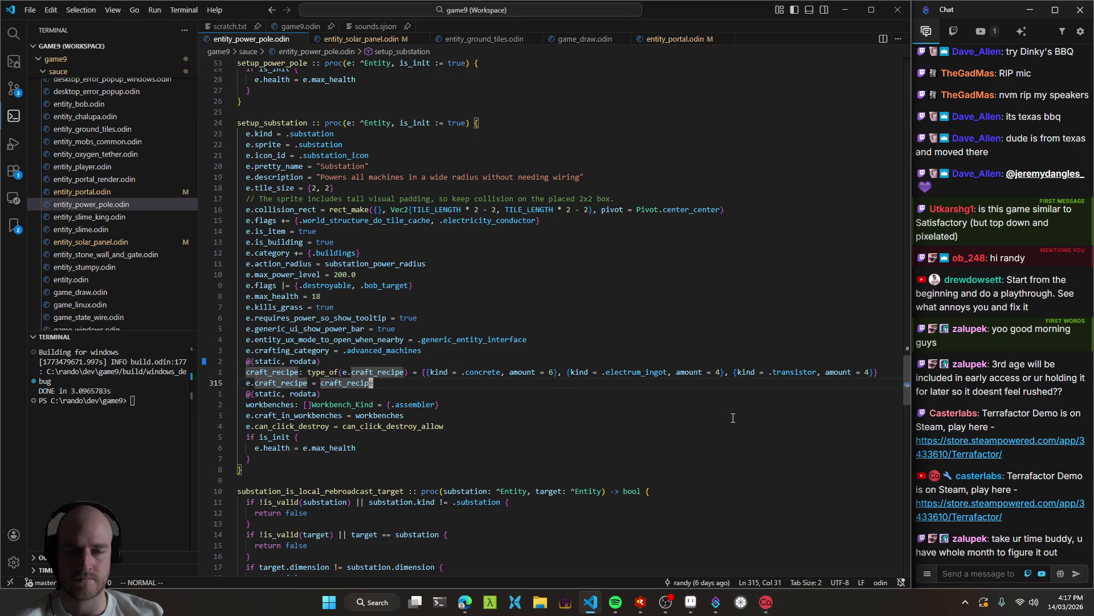
{"action": "left_click_drag", "start_coordinate": [740, 371], "coordinate": [858, 373]}
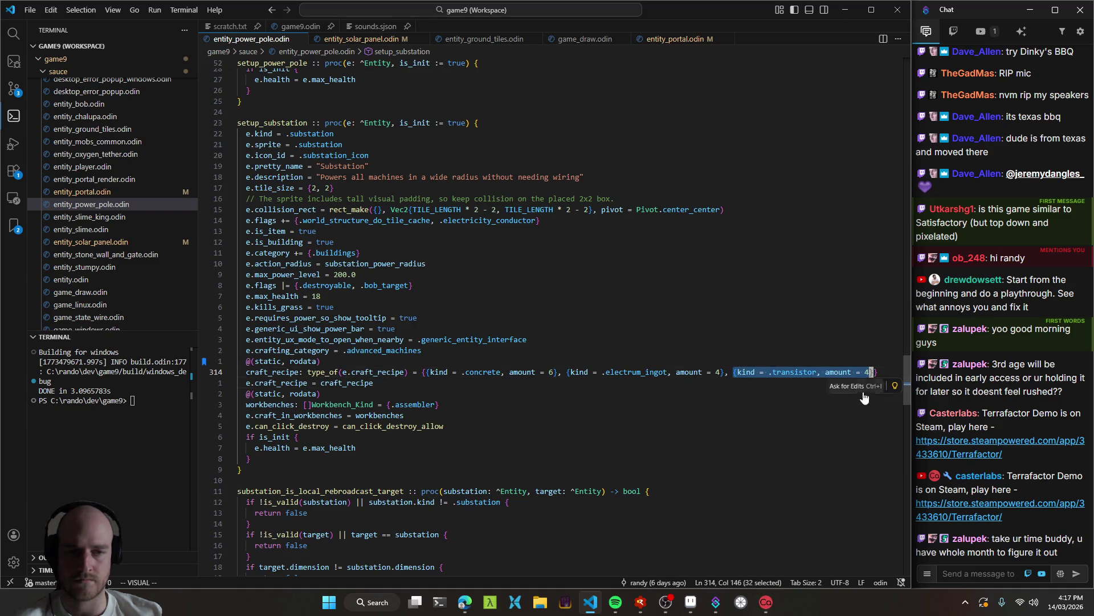
{"action": "key", "text": "d"}
{"action": "key", "text": "X"}
{"action": "key", "text": "X"}
{"action": "key", "text": "ctrl+s"}
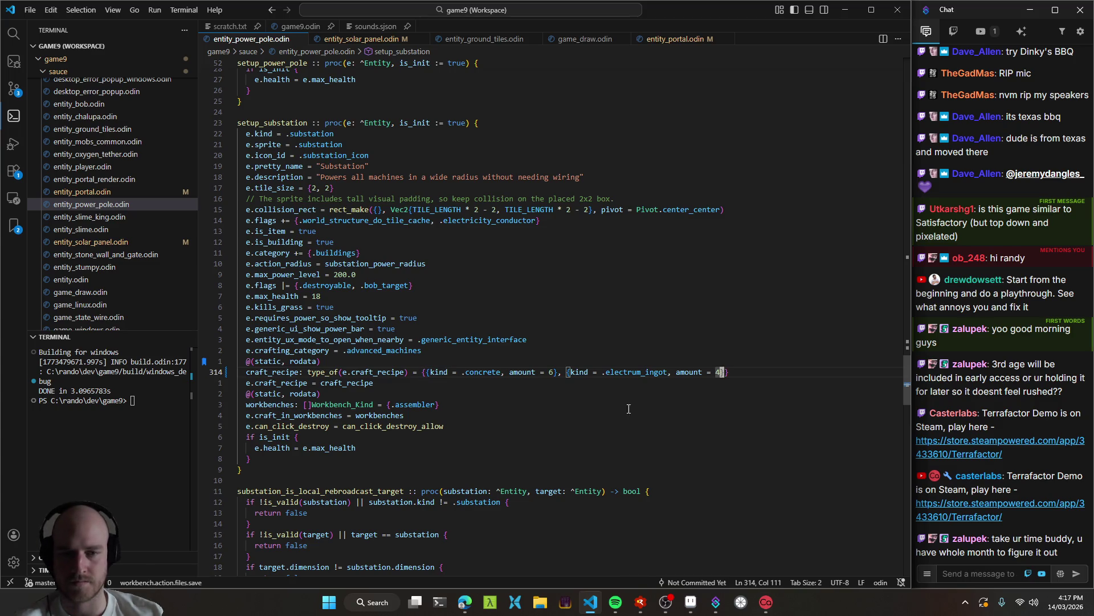
{"action": "key", "text": "j"}
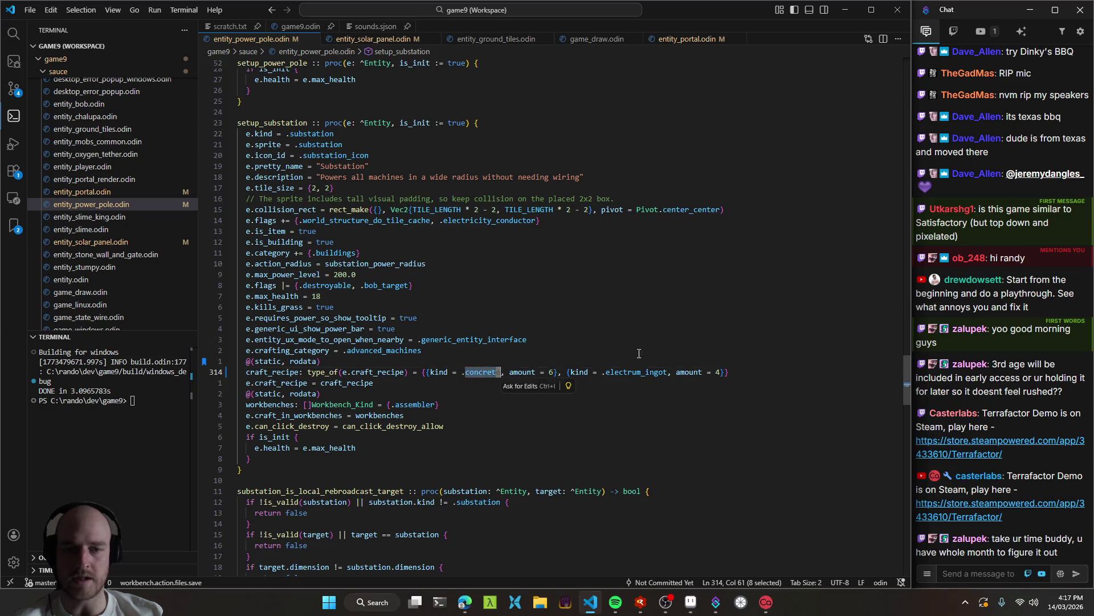
{"action": "key", "text": "F5"}
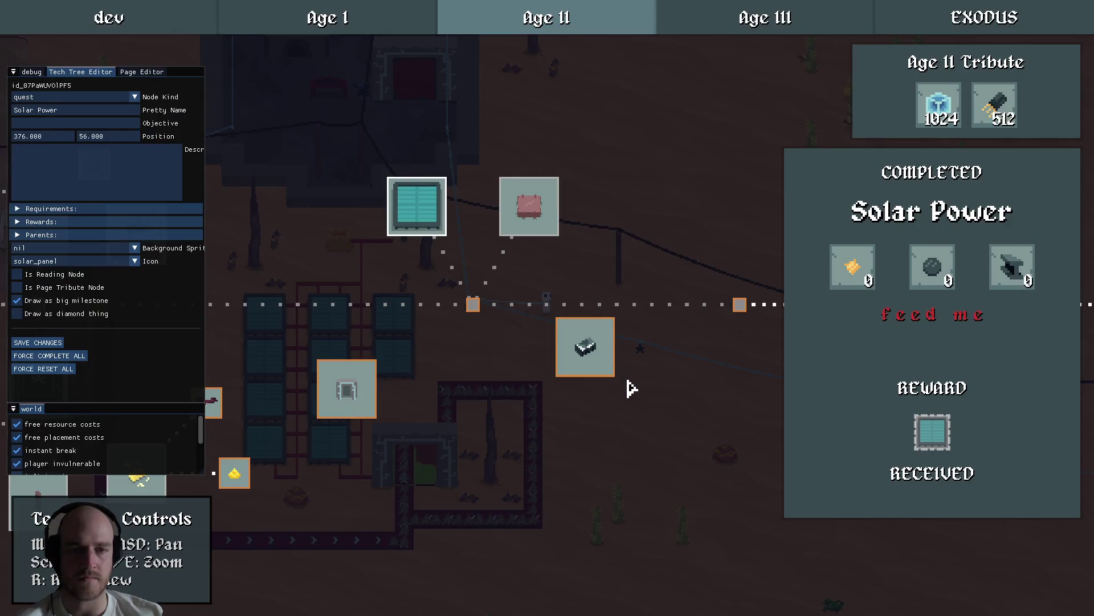
Select the Grid Power and Crushing nodes in the tech tree.
{"action": "left_click", "coordinate": [536, 219]}
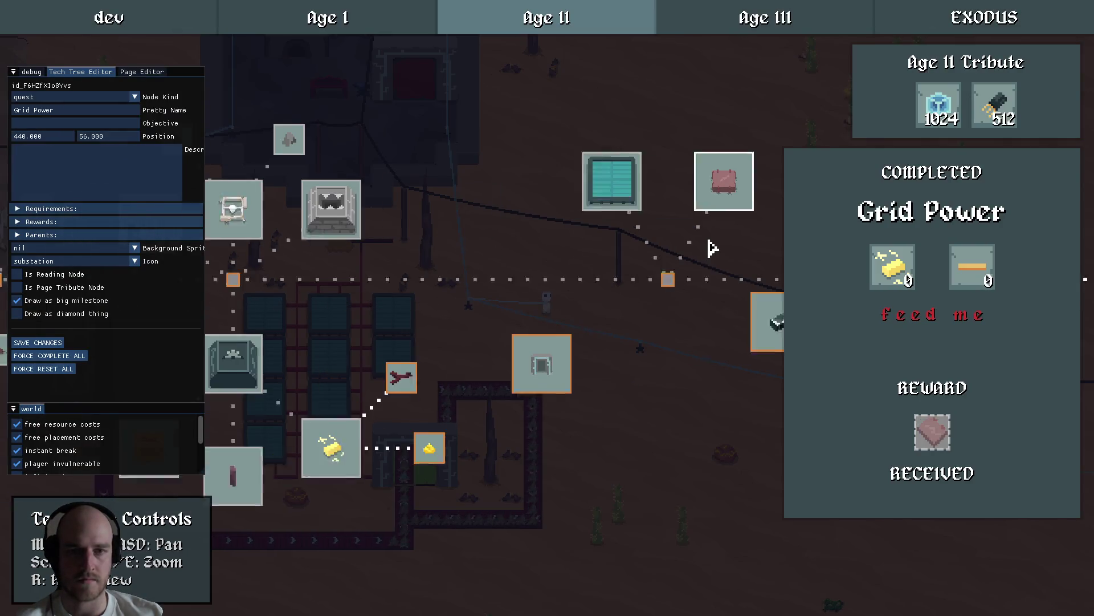
{"action": "left_click_drag", "start_coordinate": [528, 253], "coordinate": [666, 256]}
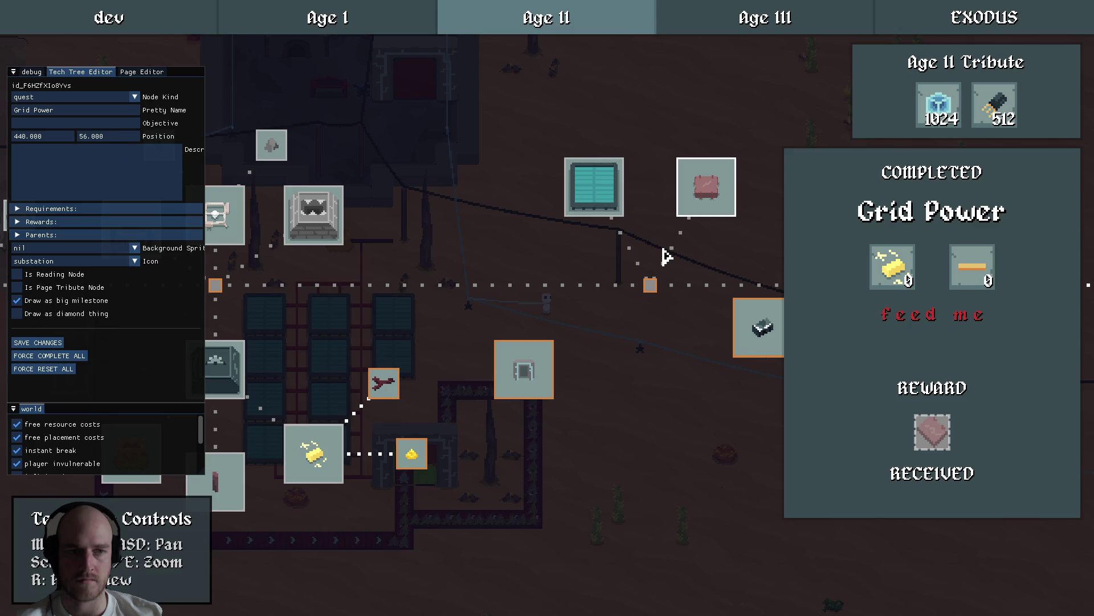
{"action": "left_click", "coordinate": [633, 257]}
{"action": "left_click", "coordinate": [313, 214]}
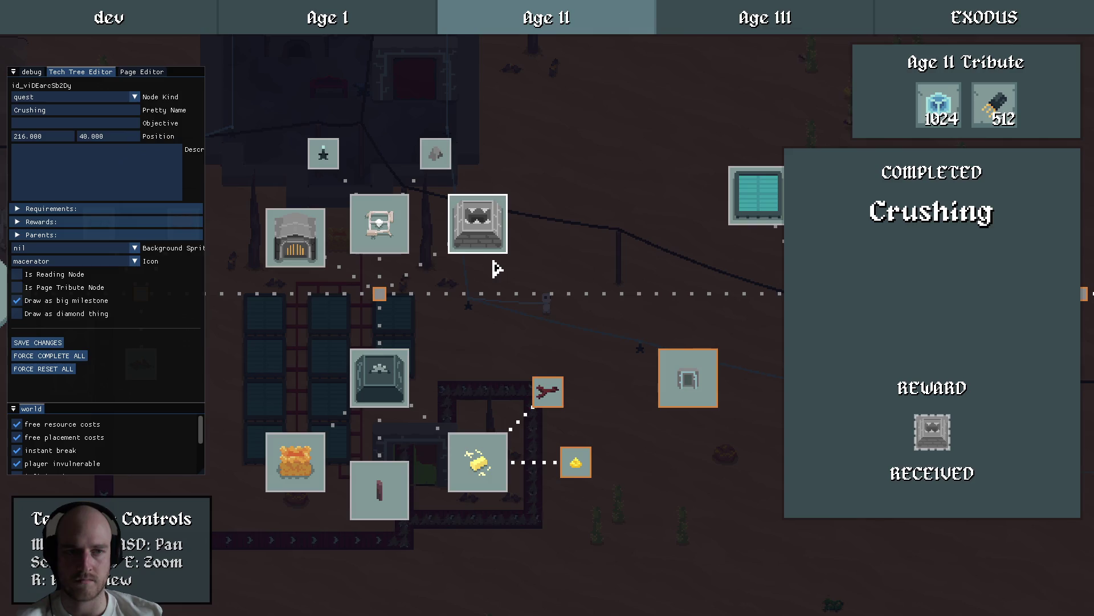
{"action": "left_click_drag", "start_coordinate": [496, 266], "coordinate": [589, 271]}
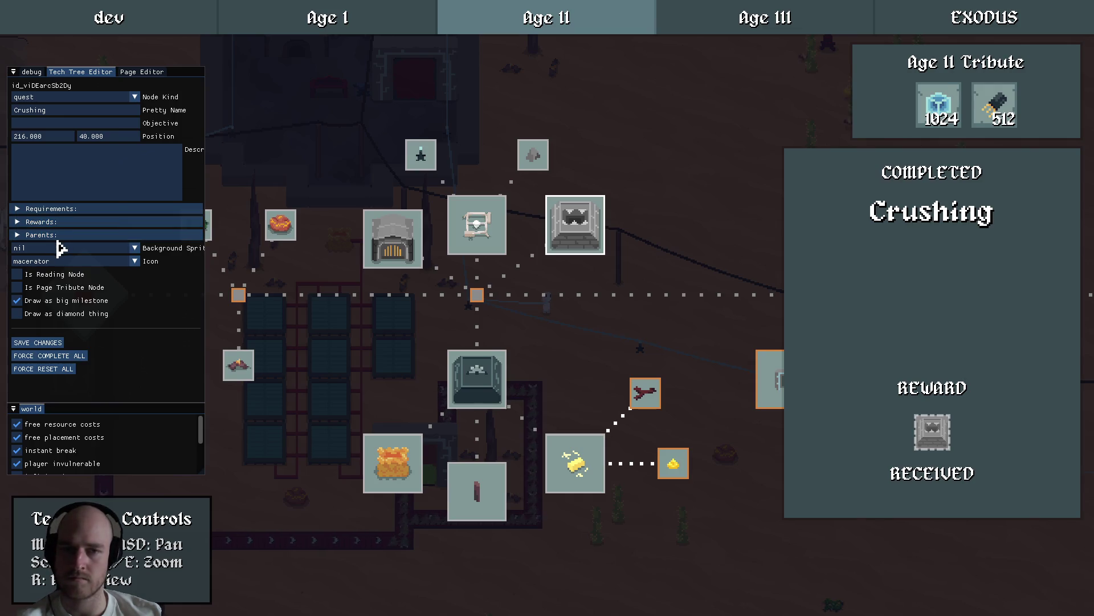
Check the Macerator's recipe in the machines crafting category, then reopen the tech tree.
{"action": "key", "text": "Escape"}
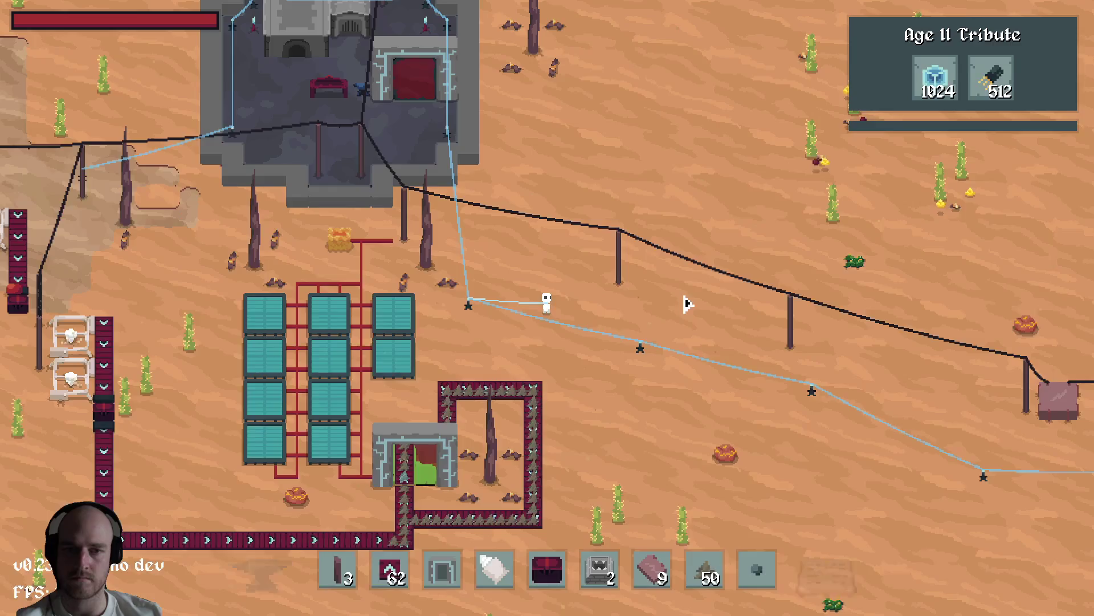
{"action": "key", "text": "c"}
{"action": "left_click", "coordinate": [394, 129]}
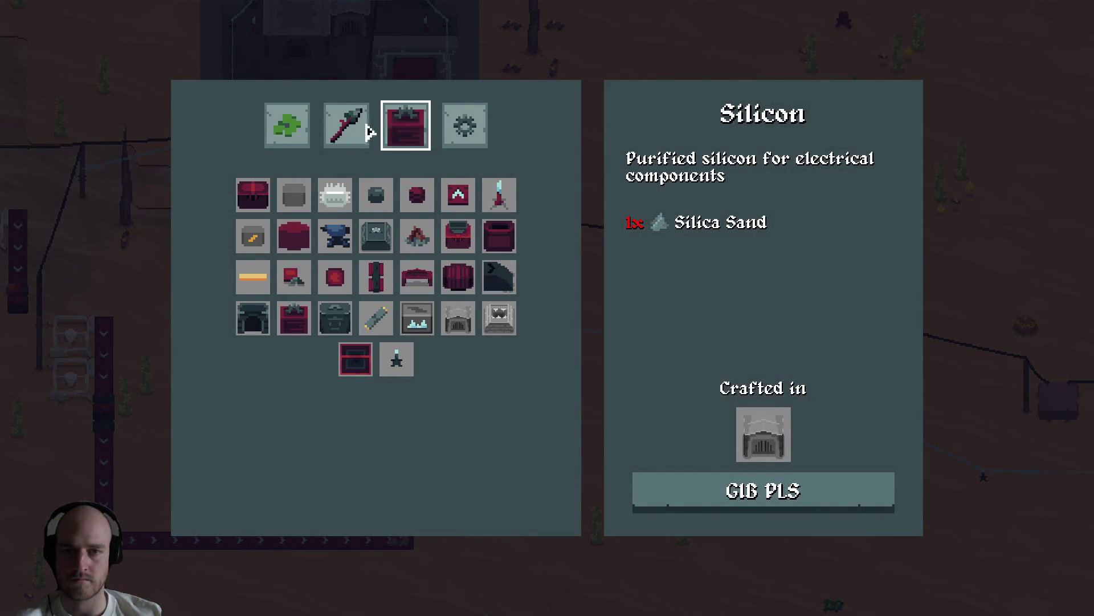
{"action": "left_click", "coordinate": [499, 318]}
{"action": "key", "text": "Escape"}
{"action": "key", "text": "grave"}
{"action": "key", "text": "grave"}
{"action": "key", "text": "t"}
{"action": "key", "text": "grave"}
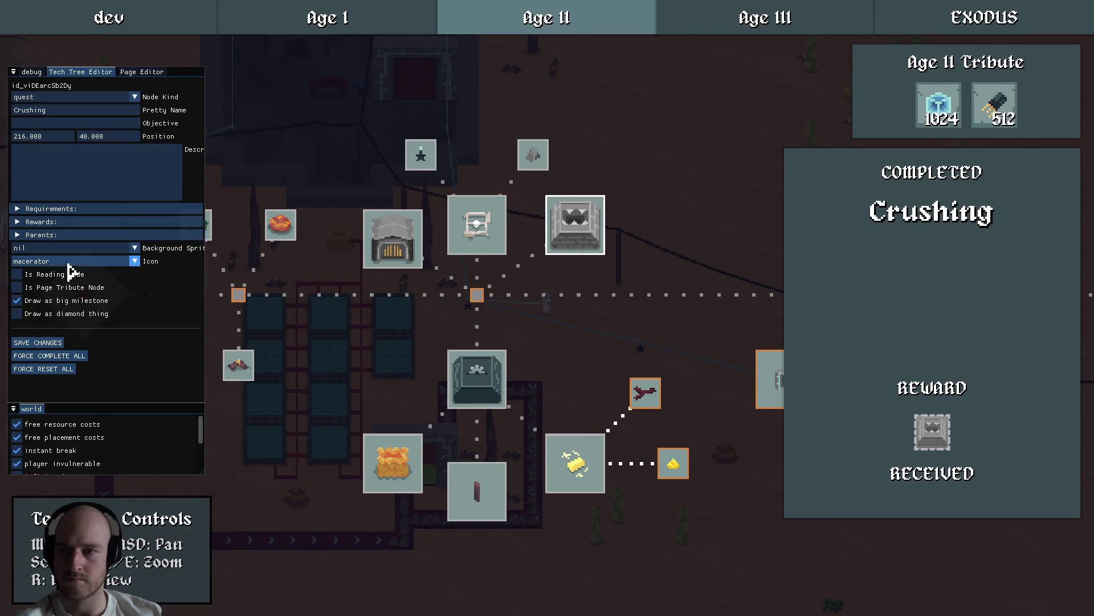
Add a Crushing requirement with Item Kind concrete and target 4, then collapse it.
{"action": "left_click", "coordinate": [49, 208]}
{"action": "left_click", "coordinate": [54, 221]}
{"action": "left_click", "coordinate": [57, 222]}
{"action": "left_click", "coordinate": [57, 234]}
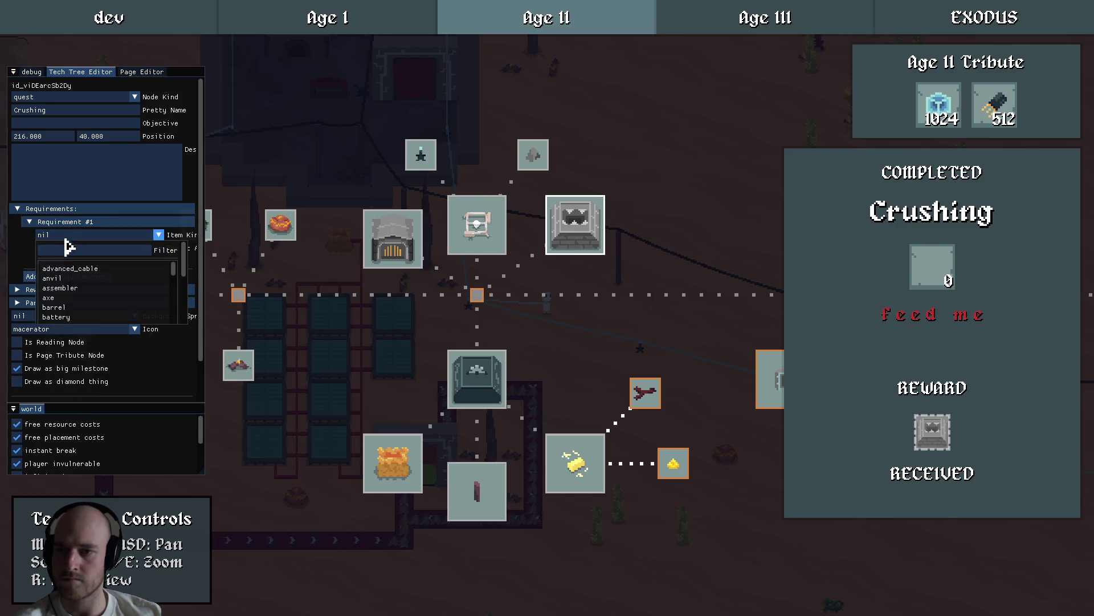
{"action": "type", "text": "concrete"}
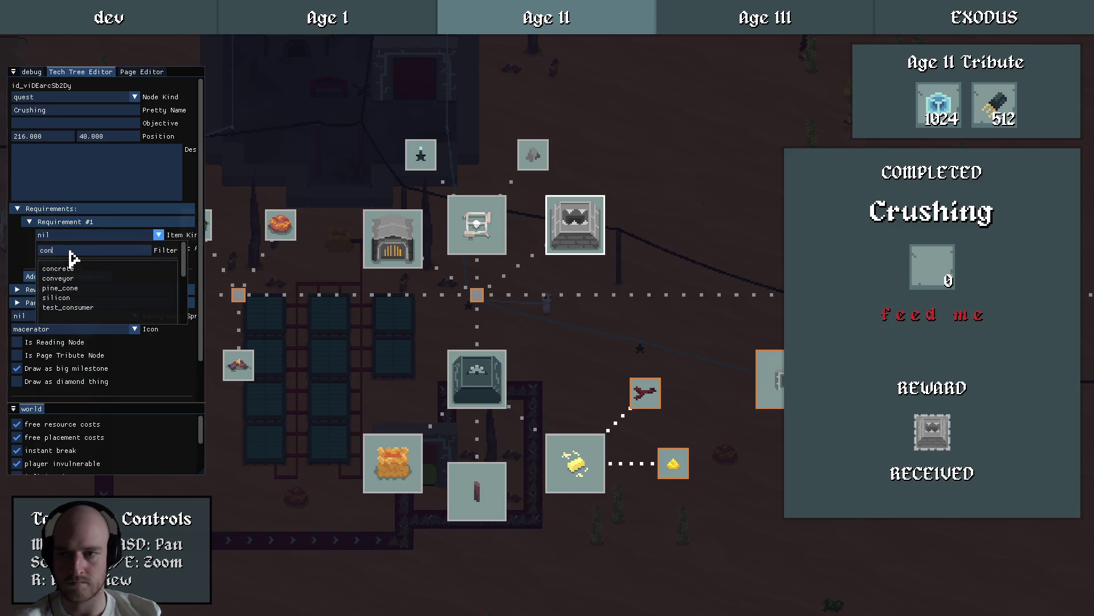
{"action": "left_click", "coordinate": [91, 276]}
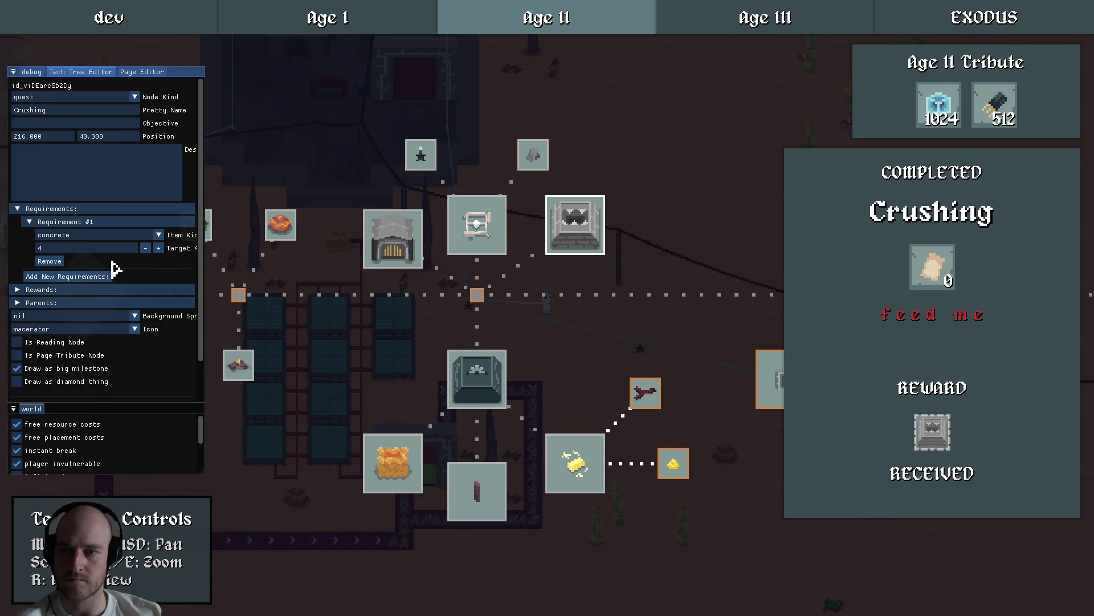
{"action": "left_click", "coordinate": [64, 224]}
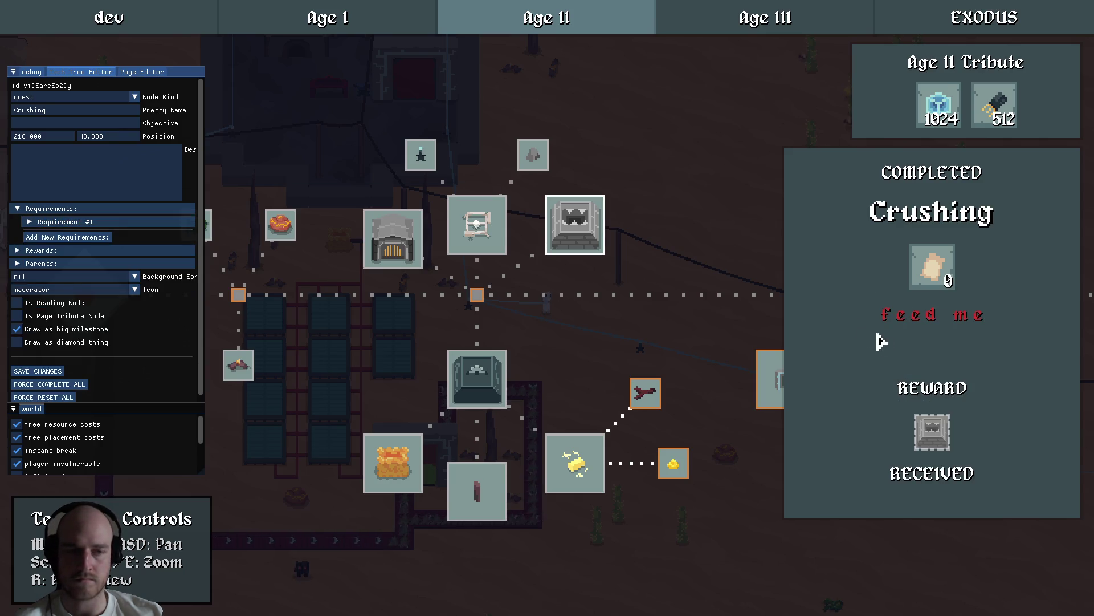
Pan the tech tree back and select the Solar Power node.
{"action": "left_click_drag", "start_coordinate": [653, 302], "coordinate": [522, 310]}
{"action": "left_click", "coordinate": [642, 286]}
{"action": "left_click", "coordinate": [732, 201]}
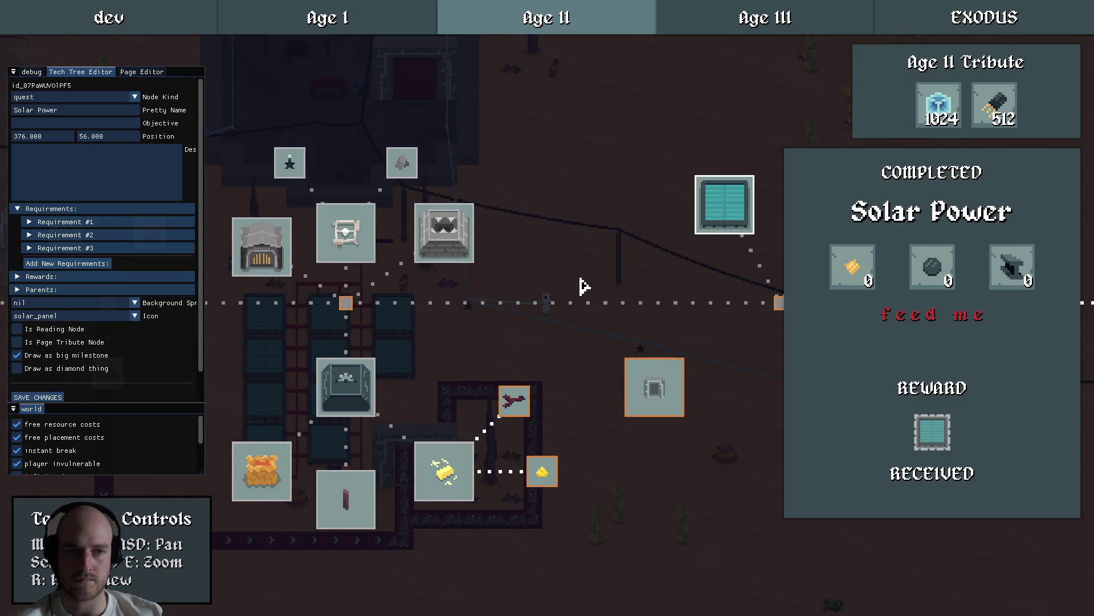
Recentre on Crushing and inspect the Wasteland Mining and Deep Wasteland quests.
{"action": "left_click", "coordinate": [557, 281]}
{"action": "left_click", "coordinate": [444, 232]}
{"action": "mouse_move", "coordinate": [444, 233]}
{"action": "left_mouse_down"}
{"action": "mouse_move", "coordinate": [533, 275]}
{"action": "mouse_move", "coordinate": [628, 282]}
{"action": "left_mouse_up"}
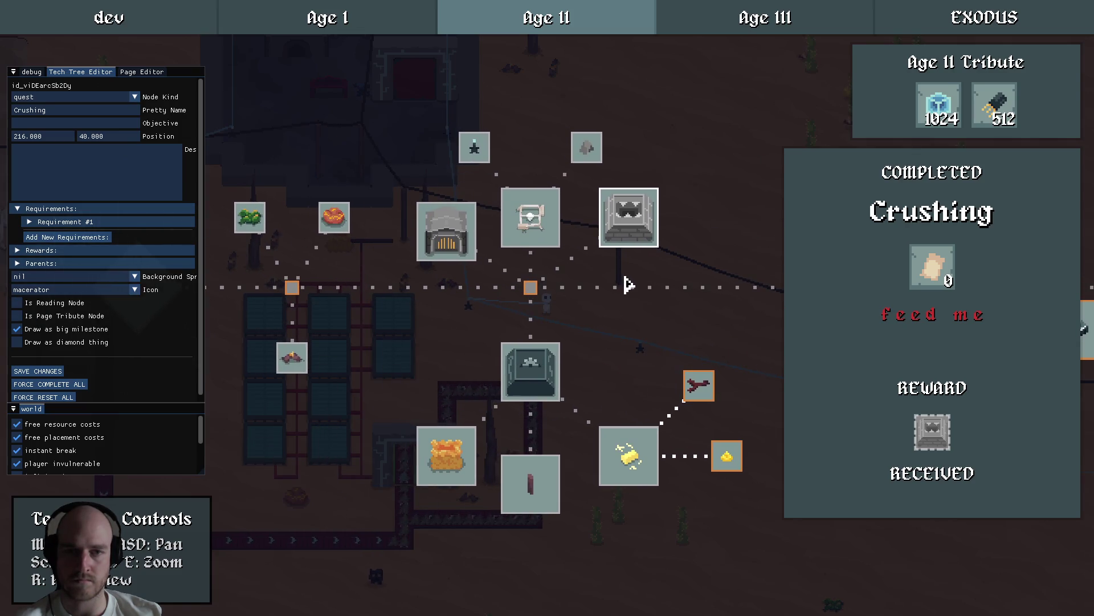
{"action": "left_click", "coordinate": [617, 287]}
{"action": "left_click", "coordinate": [548, 225]}
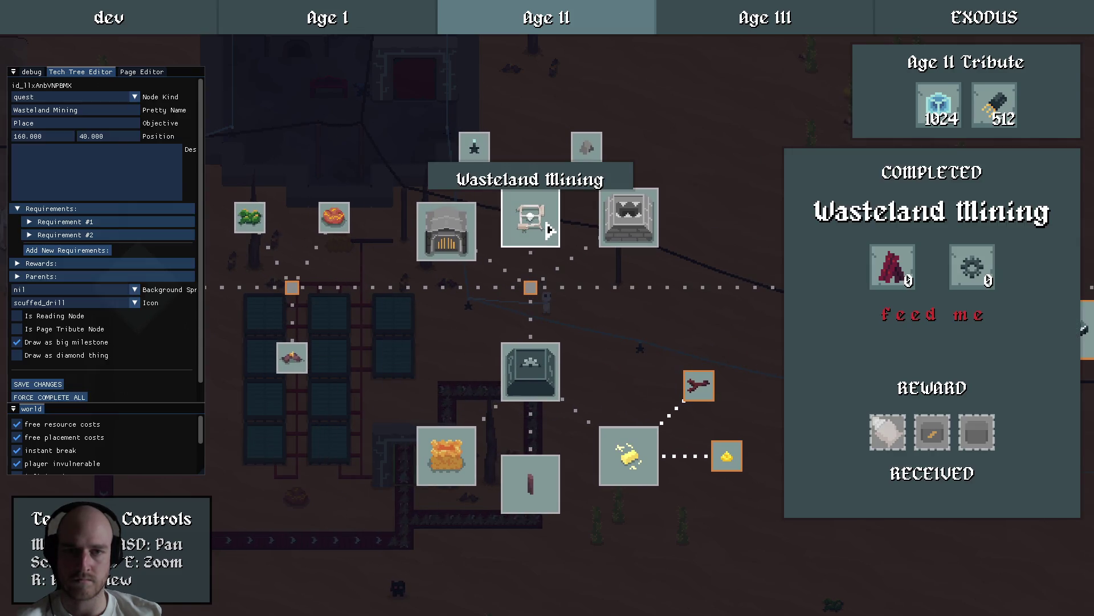
{"action": "left_click", "coordinate": [591, 151]}
{"action": "key", "text": "d"}
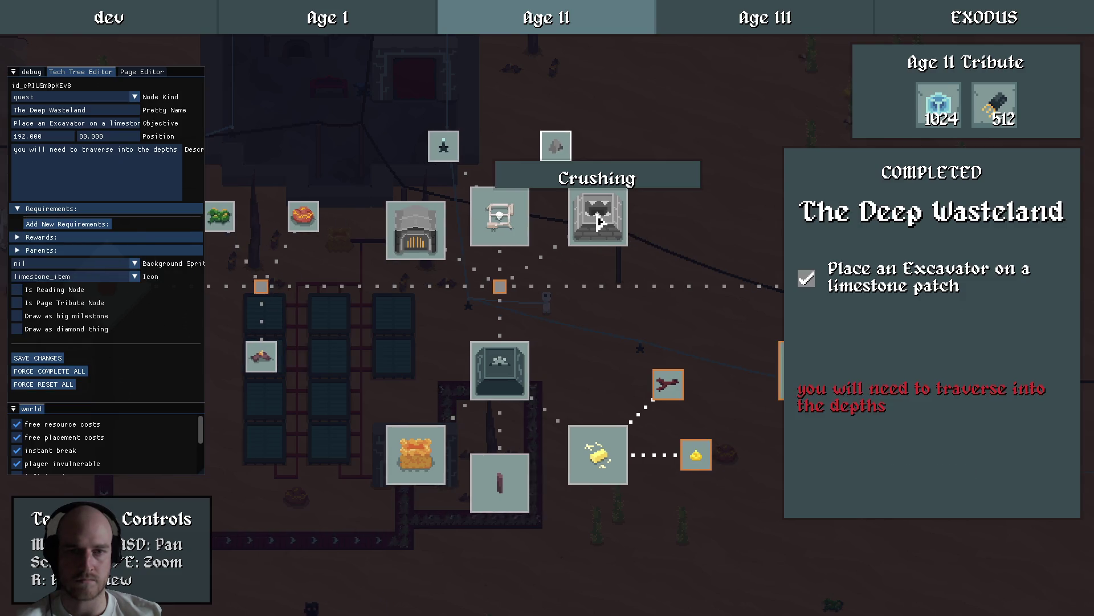
{"action": "left_click", "coordinate": [598, 224]}
{"action": "key", "text": "d"}
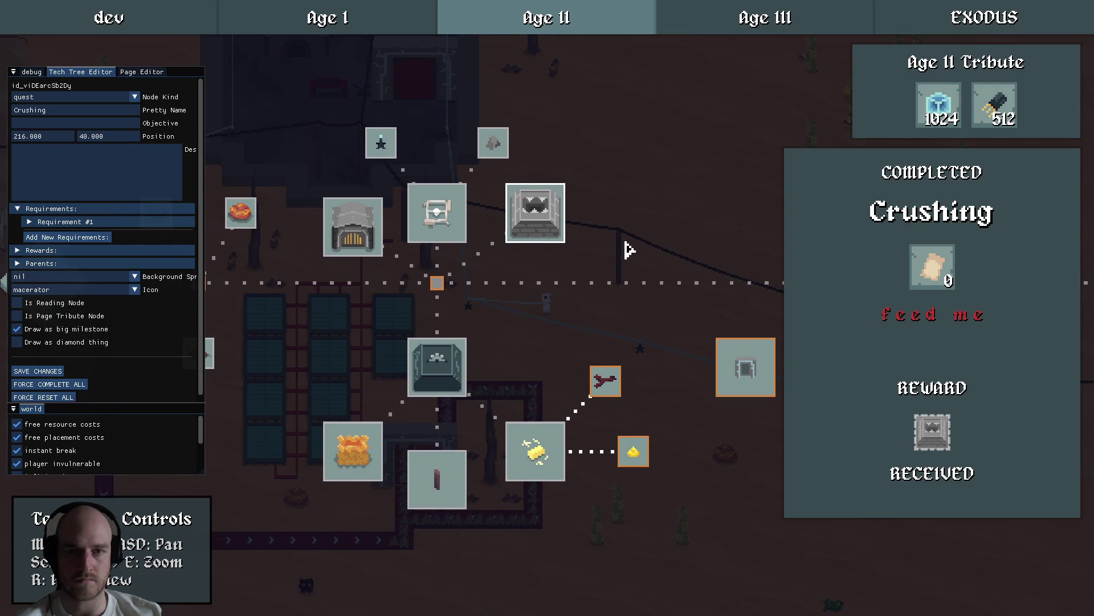
Review the Deep Wasteland, Wasteland Mining, Crushing and Advanced Crafting quest details.
{"action": "left_click", "coordinate": [496, 150]}
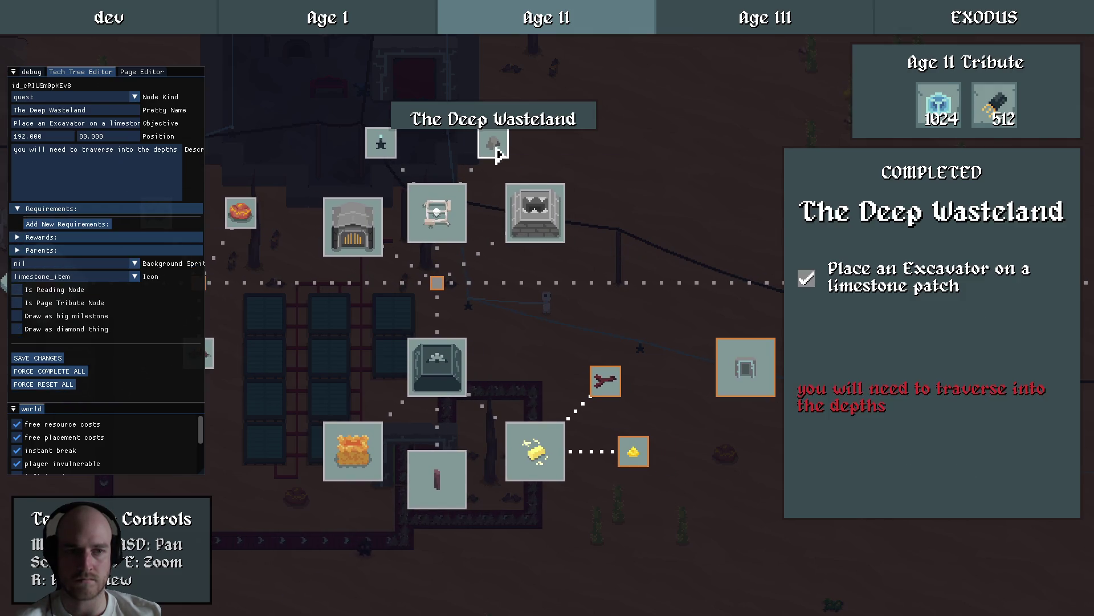
{"action": "left_click", "coordinate": [543, 218]}
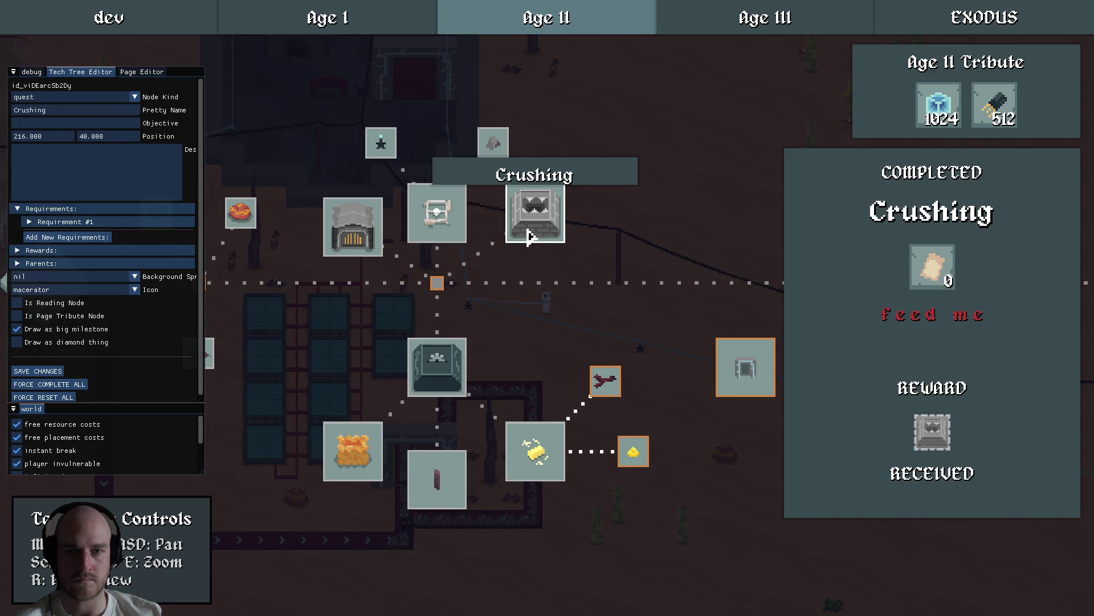
{"action": "left_click", "coordinate": [446, 226]}
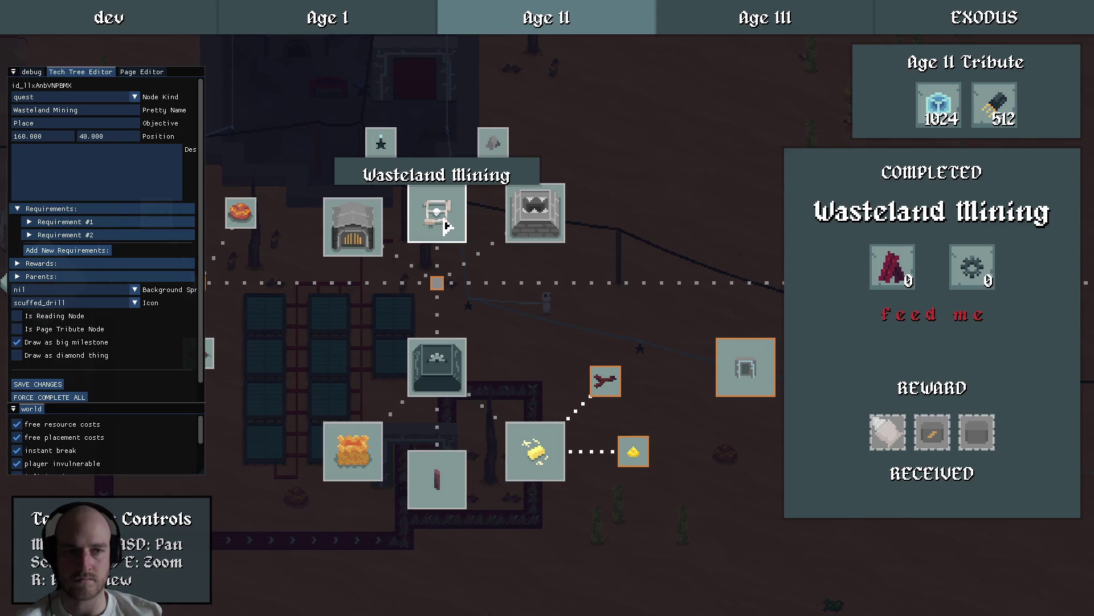
{"action": "key", "text": "r"}
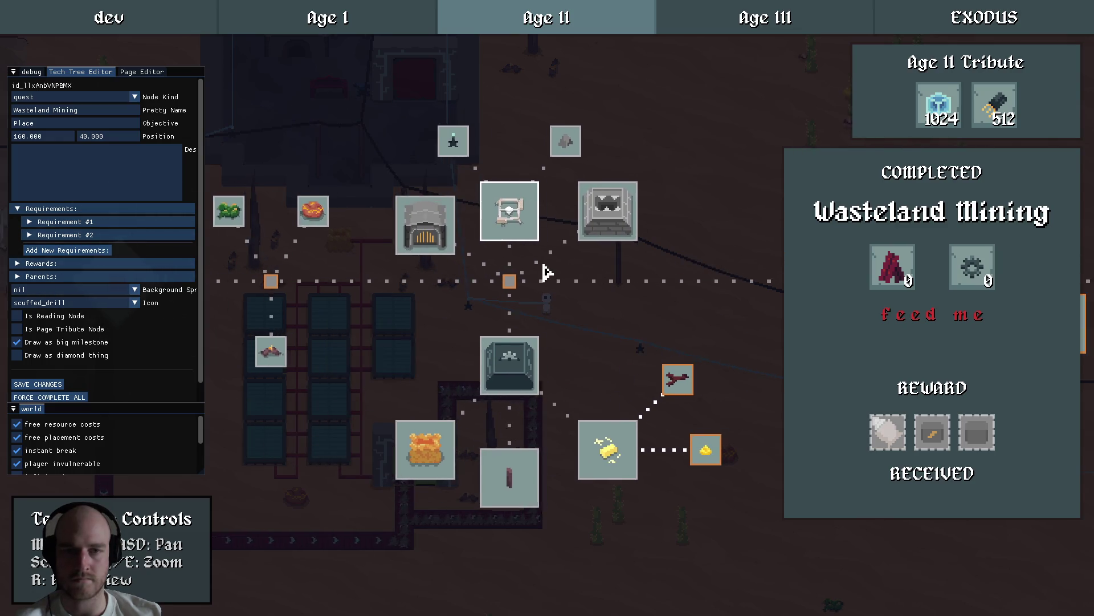
{"action": "left_click", "coordinate": [572, 209]}
{"action": "left_click", "coordinate": [562, 289]}
{"action": "left_click", "coordinate": [470, 382]}
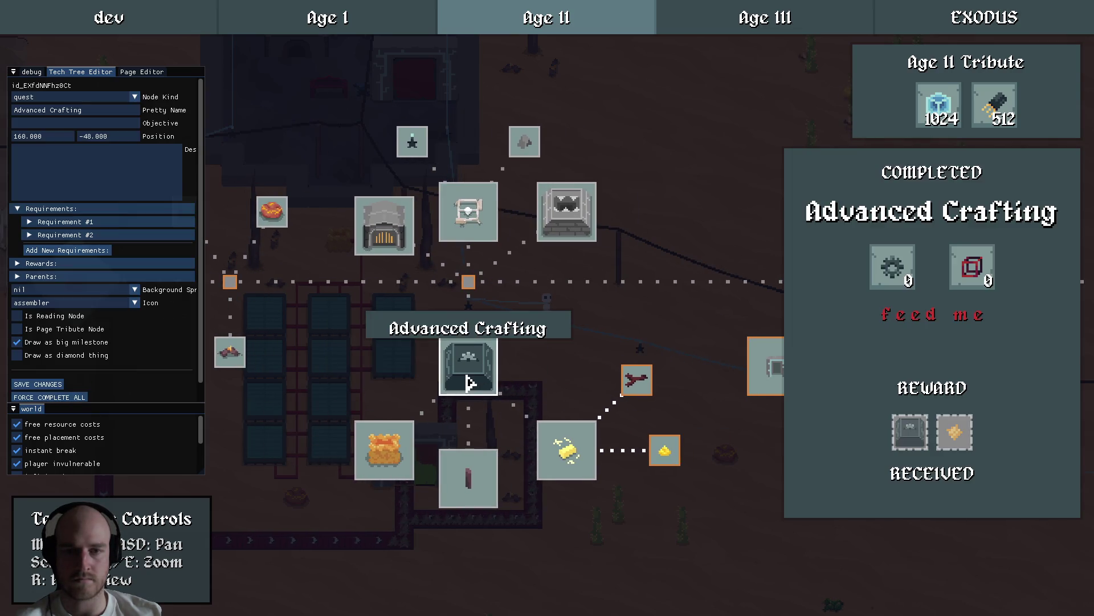
{"action": "mouse_move", "coordinate": [951, 431]}
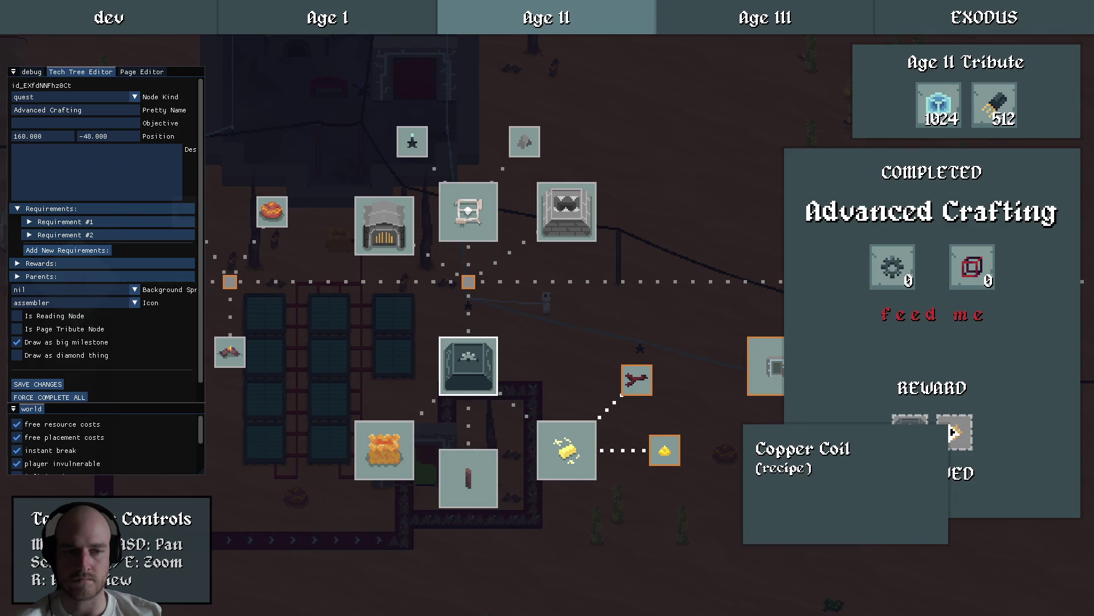
{"action": "left_click", "coordinate": [600, 288]}
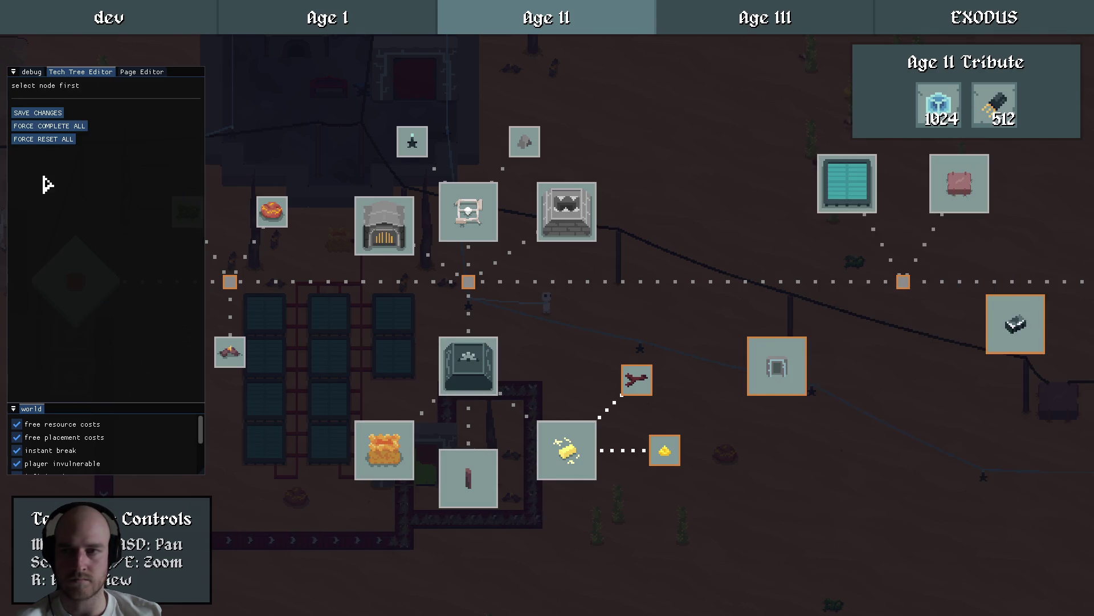
Save the tech tree edits and recheck the Wasteland Mining and Crushing quests.
{"action": "left_click", "coordinate": [43, 118]}
{"action": "left_click", "coordinate": [593, 320]}
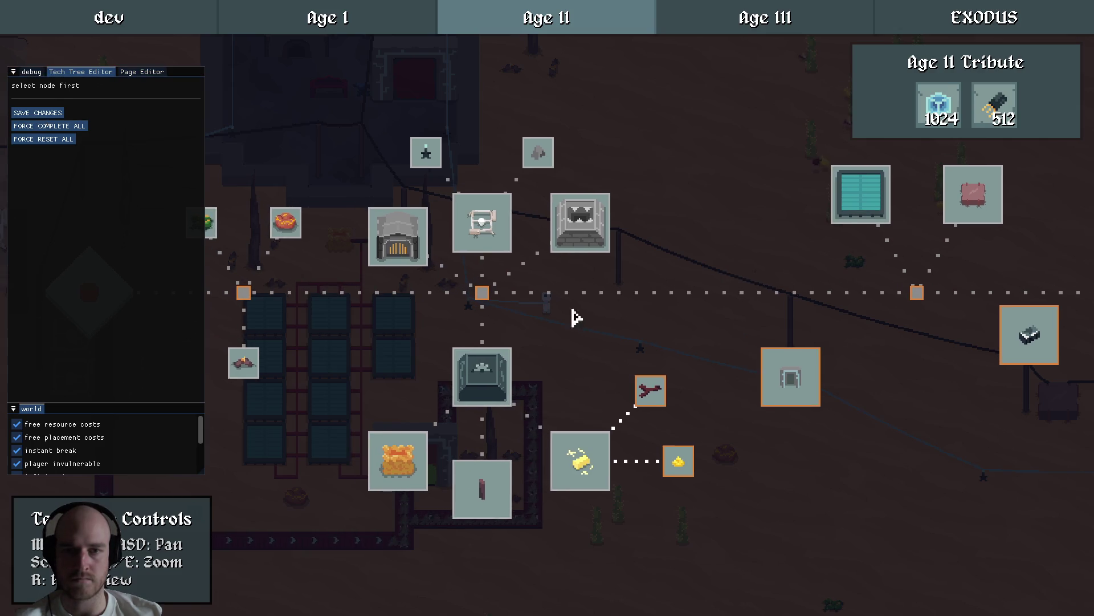
{"action": "left_click", "coordinate": [485, 233]}
{"action": "left_click", "coordinate": [593, 320]}
{"action": "left_click", "coordinate": [494, 238]}
{"action": "left_click", "coordinate": [536, 239]}
{"action": "left_click", "coordinate": [580, 225]}
{"action": "left_click", "coordinate": [676, 286]}
Pan right past Solar Power and open the Grid Power quest details.
{"action": "key", "text": "a"}
{"action": "mouse_move", "coordinate": [878, 270]}
{"action": "left_mouse_down"}
{"action": "mouse_move", "coordinate": [590, 238]}
{"action": "mouse_move", "coordinate": [510, 247]}
{"action": "mouse_move", "coordinate": [600, 260]}
{"action": "mouse_move", "coordinate": [459, 275]}
{"action": "left_mouse_up"}
{"action": "left_click", "coordinate": [650, 177]}
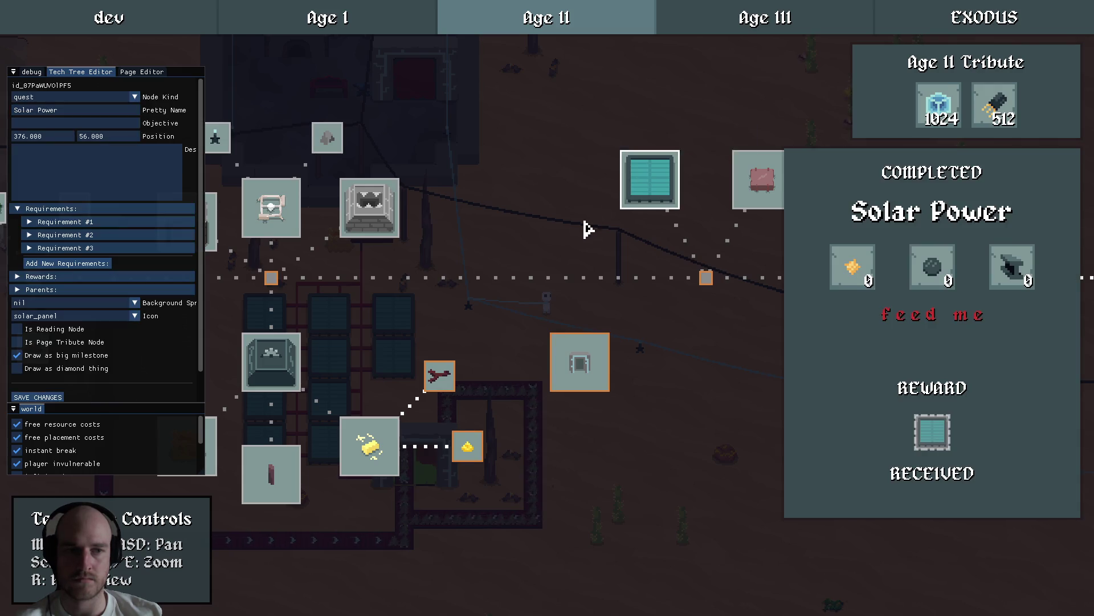
{"action": "left_click_drag", "start_coordinate": [587, 230], "coordinate": [481, 240]}
{"action": "left_click", "coordinate": [660, 195]}
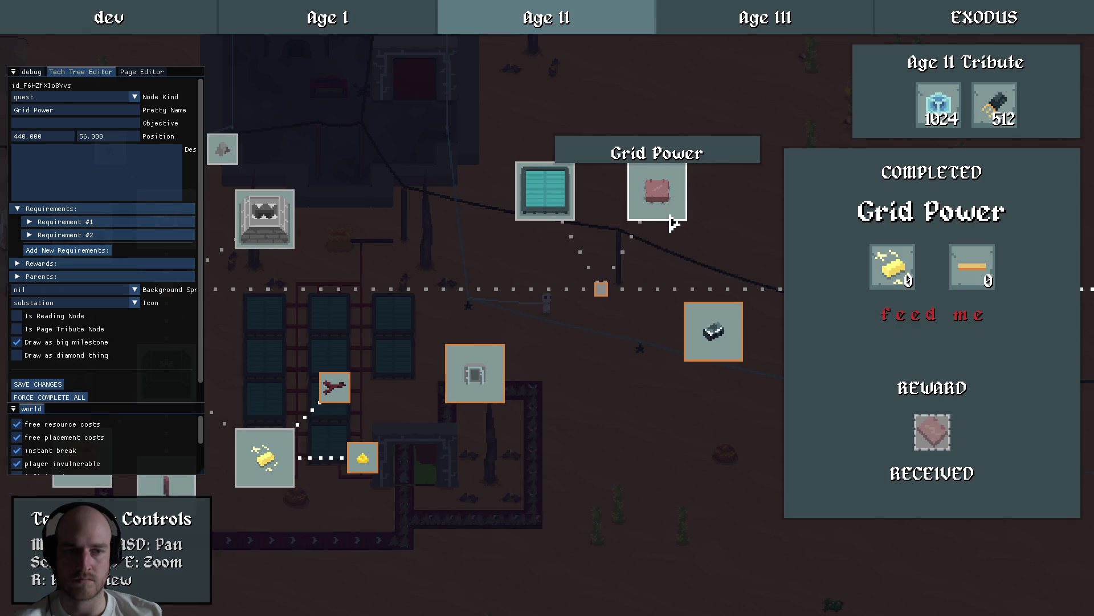
{"action": "key", "text": "Escape"}
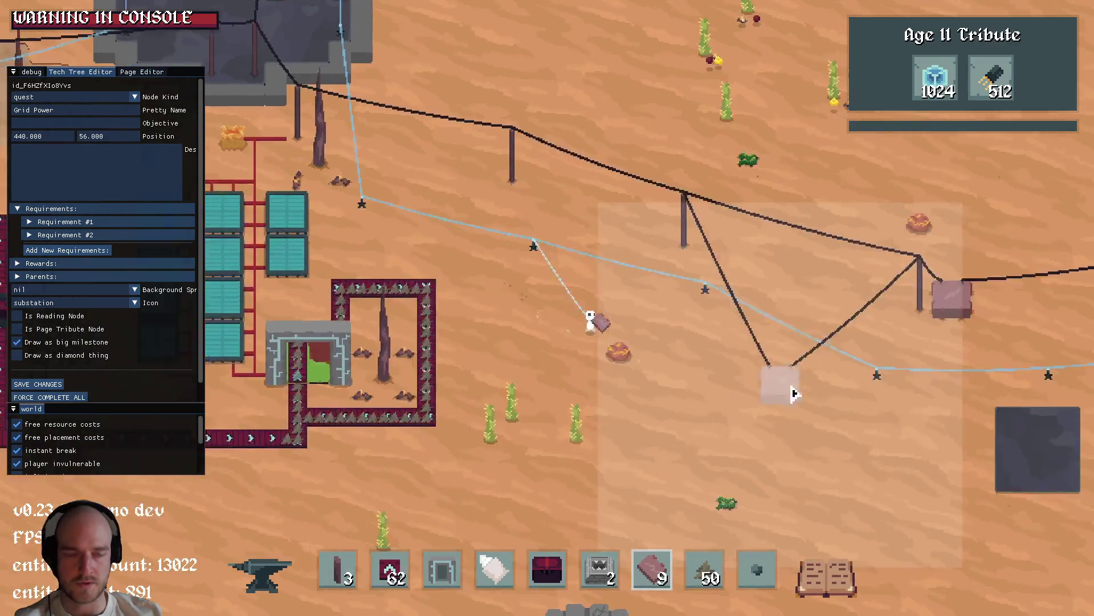
{"action": "scroll", "coordinate": [778, 331], "scroll_direction": "up", "scroll_amount": 5}
{"action": "key", "text": "d"}
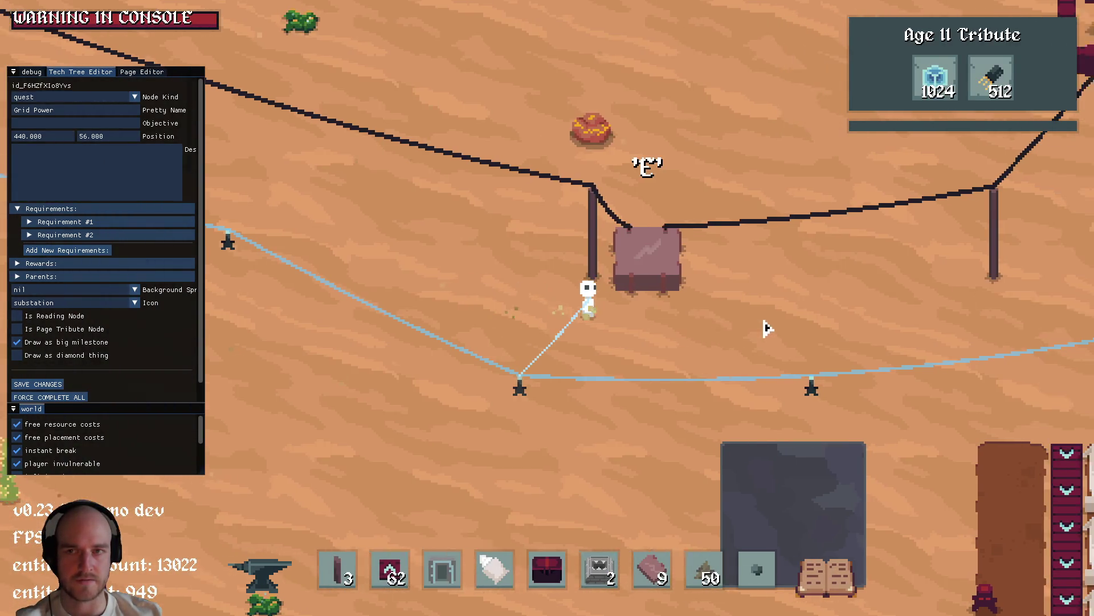
{"action": "key", "text": "F1"}
{"action": "key", "text": "d"}
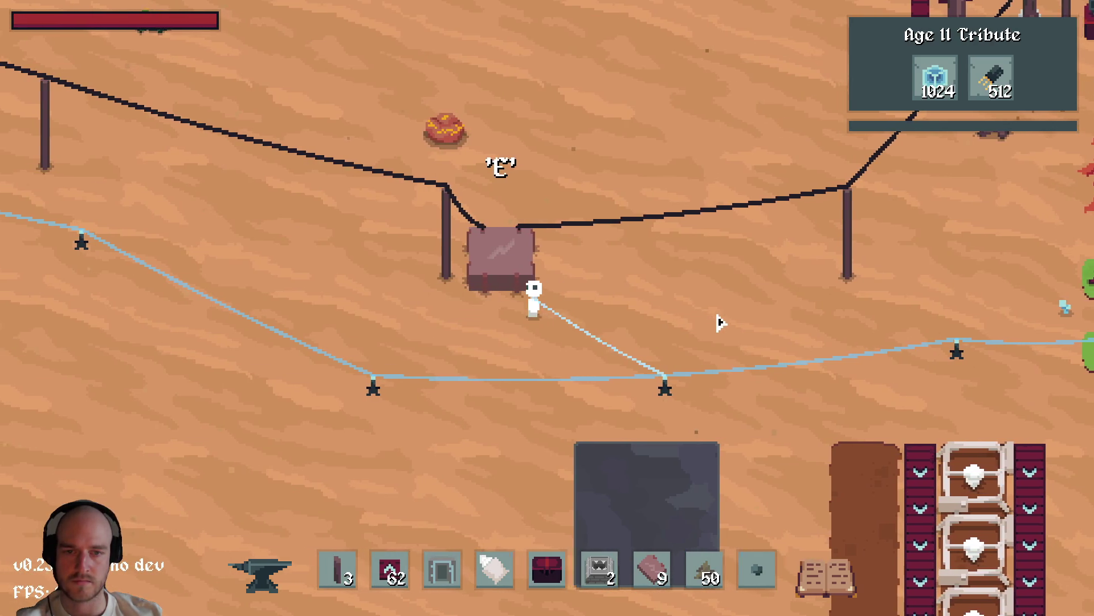
{"action": "key", "text": "a"}
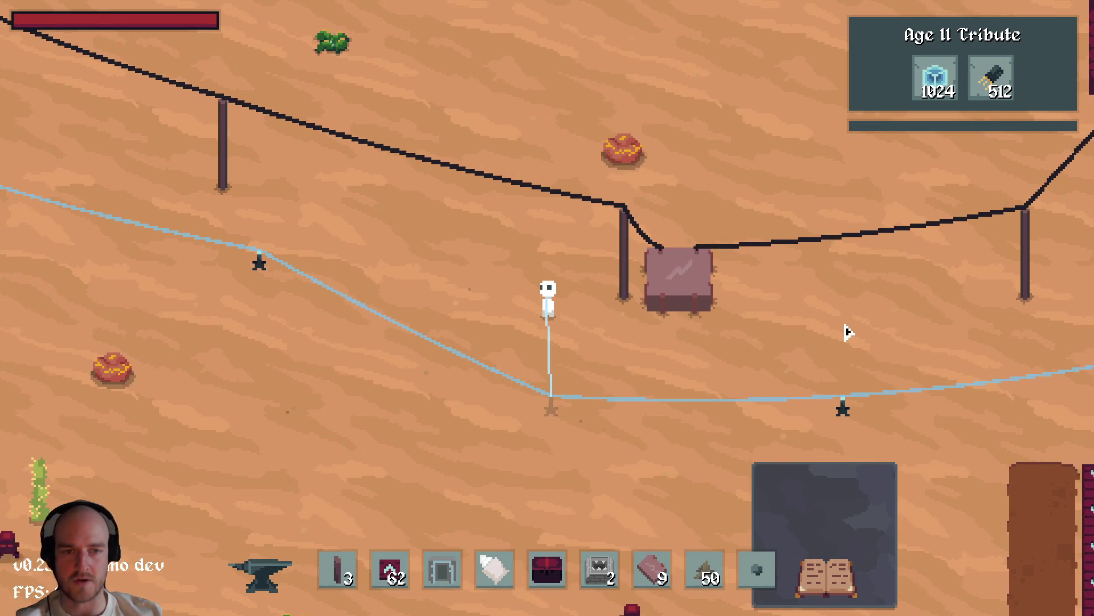
{"action": "key", "text": "d"}
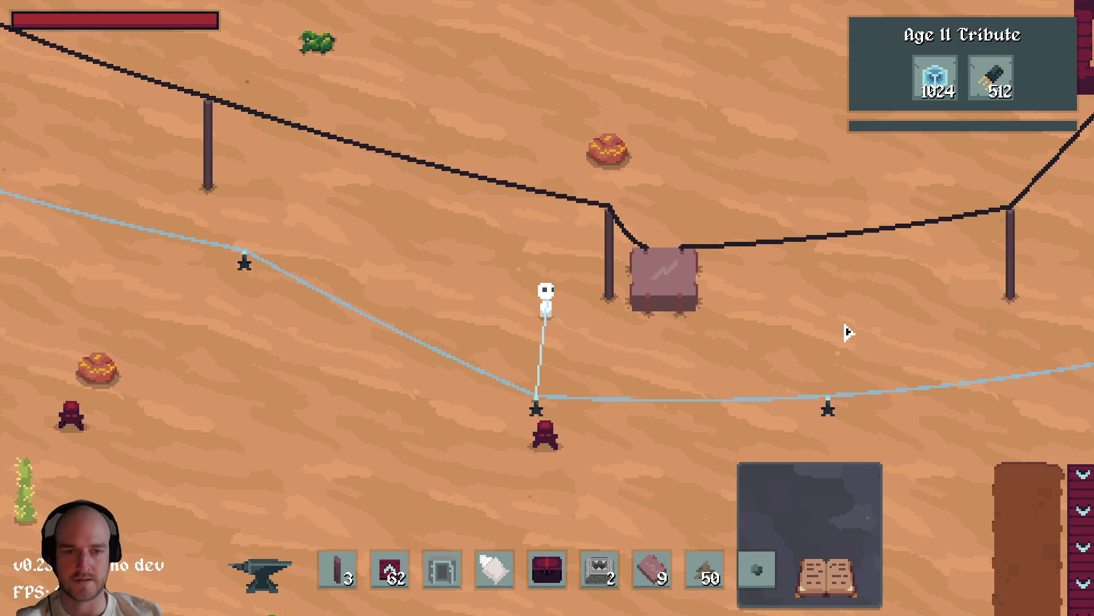
{"action": "key", "text": "t"}
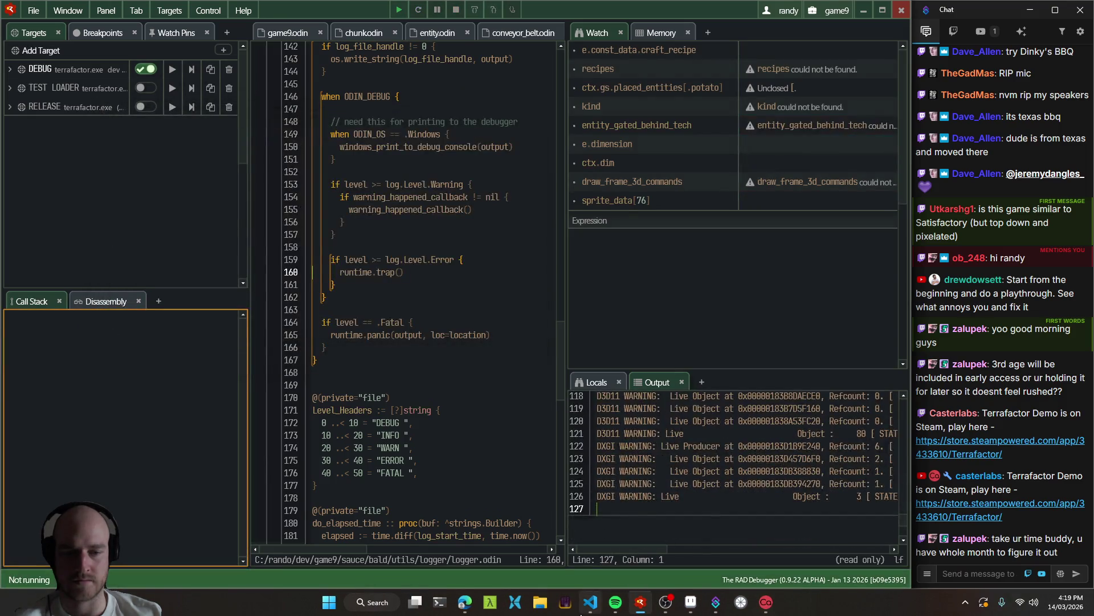
Inspect the substation recipe's concrete and electrum_ingot entries in the code editor.
{"action": "left_click", "coordinate": [589, 603]}
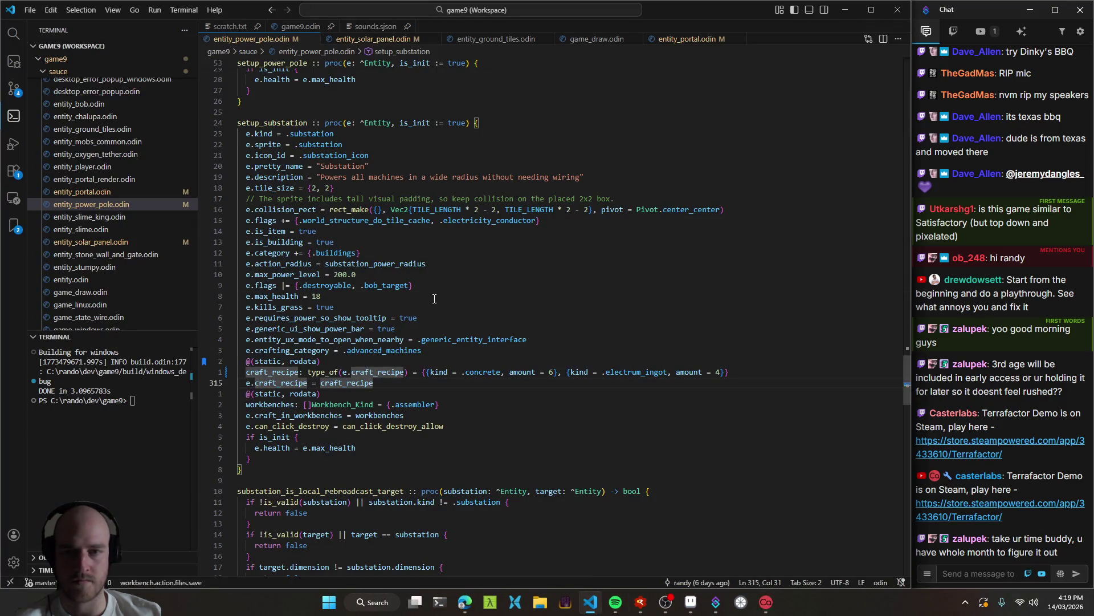
{"action": "left_click", "coordinate": [453, 365]}
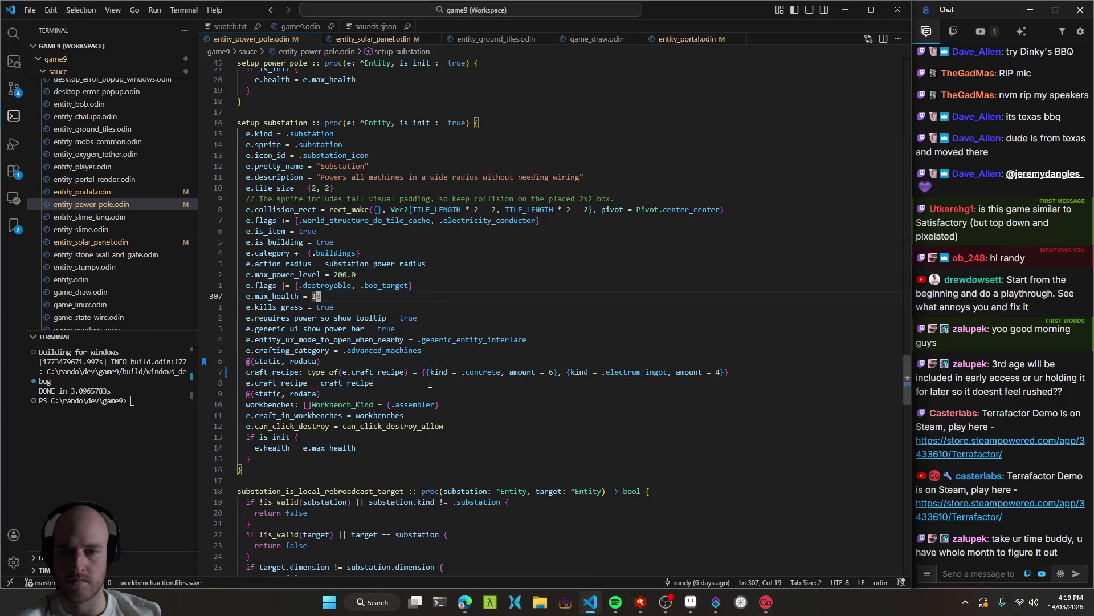
{"action": "double_click", "coordinate": [636, 371]}
{"action": "left_click", "coordinate": [626, 384]}
{"action": "double_click", "coordinate": [633, 372]}
{"action": "left_click_drag", "start_coordinate": [634, 372], "coordinate": [724, 373]}
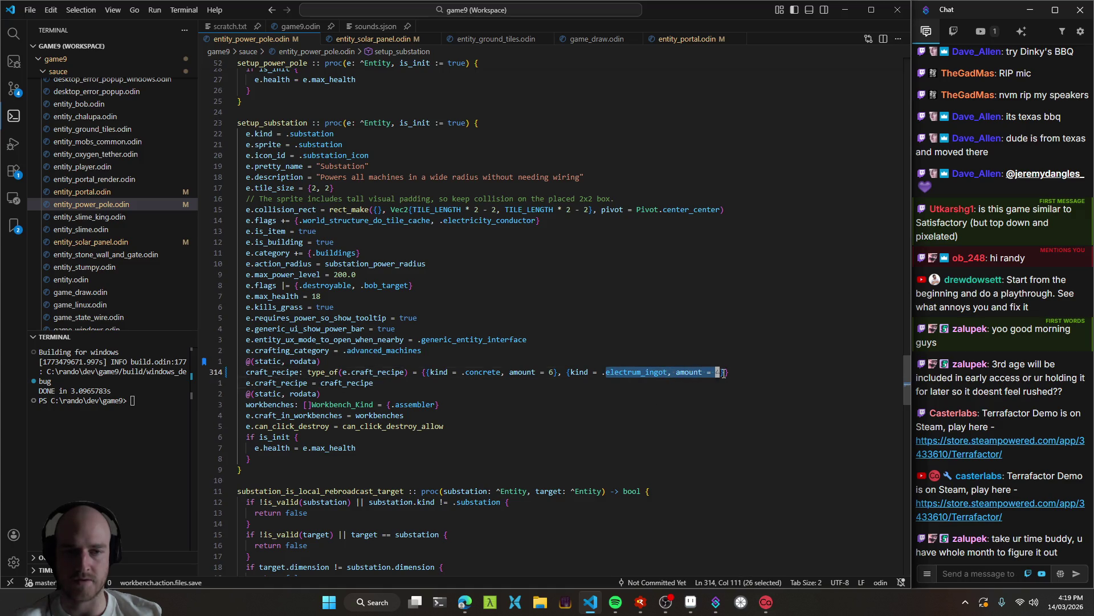
{"action": "left_click", "coordinate": [666, 373]}
{"action": "double_click", "coordinate": [635, 372]}
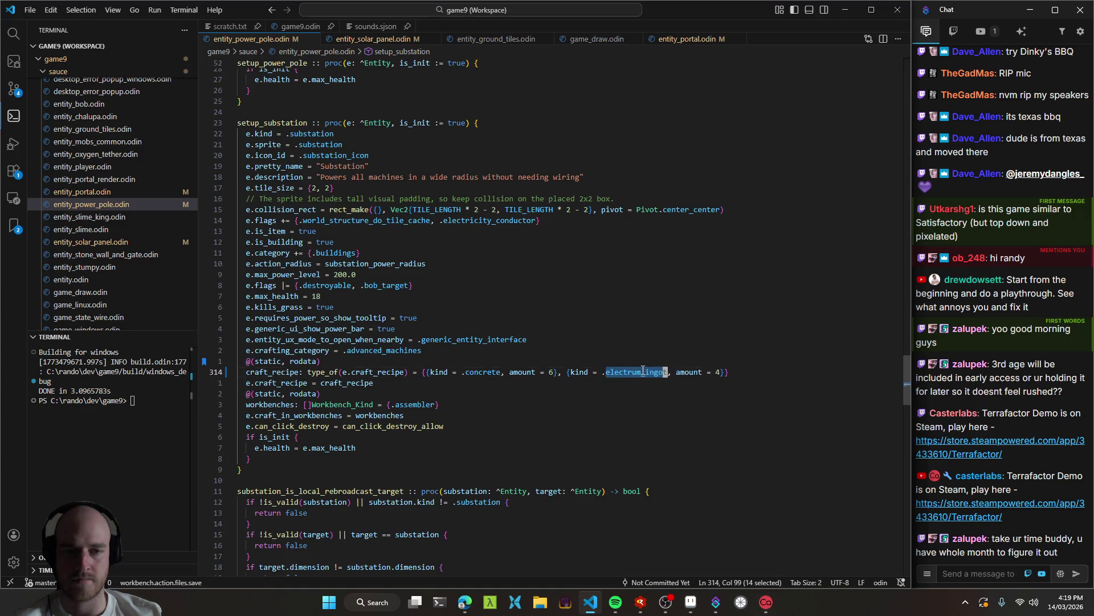
{"action": "double_click", "coordinate": [481, 371]}
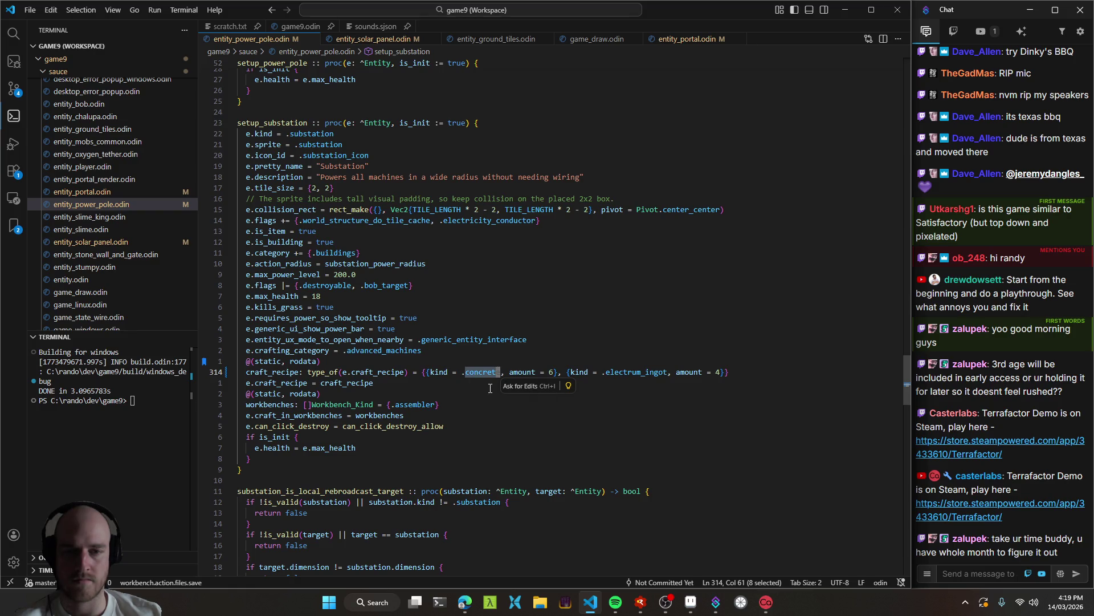
{"action": "left_click", "coordinate": [472, 386]}
{"action": "left_click", "coordinate": [552, 373]}
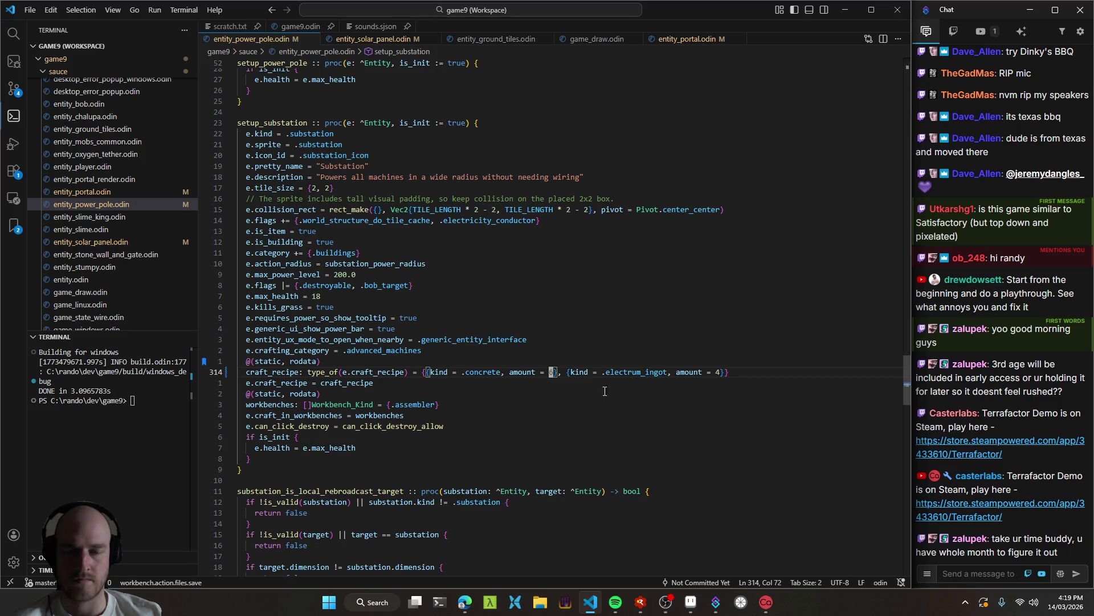
Replace the concrete ingredient with copper_coil and raise its amount.
{"action": "double_click", "coordinate": [482, 372]}
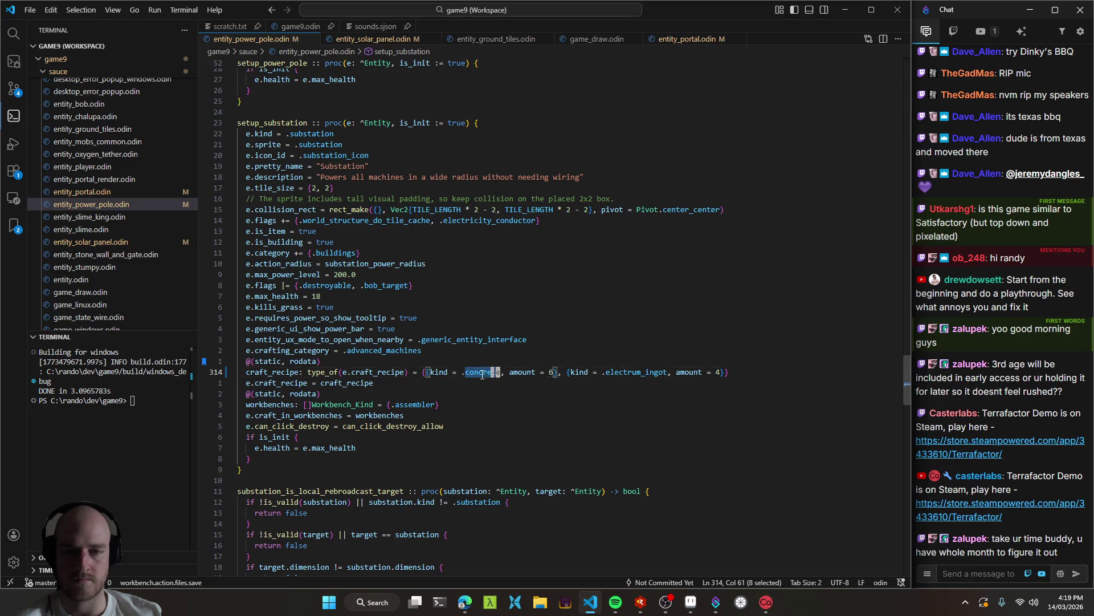
{"action": "type", "text": "c"}
{"action": "type", "text": "copper_"}
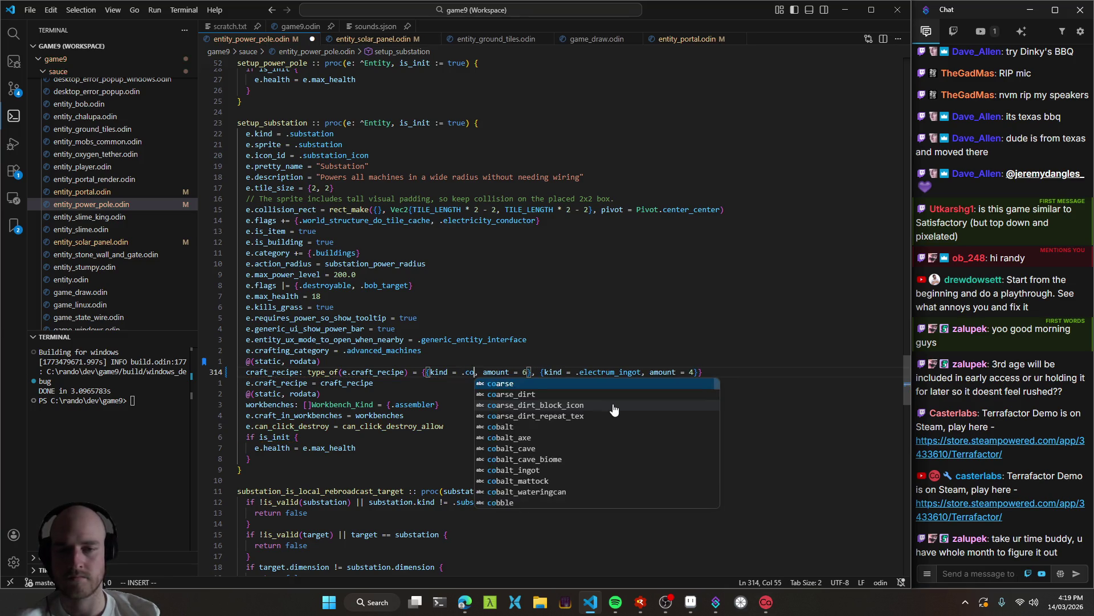
{"action": "type", "text": "coil"}
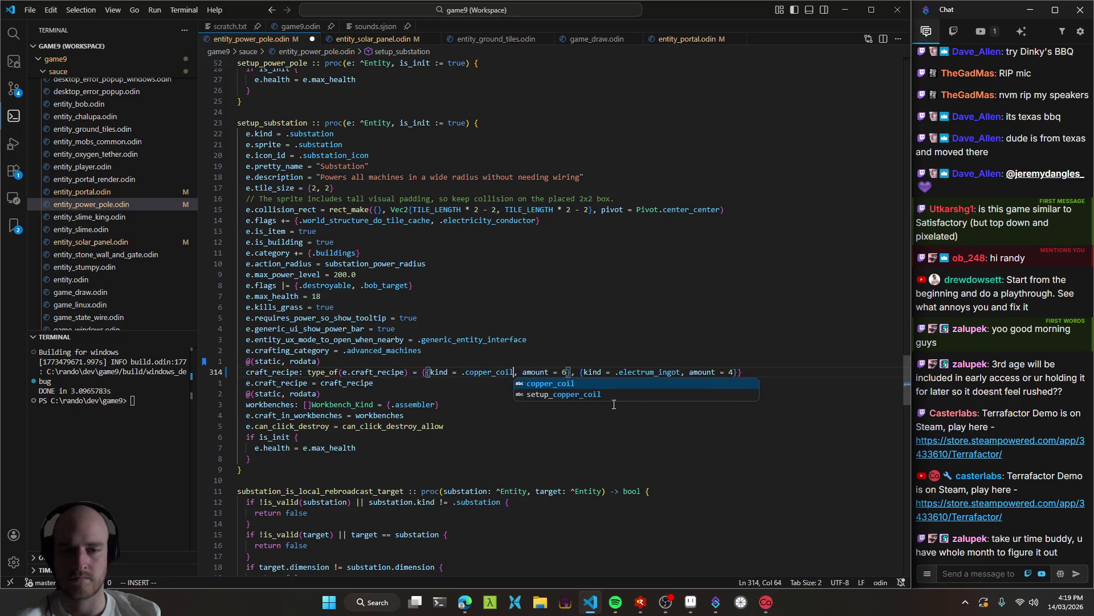
{"action": "key", "text": "Escape"}
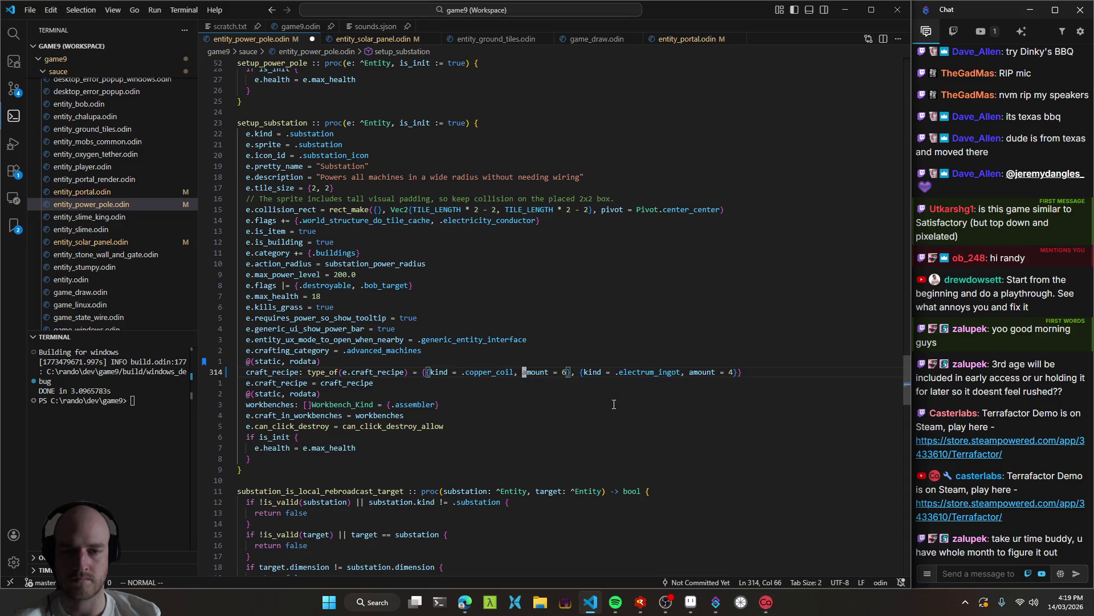
{"action": "key", "text": "ctrl+a"}
{"action": "key", "text": "ctrl+a"}
{"action": "key", "text": "ctrl+a"}
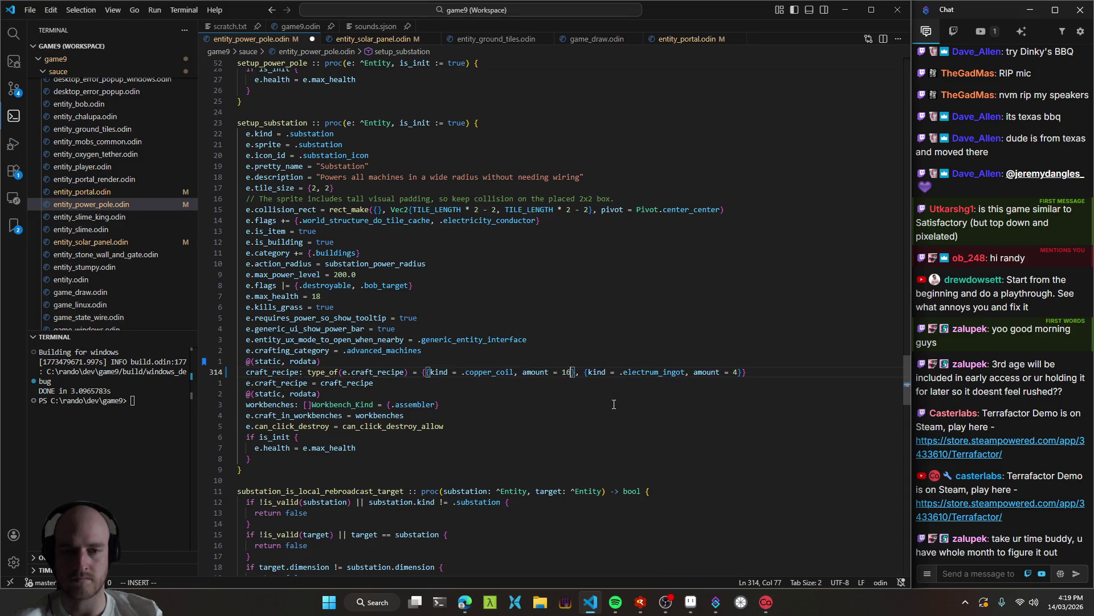
Duplicate the copper_coil entry to insert a new ingredient before it.
{"action": "key", "text": "v"}
{"action": "key", "text": "shift+f"}
{"action": "key", "text": "l"}
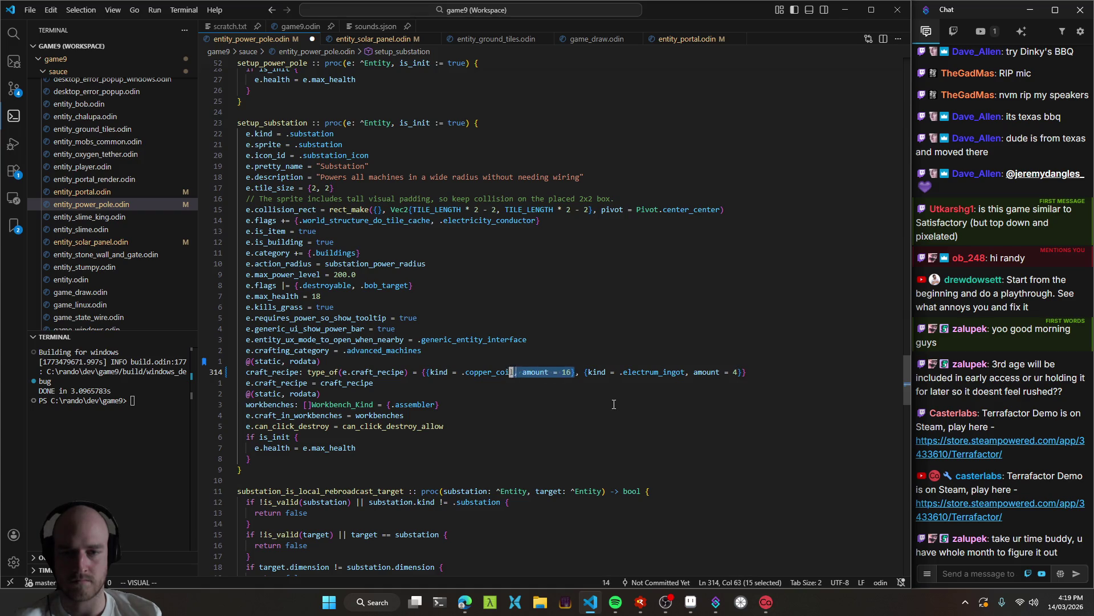
{"action": "key", "text": "y"}
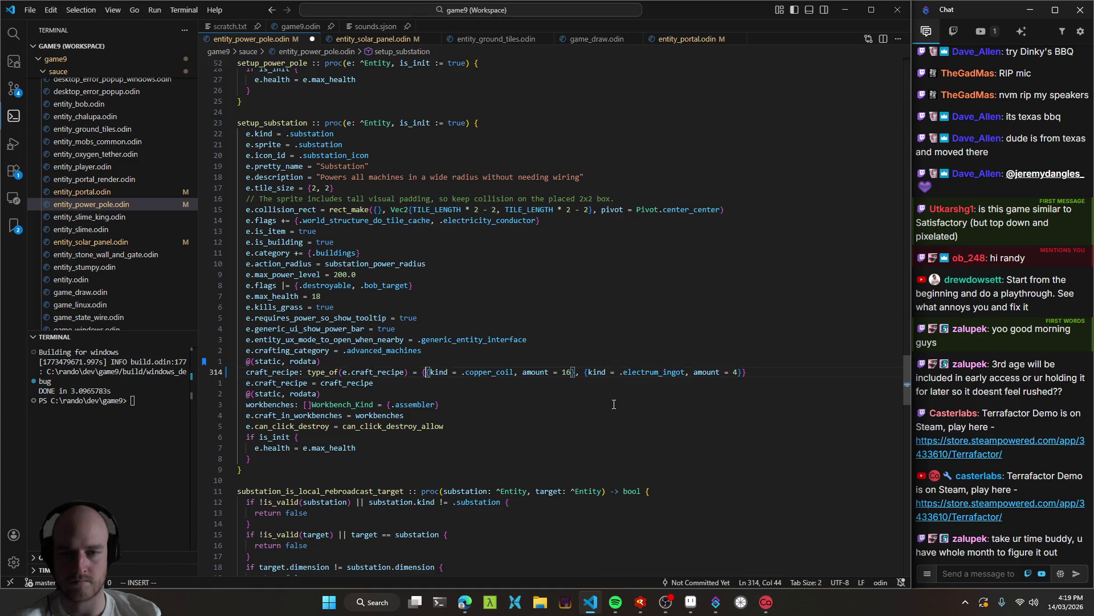
{"action": "key", "text": "Tab"}
{"action": "key", "text": "Escape"}
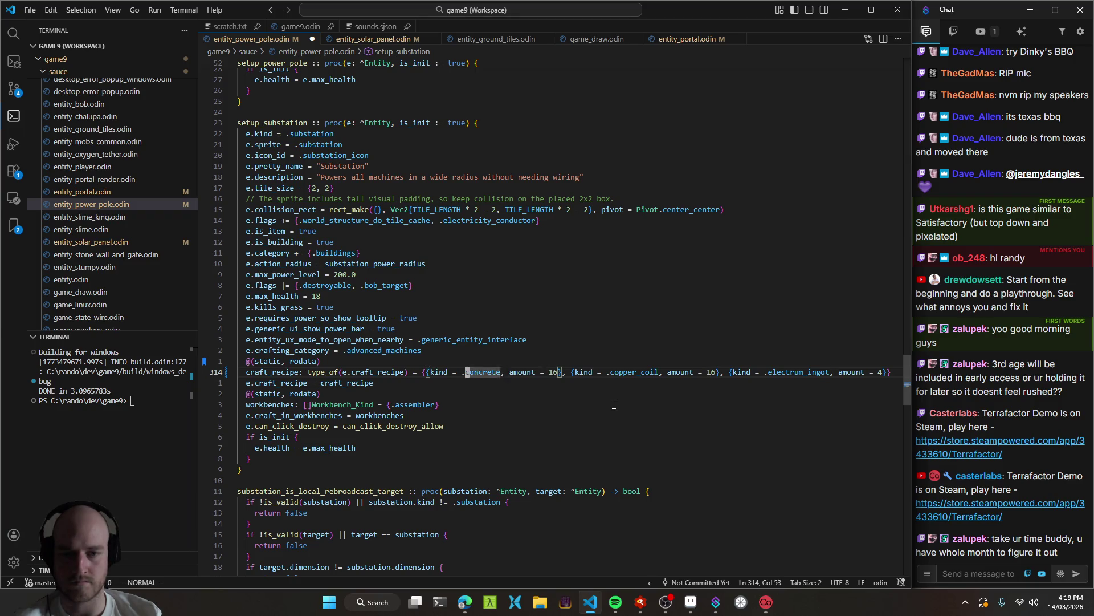
{"action": "type", "text": "ciwcopper_ingot"}
{"action": "key", "text": "Escape"}
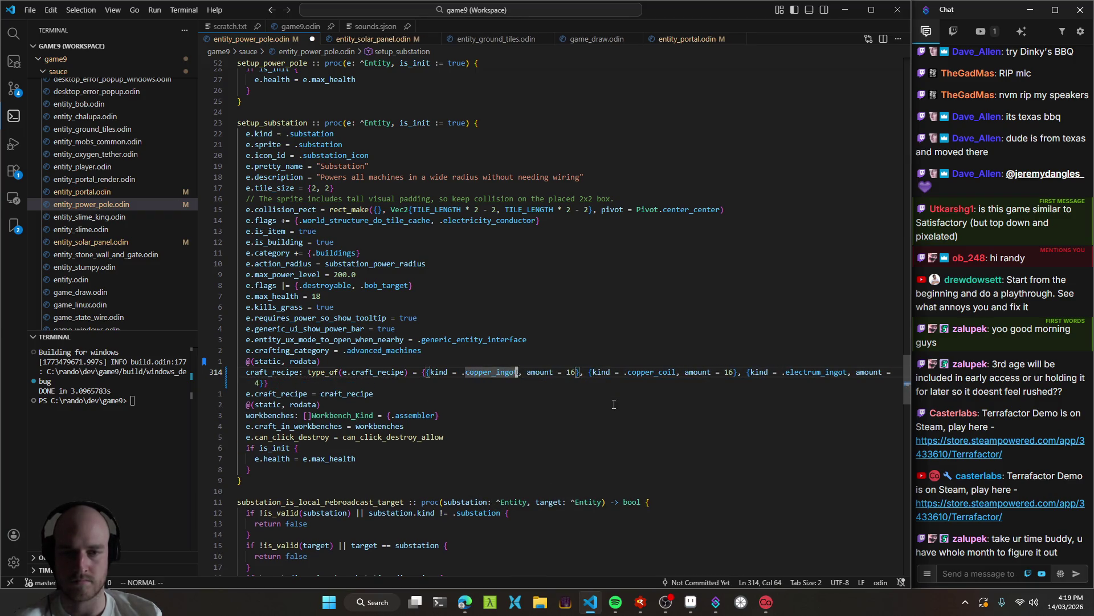
Rename the new entry to .copper with amount 16 and save the file.
{"action": "type", "text": "ciwresource1"}
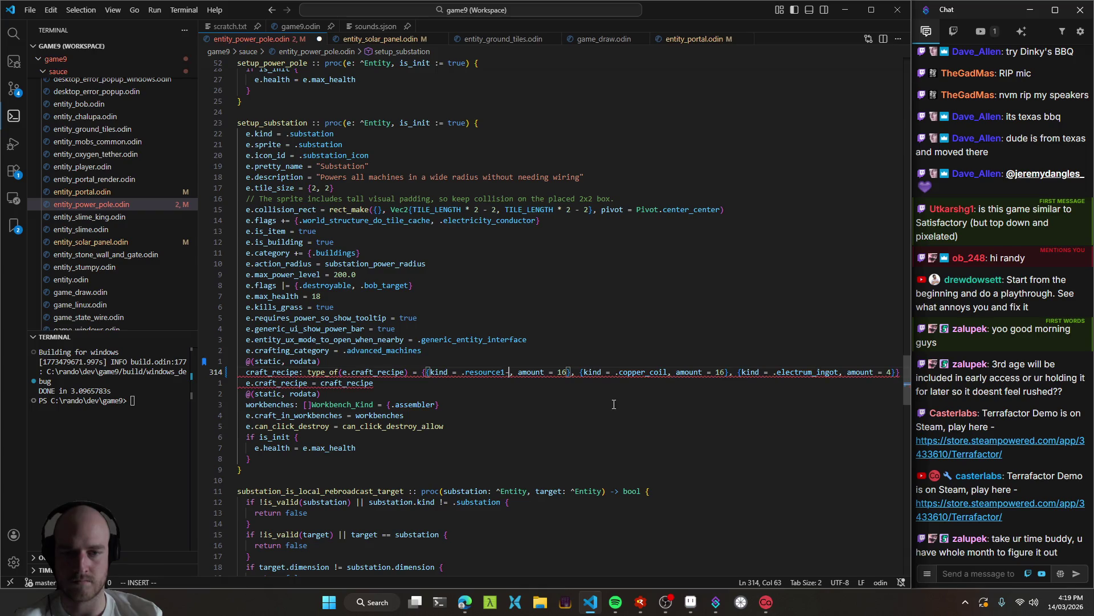
{"action": "key", "text": "ctrl+BackSpace"}
{"action": "type", "text": "copper"}
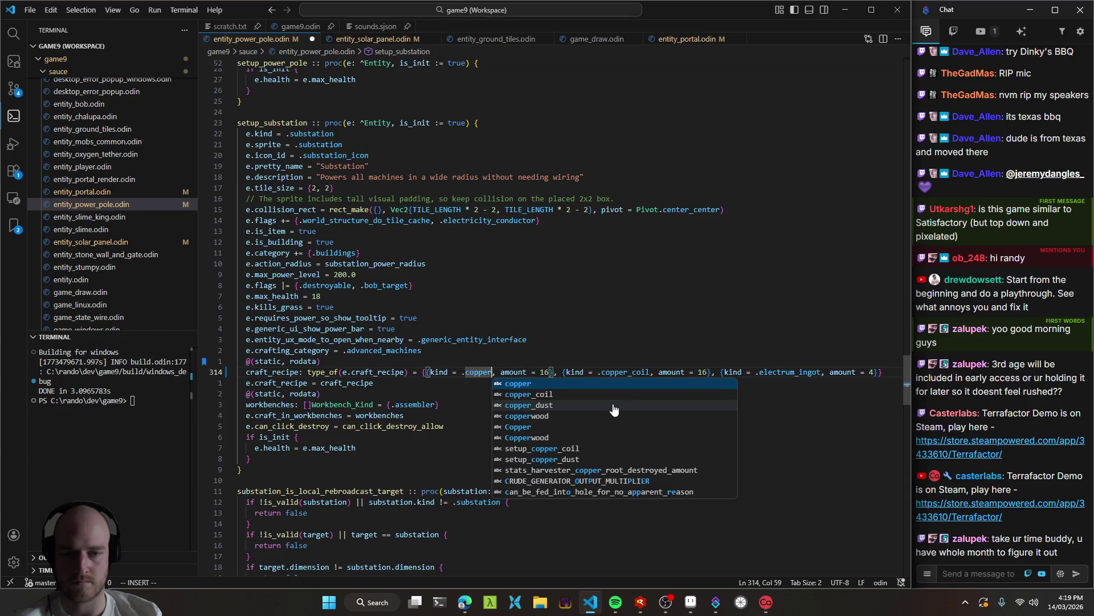
{"action": "key", "text": "Escape"}
{"action": "key", "text": "ctrl+s"}
Rename the copper ingredient to resource2_ingot, save, and rebuild the game.
{"action": "key", "text": "ctrl+shift+o"}
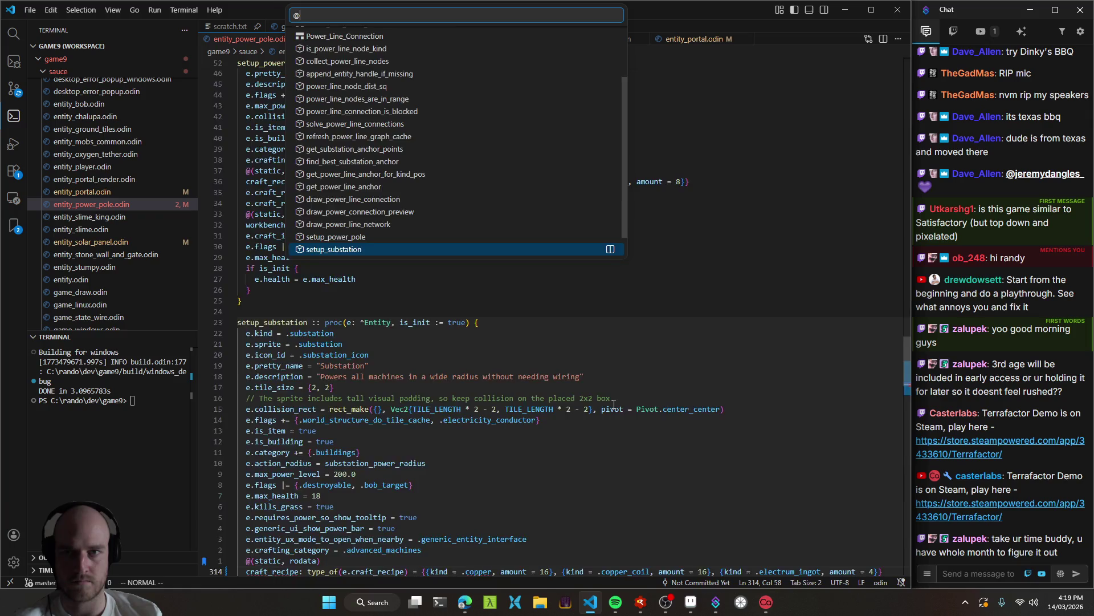
{"action": "type", "text": "power"}
{"action": "key", "text": "Escape"}
{"action": "type", "text": "ciwresource1_"}
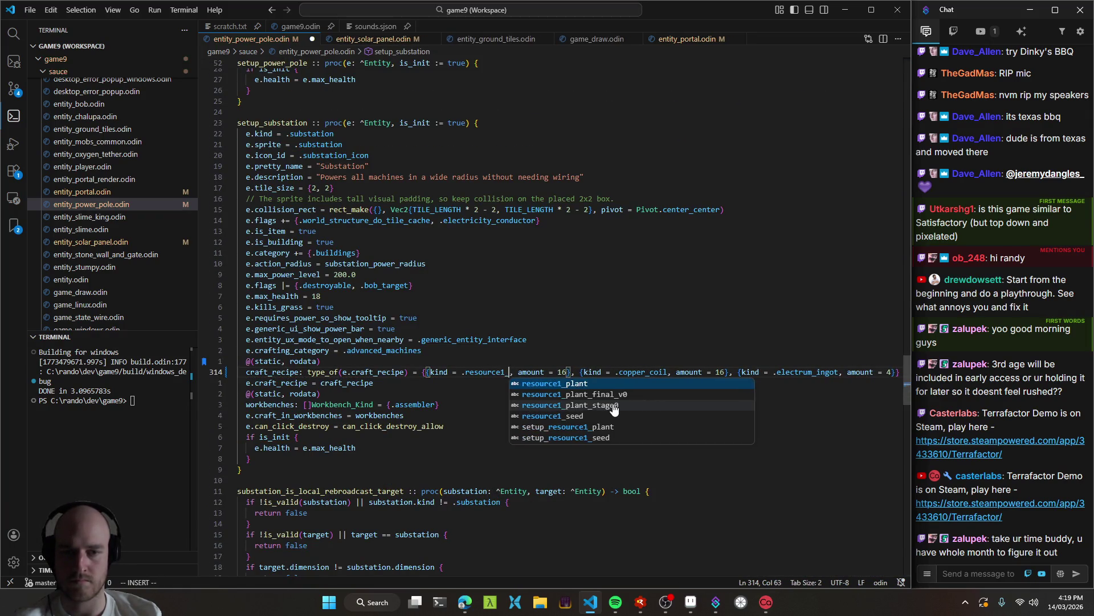
{"action": "type", "text": "ingot"}
{"action": "key", "text": "Escape"}
{"action": "key", "text": "ctrl+s"}
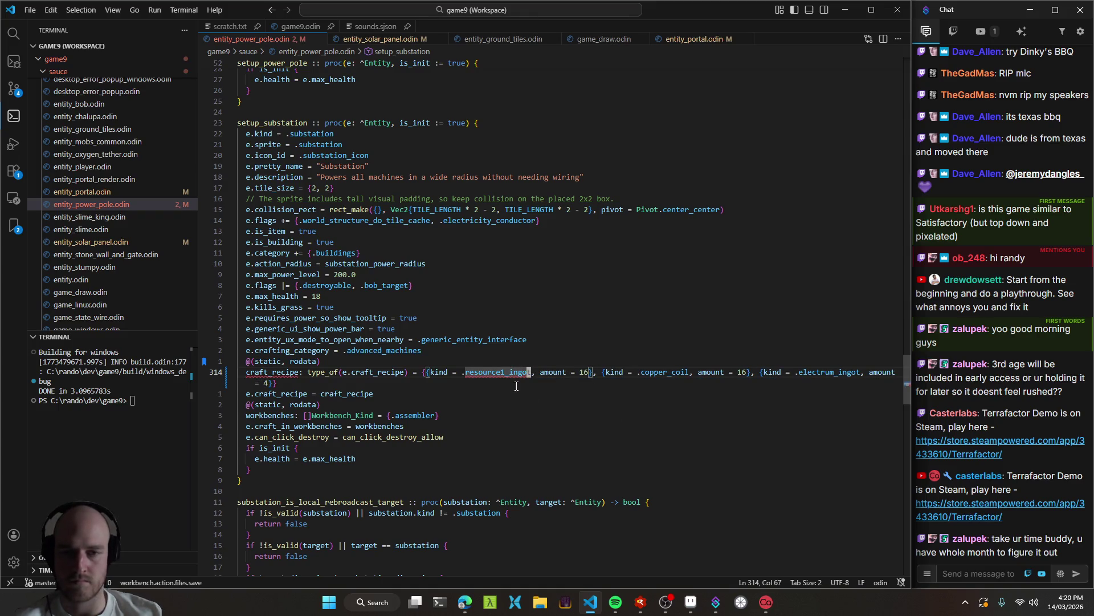
{"action": "key", "text": "r"}
{"action": "key", "text": "2"}
{"action": "double_click", "coordinate": [515, 374]}
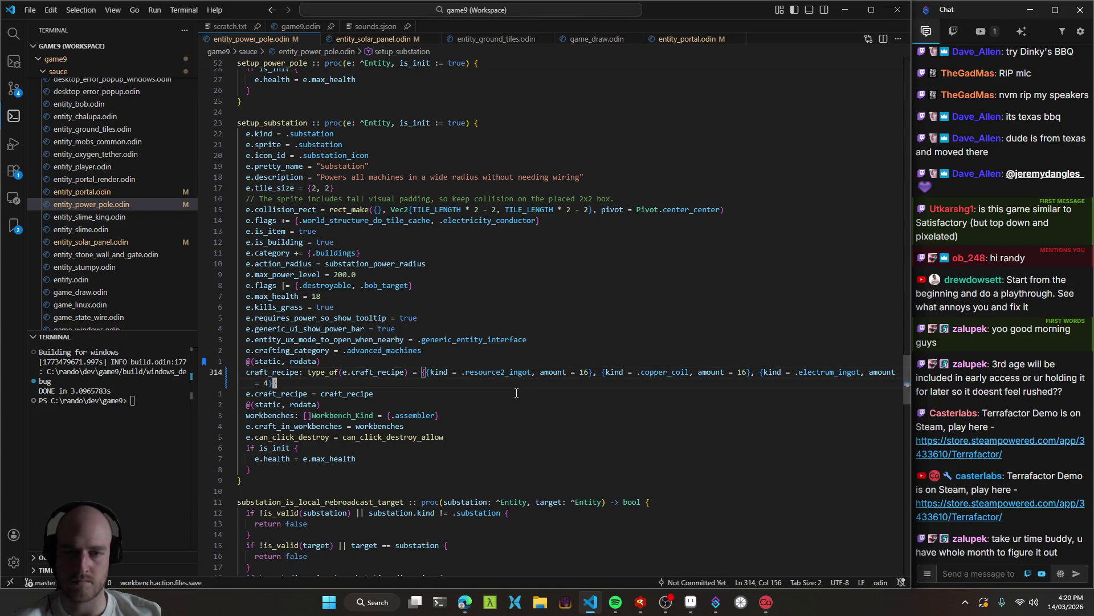
{"action": "key", "text": "F5"}
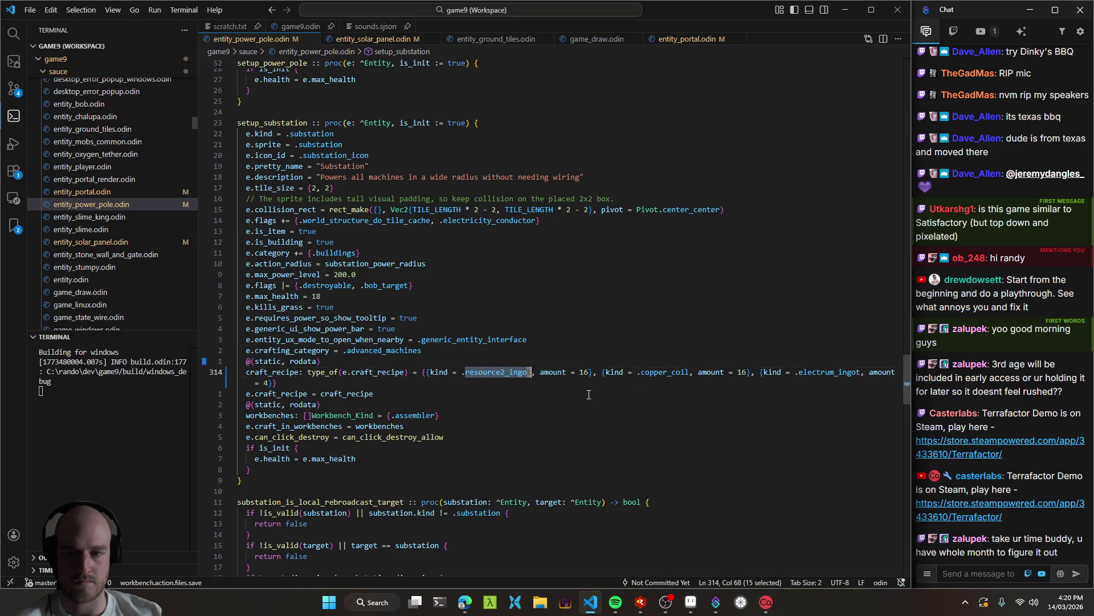
Change the resource2_ingot amount from 16 to 64.
{"action": "double_click", "coordinate": [585, 372]}
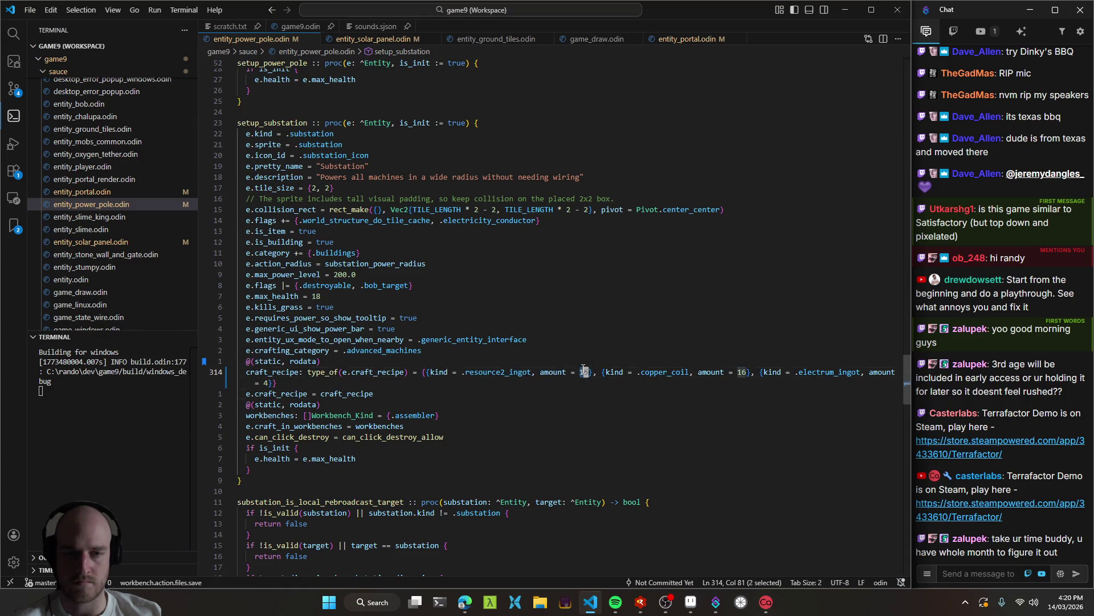
{"action": "type", "text": "64"}
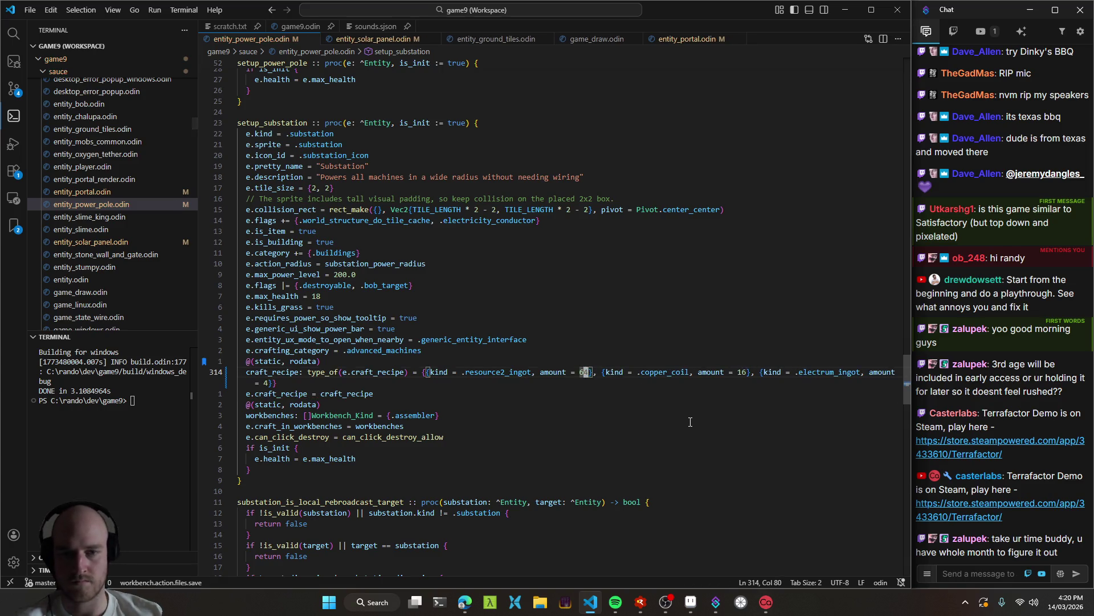
{"action": "key", "text": "Escape"}
{"action": "key", "text": "End"}
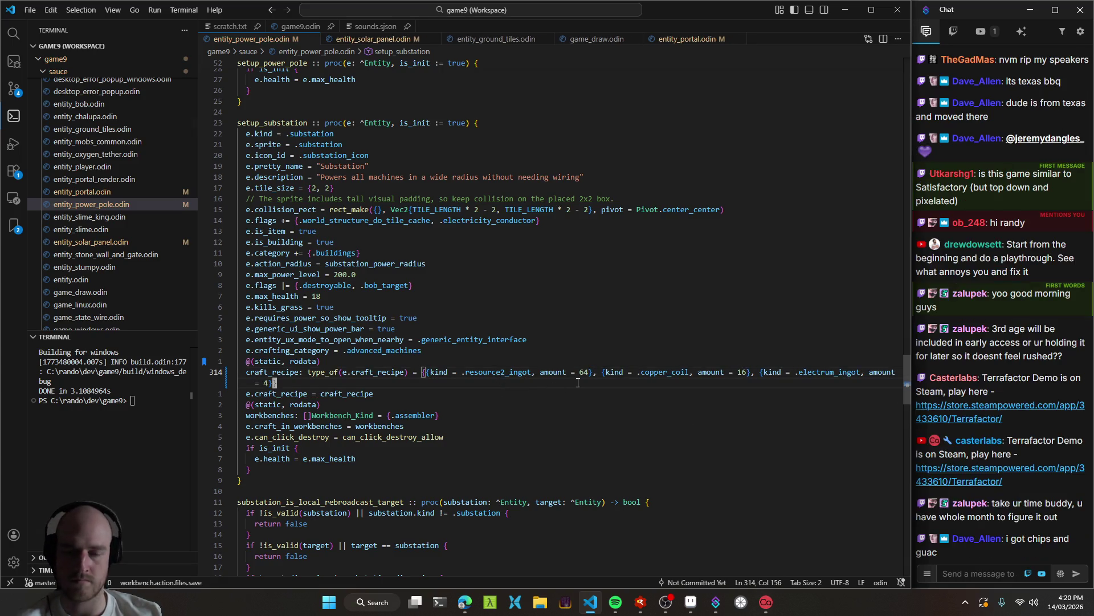
{"action": "key", "text": "z"}
{"action": "key", "text": "z"}
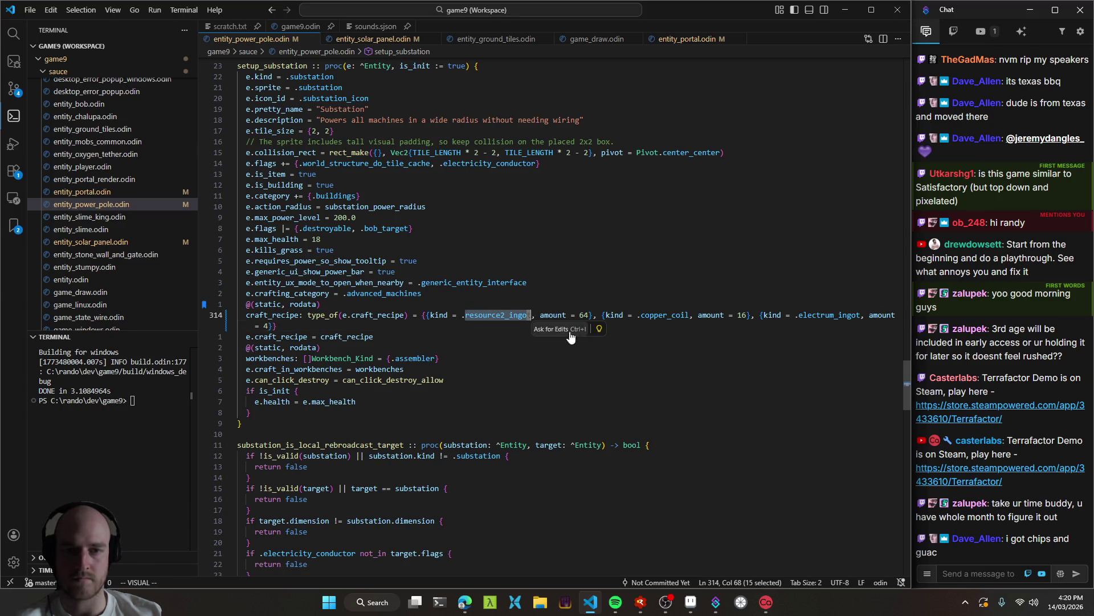
{"action": "scroll", "coordinate": [662, 355], "scroll_direction": "up", "scroll_amount": 2}
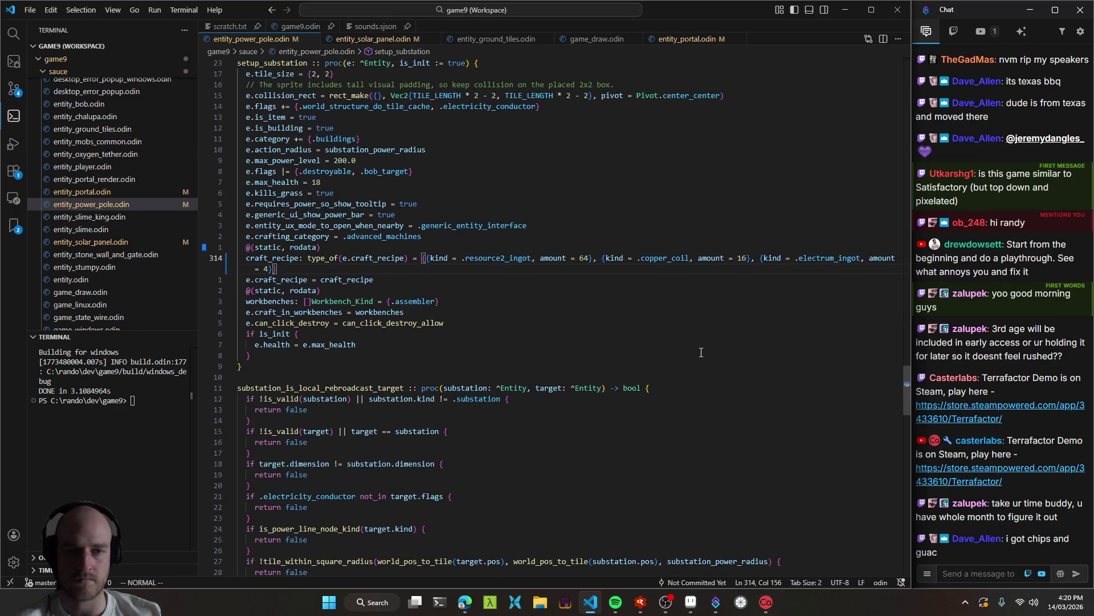
Turn the copper_coil entry into 32 gear and save.
{"action": "left_click", "coordinate": [739, 371]}
{"action": "key", "text": "c"}
{"action": "key", "text": "i"}
{"action": "key", "text": "w"}
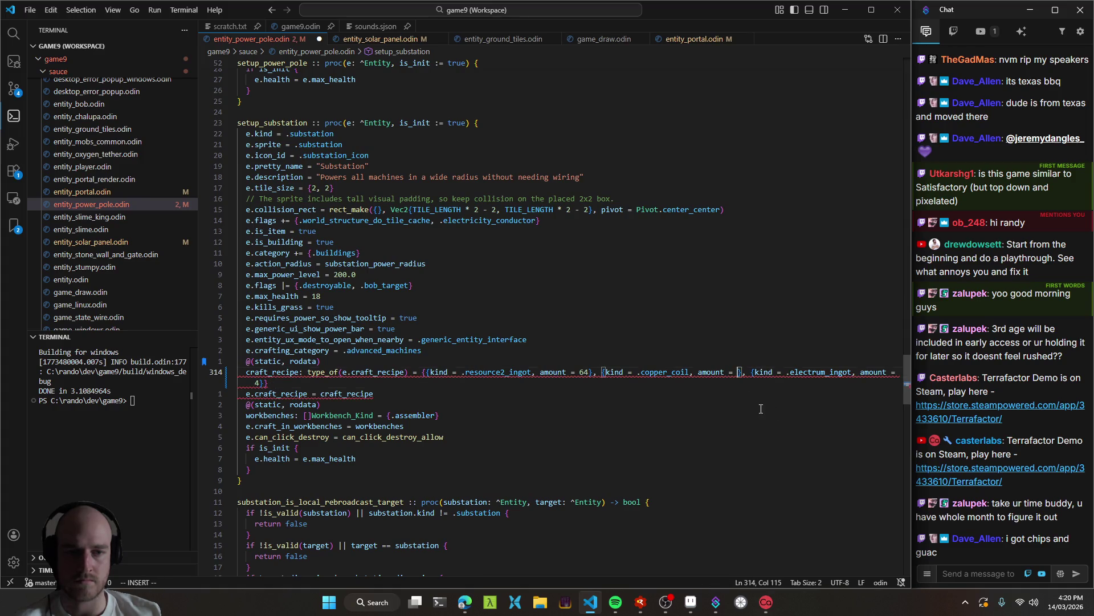
{"action": "type", "text": "32"}
{"action": "key", "text": "Escape"}
{"action": "key", "text": "b"}
{"action": "key", "text": "b"}
{"action": "key", "text": "b"}
{"action": "type", "text": "ciwgear"}
{"action": "key", "text": "Escape"}
{"action": "key", "text": "ctrl+s"}
Rename the 64 resource2_ingot ingredient to copper_coil and save the file.
{"action": "key", "text": "j"}
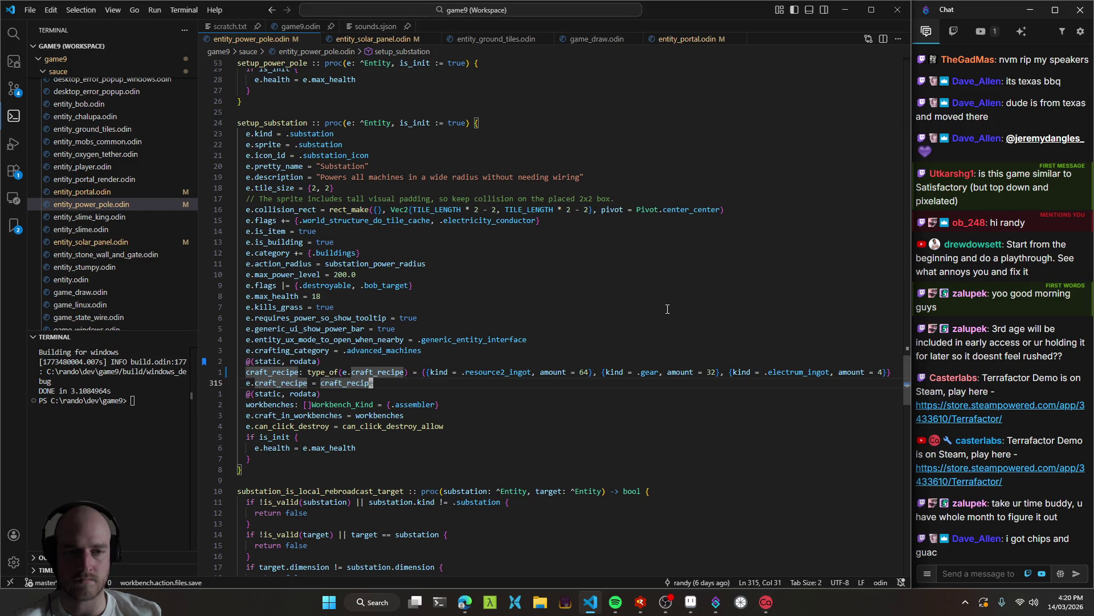
{"action": "key", "text": "k"}
{"action": "key", "text": "k"}
{"action": "key", "text": "k"}
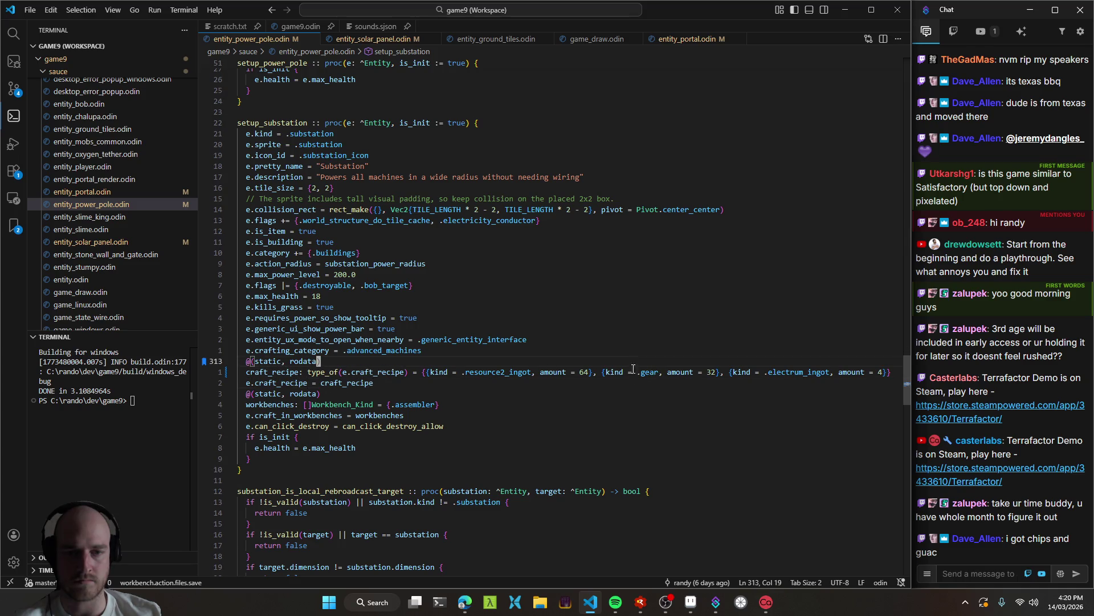
{"action": "left_click", "coordinate": [640, 373]}
{"action": "left_click", "coordinate": [637, 371]}
{"action": "key", "text": "j"}
{"action": "key", "text": "$"}
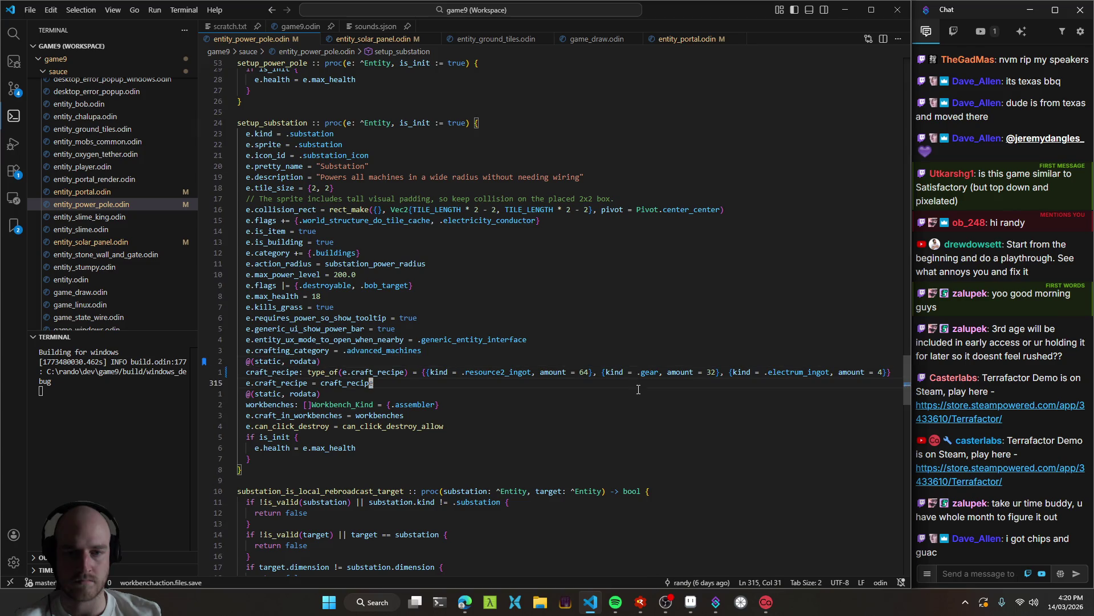
{"action": "left_click", "coordinate": [646, 373]}
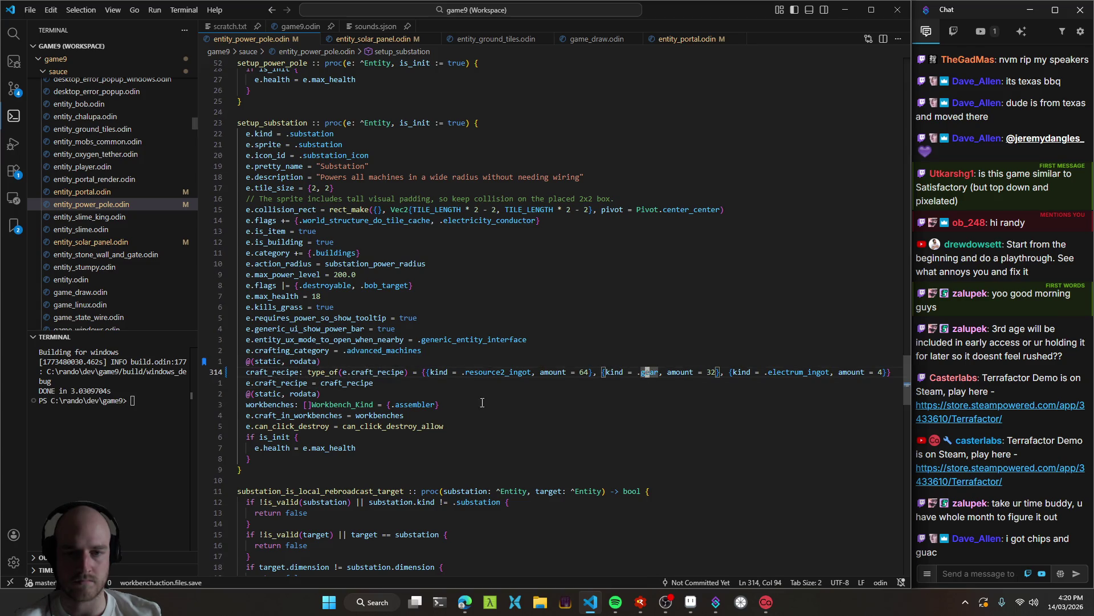
{"action": "double_click", "coordinate": [484, 371]}
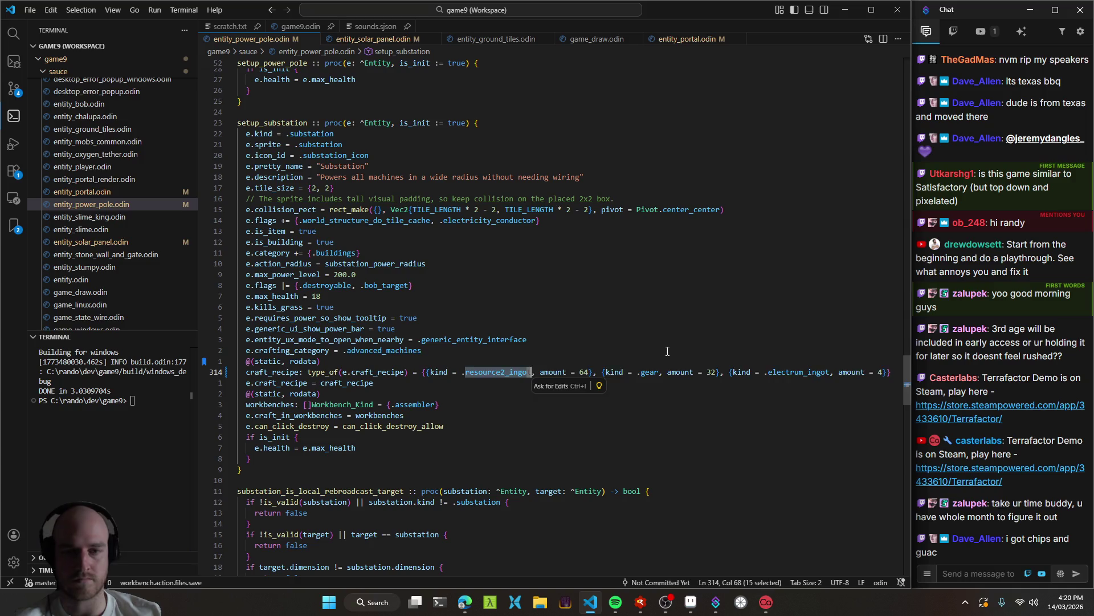
{"action": "type", "text": "ccopper_wi"}
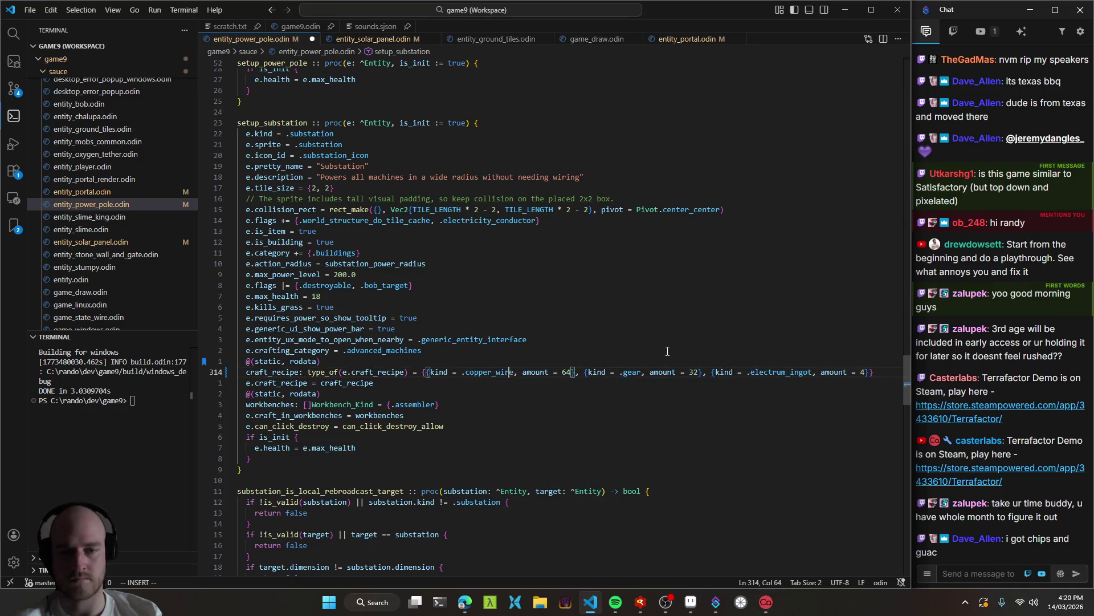
{"action": "type", "text": "_coi"}
{"action": "key", "text": "Tab"}
{"action": "key", "text": "Escape"}
{"action": "key", "text": "ctrl+s"}
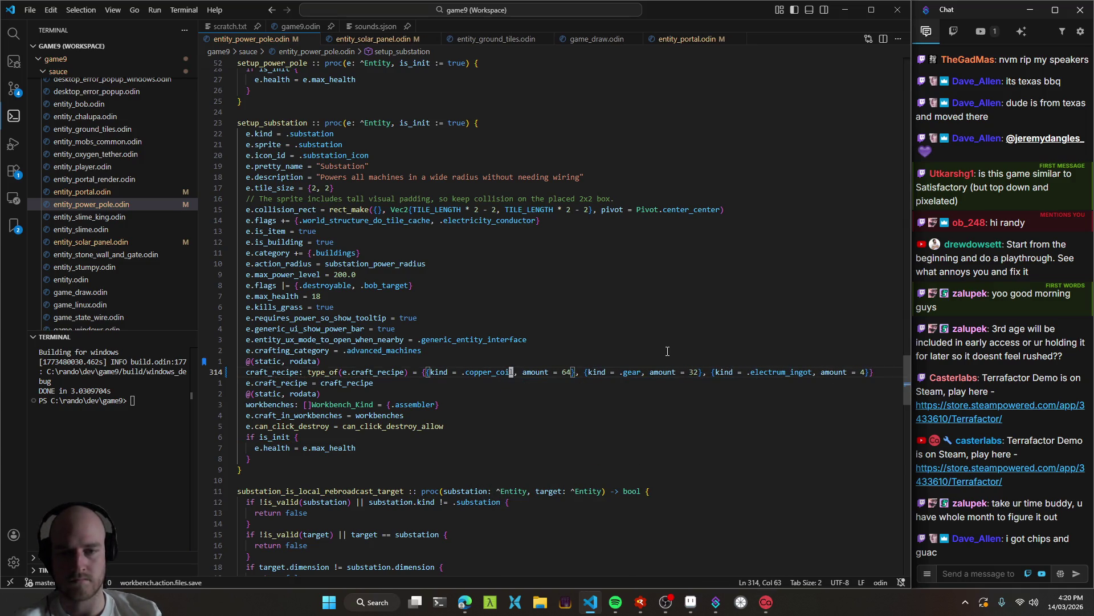
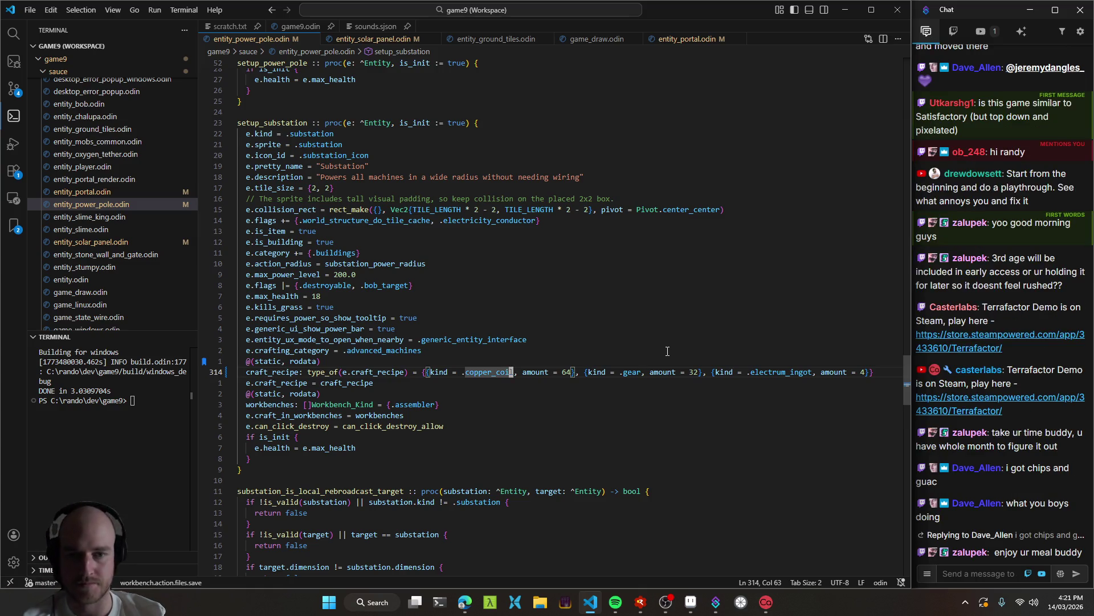
Change the Substation's last ingredient to 16 of .steel_beam instead of electrum ingots.
{"action": "left_click", "coordinate": [862, 371]}
{"action": "type", "text": "s"}
{"action": "type", "text": "16"}
{"action": "key", "text": "Escape"}
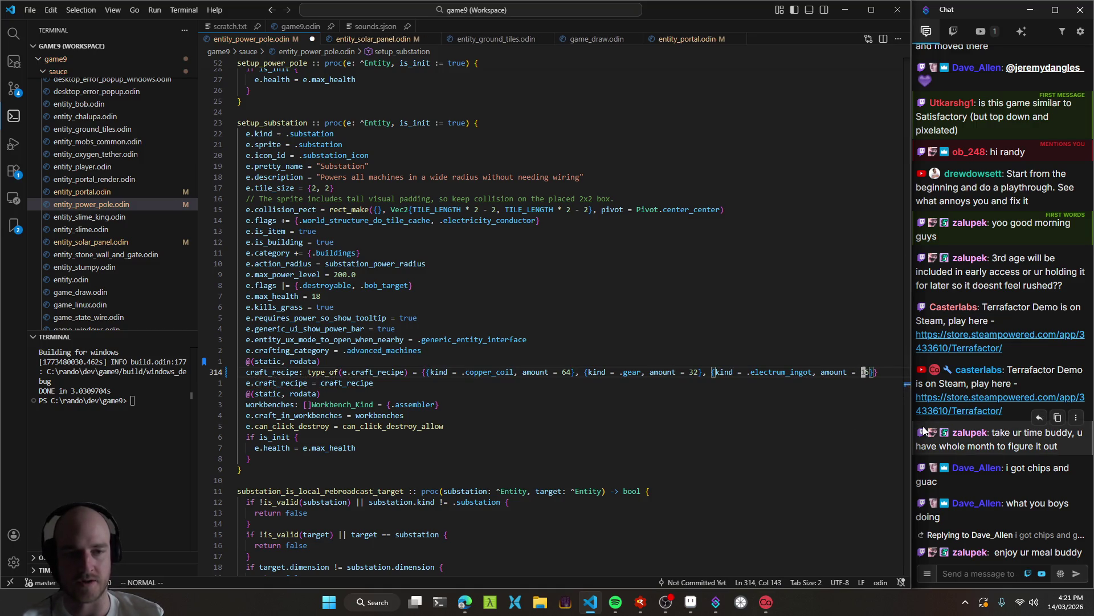
{"action": "type", "text": "ind = .steel_beam"}
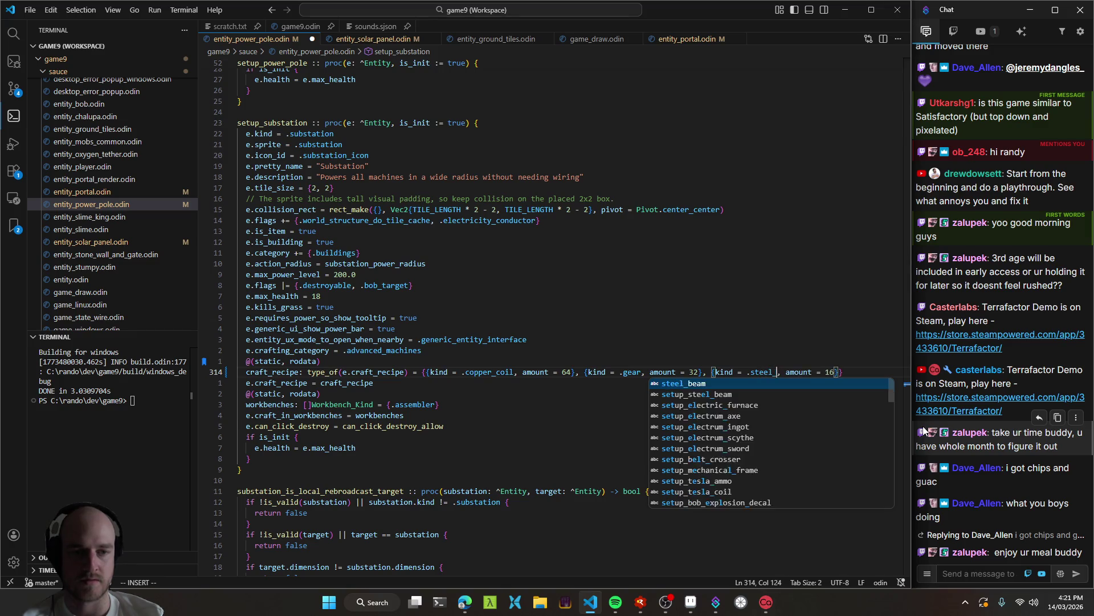
{"action": "key", "text": "Escape"}
{"action": "key", "text": "s"}
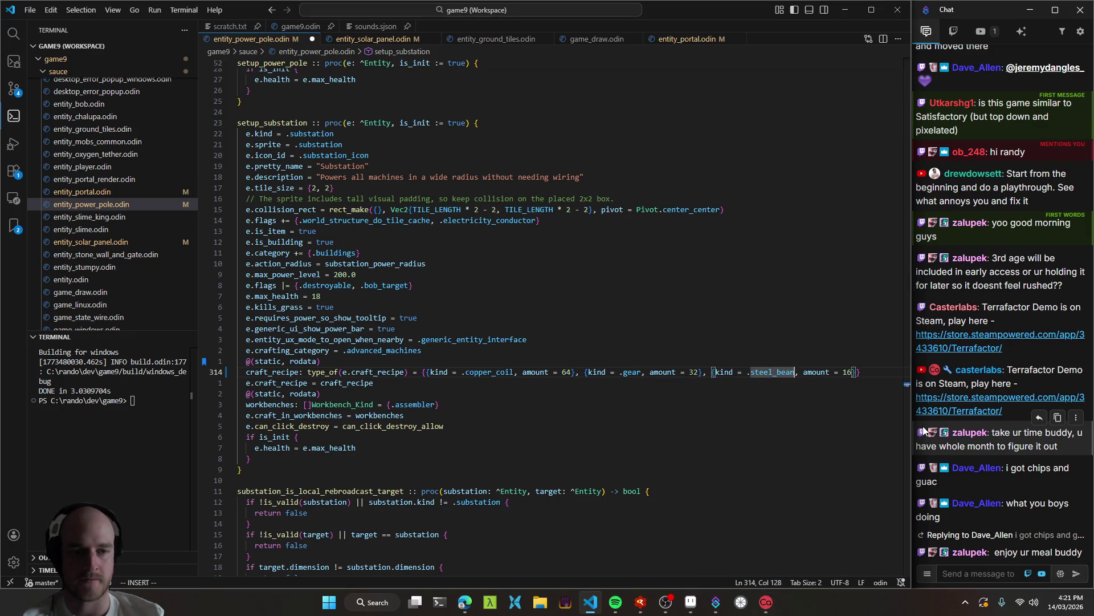
{"action": "key", "text": "space"}
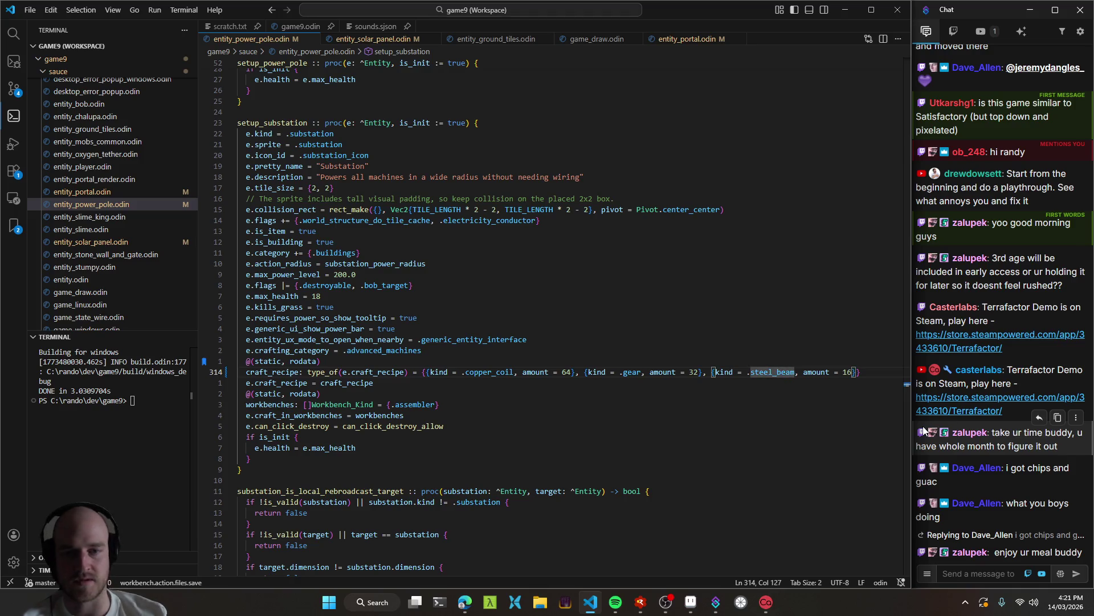
Review the copper coil and gear ingredient lines of the Substation recipe.
{"action": "double_click", "coordinate": [490, 372]}
{"action": "key", "text": "Escape"}
{"action": "key", "text": "j"}
{"action": "key", "text": "k"}
{"action": "key", "text": "j"}
{"action": "left_click_drag", "start_coordinate": [589, 372], "coordinate": [683, 372]}
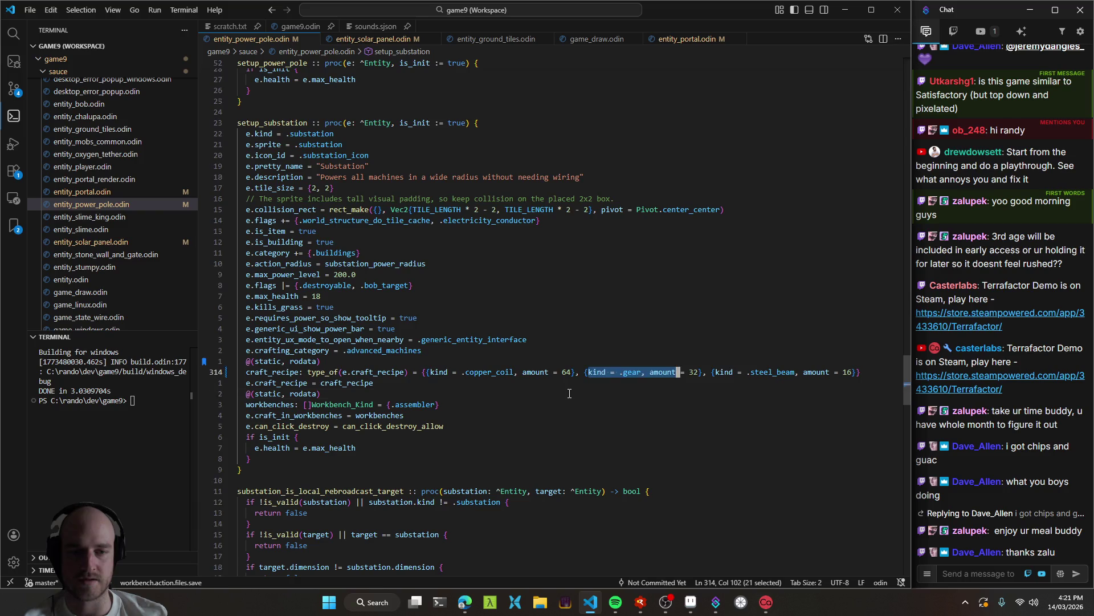
{"action": "key", "text": "Escape"}
{"action": "key", "text": "j"}
{"action": "key", "text": "j"}
{"action": "key", "text": "k"}
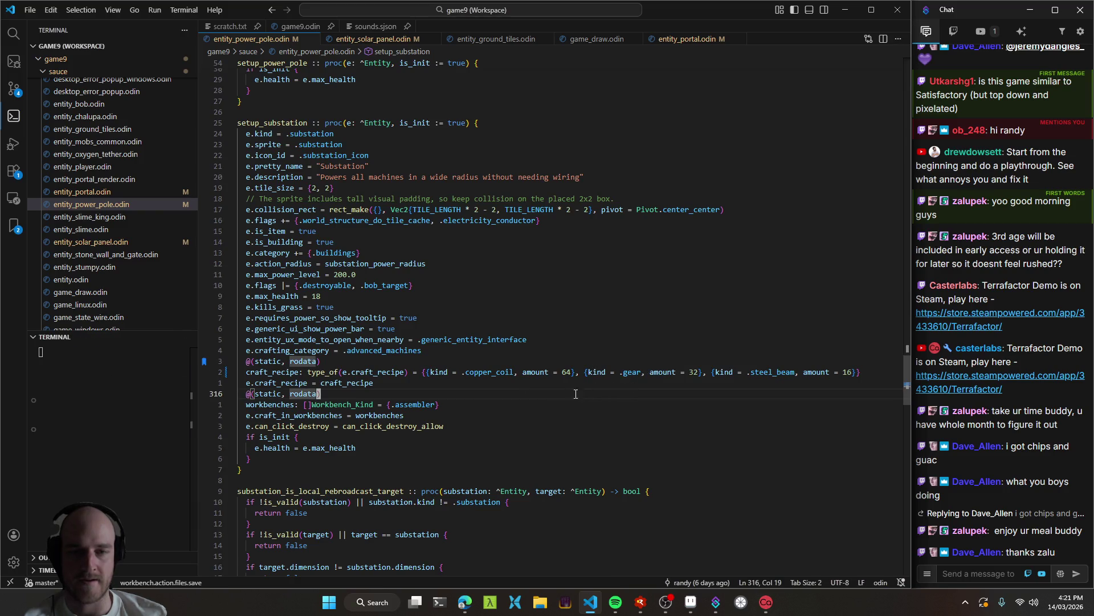
{"action": "key", "text": "shift+v"}
Rebuild the game and launch it with F5.
{"action": "key", "text": "k"}
{"action": "left_click", "coordinate": [514, 382]}
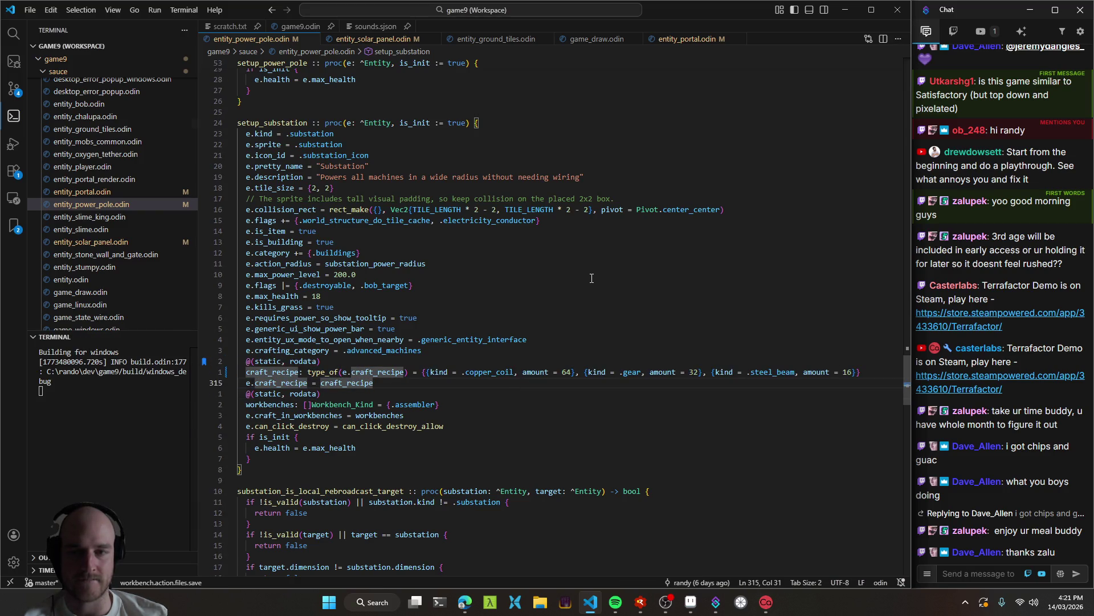
{"action": "key", "text": "k"}
{"action": "key", "text": "k"}
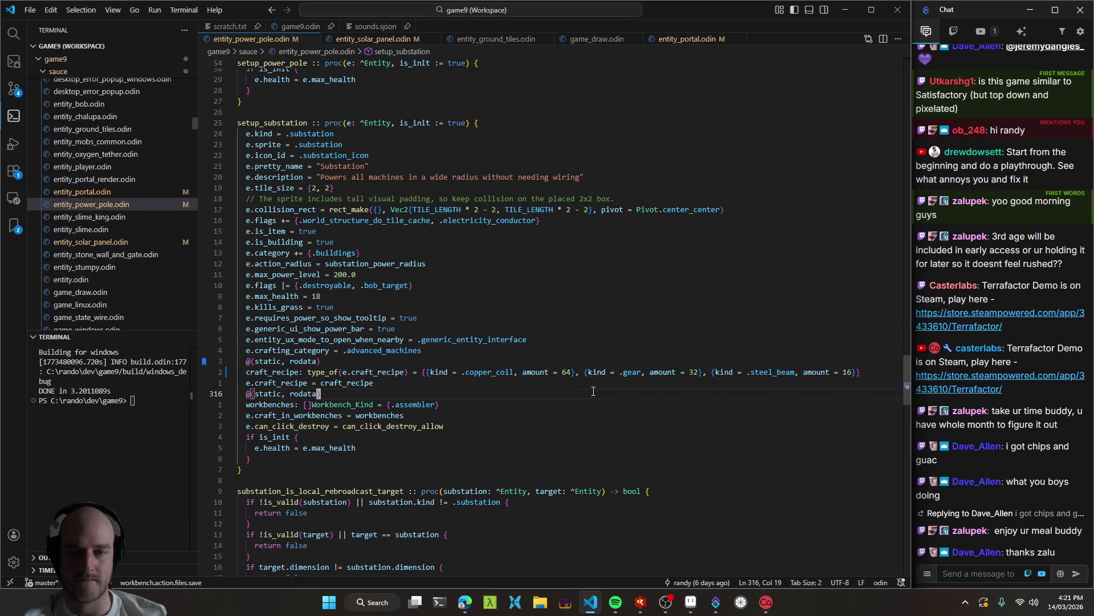
{"action": "left_click", "coordinate": [599, 361]}
{"action": "key", "text": "F5"}
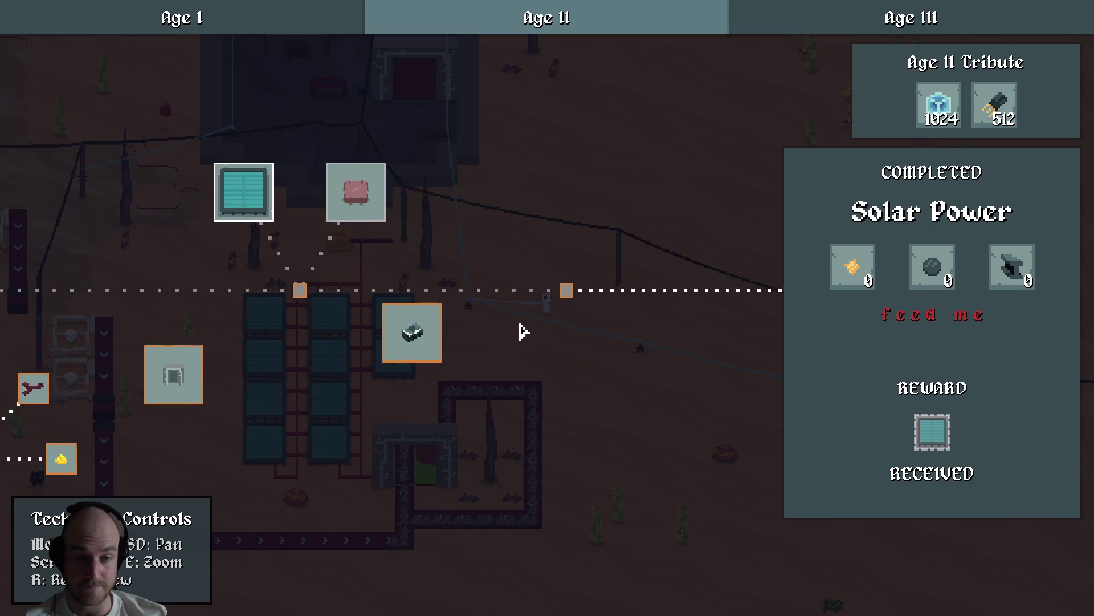
Inspect the Grid Power, Solar Power, Steel Folding and Age II Tribute nodes in the tech tree.
{"action": "left_click", "coordinate": [463, 250]}
{"action": "left_click_drag", "start_coordinate": [472, 255], "coordinate": [543, 300]}
{"action": "scroll", "coordinate": [540, 313], "scroll_direction": "up", "scroll_amount": 1}
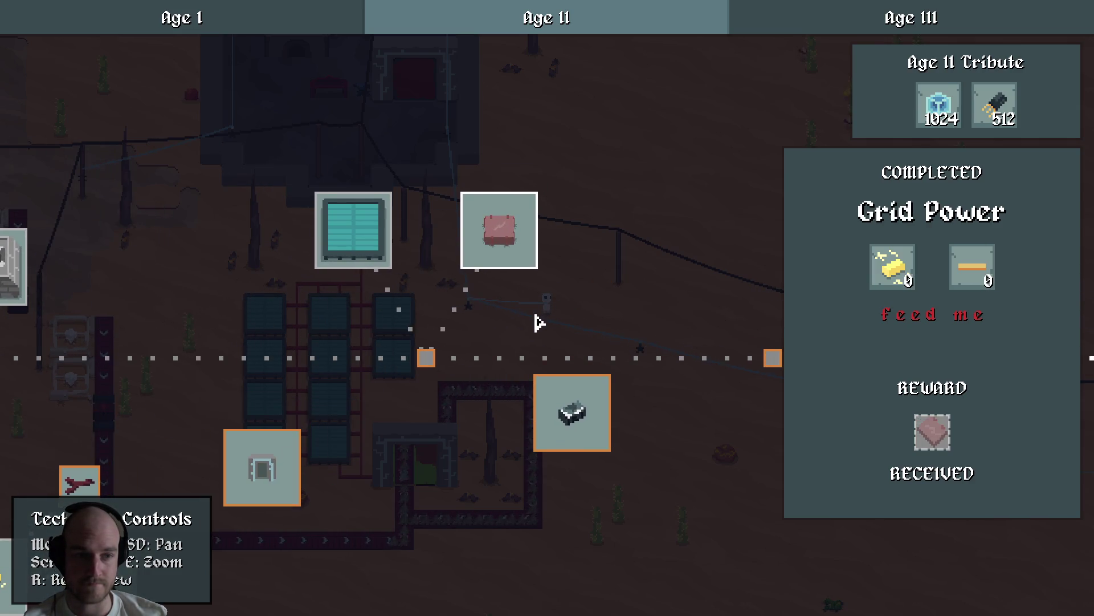
{"action": "left_click", "coordinate": [345, 216]}
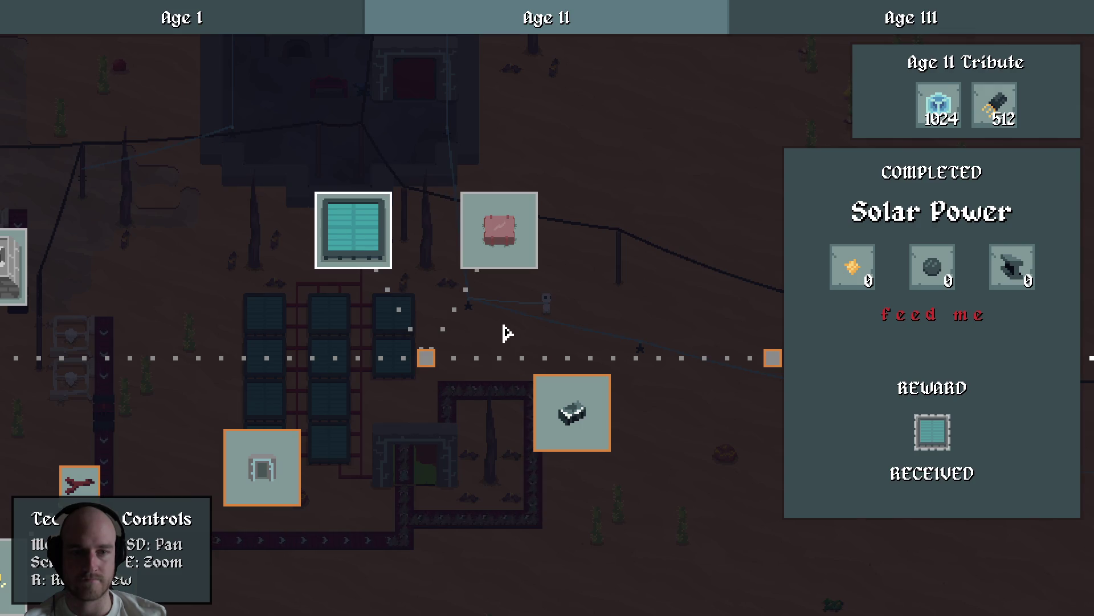
{"action": "left_click", "coordinate": [507, 240]}
{"action": "mouse_move", "coordinate": [506, 325]}
{"action": "left_mouse_down"}
{"action": "mouse_move", "coordinate": [545, 314]}
{"action": "mouse_move", "coordinate": [472, 313]}
{"action": "mouse_move", "coordinate": [482, 313]}
{"action": "left_mouse_up"}
{"action": "scroll", "coordinate": [546, 317], "scroll_direction": "down", "scroll_amount": 2}
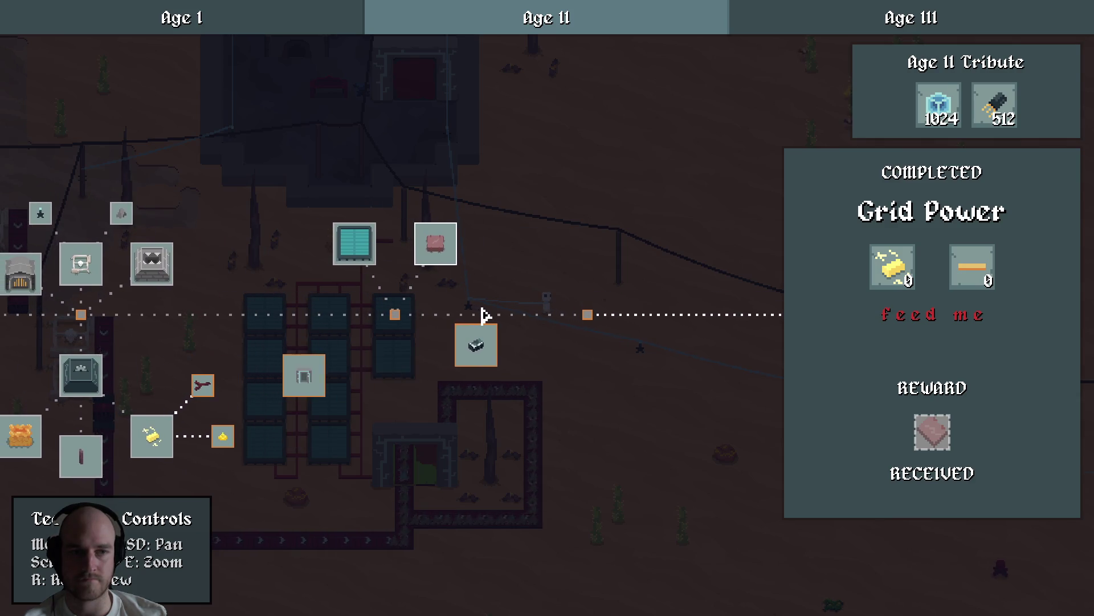
{"action": "left_click", "coordinate": [485, 346]}
{"action": "mouse_move", "coordinate": [533, 351]}
{"action": "left_mouse_down"}
{"action": "mouse_move", "coordinate": [489, 354]}
{"action": "mouse_move", "coordinate": [552, 369]}
{"action": "mouse_move", "coordinate": [393, 333]}
{"action": "left_mouse_up"}
{"action": "left_click", "coordinate": [708, 295]}
{"action": "left_click_drag", "start_coordinate": [706, 298], "coordinate": [521, 292]}
Shift the Age II Tribute milestone further left in the Tech Tree Editor.
{"action": "key", "text": "grave"}
{"action": "left_click", "coordinate": [496, 325]}
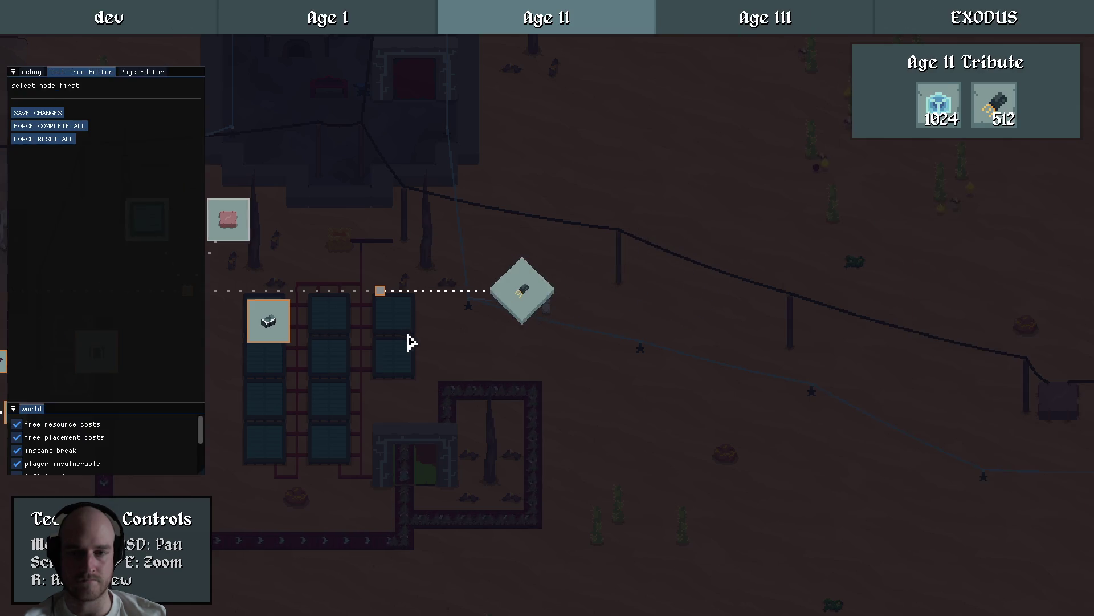
{"action": "key", "text": "grave"}
{"action": "left_click", "coordinate": [462, 335]}
{"action": "scroll", "coordinate": [486, 345], "scroll_direction": "up", "scroll_amount": 2}
{"action": "mouse_move", "coordinate": [553, 364]}
{"action": "left_mouse_down"}
{"action": "mouse_move", "coordinate": [665, 303]}
{"action": "mouse_move", "coordinate": [494, 323]}
{"action": "mouse_move", "coordinate": [679, 310]}
{"action": "left_mouse_up"}
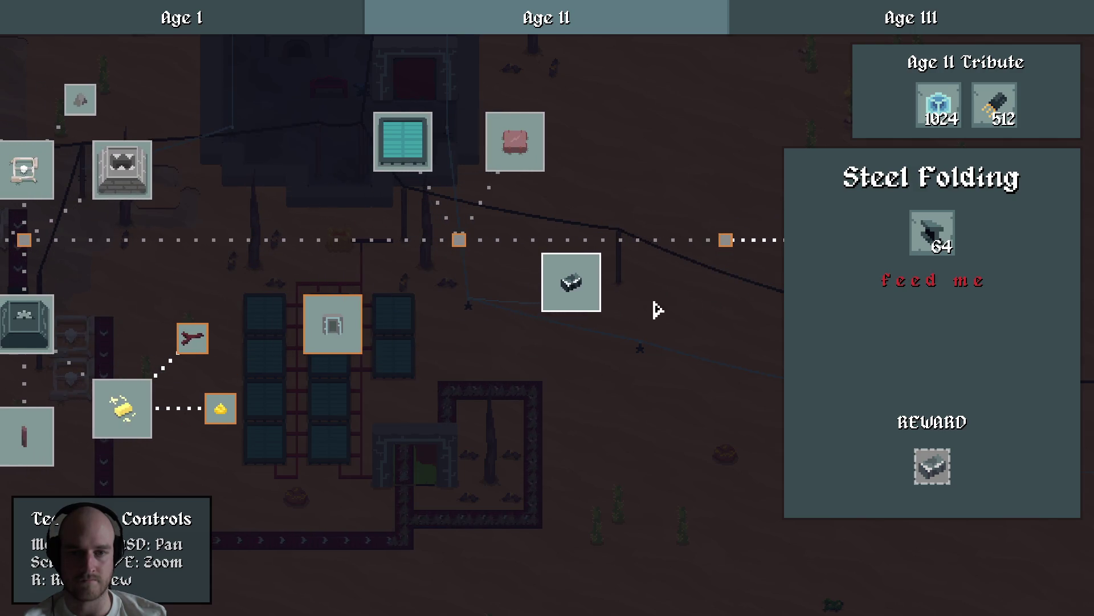
Place the Steel Folding node beneath the Solar/Grid Power junction and close the editor.
{"action": "key", "text": "grave"}
{"action": "mouse_move", "coordinate": [564, 308]}
{"action": "left_mouse_down"}
{"action": "mouse_move", "coordinate": [502, 350]}
{"action": "mouse_move", "coordinate": [437, 356]}
{"action": "mouse_move", "coordinate": [452, 356]}
{"action": "left_mouse_up"}
{"action": "left_click", "coordinate": [454, 277]}
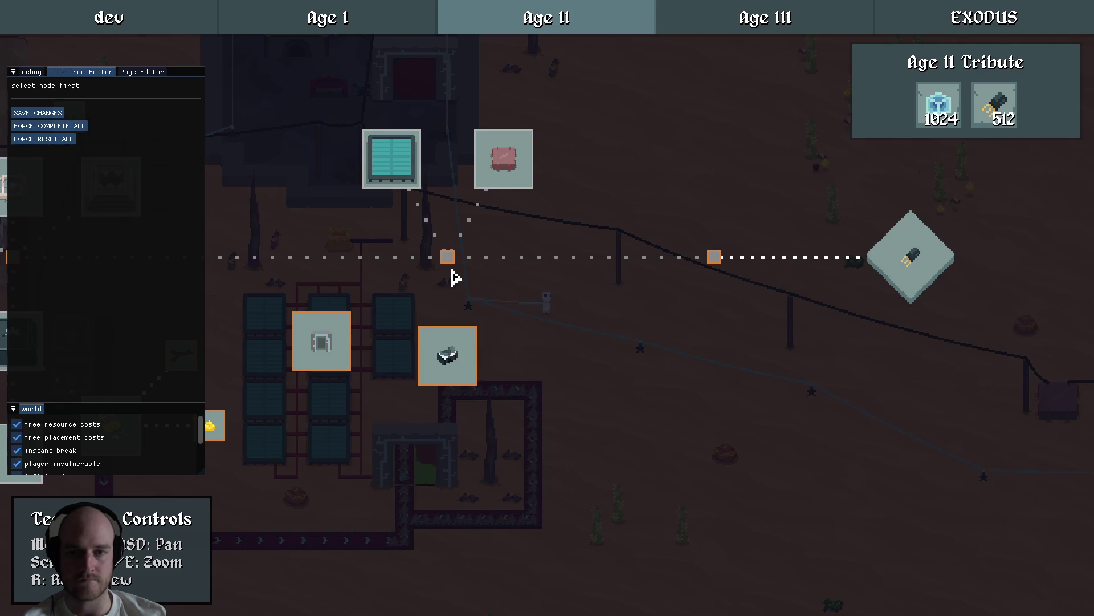
{"action": "left_click", "coordinate": [488, 305]}
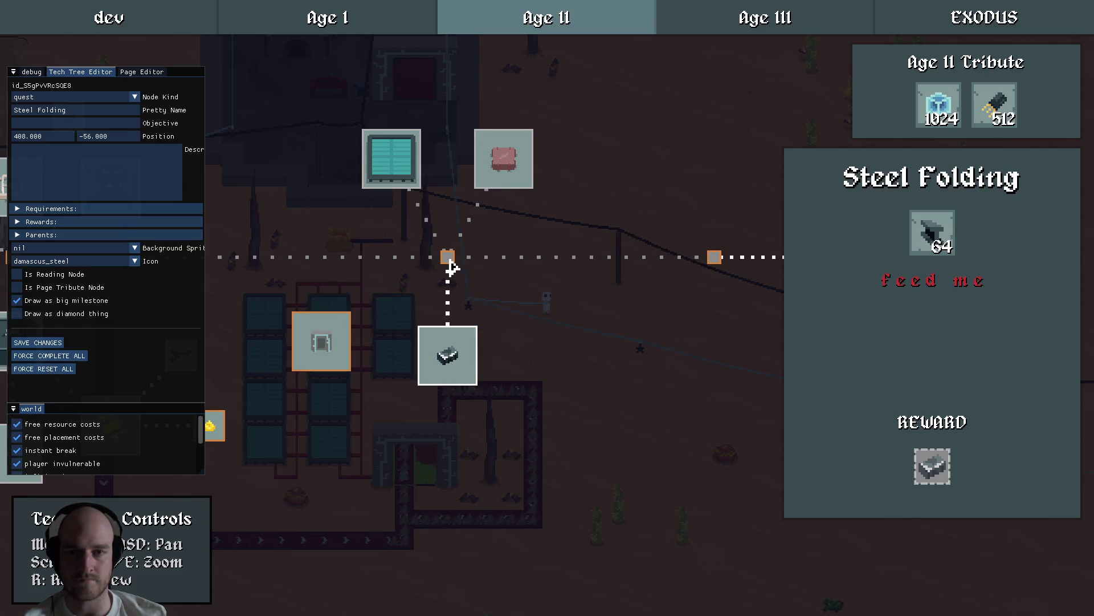
{"action": "left_click", "coordinate": [451, 268]}
{"action": "left_click_drag", "start_coordinate": [566, 308], "coordinate": [505, 322]}
{"action": "left_click", "coordinate": [360, 356]}
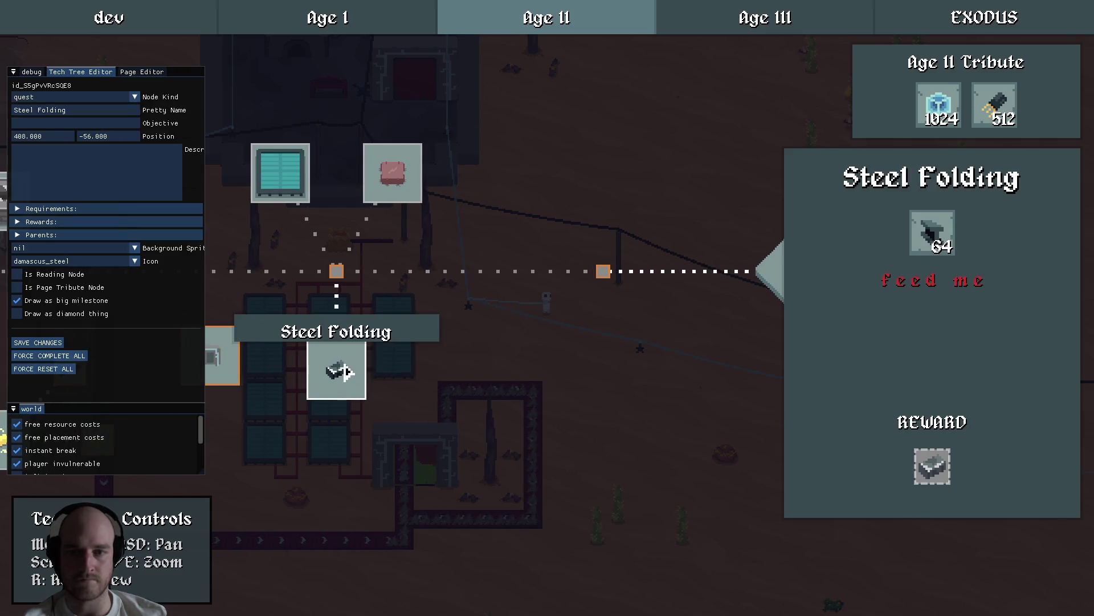
{"action": "left_click", "coordinate": [428, 333]}
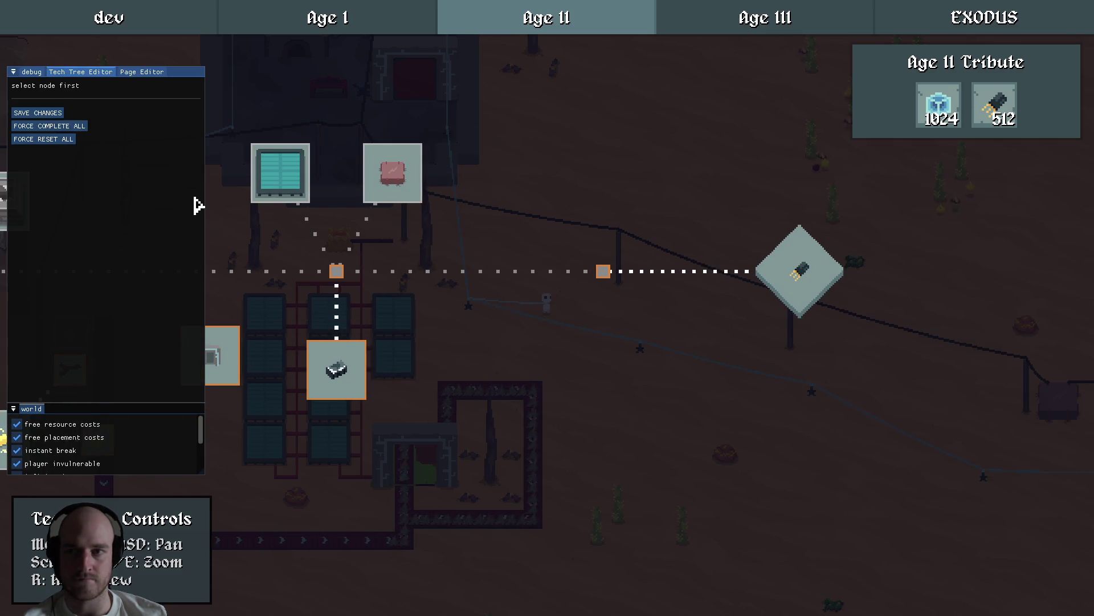
{"action": "left_click", "coordinate": [359, 345]}
{"action": "key", "text": "F1"}
Close the Steel Folding details and the tech tree to return to the map.
{"action": "key", "text": "a"}
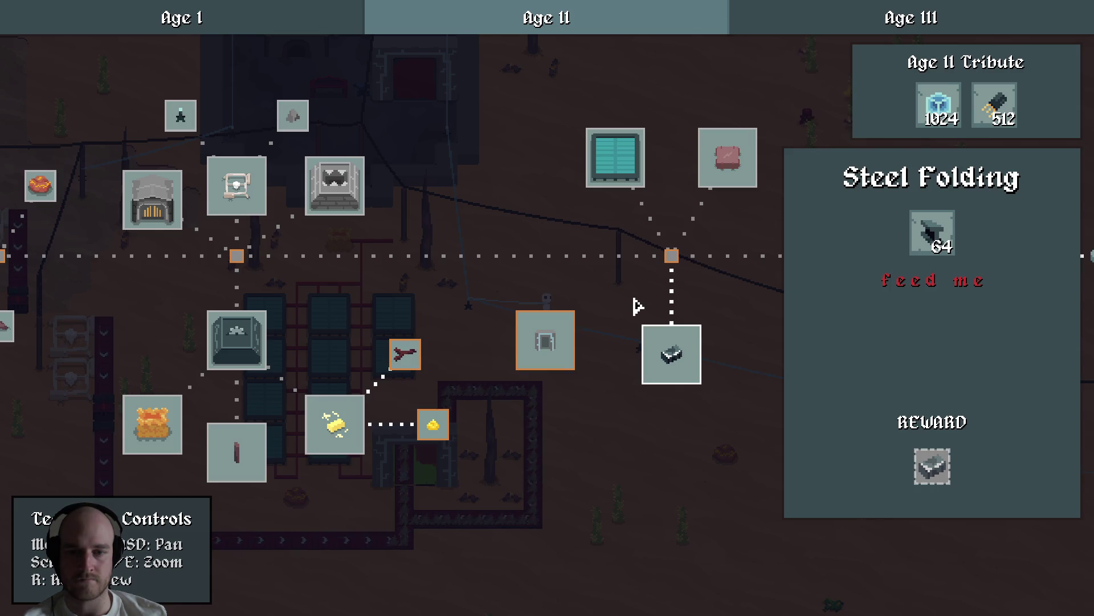
{"action": "key", "text": "Escape"}
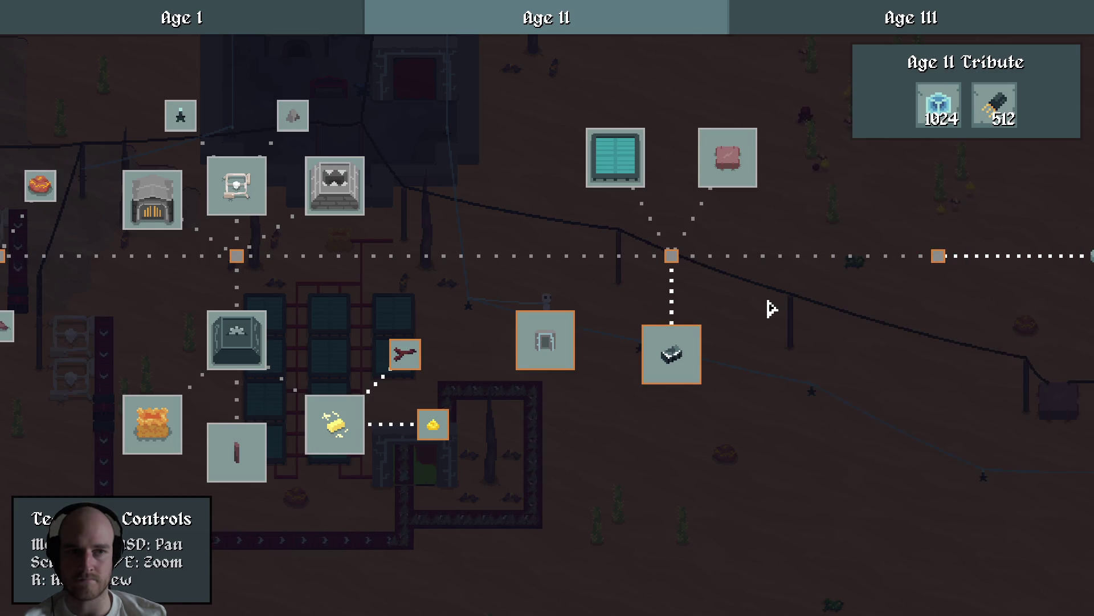
{"action": "scroll", "coordinate": [772, 308], "scroll_direction": "down", "scroll_amount": 1}
{"action": "scroll", "coordinate": [754, 309], "scroll_direction": "up", "scroll_amount": 1}
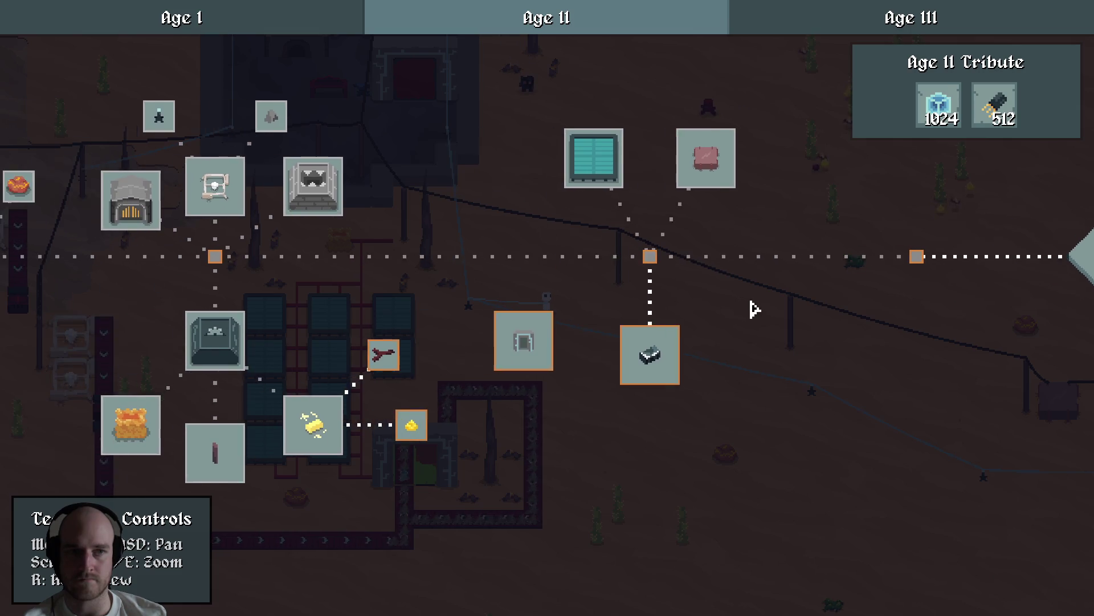
{"action": "mouse_move", "coordinate": [998, 118]}
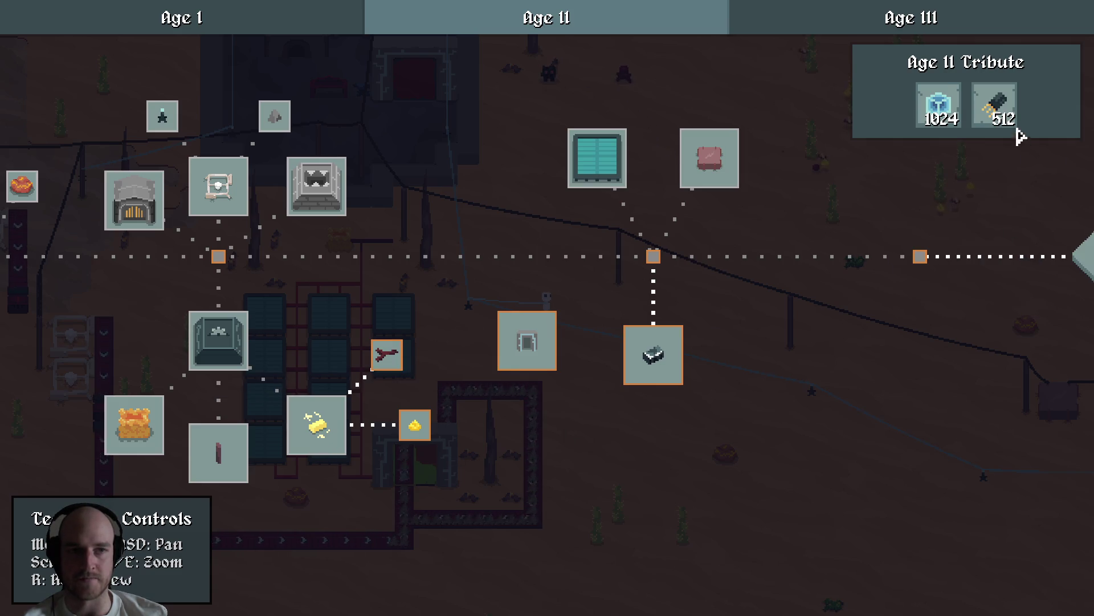
{"action": "key", "text": "grave"}
{"action": "key", "text": "grave"}
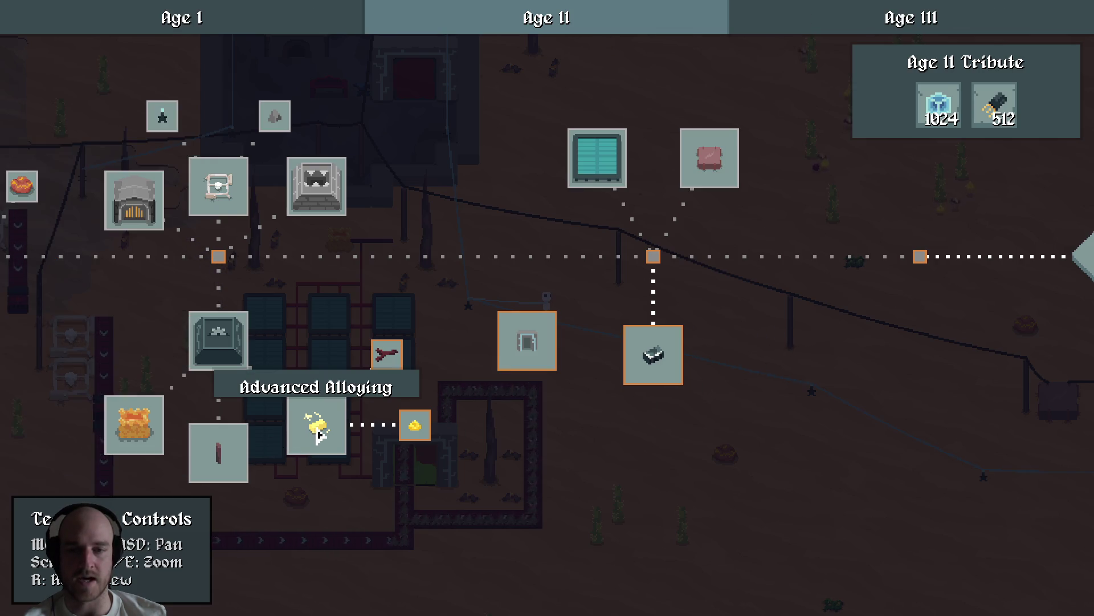
{"action": "key", "text": "Escape"}
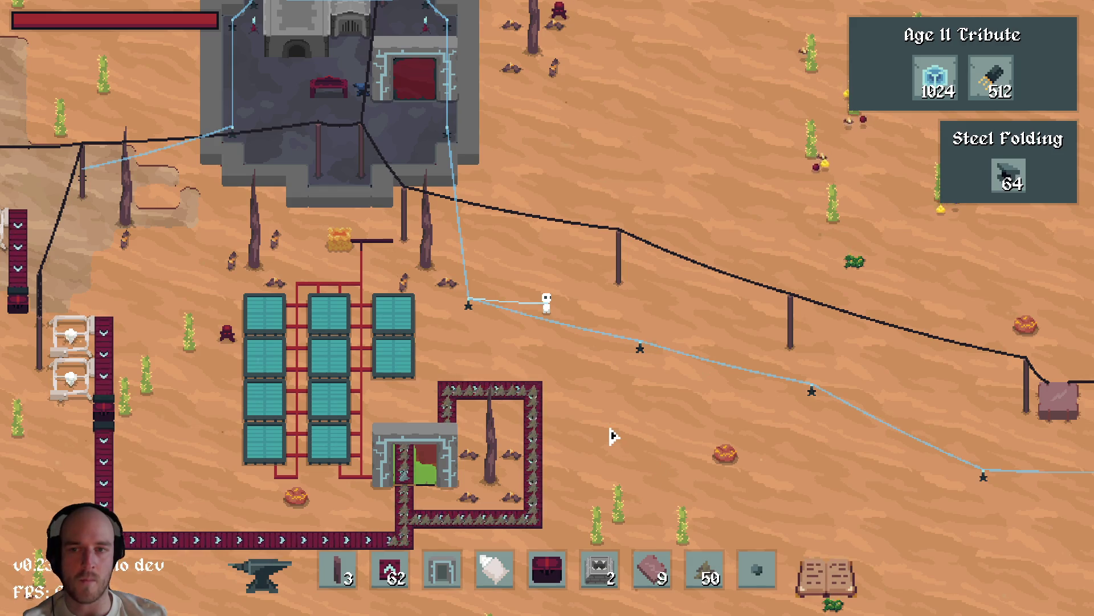
Walk the character around the base, then leave the game window.
{"action": "scroll", "coordinate": [610, 435], "scroll_direction": "up", "scroll_amount": 2}
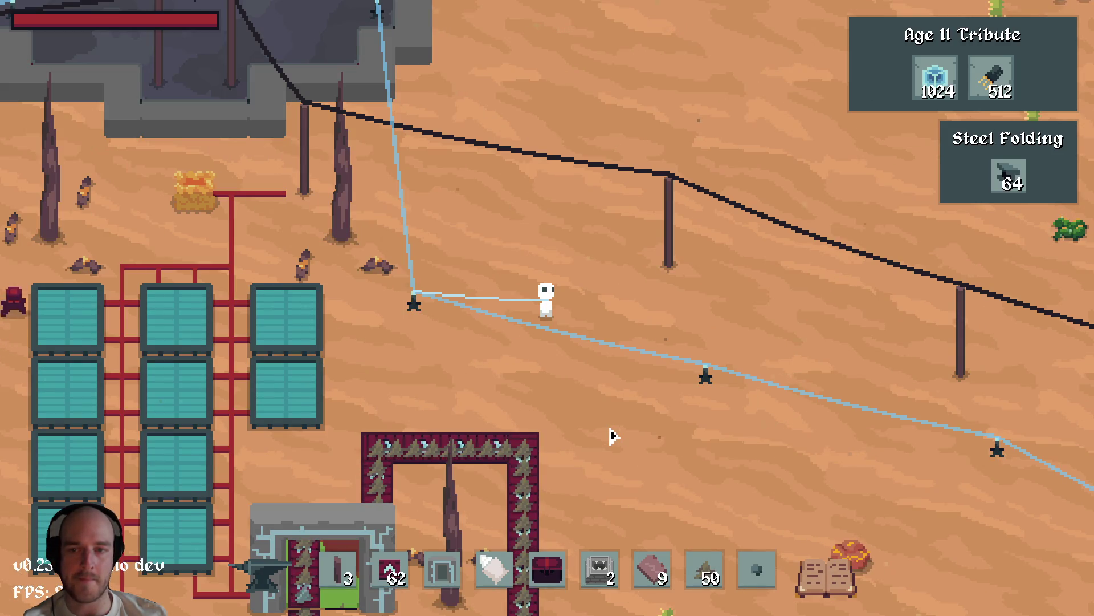
{"action": "key", "text": "s"}
{"action": "key", "text": "a"}
{"action": "key", "text": "w"}
{"action": "key", "text": "a"}
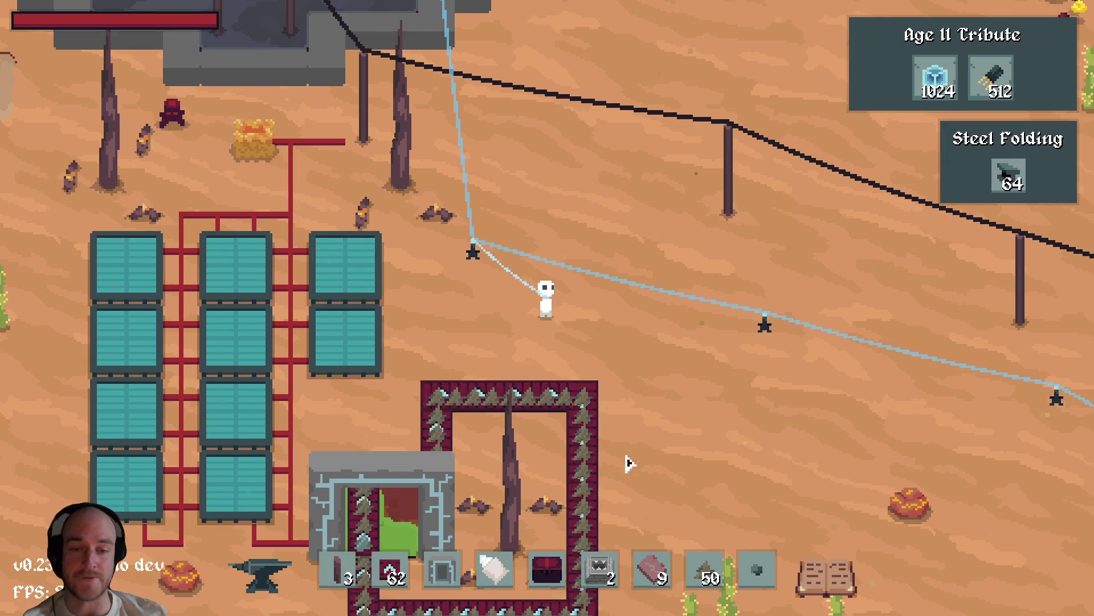
{"action": "left_click", "coordinate": [690, 603]}
Zoom in on the gold and electrum ingots in the epic sketch pad and add a new empty layer.
{"action": "left_click", "coordinate": [691, 603]}
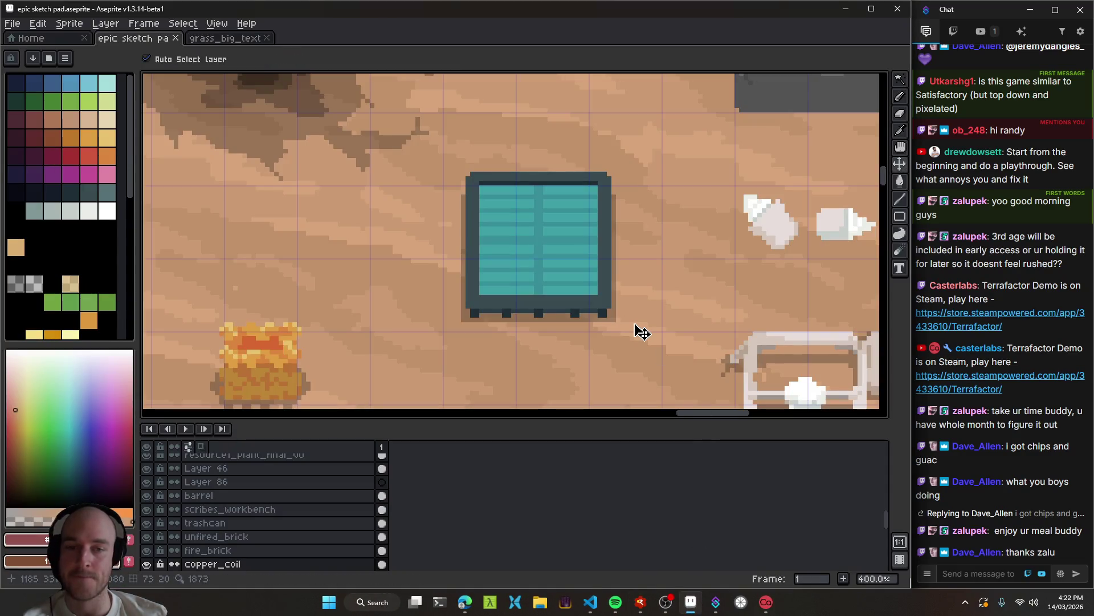
{"action": "scroll", "coordinate": [667, 343], "scroll_direction": "down", "scroll_amount": 3}
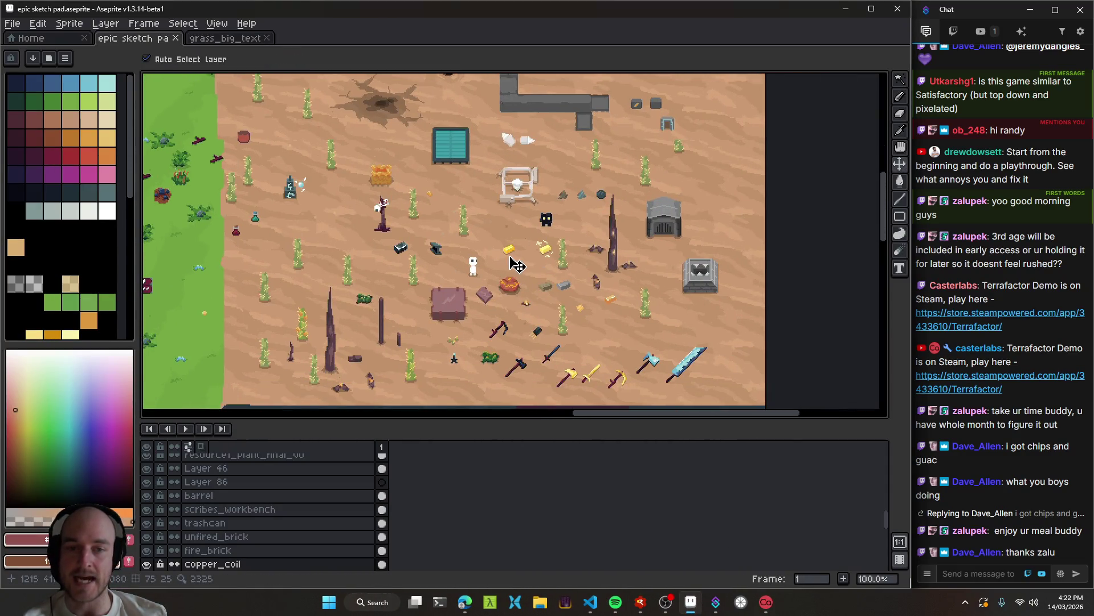
{"action": "scroll", "coordinate": [516, 263], "scroll_direction": "up", "scroll_amount": 2}
{"action": "left_click", "coordinate": [520, 254]}
{"action": "mouse_move", "coordinate": [540, 269]}
{"action": "left_mouse_down"}
{"action": "mouse_move", "coordinate": [549, 260]}
{"action": "mouse_move", "coordinate": [509, 244]}
{"action": "left_mouse_up"}
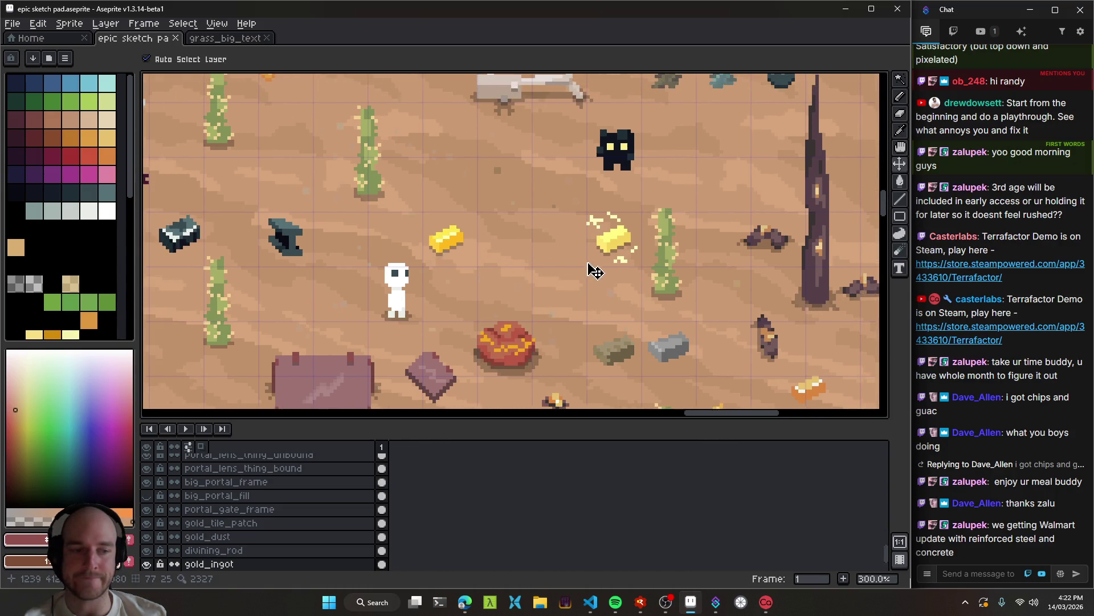
{"action": "scroll", "coordinate": [591, 269], "scroll_direction": "up", "scroll_amount": 2}
{"action": "mouse_move", "coordinate": [589, 254]}
{"action": "left_mouse_down"}
{"action": "mouse_move", "coordinate": [665, 244]}
{"action": "mouse_move", "coordinate": [630, 247]}
{"action": "mouse_move", "coordinate": [607, 213]}
{"action": "mouse_move", "coordinate": [481, 147]}
{"action": "left_mouse_up"}
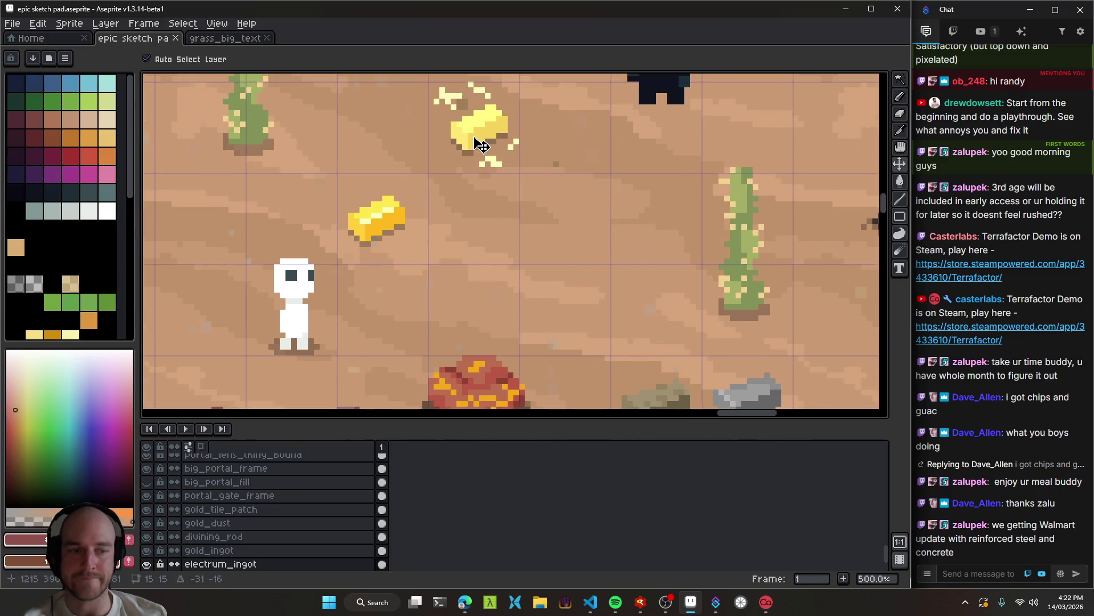
{"action": "mouse_move", "coordinate": [502, 205]}
{"action": "left_mouse_down"}
{"action": "mouse_move", "coordinate": [478, 176]}
{"action": "mouse_move", "coordinate": [477, 186]}
{"action": "mouse_move", "coordinate": [379, 168]}
{"action": "mouse_move", "coordinate": [574, 237]}
{"action": "mouse_move", "coordinate": [442, 171]}
{"action": "mouse_move", "coordinate": [516, 183]}
{"action": "mouse_move", "coordinate": [516, 204]}
{"action": "left_mouse_up"}
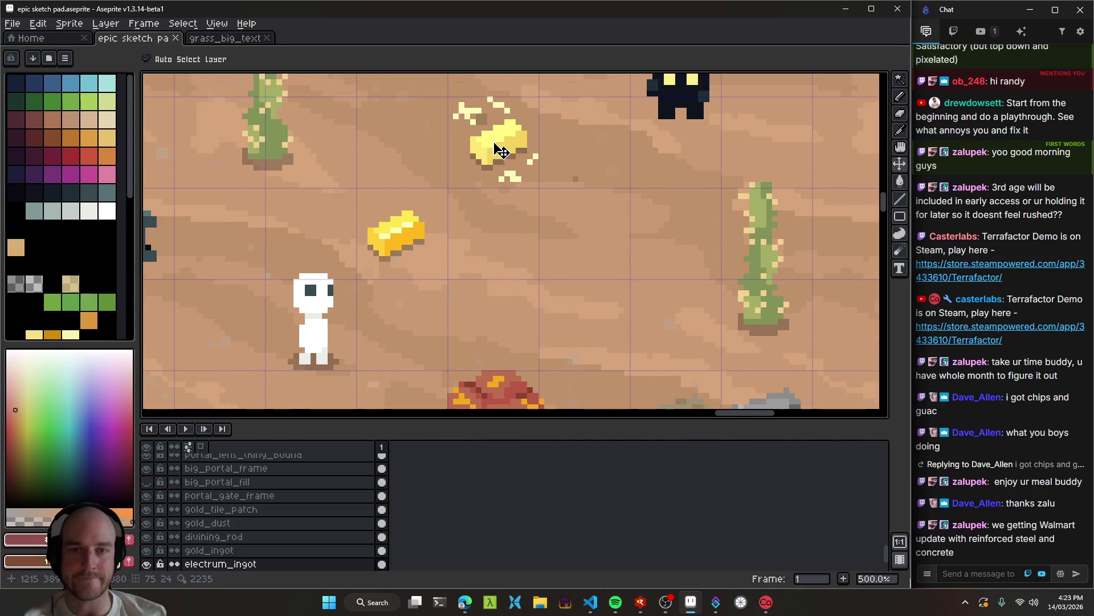
{"action": "scroll", "coordinate": [502, 166], "scroll_direction": "up", "scroll_amount": 1}
{"action": "key", "text": "shift+n"}
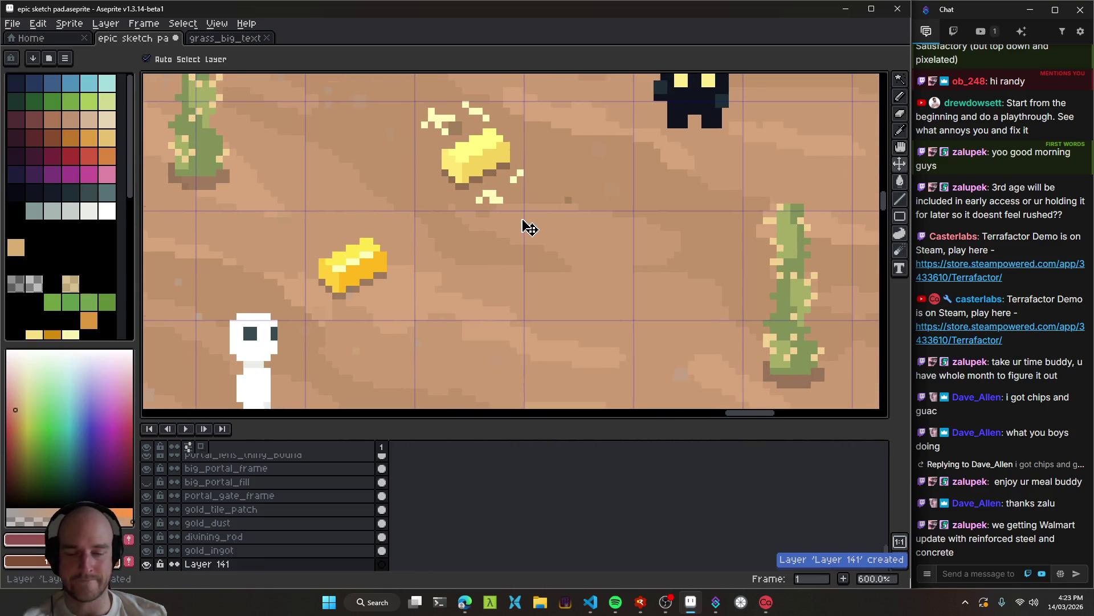
Draw a pale yellow wire-coil outline with darker gold shading beside the gold ingot.
{"action": "left_click", "coordinate": [488, 179], "text": "alt"}
{"action": "key", "text": "b"}
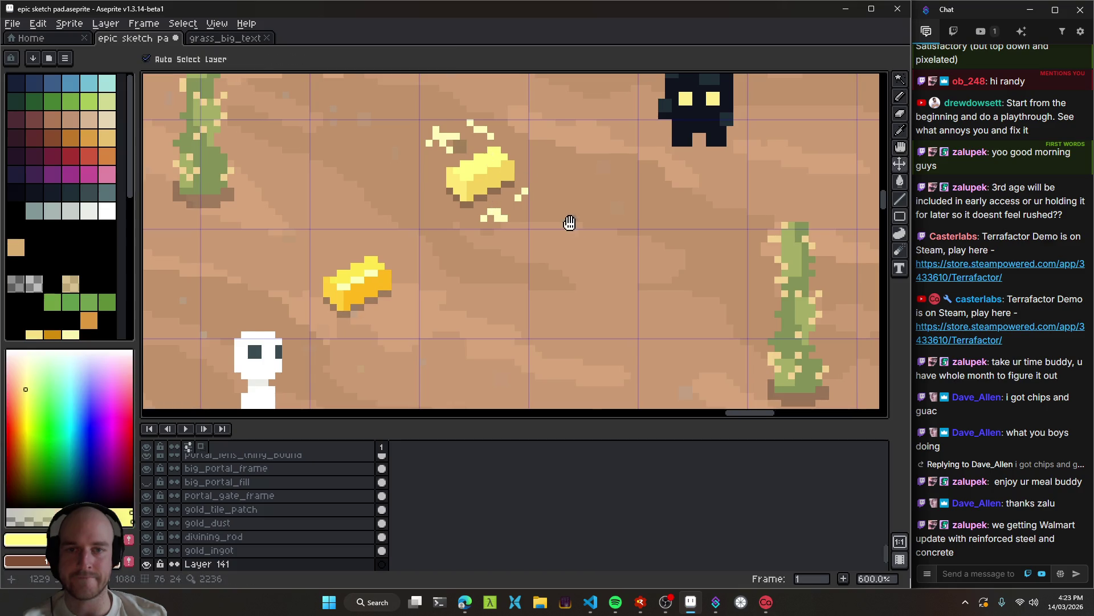
{"action": "left_click_drag", "start_coordinate": [569, 222], "coordinate": [533, 218]}
{"action": "left_click", "coordinate": [535, 268]}
{"action": "scroll", "coordinate": [534, 267], "scroll_direction": "up", "scroll_amount": 1}
{"action": "mouse_move", "coordinate": [534, 307]}
{"action": "left_mouse_down"}
{"action": "mouse_move", "coordinate": [510, 294]}
{"action": "mouse_move", "coordinate": [528, 260]}
{"action": "mouse_move", "coordinate": [584, 263]}
{"action": "mouse_move", "coordinate": [591, 287]}
{"action": "mouse_move", "coordinate": [551, 288]}
{"action": "left_mouse_up"}
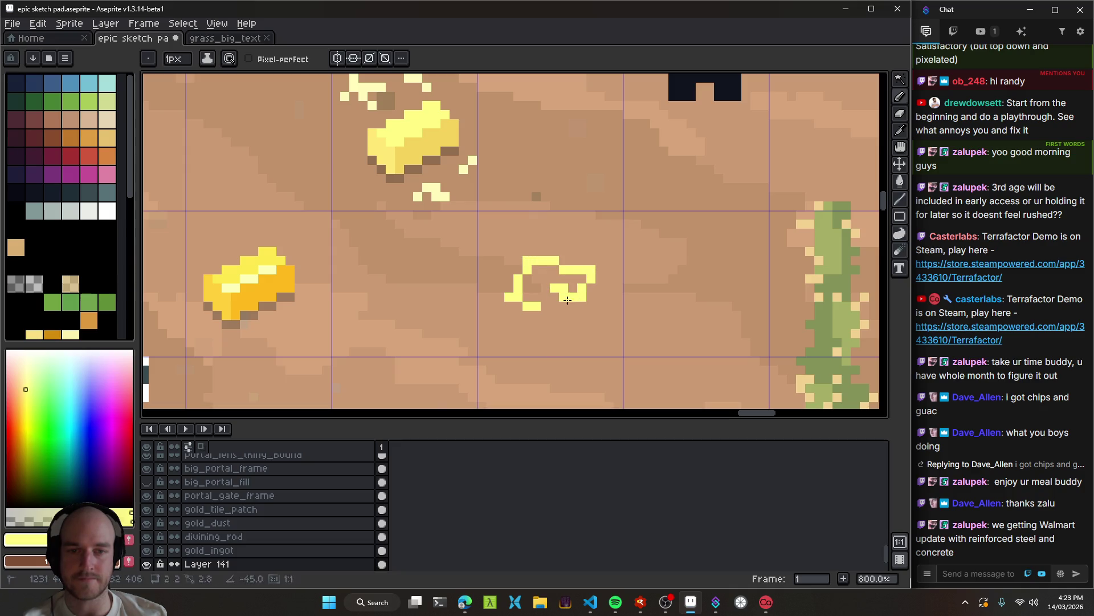
{"action": "left_click", "coordinate": [538, 227], "text": "alt"}
{"action": "scroll", "coordinate": [550, 280], "scroll_direction": "up", "scroll_amount": 5}
{"action": "mouse_move", "coordinate": [562, 330]}
{"action": "left_mouse_down"}
{"action": "mouse_move", "coordinate": [639, 361]}
{"action": "mouse_move", "coordinate": [655, 281]}
{"action": "mouse_move", "coordinate": [508, 251]}
{"action": "mouse_move", "coordinate": [478, 281]}
{"action": "mouse_move", "coordinate": [452, 361]}
{"action": "mouse_move", "coordinate": [484, 384]}
{"action": "mouse_move", "coordinate": [537, 390]}
{"action": "mouse_move", "coordinate": [509, 390]}
{"action": "left_mouse_up"}
Erase three stray pixels from the coil.
{"action": "scroll", "coordinate": [626, 382], "scroll_direction": "down", "scroll_amount": 10}
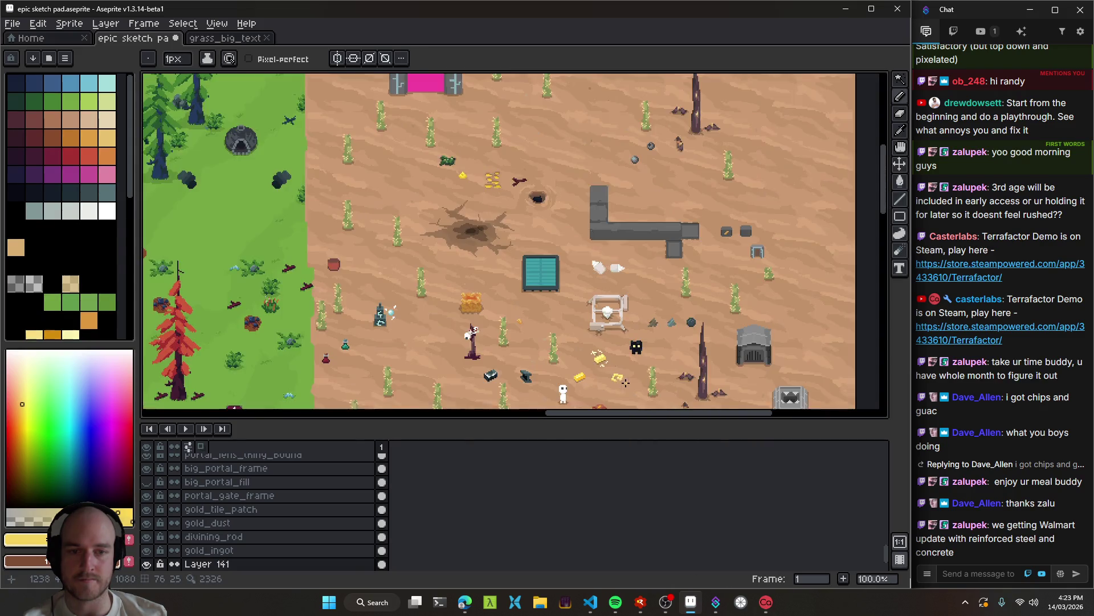
{"action": "scroll", "coordinate": [625, 383], "scroll_direction": "up", "scroll_amount": 10}
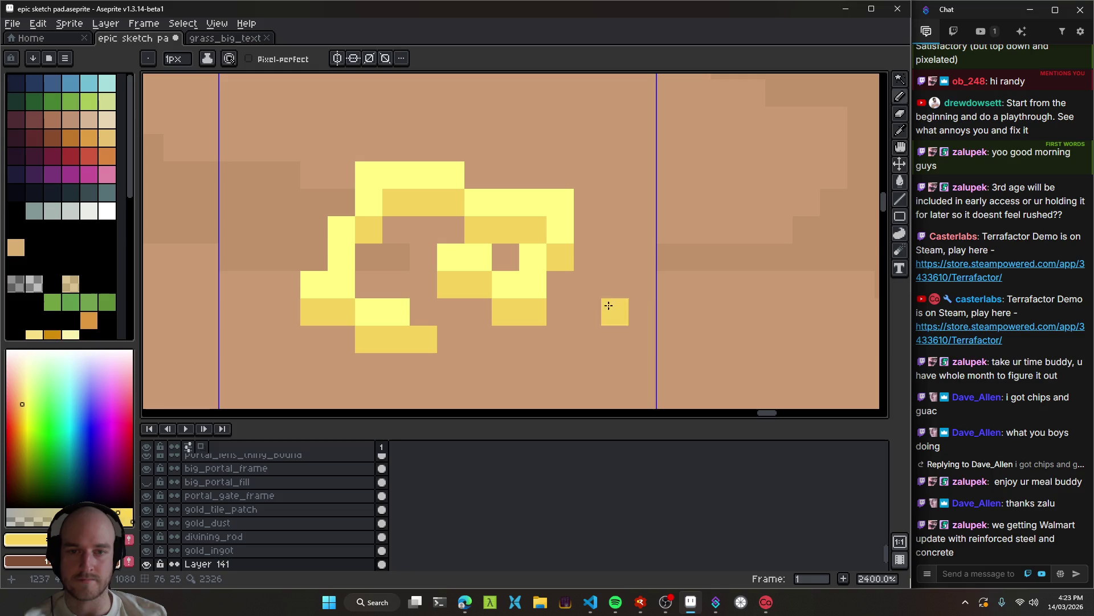
{"action": "scroll", "coordinate": [610, 311], "scroll_direction": "down", "scroll_amount": 6}
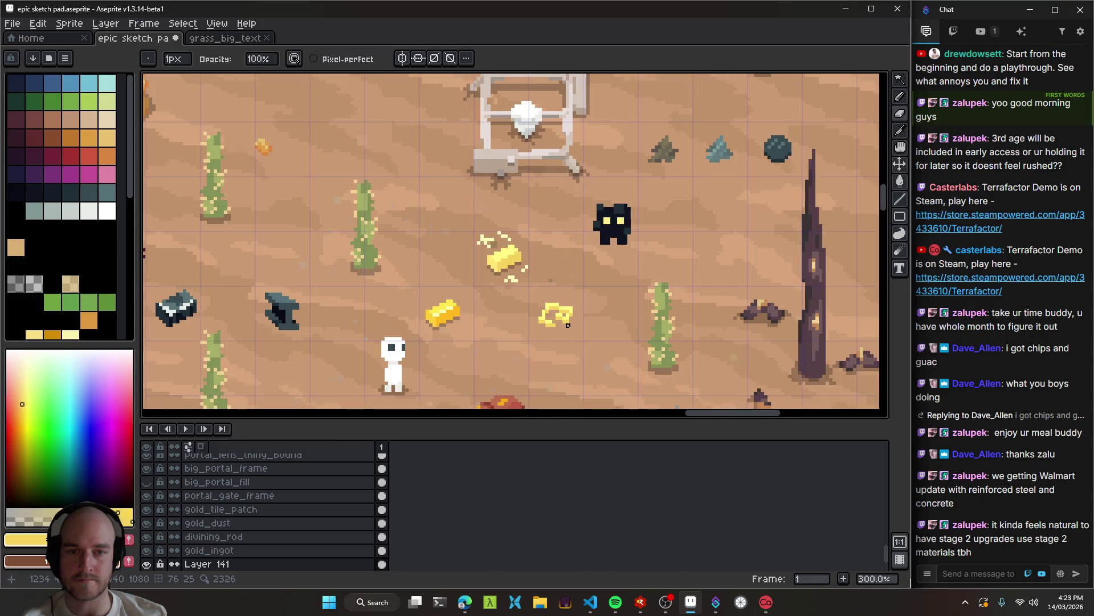
{"action": "scroll", "coordinate": [568, 325], "scroll_direction": "down", "scroll_amount": 3}
{"action": "scroll", "coordinate": [564, 314], "scroll_direction": "up", "scroll_amount": 9}
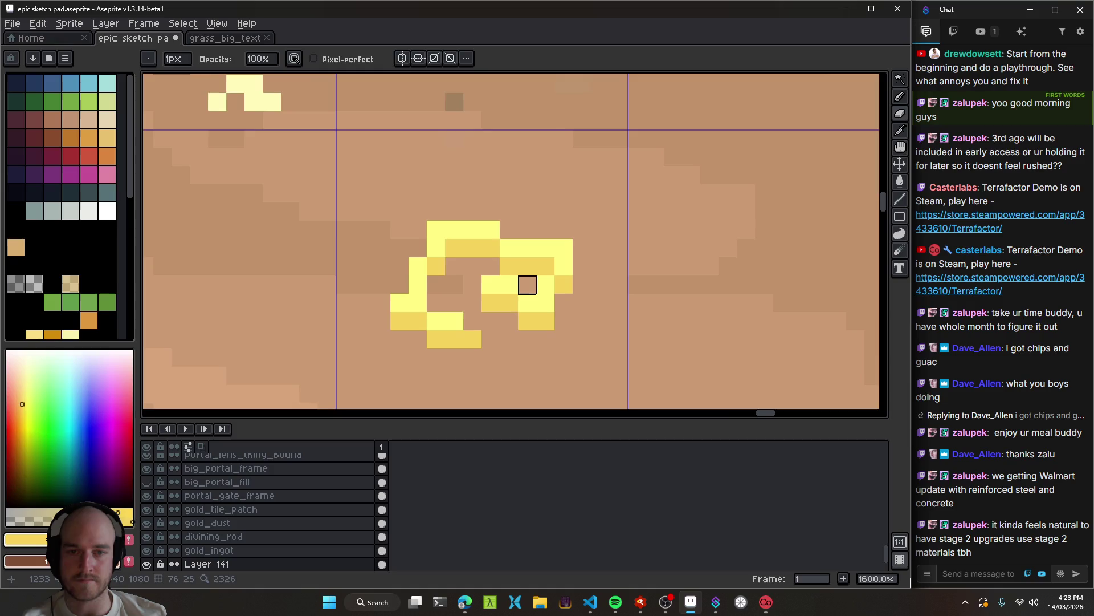
{"action": "right_click", "coordinate": [509, 285]}
{"action": "right_click", "coordinate": [491, 284]}
{"action": "right_click", "coordinate": [509, 302]}
Repaint coil pixels in bright yellow and close the inner coil loop.
{"action": "left_click", "coordinate": [532, 297], "text": "alt"}
{"action": "left_click_drag", "start_coordinate": [488, 302], "coordinate": [509, 302]}
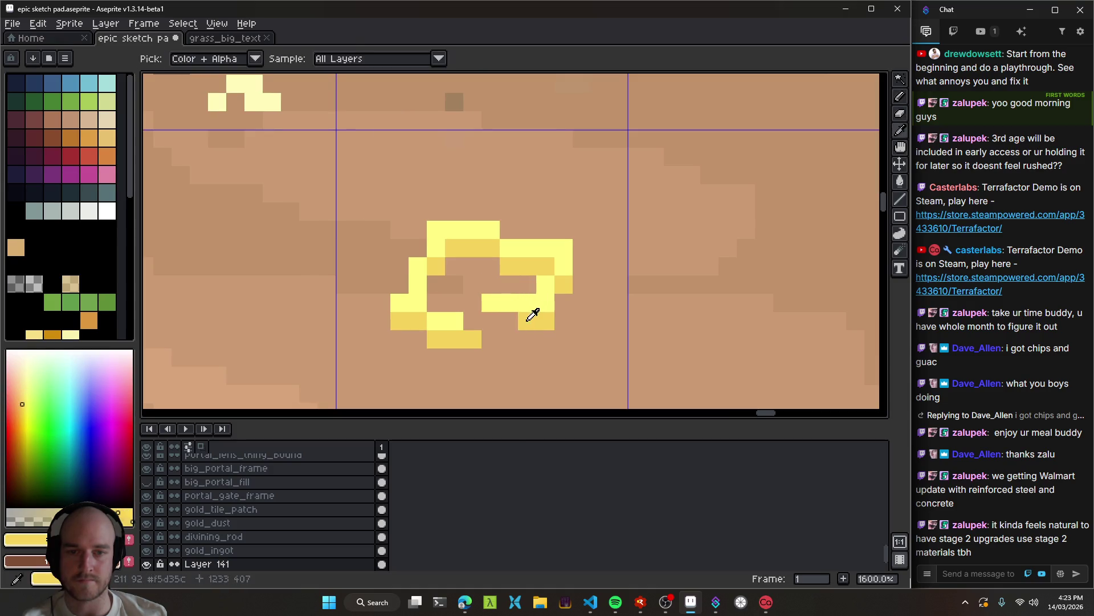
{"action": "left_click", "coordinate": [505, 319]}
{"action": "left_click", "coordinate": [479, 298]}
{"action": "right_click", "coordinate": [478, 298]}
{"action": "left_click", "coordinate": [478, 288]}
{"action": "left_click", "coordinate": [518, 296], "text": "alt"}
{"action": "left_click", "coordinate": [489, 286]}
{"action": "left_click", "coordinate": [472, 266]}
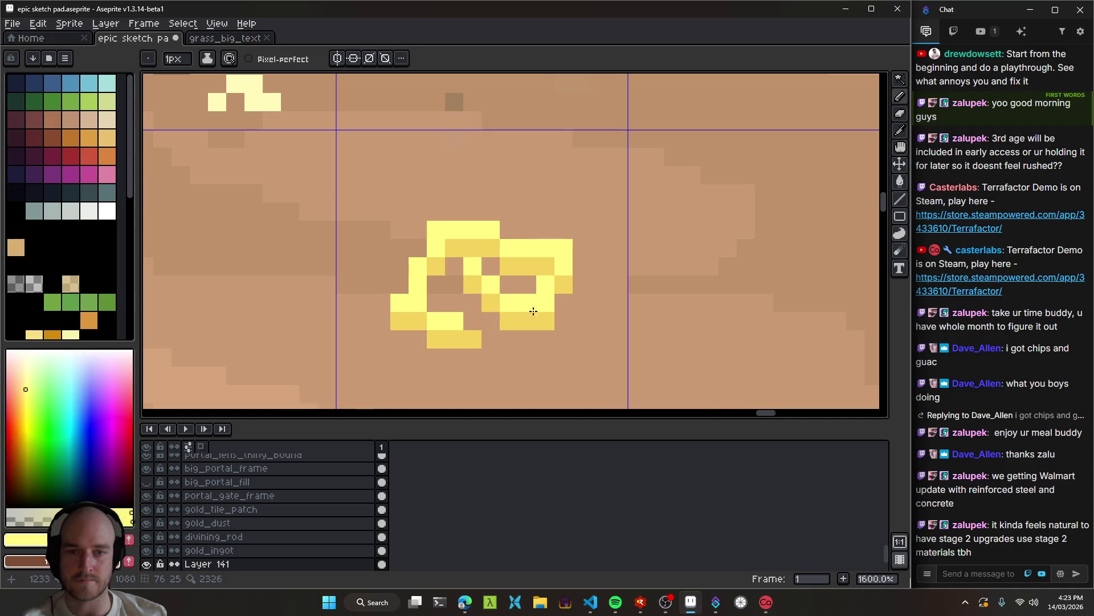
Save the sketch file with the finished coil drawing.
{"action": "scroll", "coordinate": [533, 317], "scroll_direction": "down", "scroll_amount": 9}
{"action": "left_click_drag", "start_coordinate": [558, 337], "coordinate": [559, 327]}
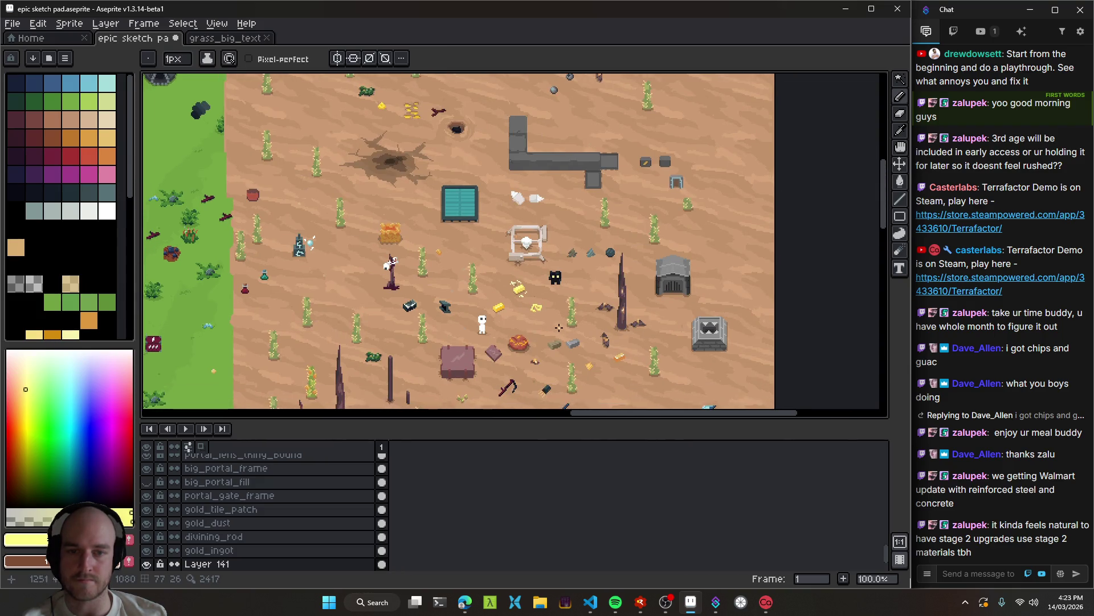
{"action": "scroll", "coordinate": [532, 312], "scroll_direction": "up", "scroll_amount": 5}
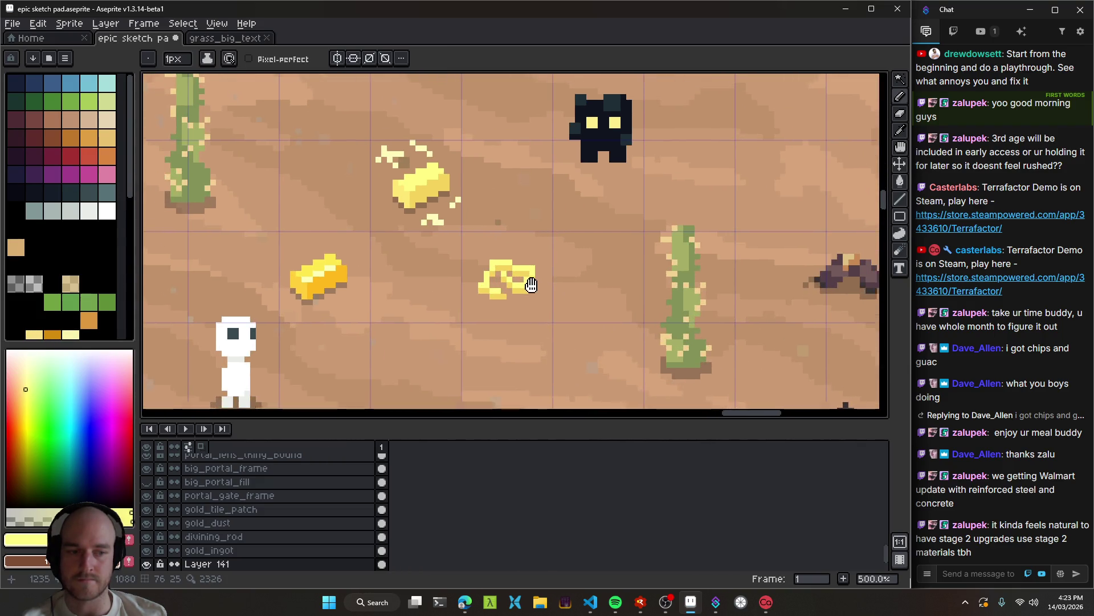
{"action": "key", "text": "v"}
{"action": "key", "text": "ctrl+s"}
{"action": "key", "text": "b"}
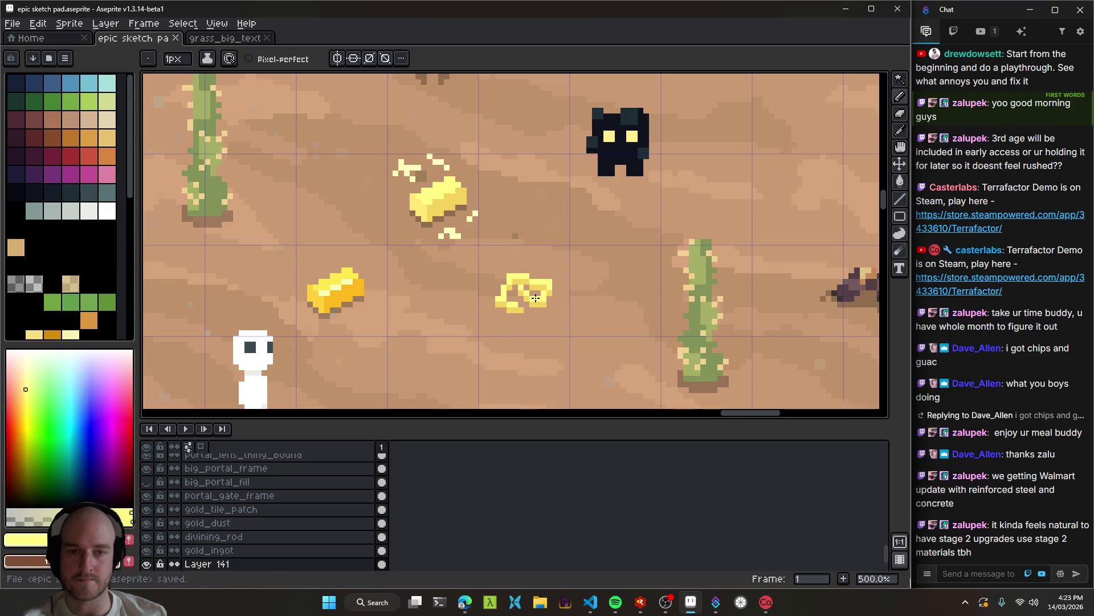
Rename the new layer to electrum_wire and save the sketch.
{"action": "scroll", "coordinate": [535, 298], "scroll_direction": "up", "scroll_amount": 2}
{"action": "key", "text": "v"}
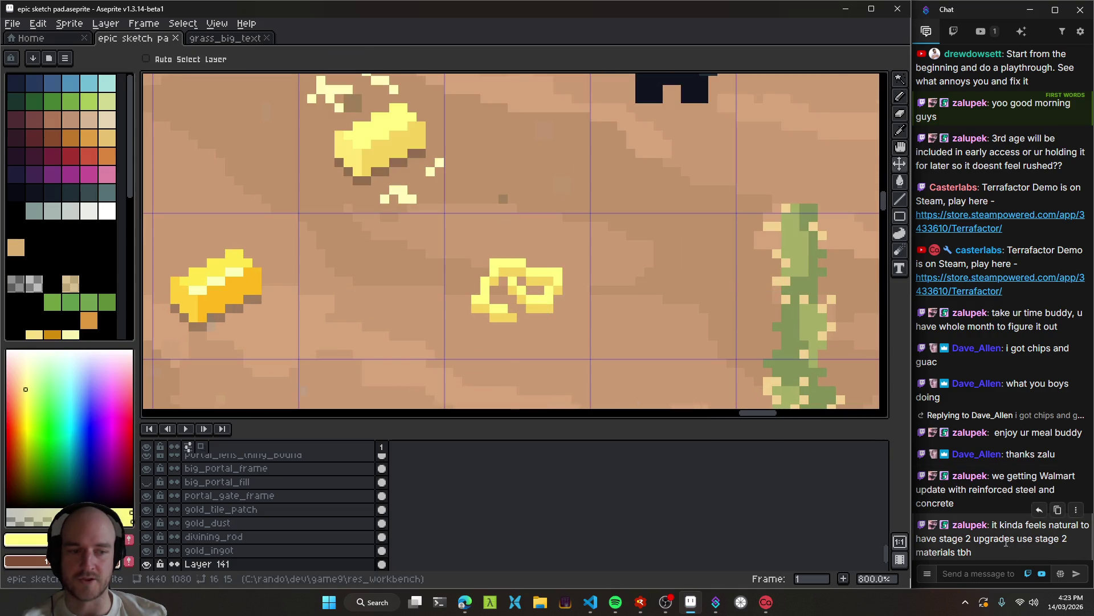
{"action": "key", "text": "ctrl"}
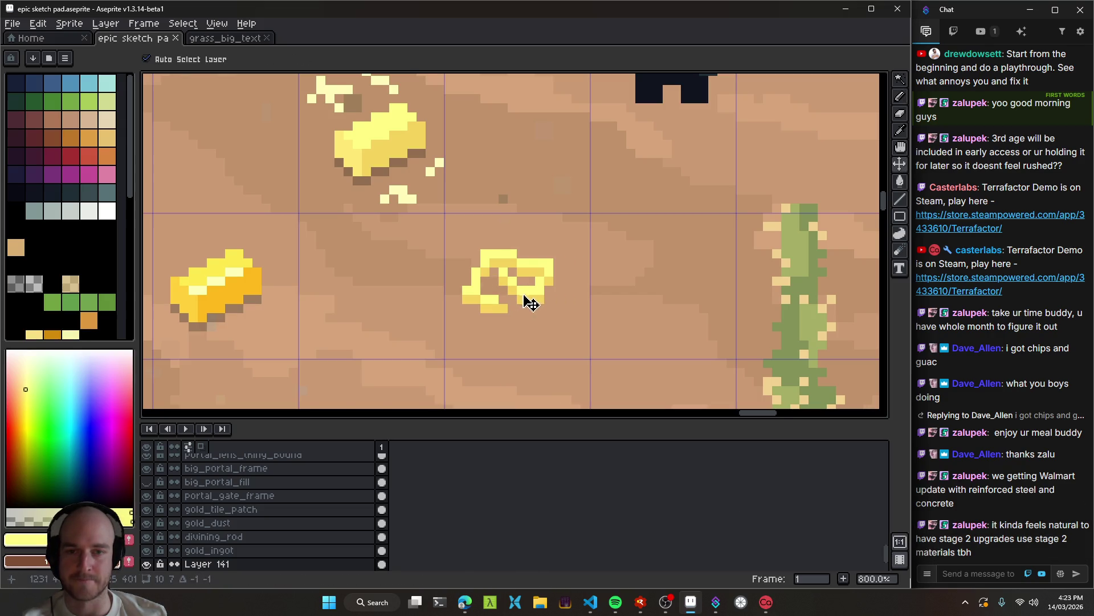
{"action": "scroll", "coordinate": [536, 312], "scroll_direction": "up", "scroll_amount": 4}
{"action": "scroll", "coordinate": [619, 276], "scroll_direction": "down", "scroll_amount": 4}
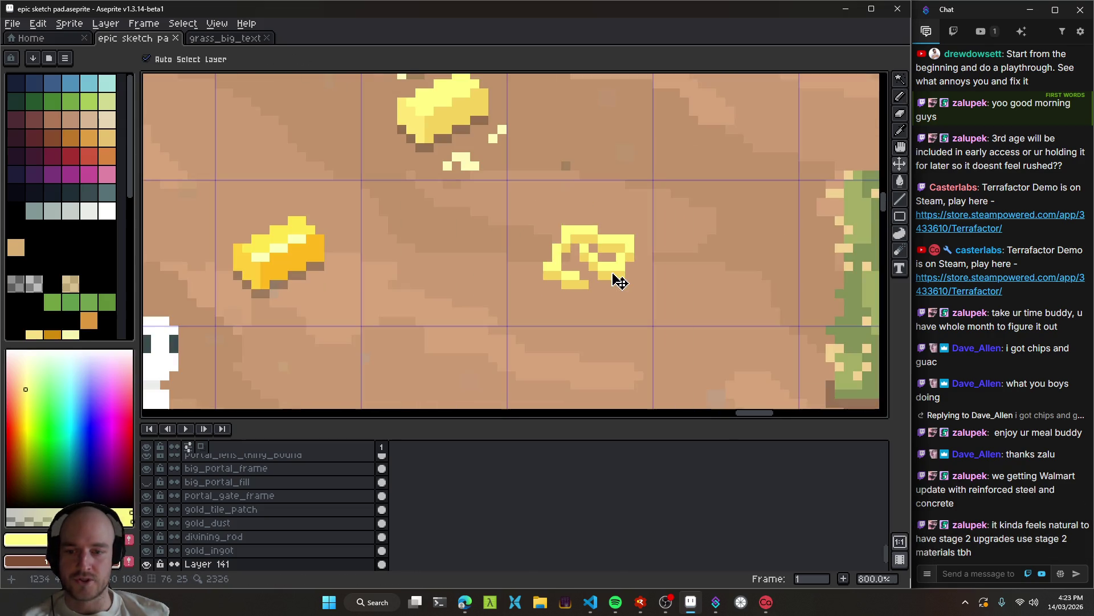
{"action": "key", "text": "shift+p"}
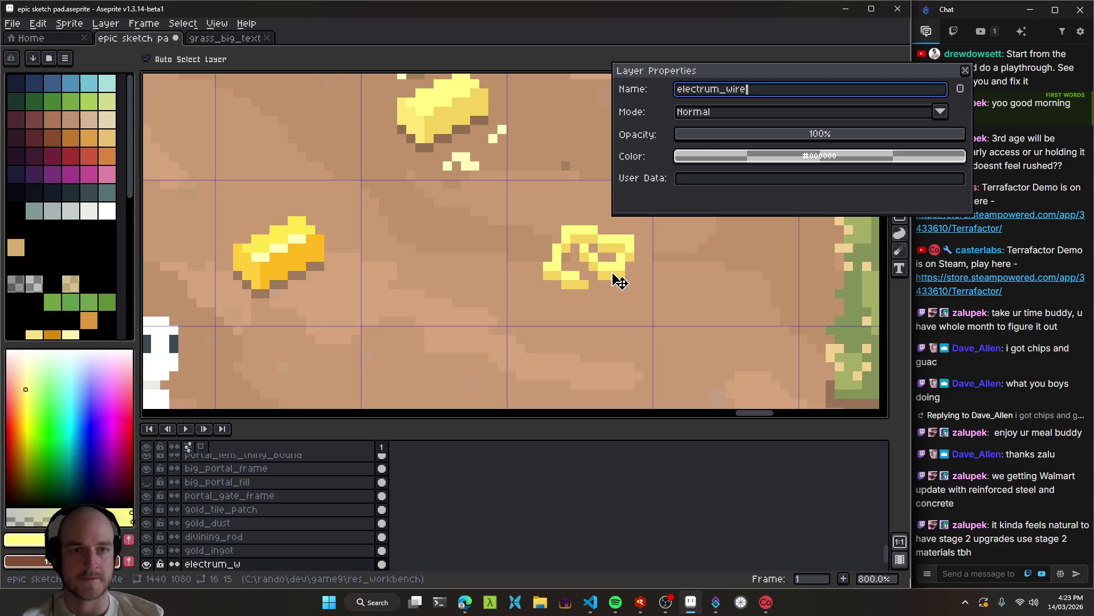
{"action": "key", "text": "Return"}
{"action": "key", "text": "ctrl+s"}
Look over the whole scene, save again and recentre the view on the coil sprite.
{"action": "scroll", "coordinate": [621, 278], "scroll_direction": "down", "scroll_amount": 1}
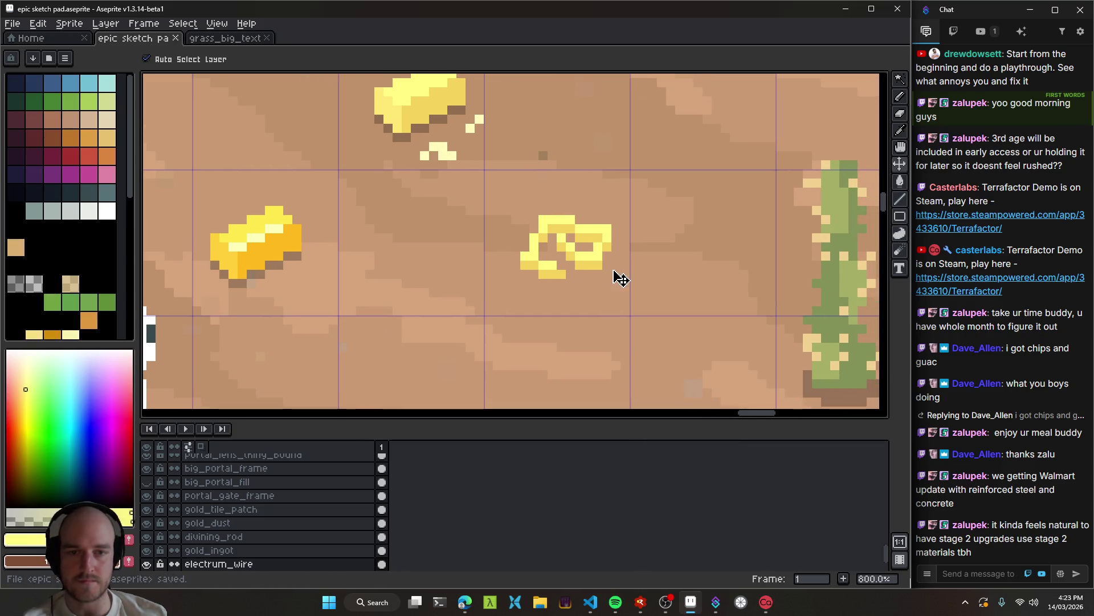
{"action": "scroll", "coordinate": [607, 277], "scroll_direction": "down", "scroll_amount": 3}
{"action": "scroll", "coordinate": [598, 288], "scroll_direction": "down", "scroll_amount": 1}
{"action": "scroll", "coordinate": [570, 279], "scroll_direction": "up", "scroll_amount": 2}
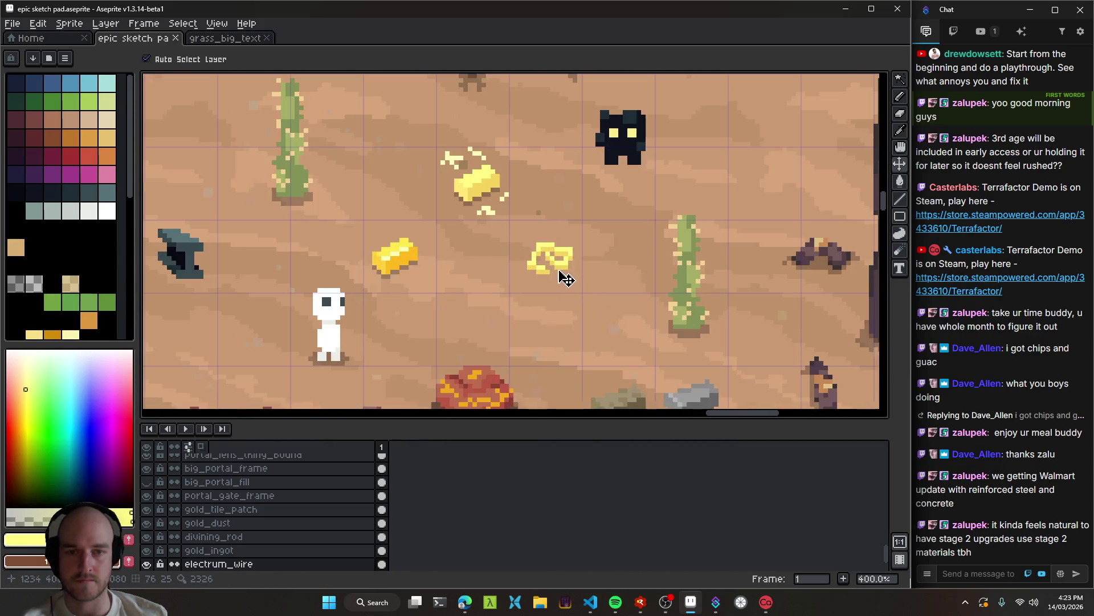
{"action": "scroll", "coordinate": [561, 276], "scroll_direction": "down", "scroll_amount": 3}
{"action": "left_click_drag", "start_coordinate": [557, 286], "coordinate": [674, 235]}
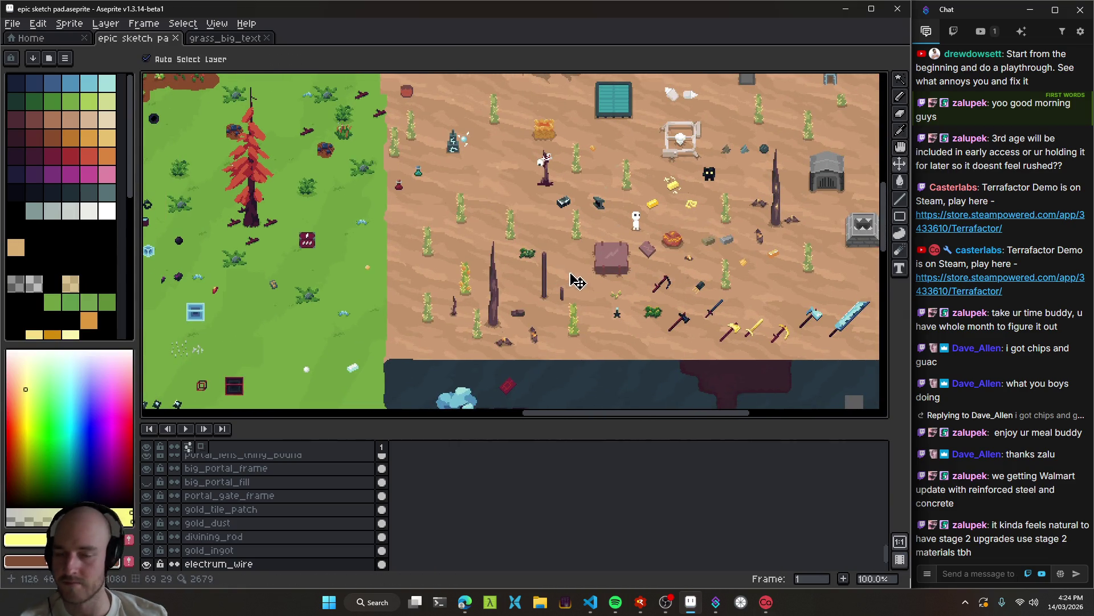
{"action": "mouse_move", "coordinate": [437, 186]}
{"action": "left_mouse_down"}
{"action": "mouse_move", "coordinate": [593, 268]}
{"action": "mouse_move", "coordinate": [358, 269]}
{"action": "left_mouse_up"}
{"action": "mouse_move", "coordinate": [576, 251]}
{"action": "left_mouse_down"}
{"action": "mouse_move", "coordinate": [559, 320]}
{"action": "mouse_move", "coordinate": [594, 239]}
{"action": "mouse_move", "coordinate": [511, 222]}
{"action": "left_mouse_up"}
{"action": "scroll", "coordinate": [556, 274], "scroll_direction": "up", "scroll_amount": 3}
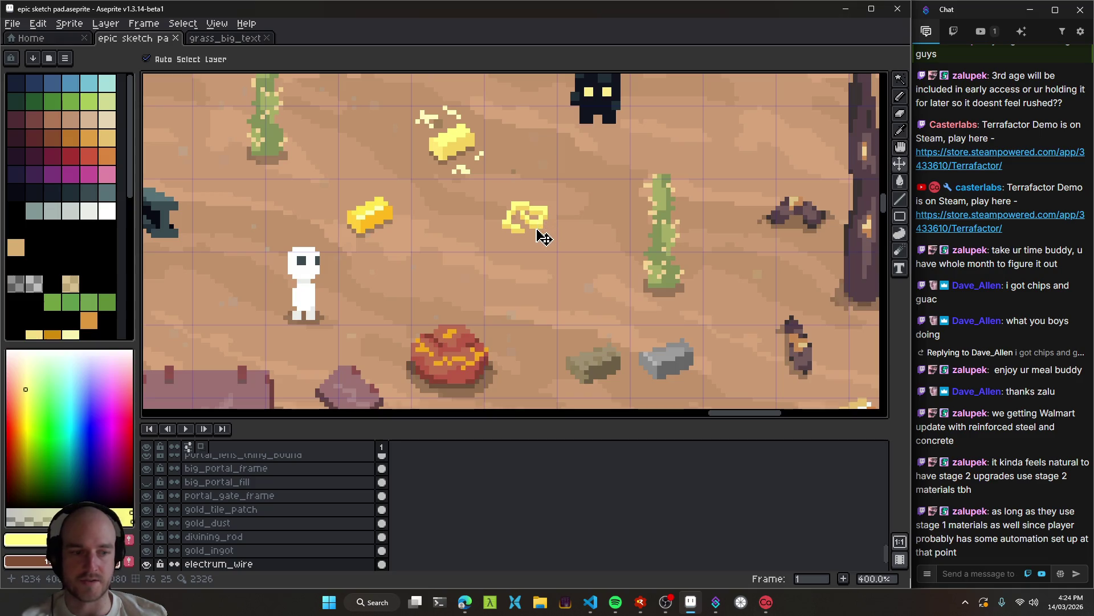
{"action": "scroll", "coordinate": [508, 230], "scroll_direction": "up", "scroll_amount": 1}
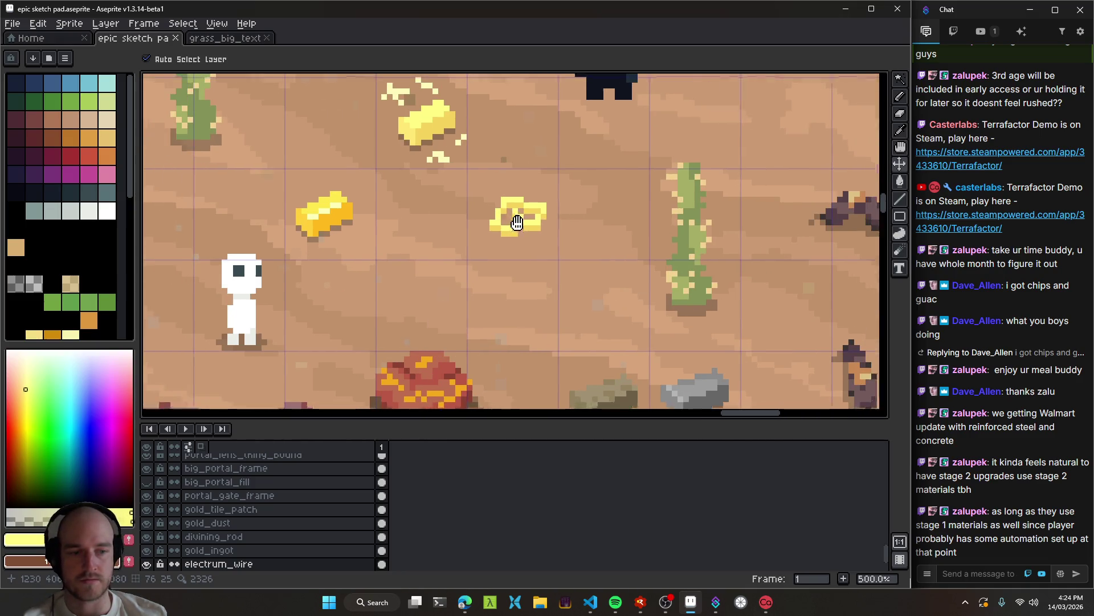
{"action": "key", "text": "ctrl+s"}
{"action": "left_click_drag", "start_coordinate": [520, 228], "coordinate": [587, 273]}
{"action": "scroll", "coordinate": [584, 270], "scroll_direction": "up", "scroll_amount": 1}
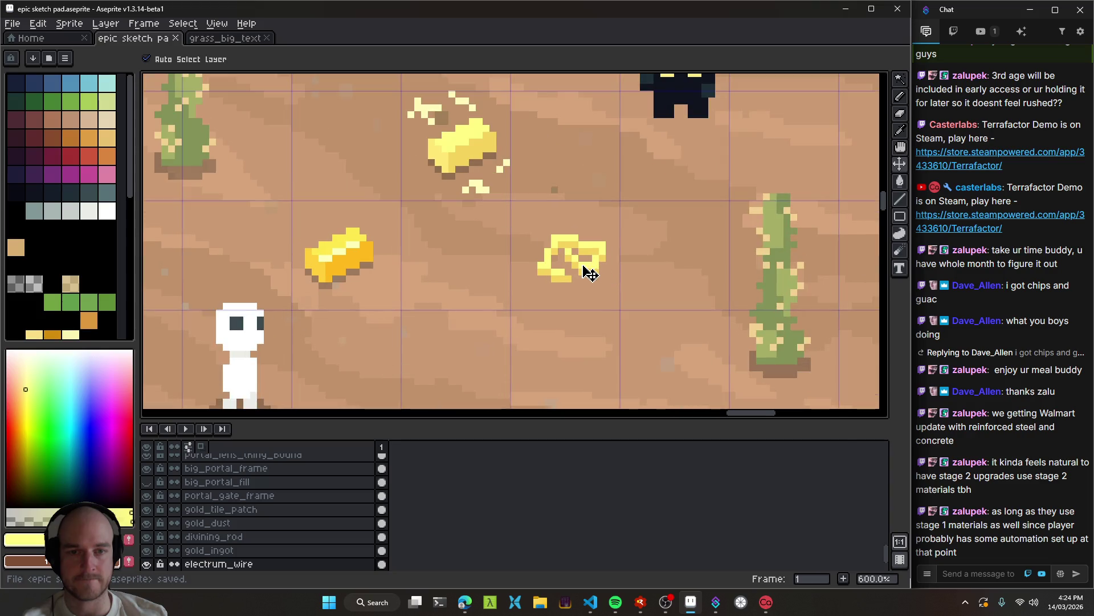
{"action": "scroll", "coordinate": [579, 273], "scroll_direction": "up", "scroll_amount": 4}
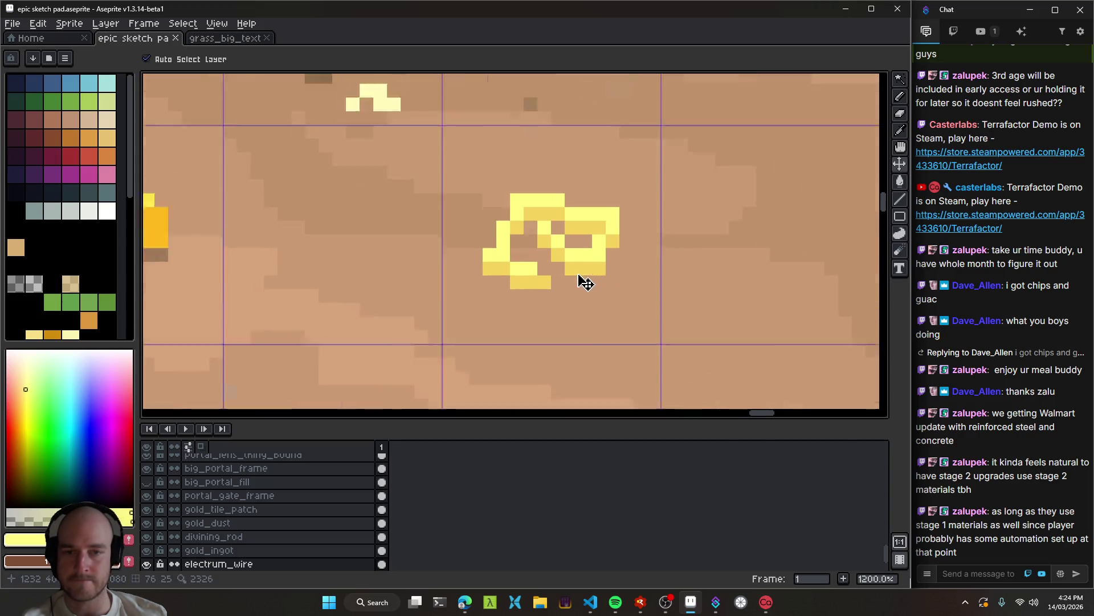
Commit only electrum_wire.png with the message 'art: electrum wire'.
{"action": "left_click", "coordinate": [590, 602]}
{"action": "left_click", "coordinate": [524, 220]}
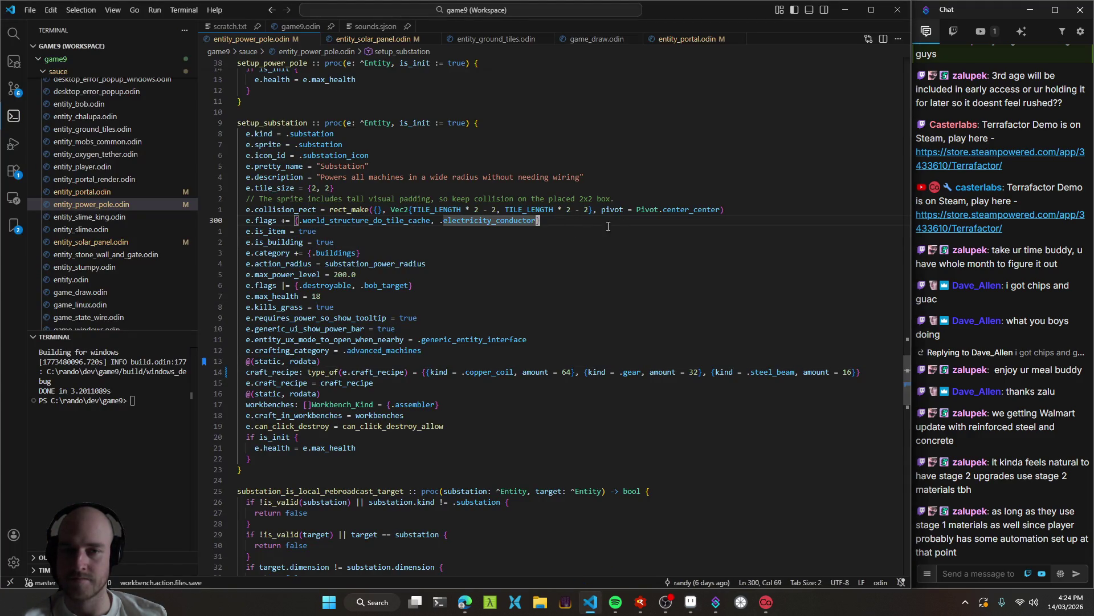
{"action": "key", "text": "ctrl+shift+g"}
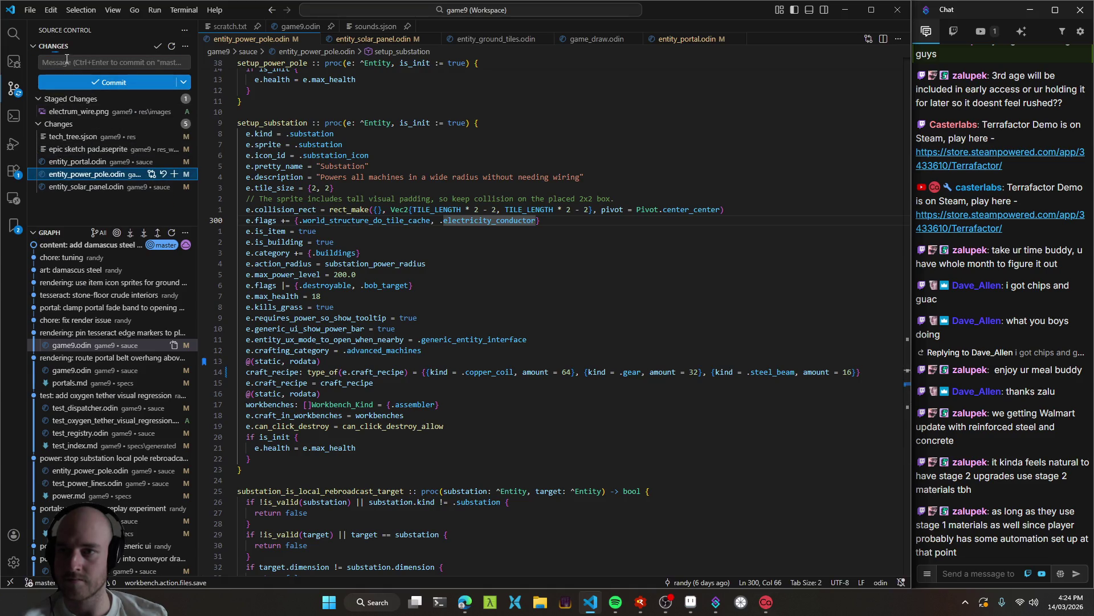
{"action": "left_click", "coordinate": [171, 124]}
{"action": "left_click", "coordinate": [87, 64]}
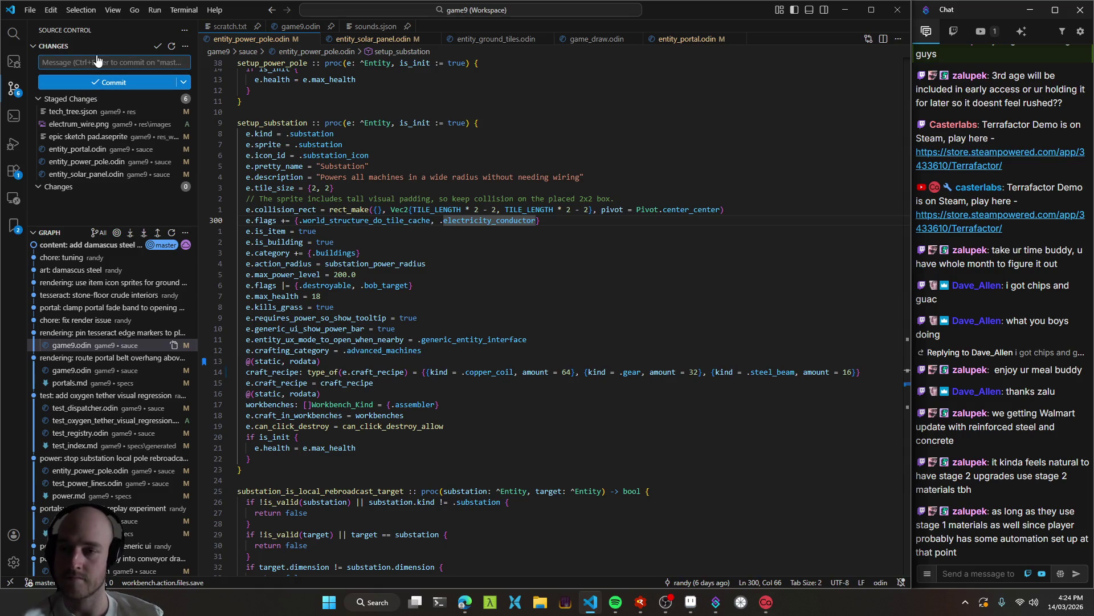
{"action": "left_click", "coordinate": [176, 99]}
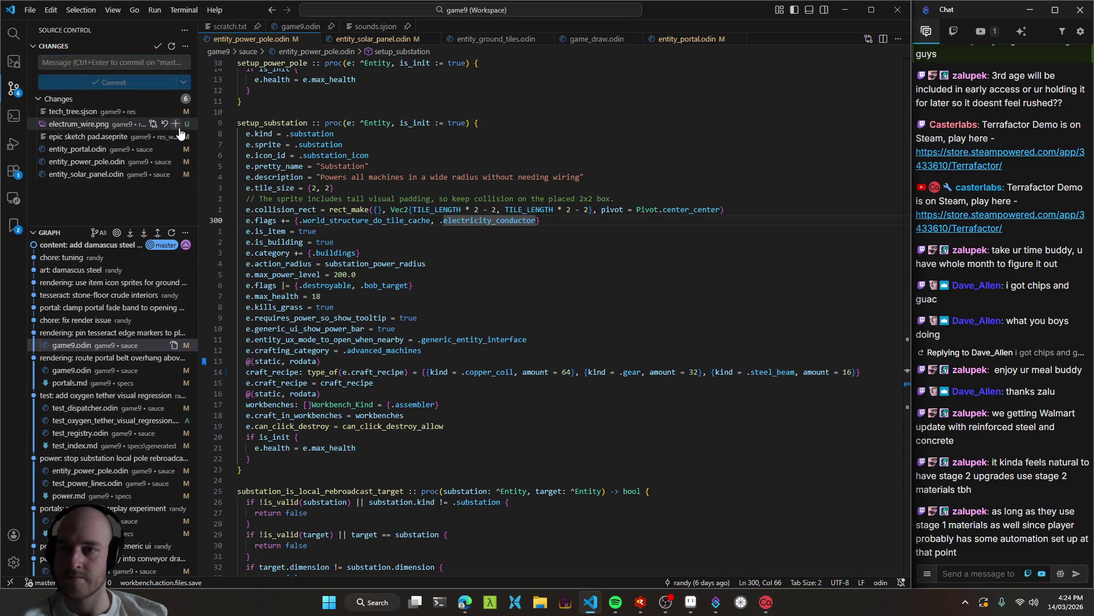
{"action": "left_click", "coordinate": [176, 124]}
{"action": "left_click", "coordinate": [99, 64]}
{"action": "type", "text": "art: electrum wire"}
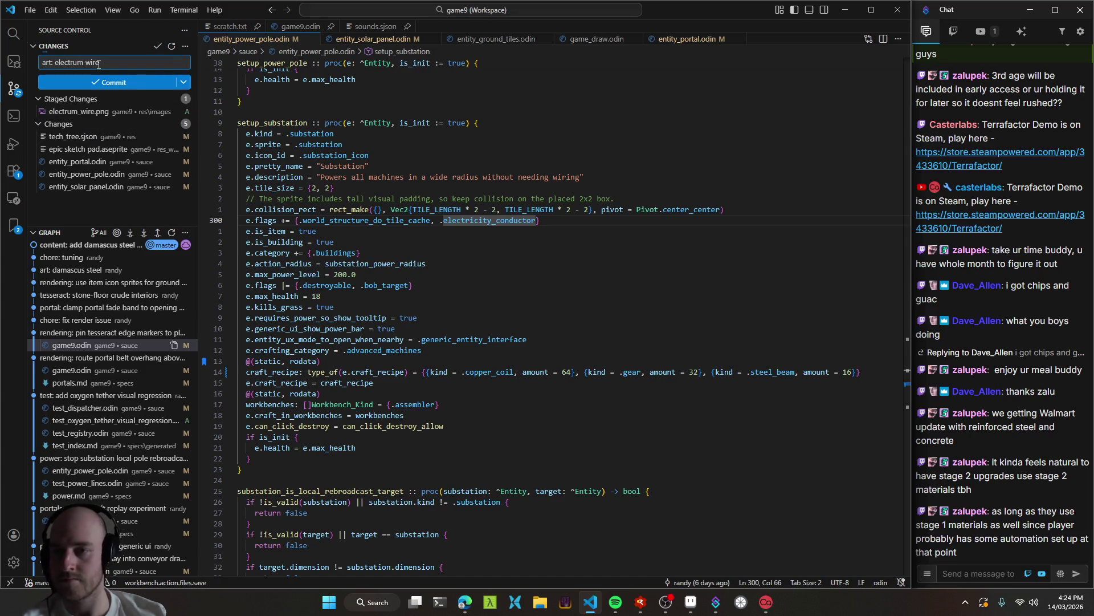
{"action": "left_click", "coordinate": [110, 83]}
Commit the remaining five changed files as 'tuning' and sync both commits to the remote.
{"action": "left_click", "coordinate": [171, 98]}
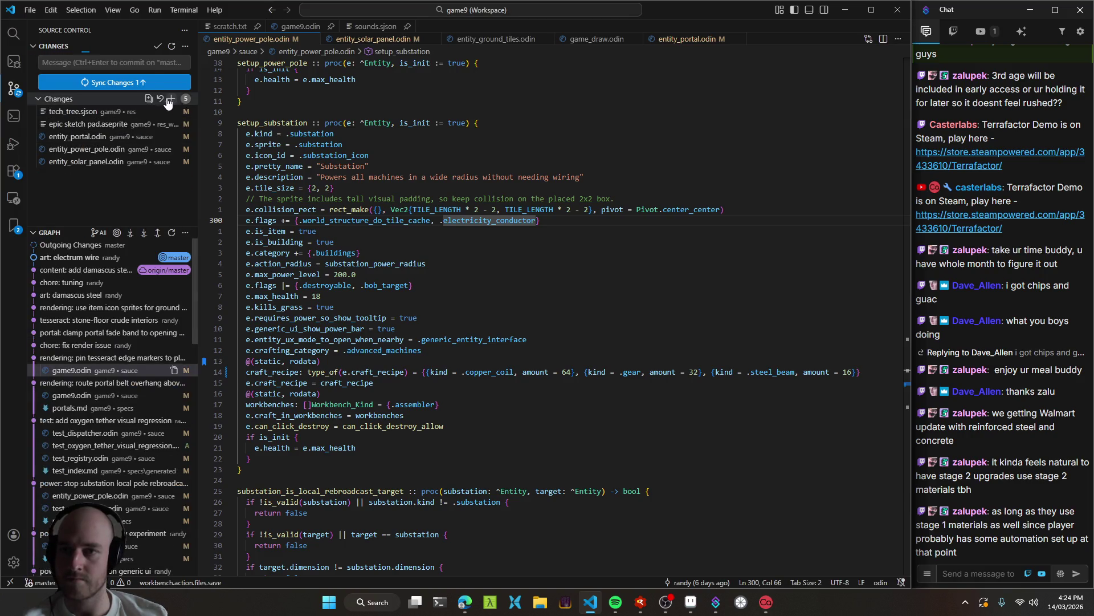
{"action": "left_click", "coordinate": [137, 64]}
{"action": "type", "text": "tuning"}
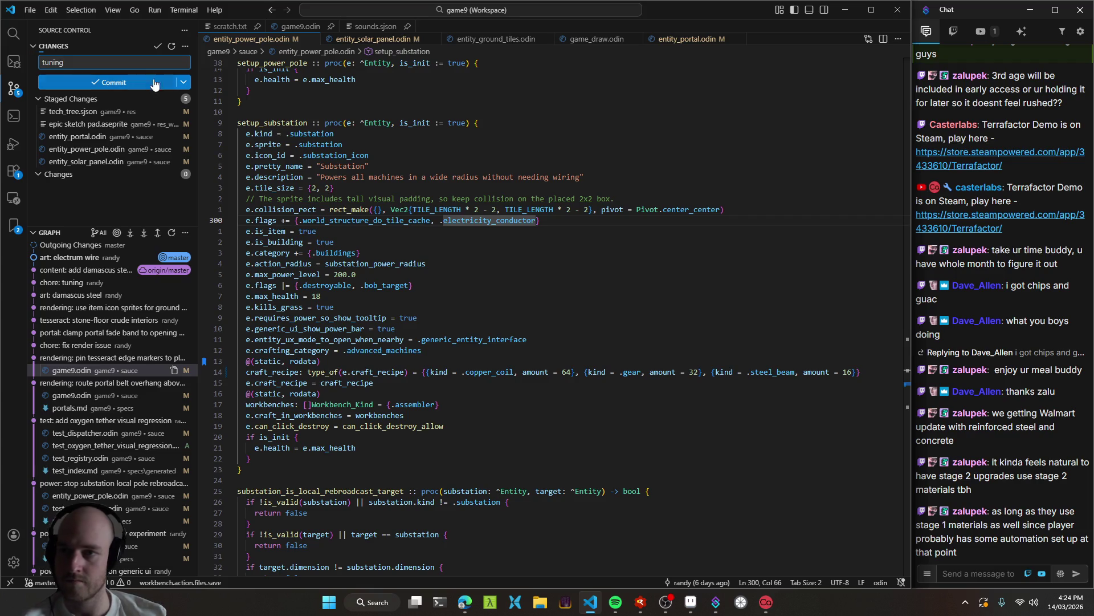
{"action": "left_click", "coordinate": [139, 83]}
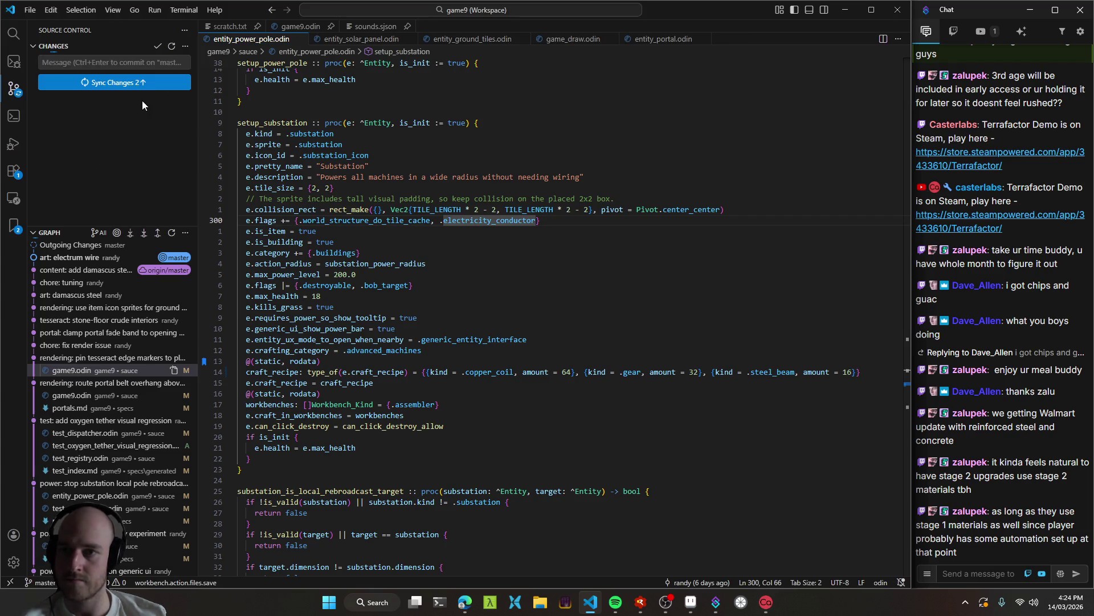
{"action": "left_click", "coordinate": [139, 86]}
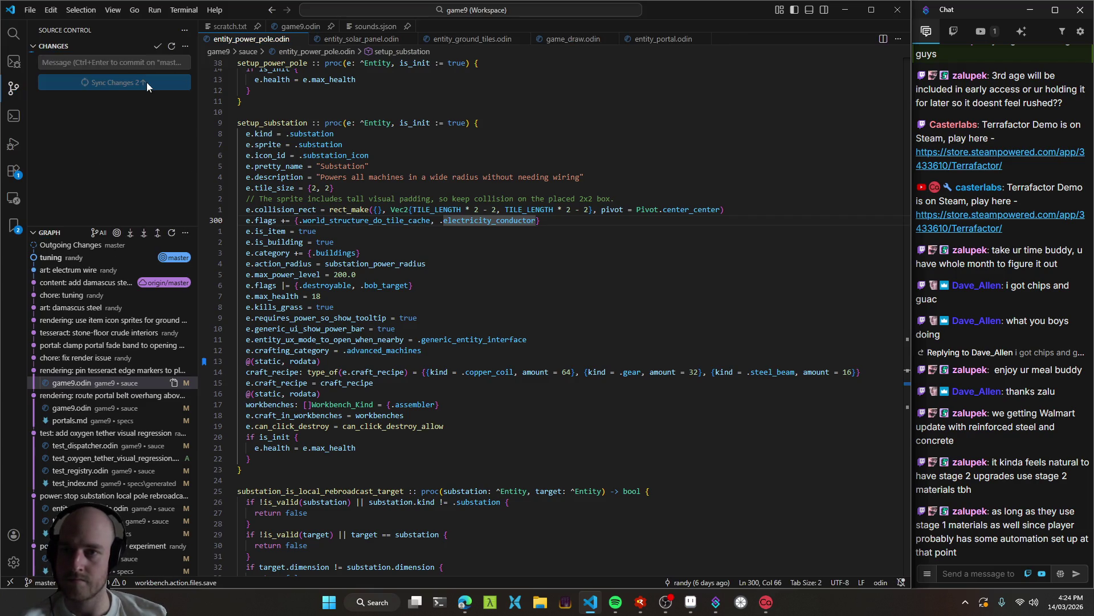
{"action": "left_click", "coordinate": [472, 612]}
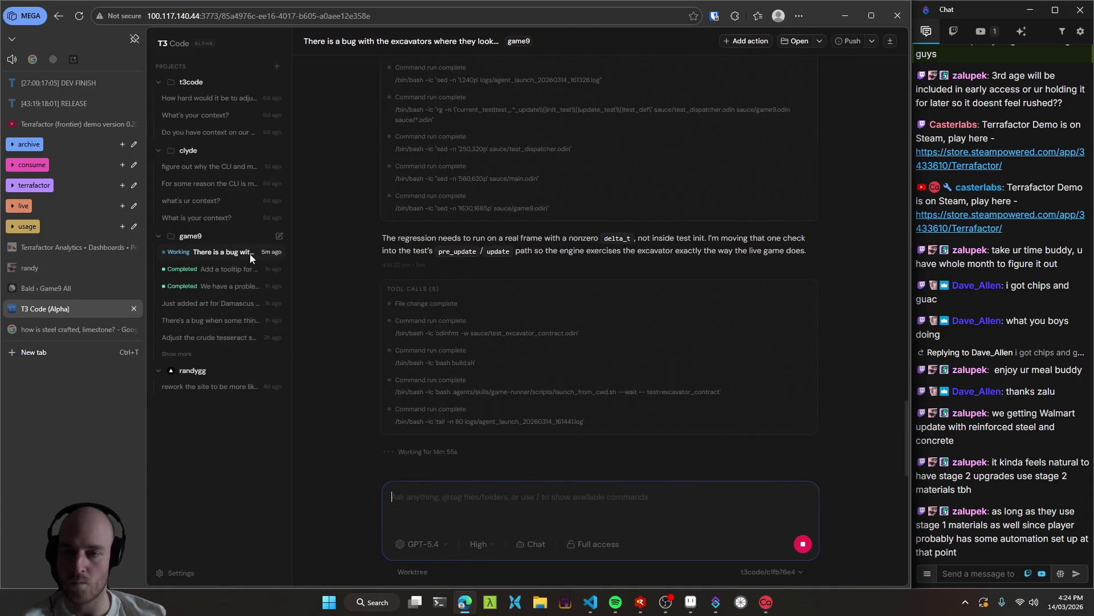
Start a new empty game9 thread and check the substation's is_item setting in entity_power_pole.odin.
{"action": "left_click", "coordinate": [280, 236]}
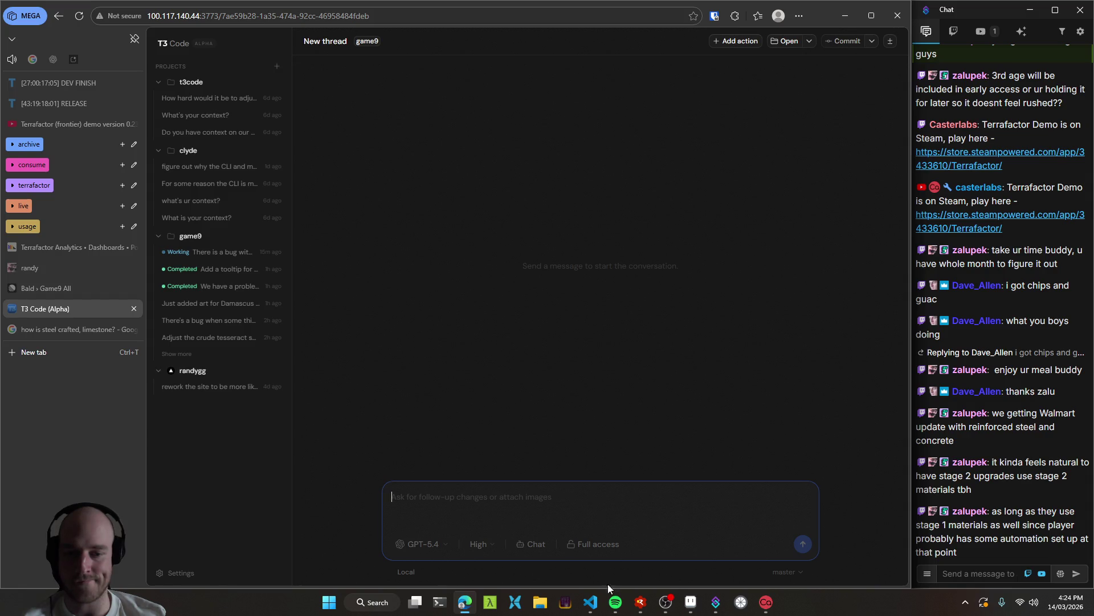
{"action": "left_click", "coordinate": [591, 602]}
{"action": "left_click", "coordinate": [416, 233]}
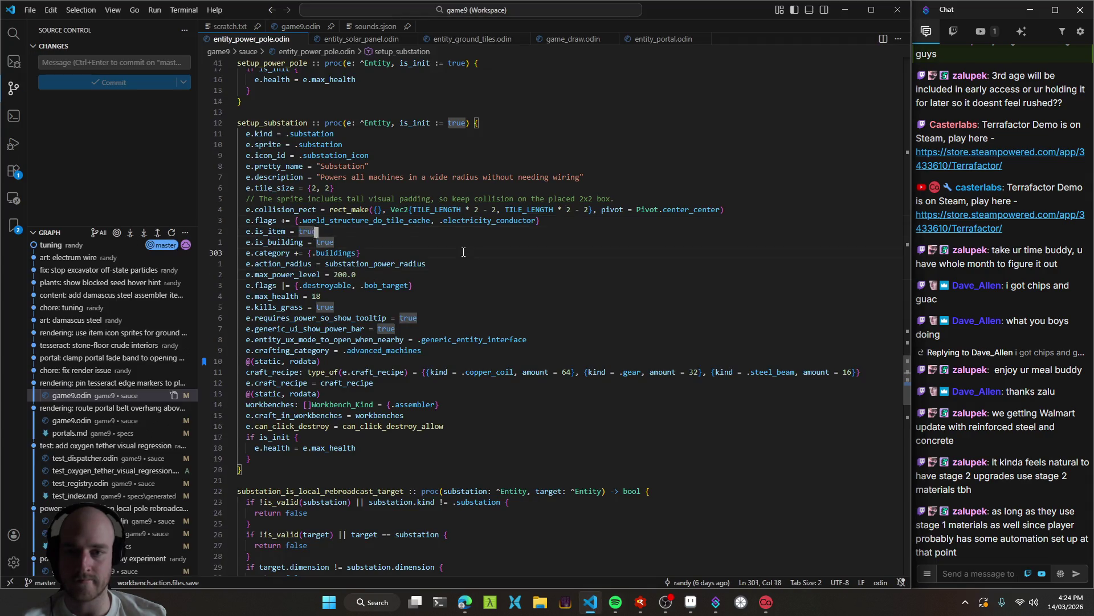
{"action": "left_click", "coordinate": [690, 602]}
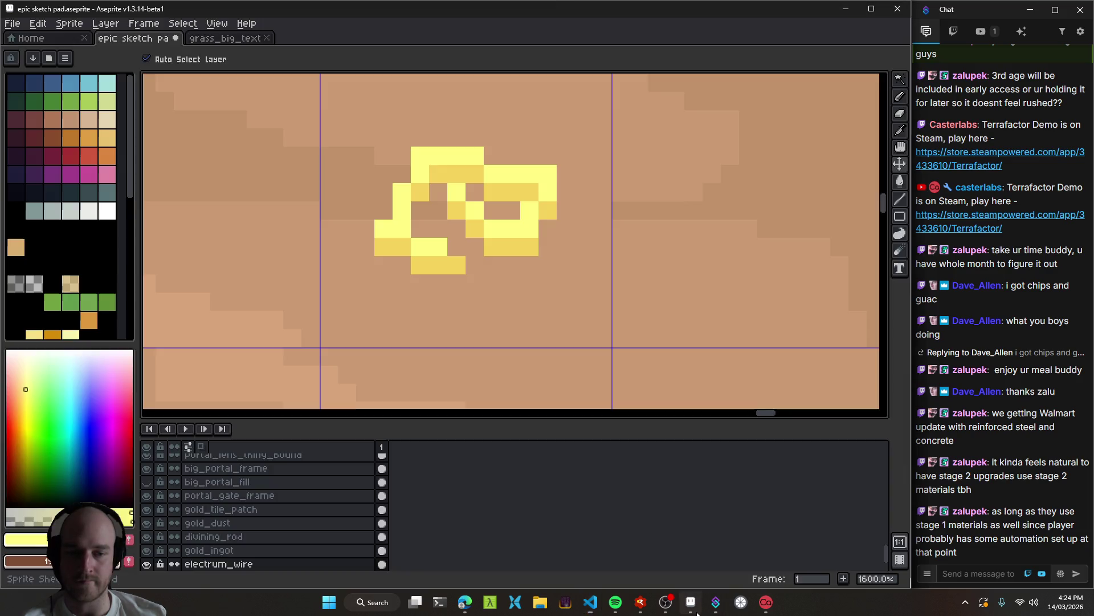
Drag the sticky resin sprite up-left to a new spot among the desert items.
{"action": "scroll", "coordinate": [579, 296], "scroll_direction": "down", "scroll_amount": 5}
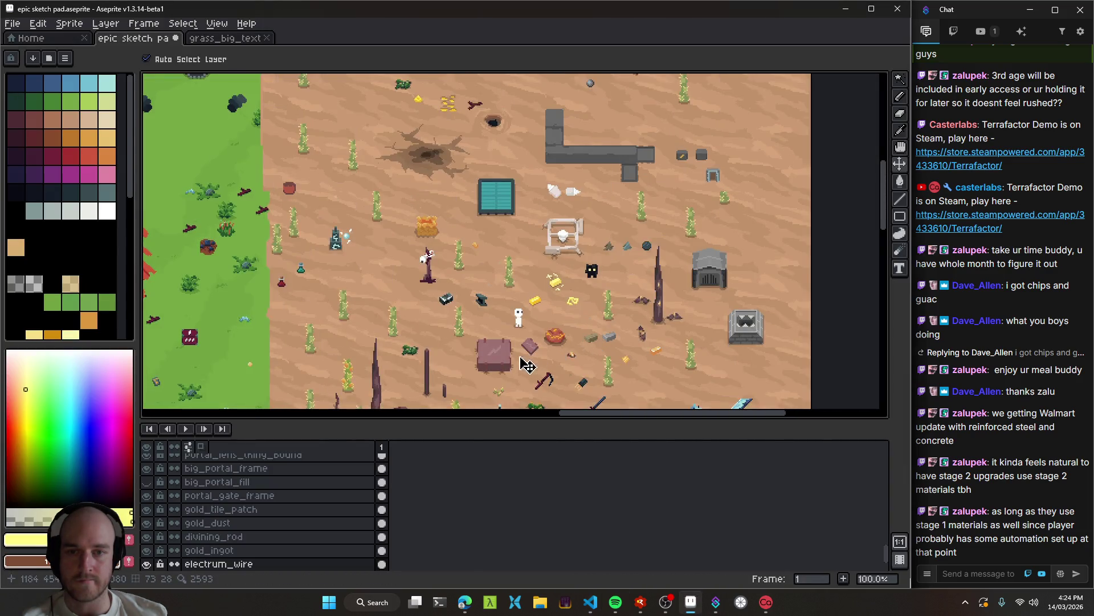
{"action": "scroll", "coordinate": [593, 220], "scroll_direction": "down", "scroll_amount": 5}
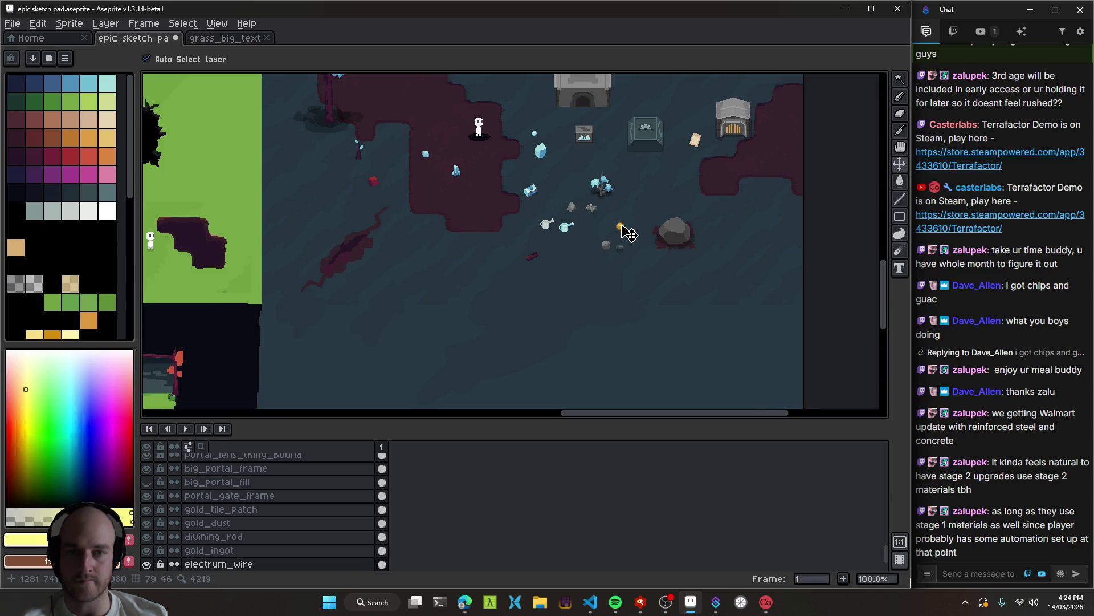
{"action": "left_click", "coordinate": [623, 229]}
{"action": "left_click_drag", "start_coordinate": [630, 123], "coordinate": [624, 316]}
{"action": "key", "text": "ctrl"}
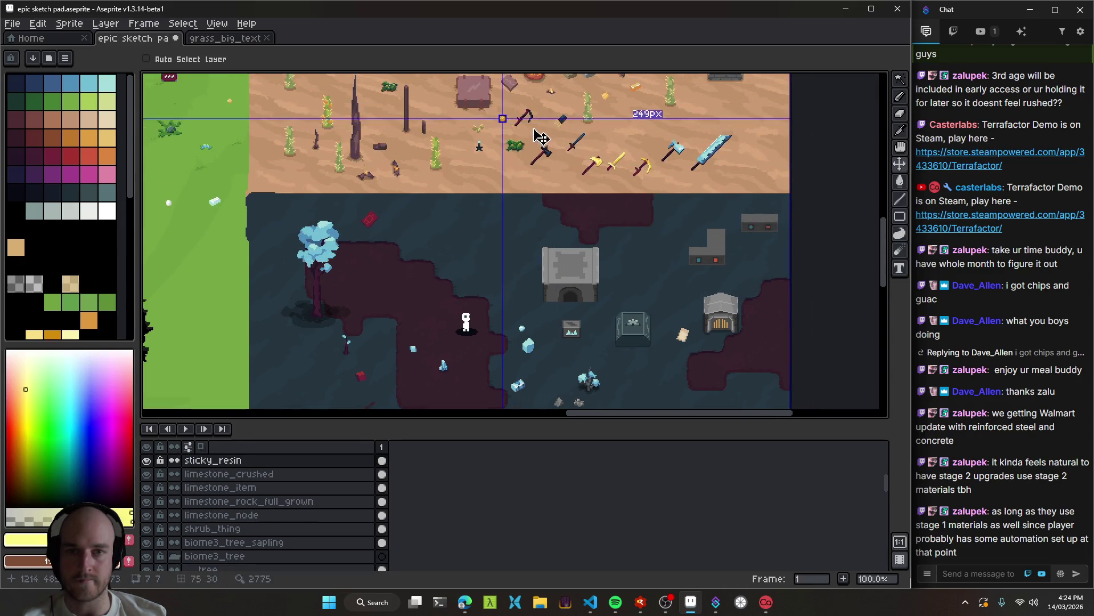
{"action": "scroll", "coordinate": [570, 195], "scroll_direction": "up", "scroll_amount": 4}
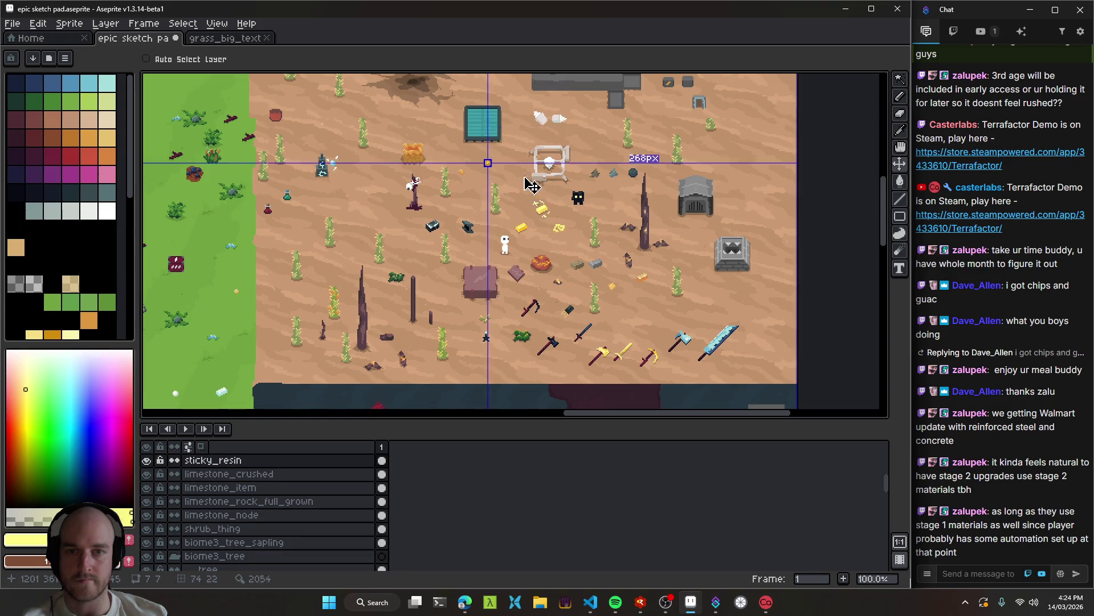
{"action": "scroll", "coordinate": [502, 179], "scroll_direction": "up", "scroll_amount": 2}
{"action": "mouse_move", "coordinate": [613, 251]}
{"action": "left_mouse_down"}
{"action": "mouse_move", "coordinate": [567, 245]}
{"action": "mouse_move", "coordinate": [605, 270]}
{"action": "mouse_move", "coordinate": [488, 196]}
{"action": "mouse_move", "coordinate": [588, 297]}
{"action": "mouse_move", "coordinate": [689, 317]}
{"action": "mouse_move", "coordinate": [667, 291]}
{"action": "mouse_move", "coordinate": [615, 357]}
{"action": "mouse_move", "coordinate": [600, 289]}
{"action": "mouse_move", "coordinate": [562, 252]}
{"action": "left_mouse_up"}
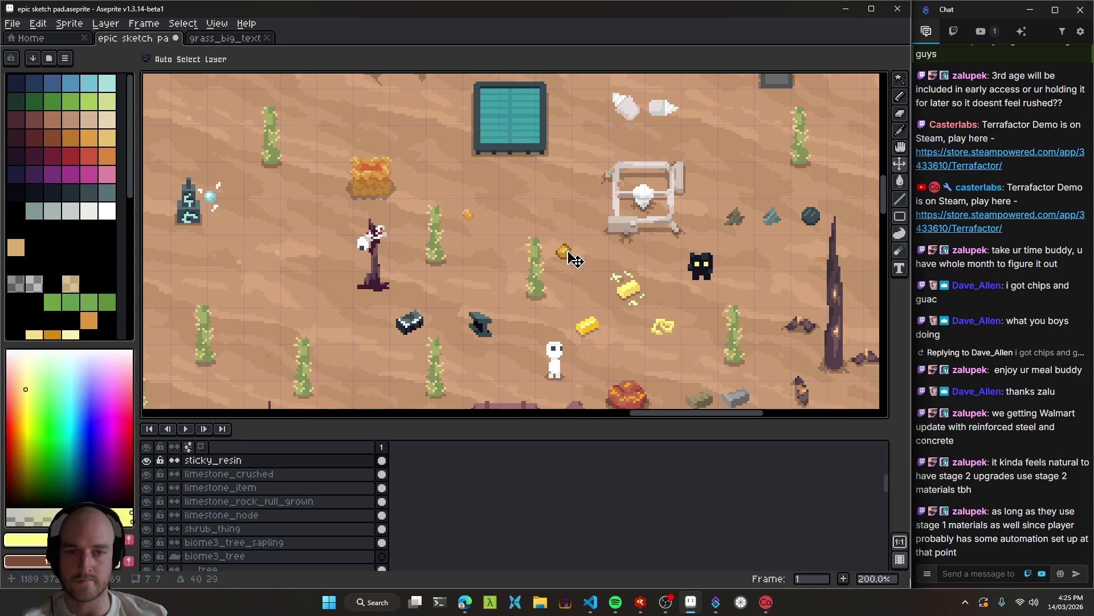
{"action": "left_click_drag", "start_coordinate": [606, 281], "coordinate": [498, 256]}
Make the electrum_wire layer active and look over the sketch pad around the gold sprites.
{"action": "scroll", "coordinate": [501, 285], "scroll_direction": "down", "scroll_amount": 4}
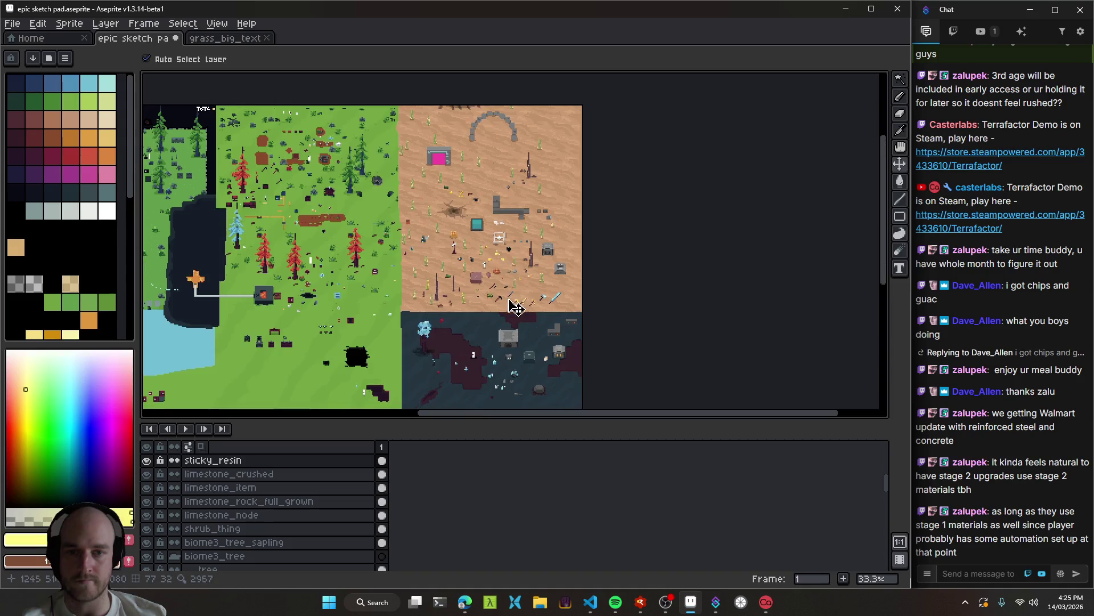
{"action": "scroll", "coordinate": [507, 288], "scroll_direction": "up", "scroll_amount": 3}
{"action": "scroll", "coordinate": [513, 239], "scroll_direction": "down", "scroll_amount": 1}
{"action": "scroll", "coordinate": [546, 278], "scroll_direction": "down", "scroll_amount": 3}
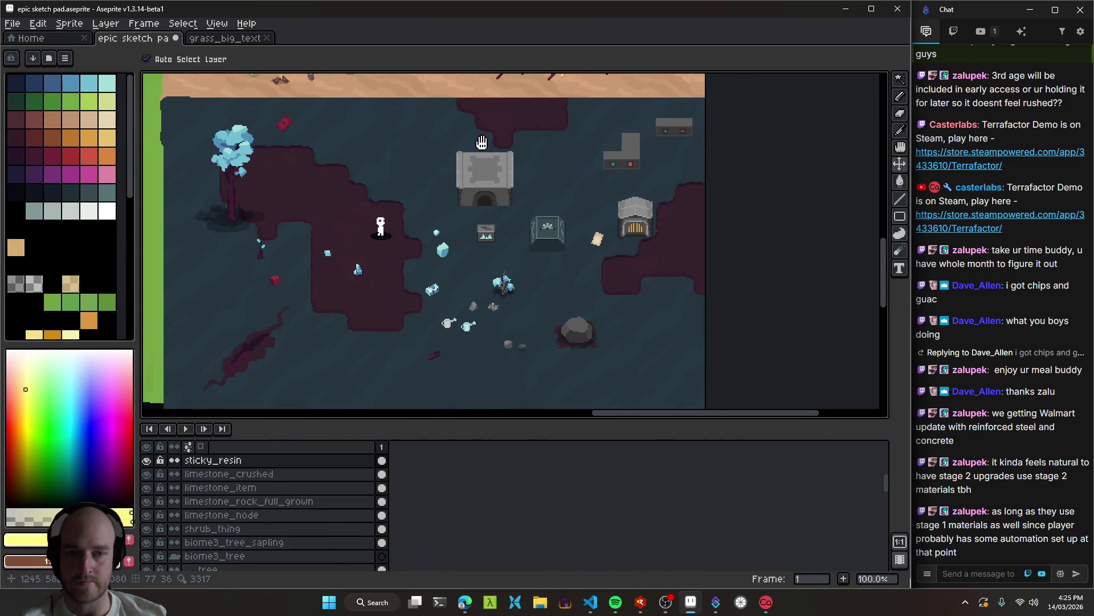
{"action": "scroll", "coordinate": [508, 335], "scroll_direction": "up", "scroll_amount": 6}
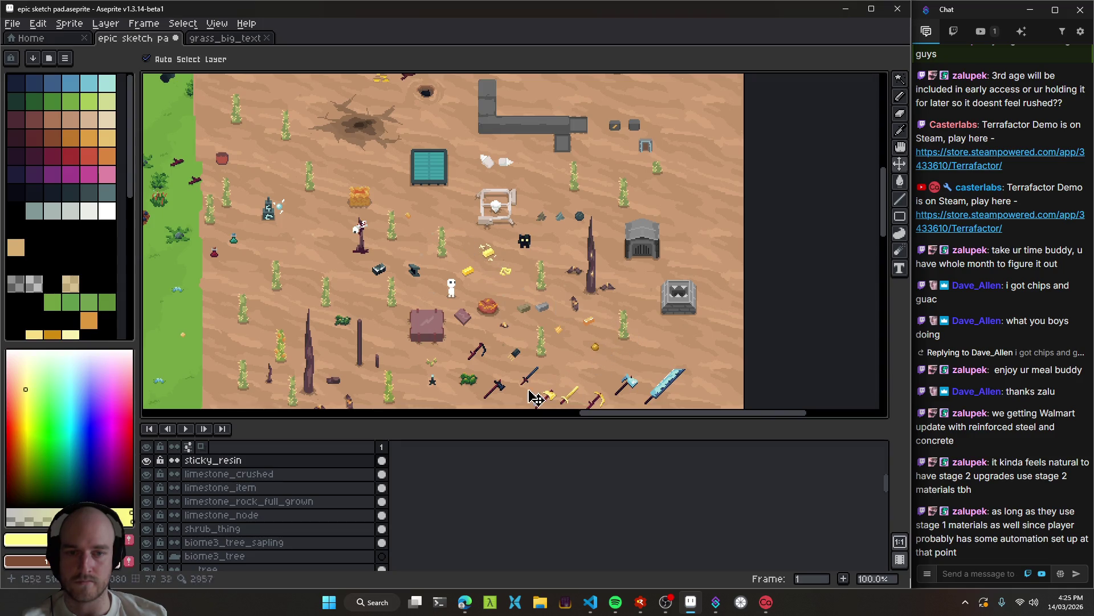
{"action": "scroll", "coordinate": [565, 320], "scroll_direction": "left", "scroll_amount": 1}
{"action": "scroll", "coordinate": [573, 308], "scroll_direction": "up", "scroll_amount": 3}
{"action": "left_click", "coordinate": [562, 309]}
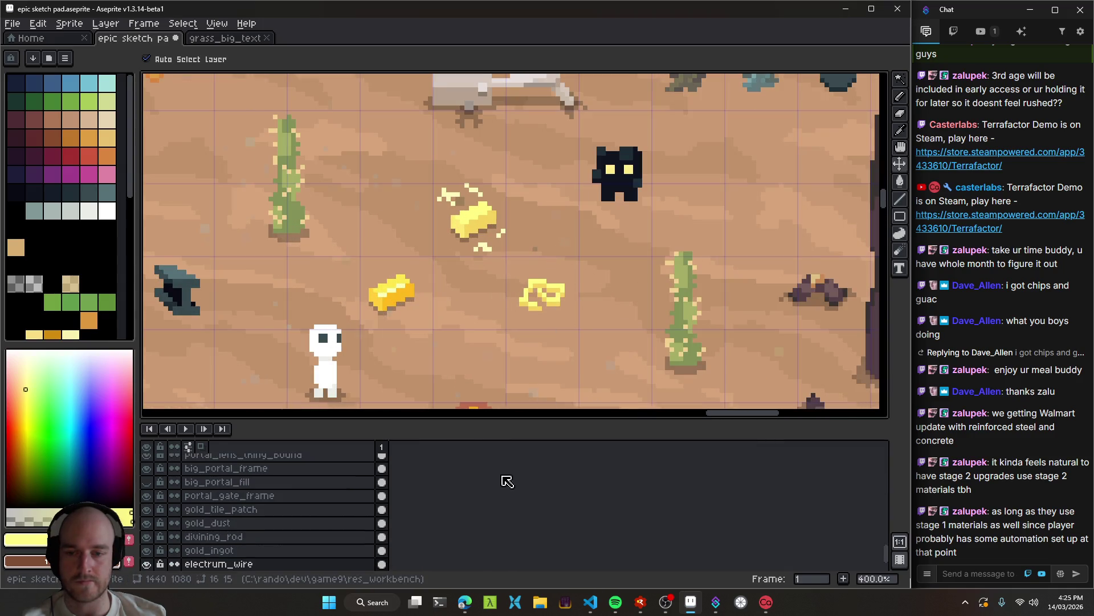
{"action": "scroll", "coordinate": [513, 371], "scroll_direction": "down", "scroll_amount": 4}
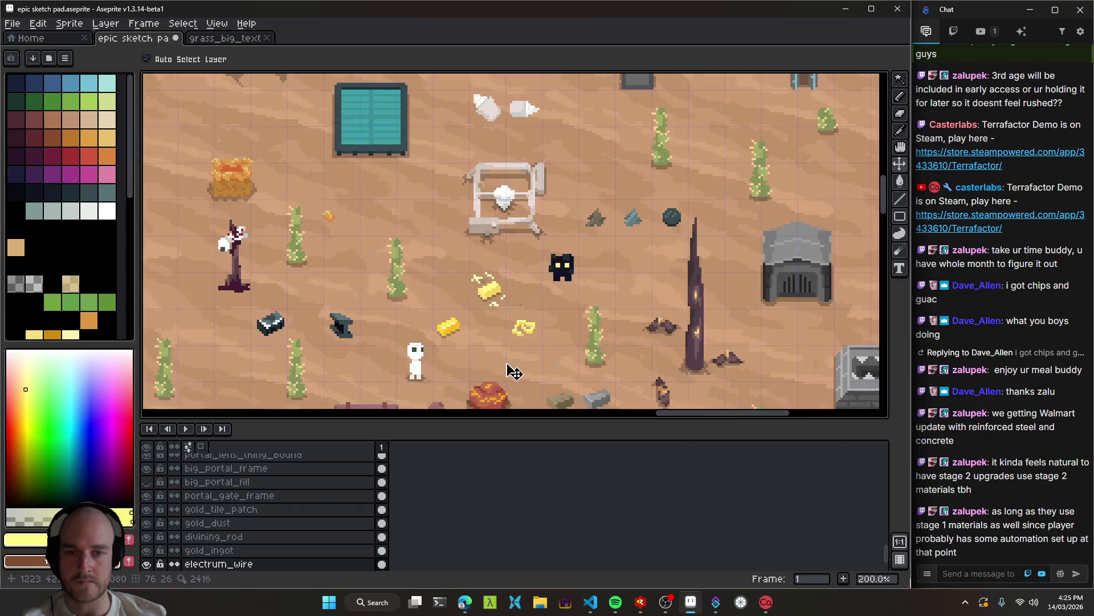
{"action": "scroll", "coordinate": [479, 188], "scroll_direction": "left", "scroll_amount": 2}
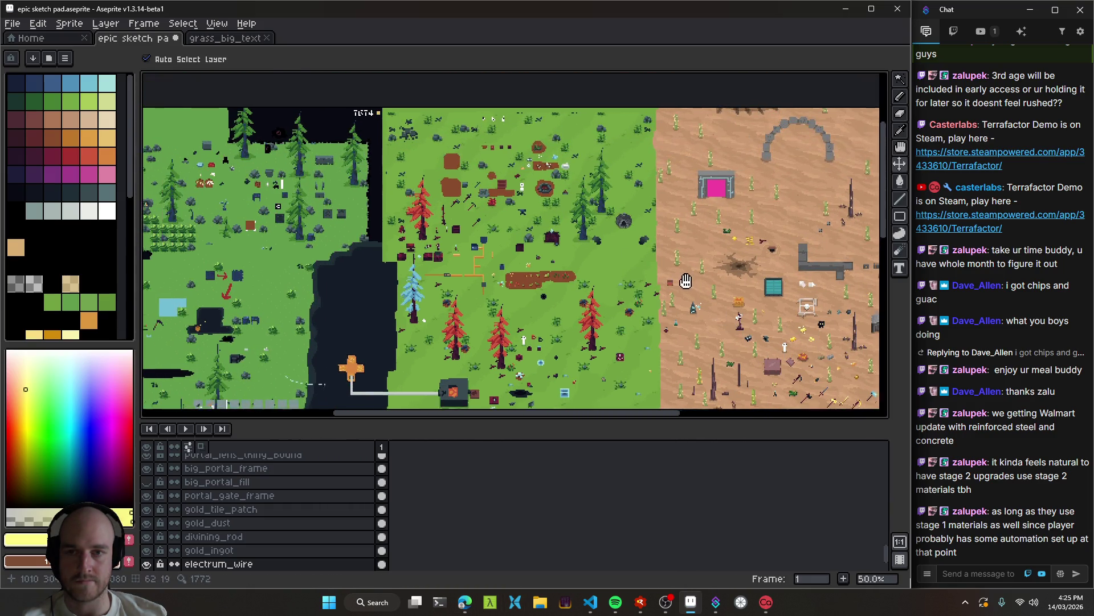
{"action": "scroll", "coordinate": [550, 188], "scroll_direction": "up", "scroll_amount": 1}
{"action": "scroll", "coordinate": [724, 311], "scroll_direction": "right", "scroll_amount": 3}
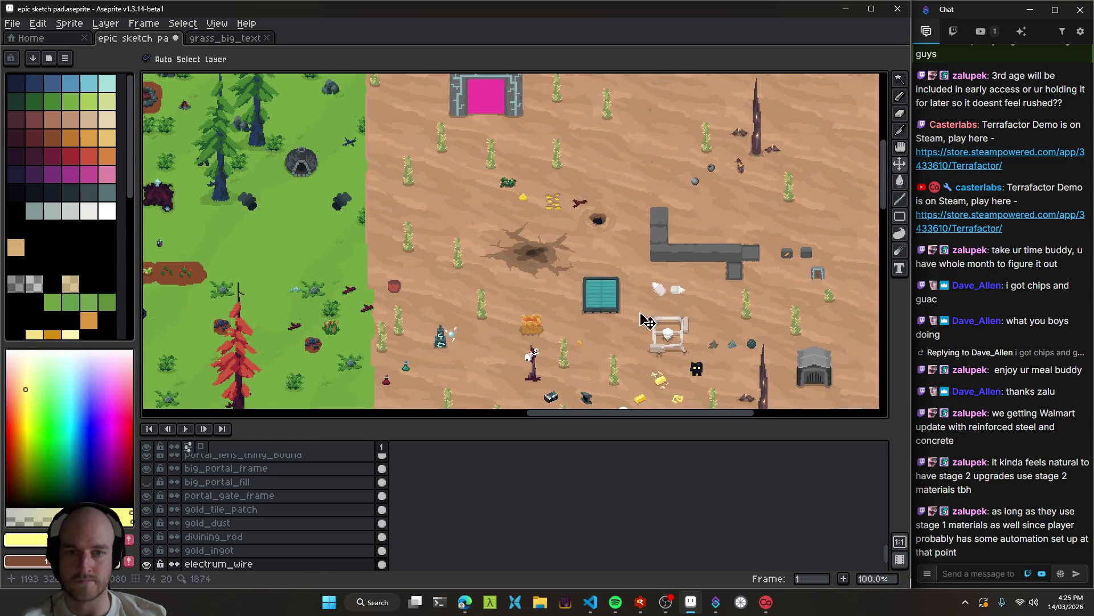
{"action": "scroll", "coordinate": [510, 323], "scroll_direction": "down", "scroll_amount": 1}
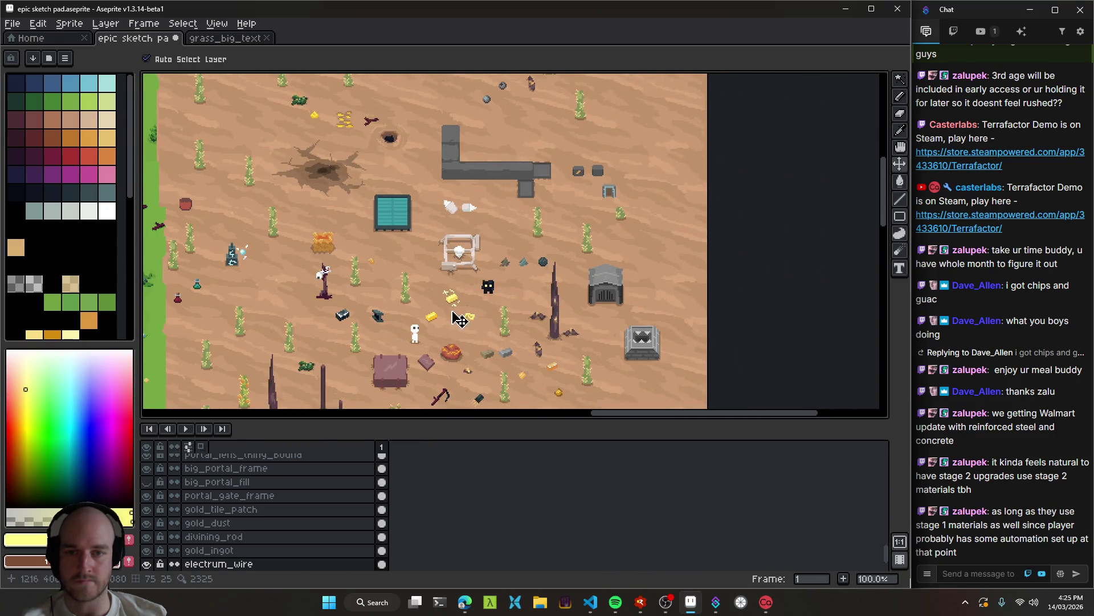
{"action": "scroll", "coordinate": [477, 323], "scroll_direction": "up", "scroll_amount": 4}
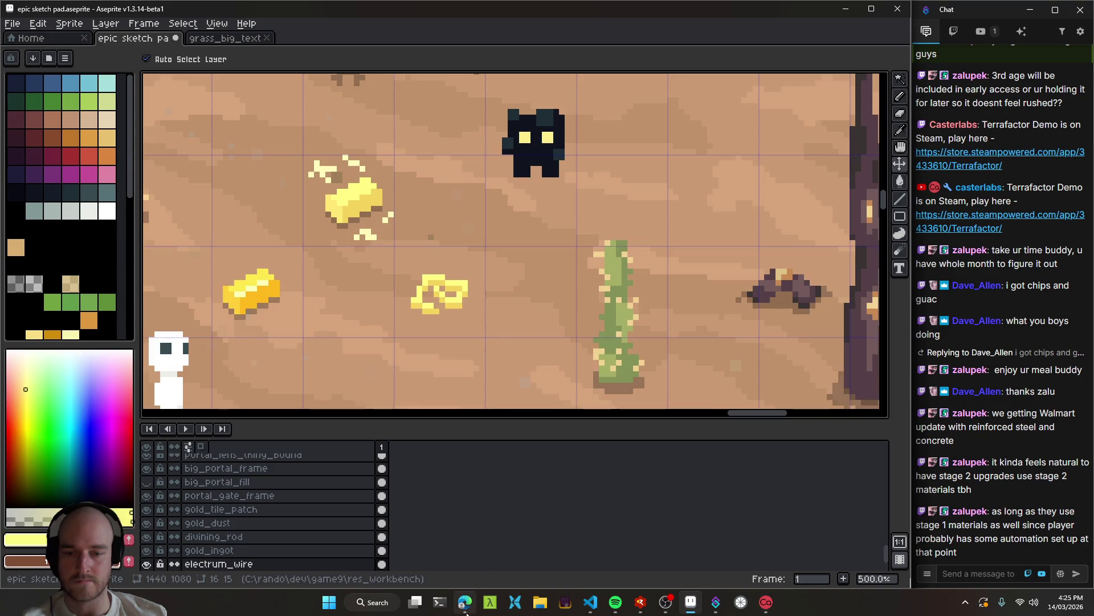
{"action": "left_click", "coordinate": [465, 602]}
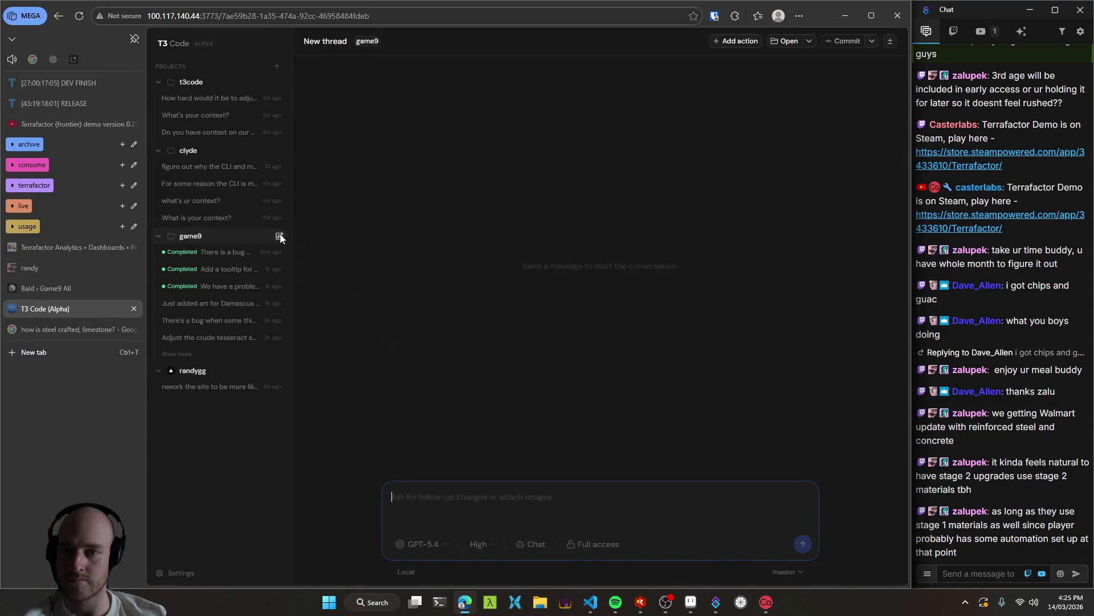
Set the game9 thread to run in a new worktree and dictate a message about the new drum art.
{"action": "left_click", "coordinate": [407, 572]}
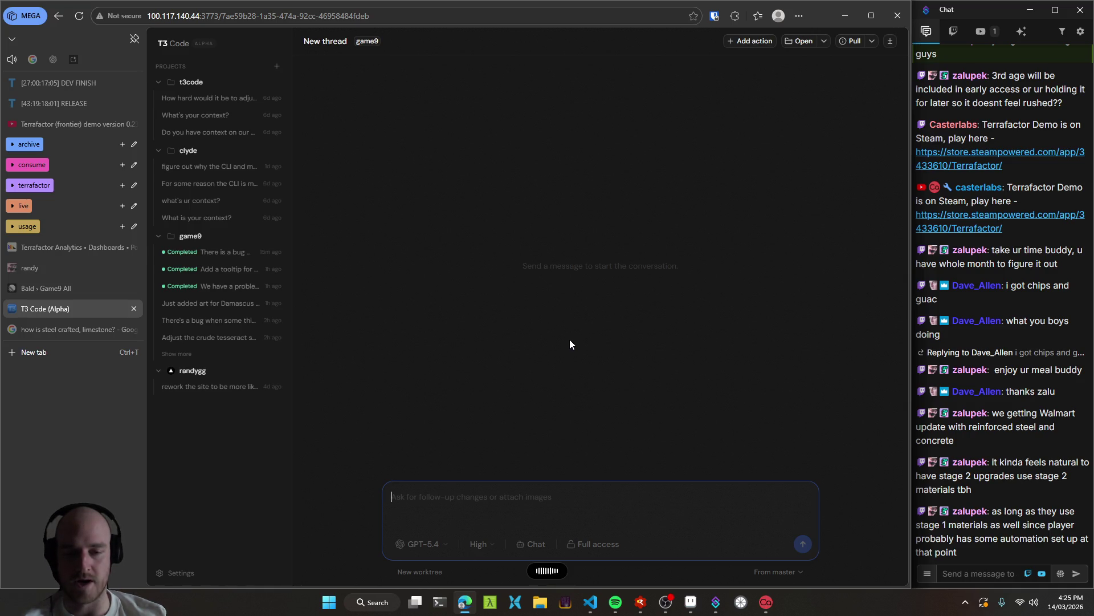
{"action": "type", "text": "I just added art for the drum which was based on Mezzim and replaced the advanced cable with Electrum wire"}
{"action": "key", "text": "alt+Tab"}
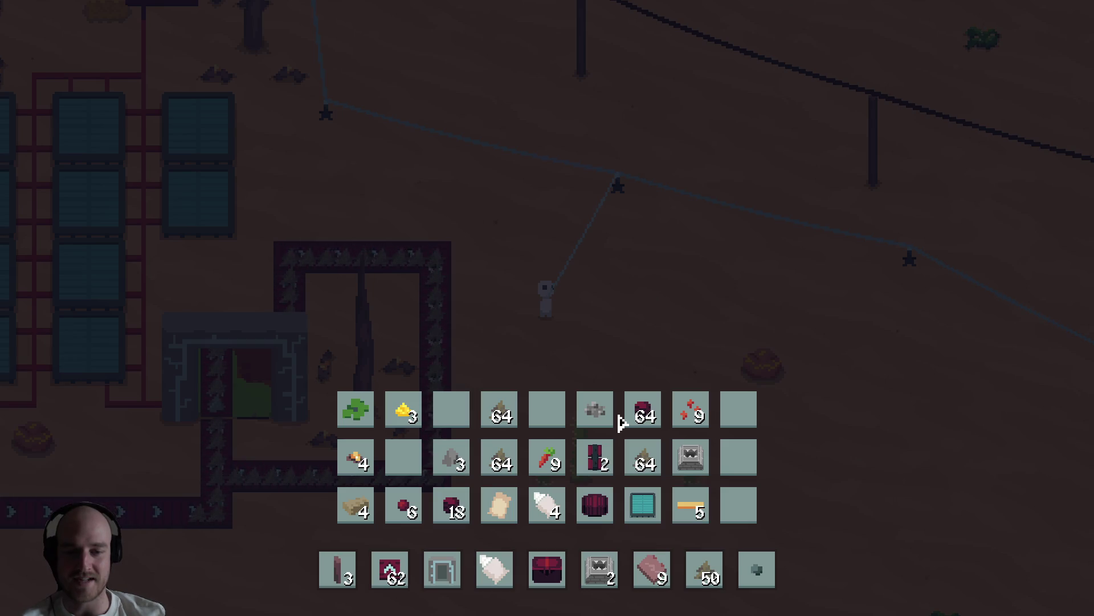
Move the chest from the hotbar into the inventory and browse the tech tree toward Age III.
{"action": "left_click", "coordinate": [548, 569]}
{"action": "left_click", "coordinate": [404, 456]}
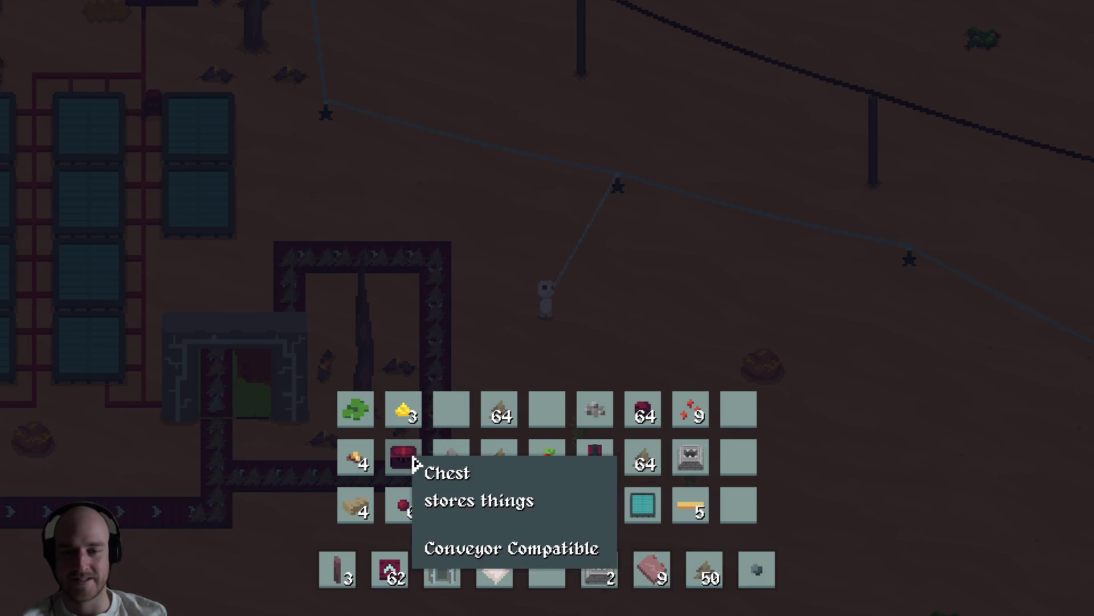
{"action": "key", "text": "e"}
{"action": "key", "text": "t"}
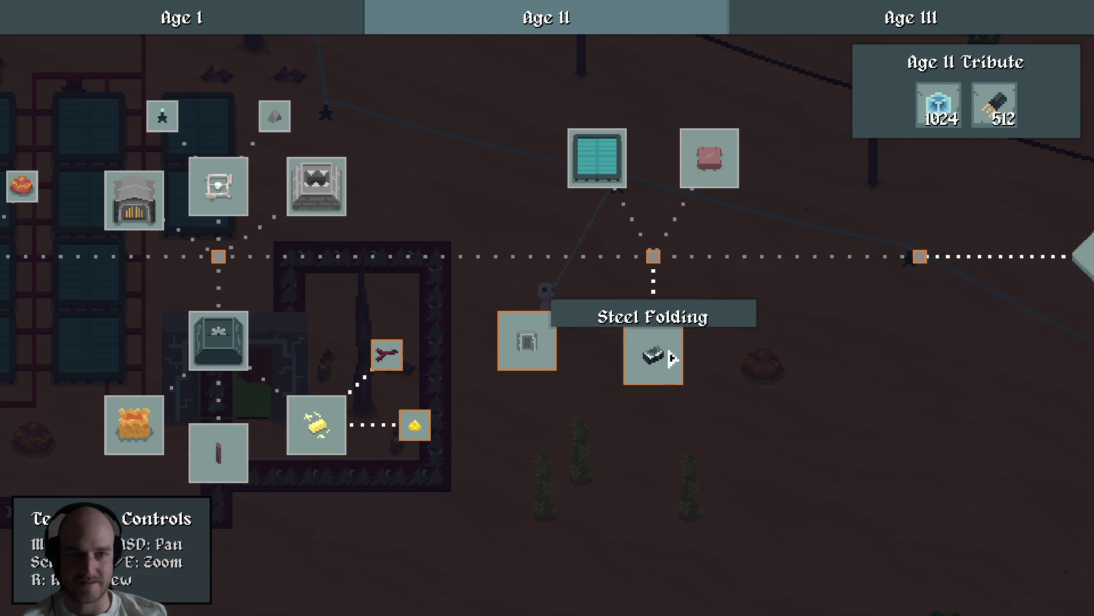
{"action": "mouse_move", "coordinate": [765, 282]}
{"action": "left_mouse_down"}
{"action": "mouse_move", "coordinate": [545, 288]}
{"action": "mouse_move", "coordinate": [523, 274]}
{"action": "left_mouse_up"}
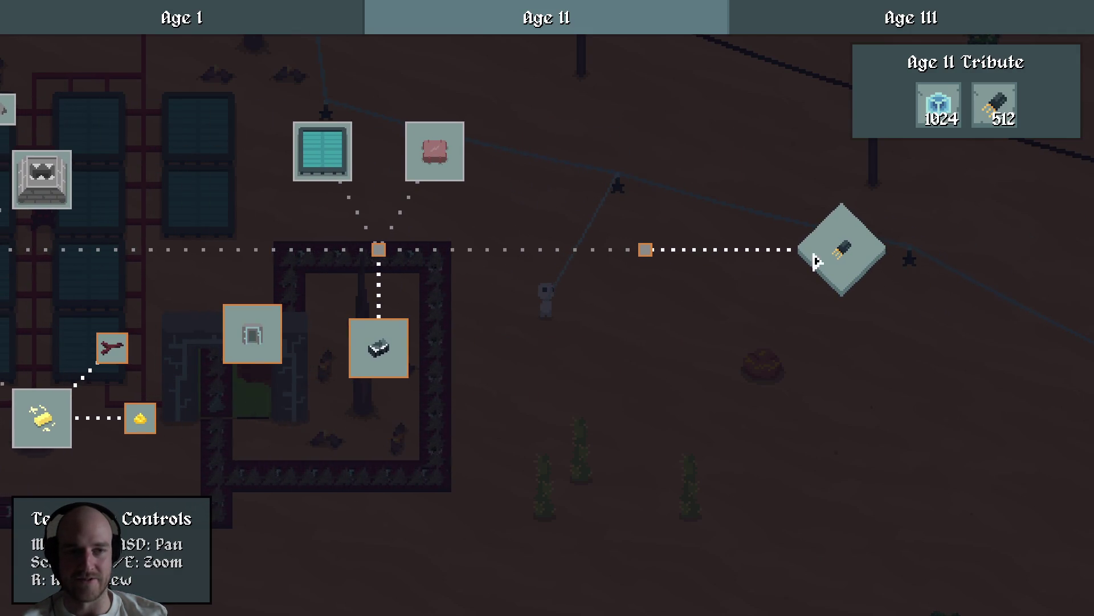
{"action": "left_click_drag", "start_coordinate": [347, 281], "coordinate": [837, 247]}
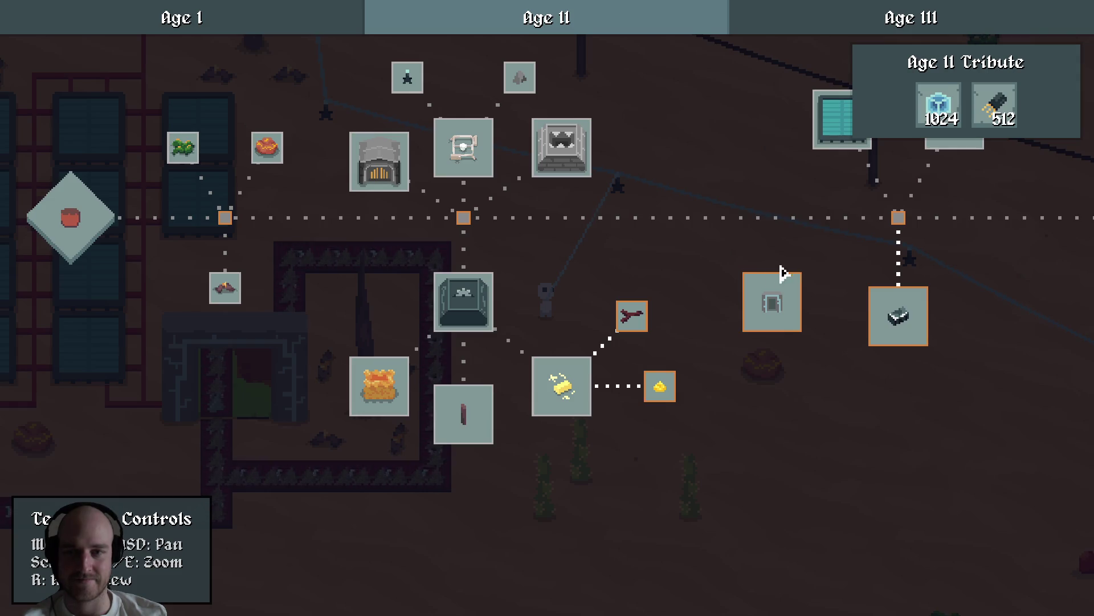
{"action": "left_click_drag", "start_coordinate": [782, 274], "coordinate": [520, 325]}
{"action": "scroll", "coordinate": [567, 308], "scroll_direction": "down", "scroll_amount": 3}
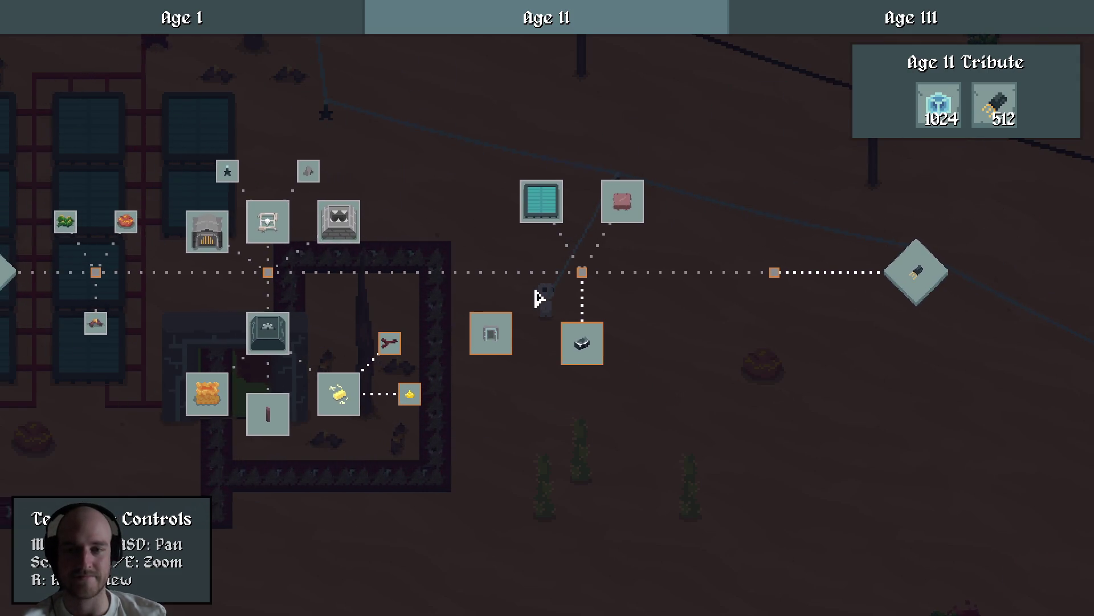
{"action": "key", "text": "t"}
Walk to the crafting station and view the Electrum Ingot recipe (Gold Ingot plus Raw Iron).
{"action": "key", "text": "d"}
{"action": "key", "text": "w"}
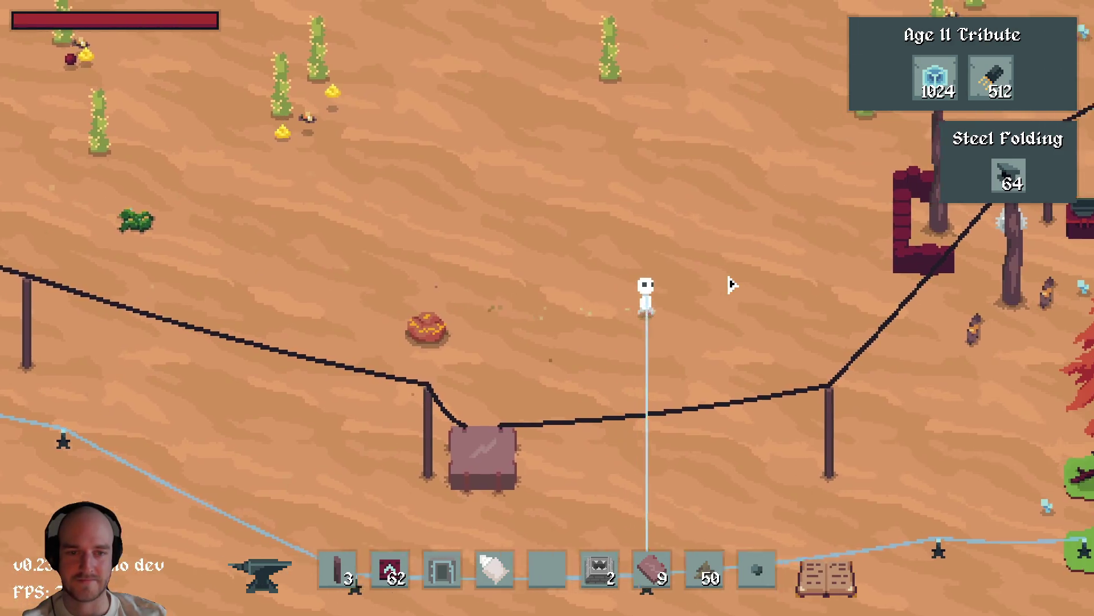
{"action": "key", "text": "s"}
{"action": "key", "text": "c"}
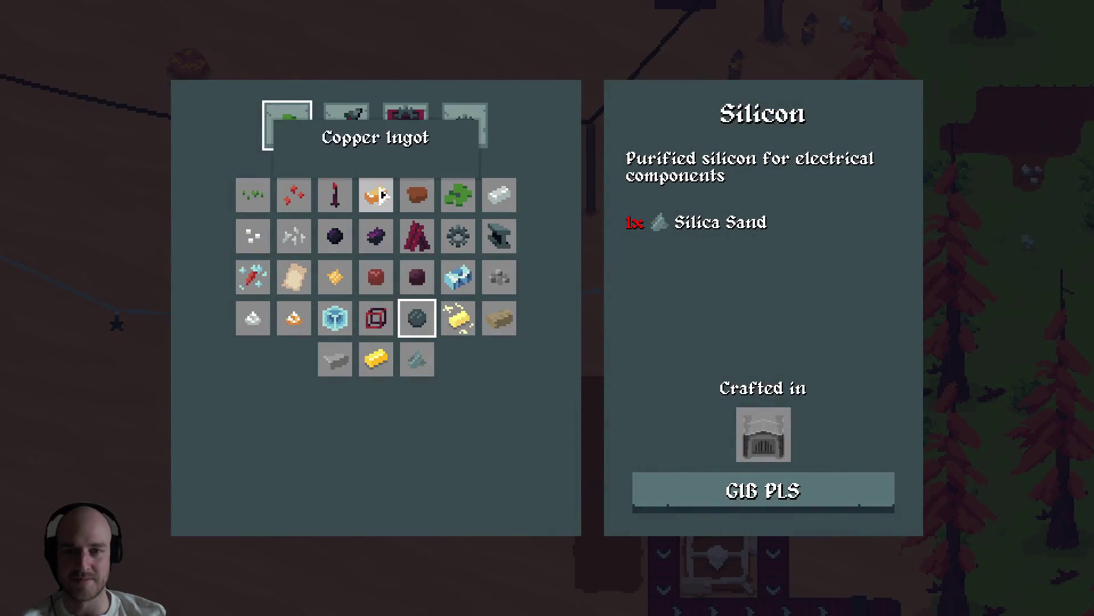
{"action": "left_click", "coordinate": [458, 317]}
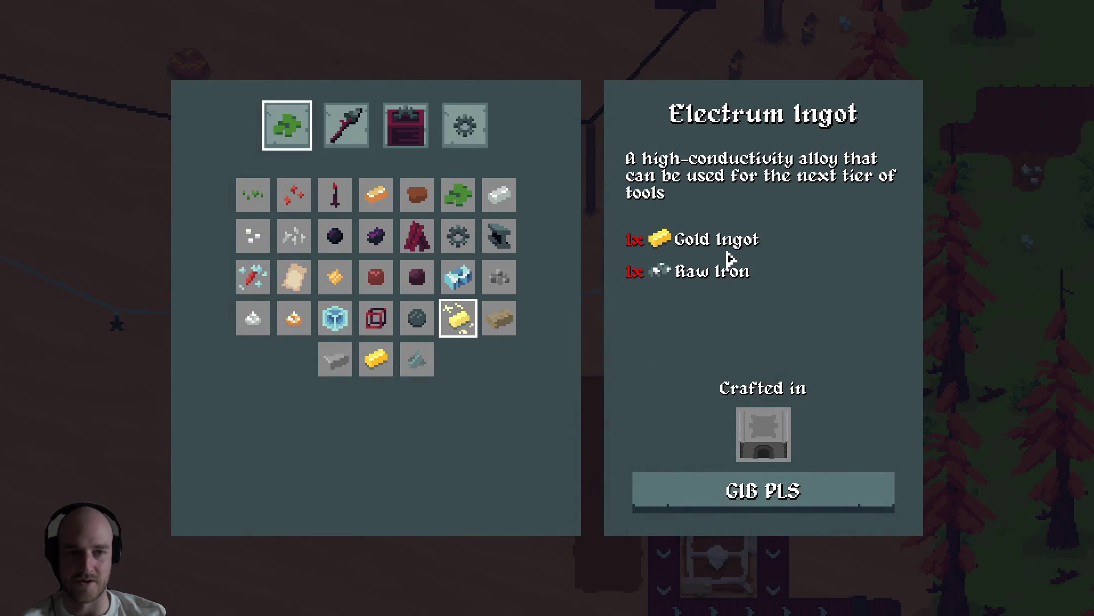
Walk the character across the base, then close the crafting catalog.
{"action": "key", "text": "a"}
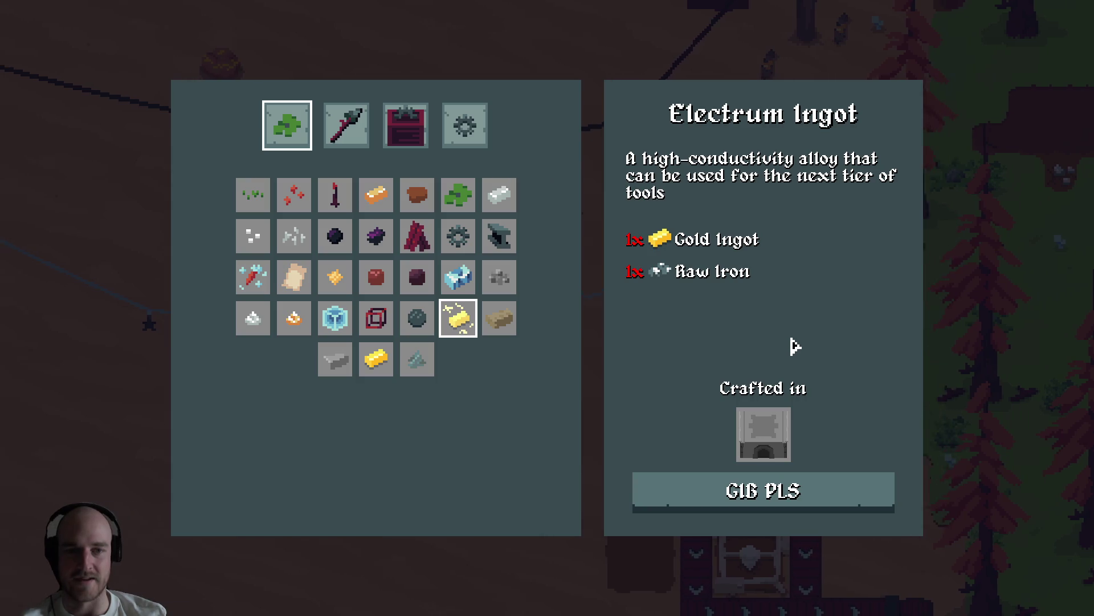
{"action": "key", "text": "a"}
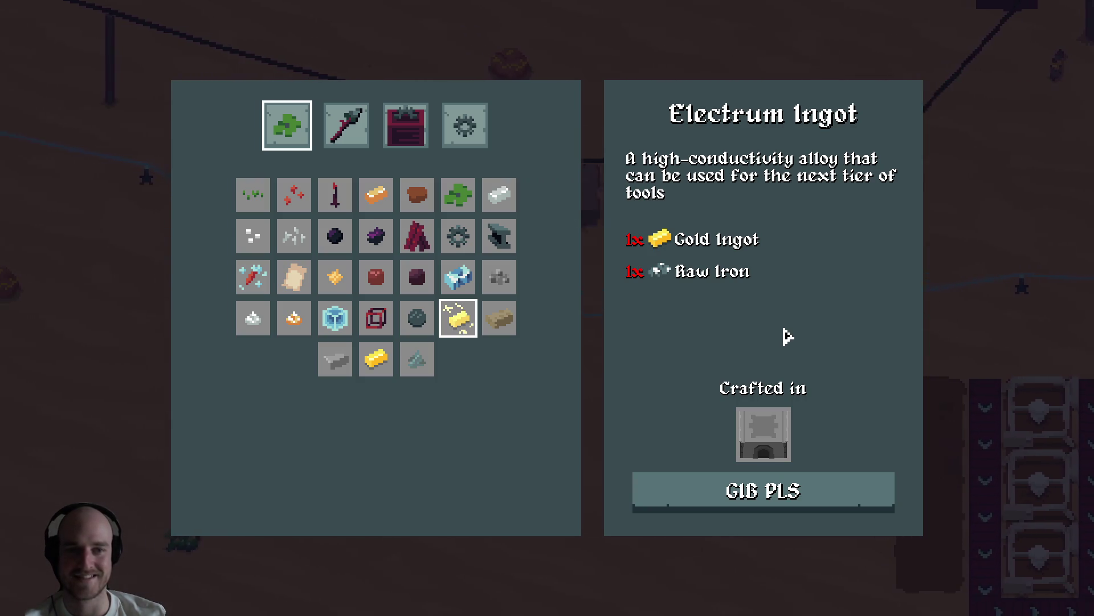
{"action": "key", "text": "a"}
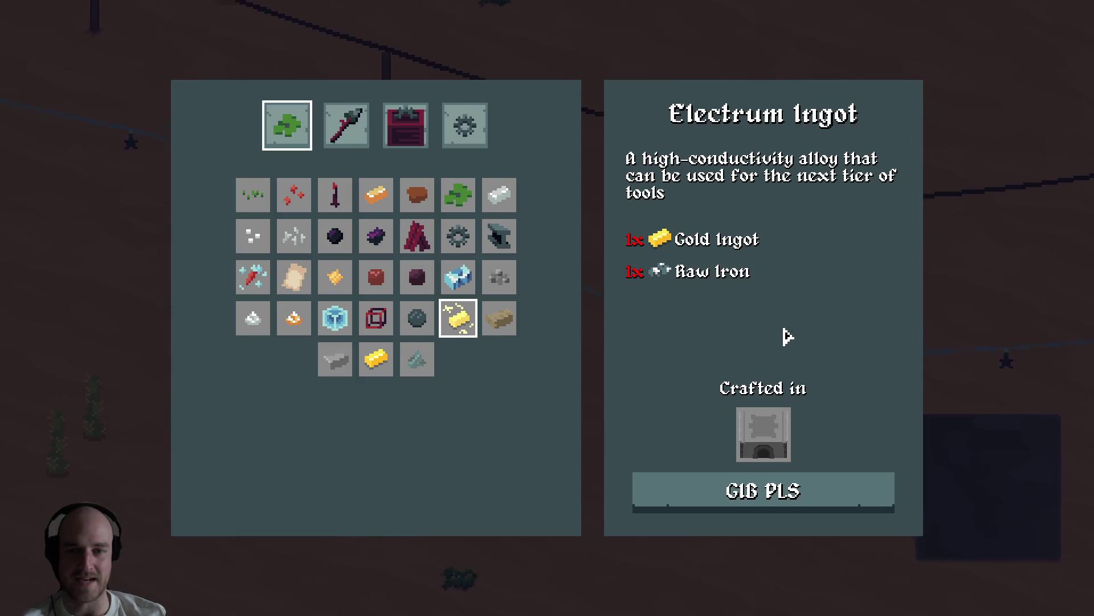
{"action": "key", "text": "a"}
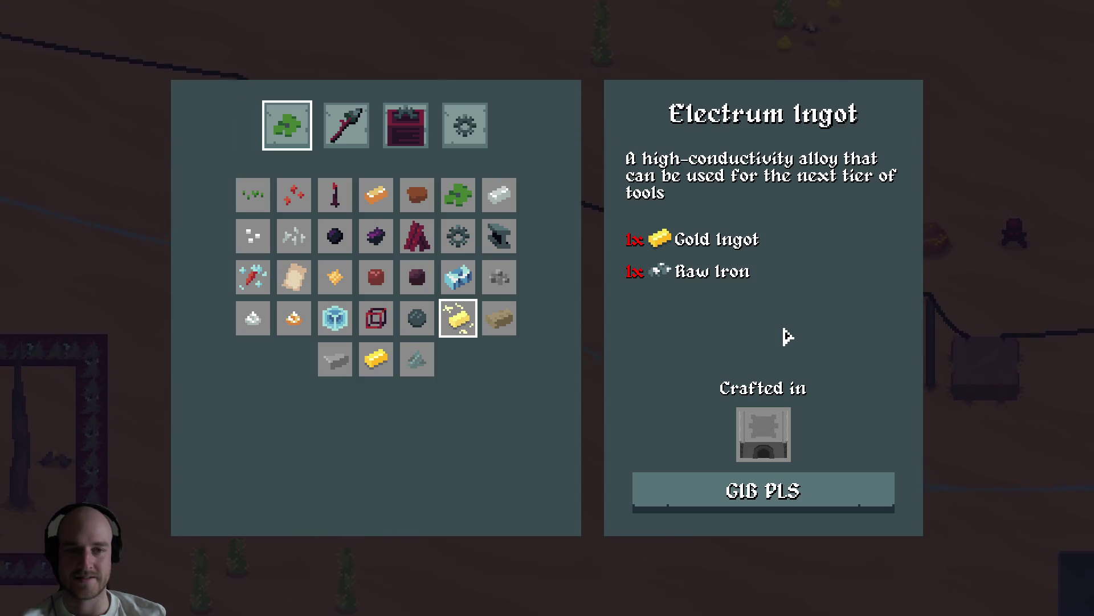
{"action": "key", "text": "a"}
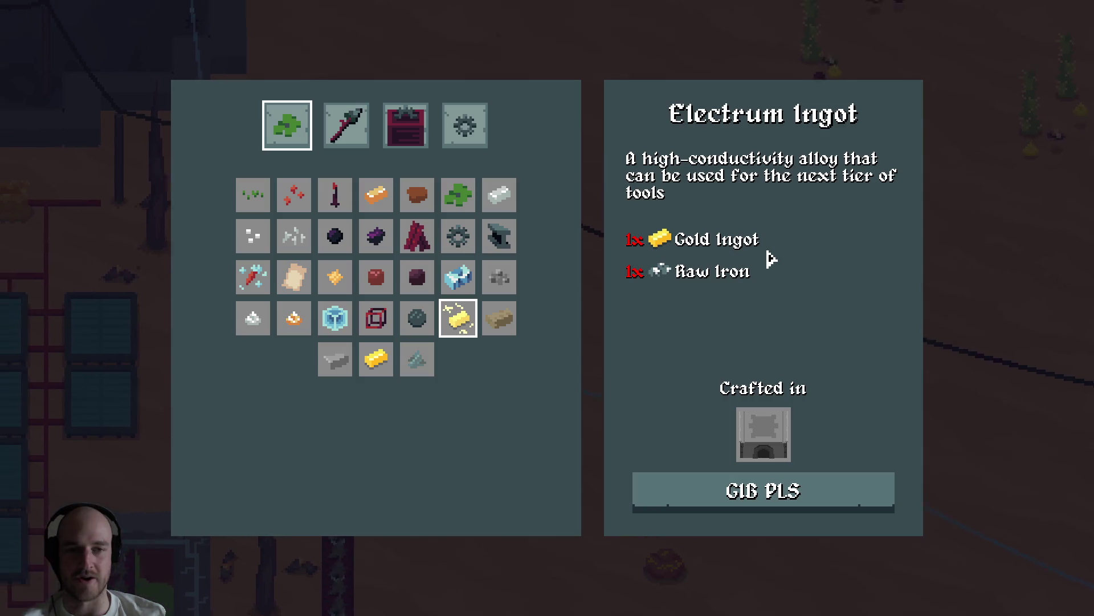
{"action": "key", "text": "a"}
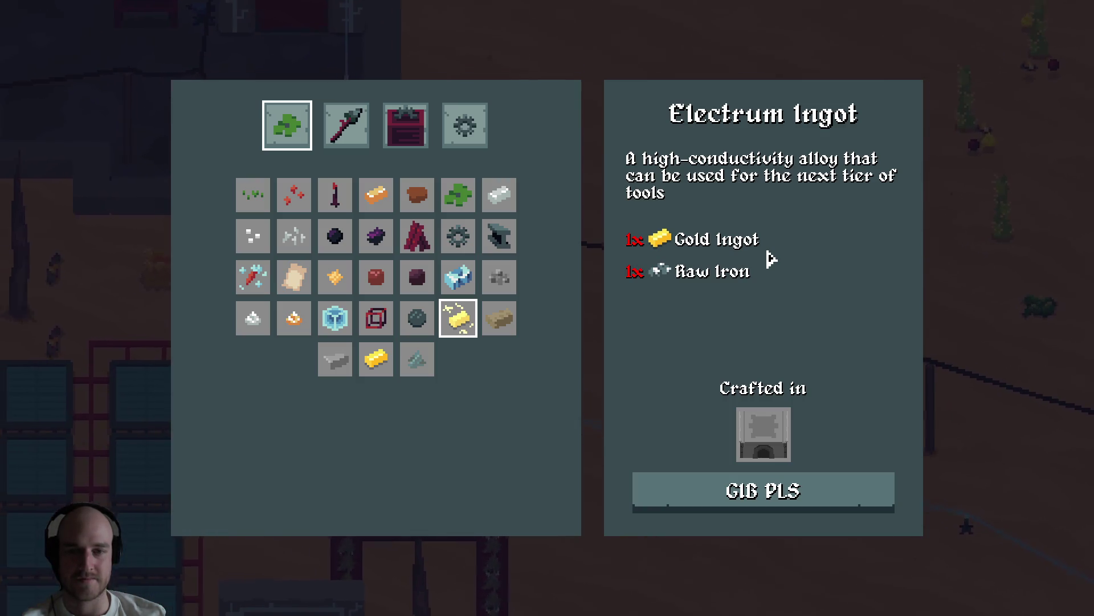
{"action": "key", "text": "s"}
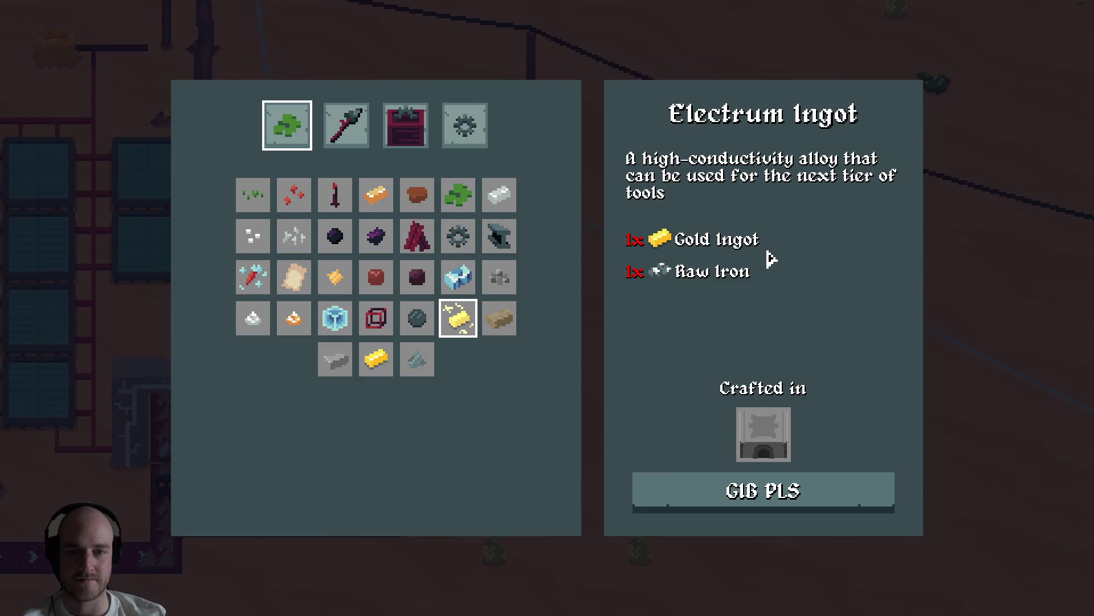
{"action": "key", "text": "s"}
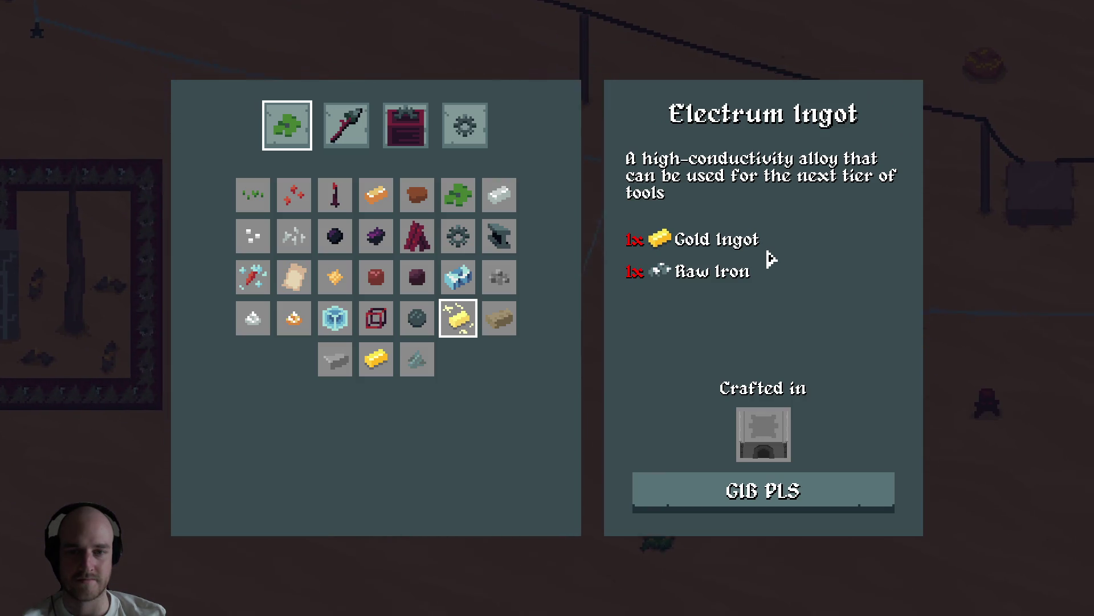
{"action": "key", "text": "d"}
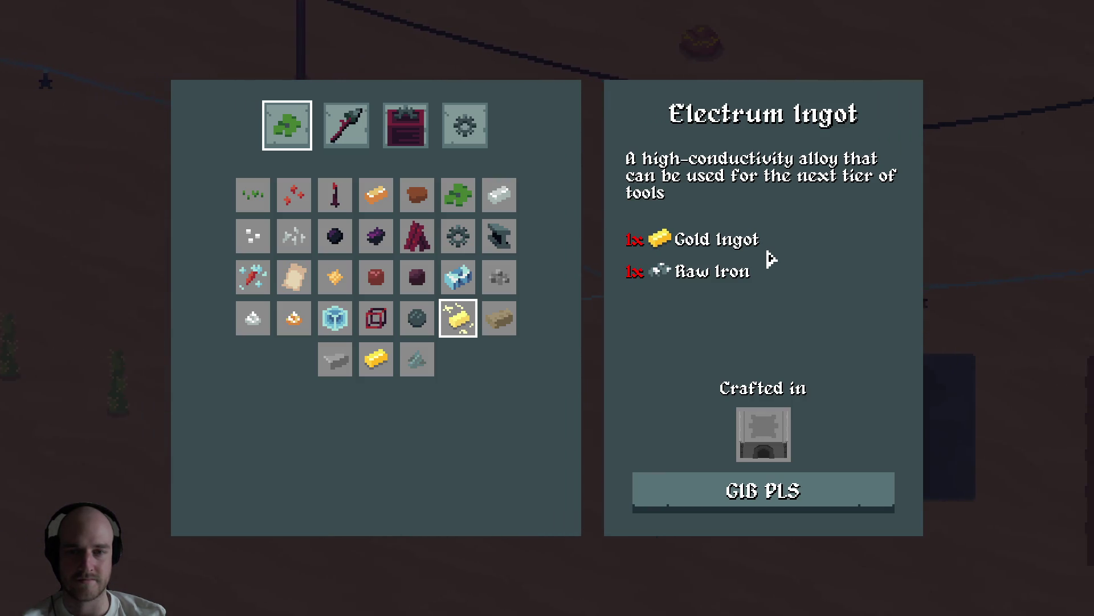
{"action": "key", "text": "d"}
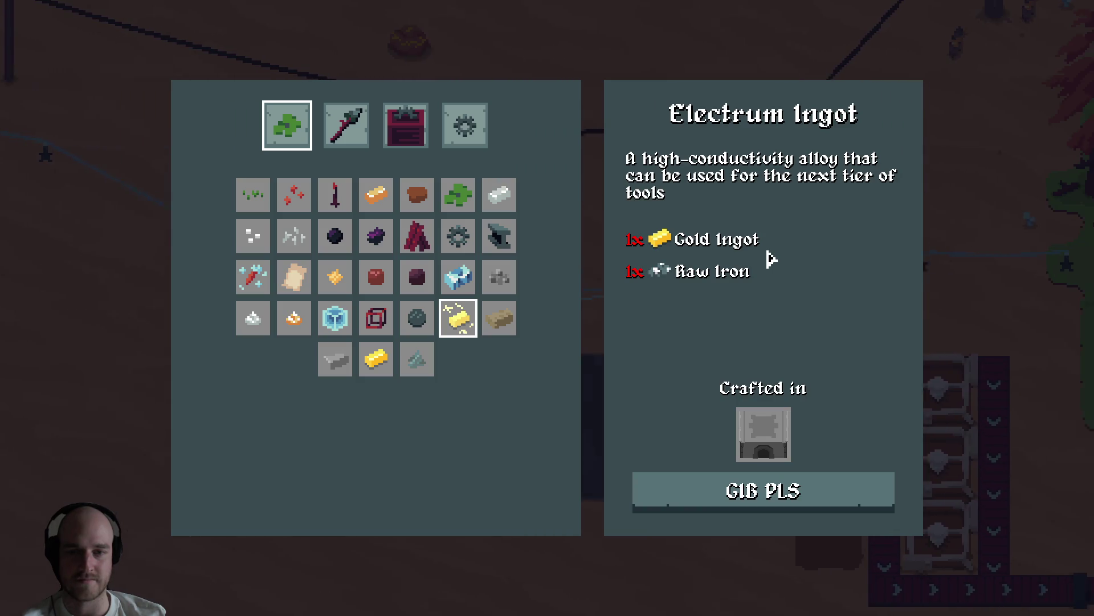
{"action": "key", "text": "d"}
{"action": "mouse_move", "coordinate": [372, 378]}
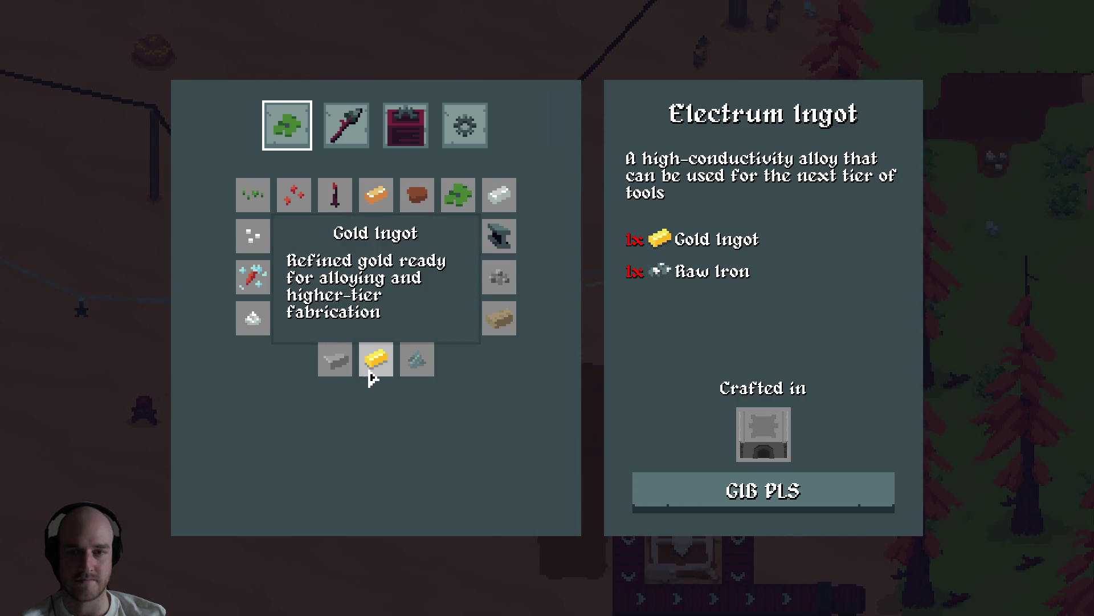
{"action": "key", "text": "w"}
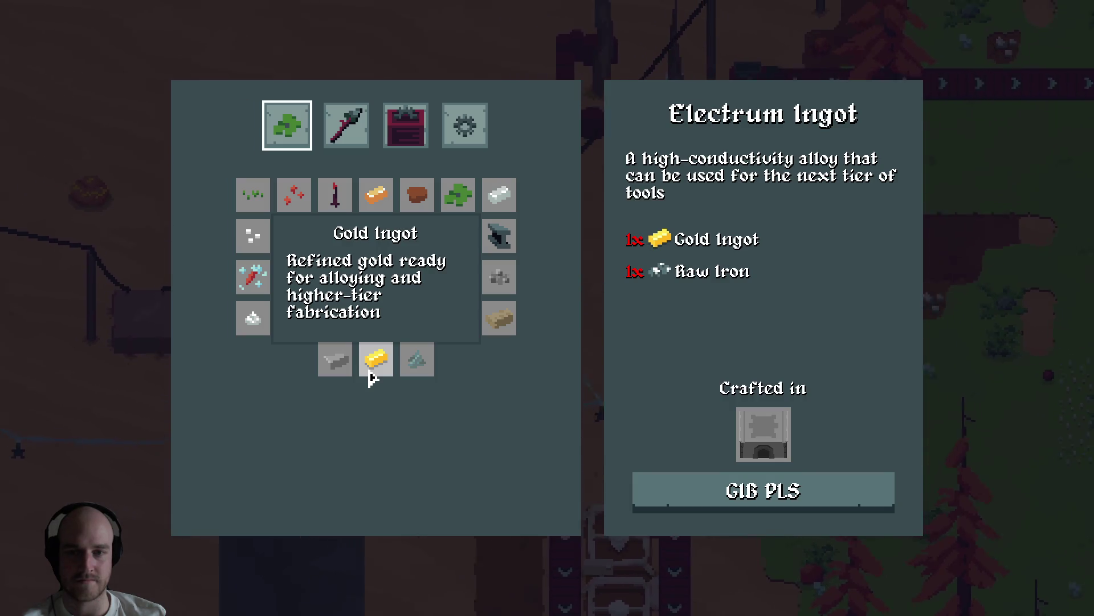
{"action": "key", "text": "Escape"}
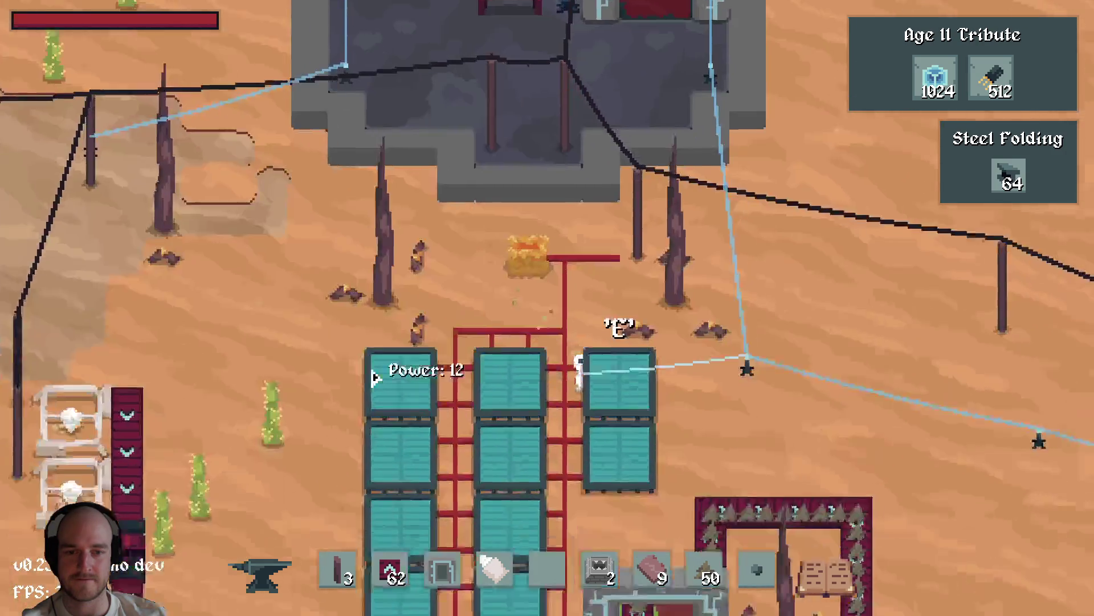
Walk the character south past the portal gate, then leave the game for the browser.
{"action": "key", "text": "s"}
{"action": "key", "text": "e"}
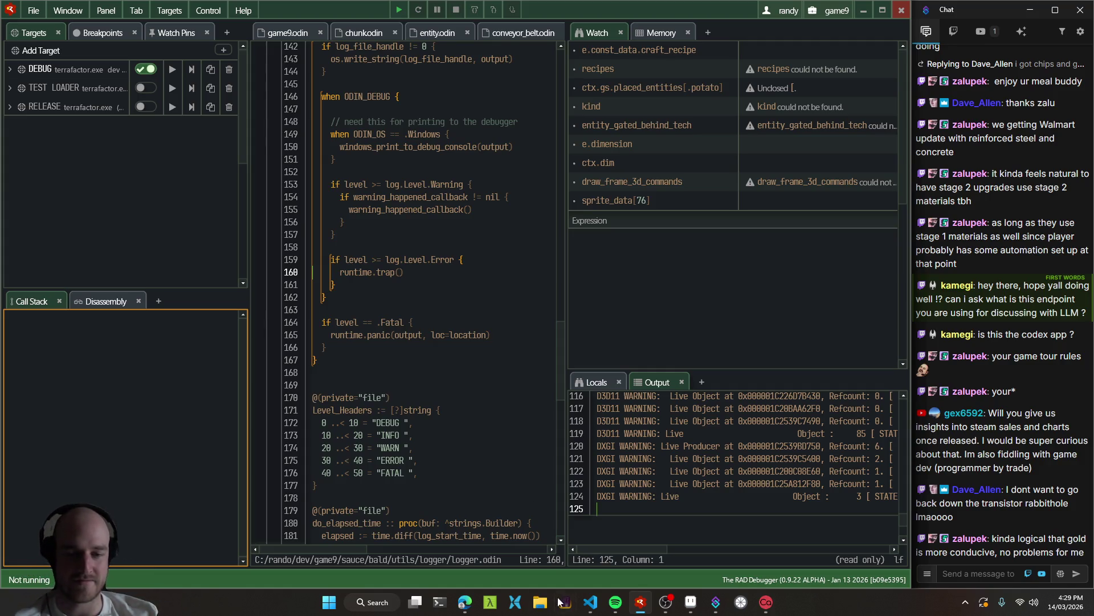
{"action": "left_click", "coordinate": [464, 603]}
Read Google AI Mode's answer on fire-brick sand (93% to 96% silica), then move to T3 Code.
{"action": "left_click", "coordinate": [71, 328]}
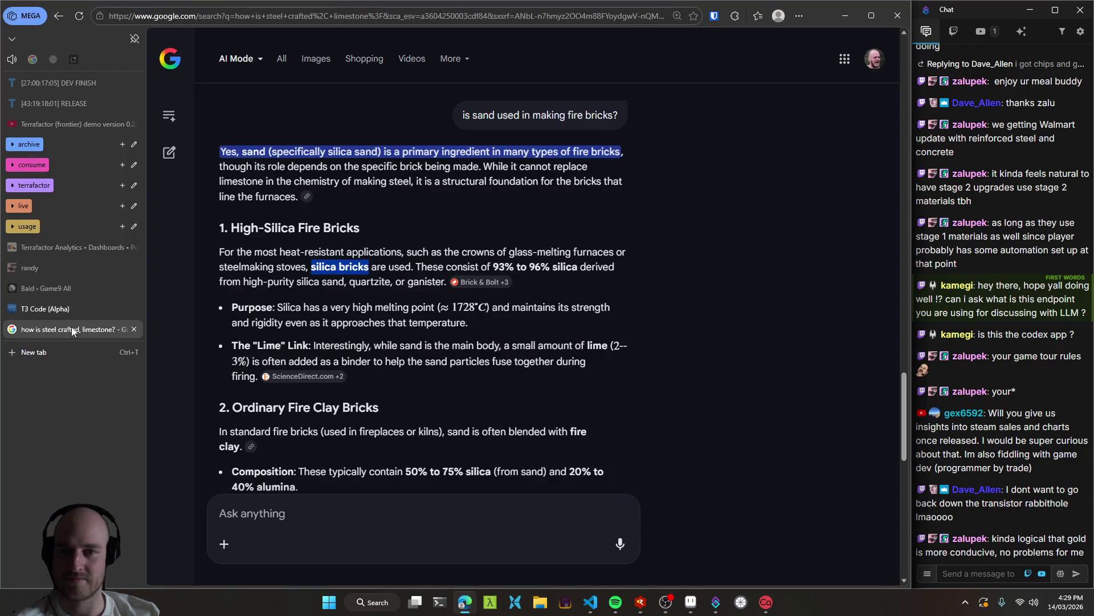
{"action": "left_click", "coordinate": [845, 15]}
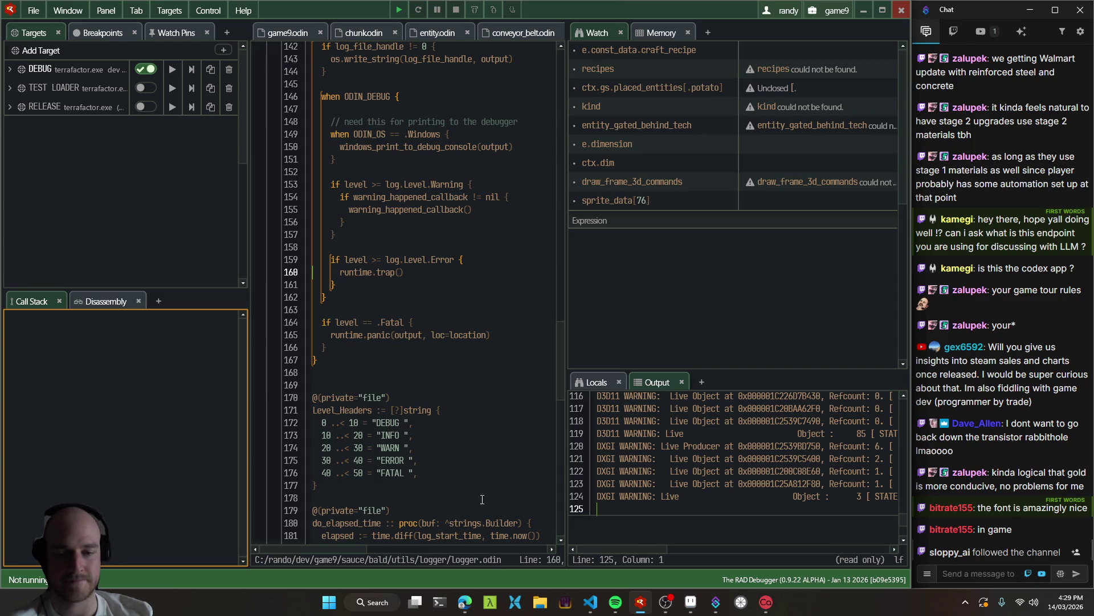
{"action": "left_click", "coordinate": [466, 604]}
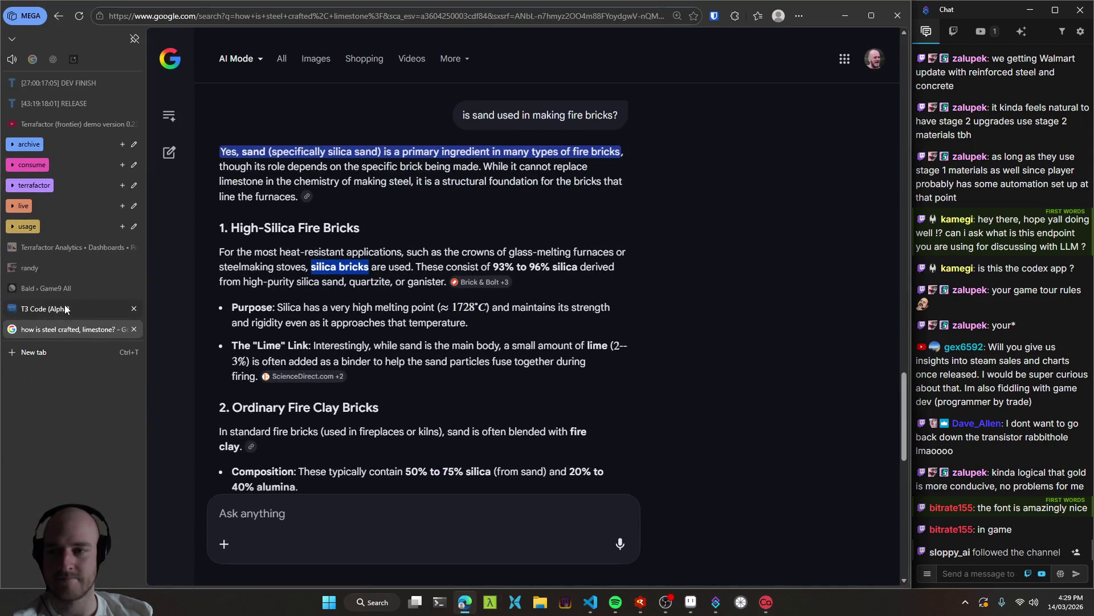
{"action": "left_click", "coordinate": [65, 309]}
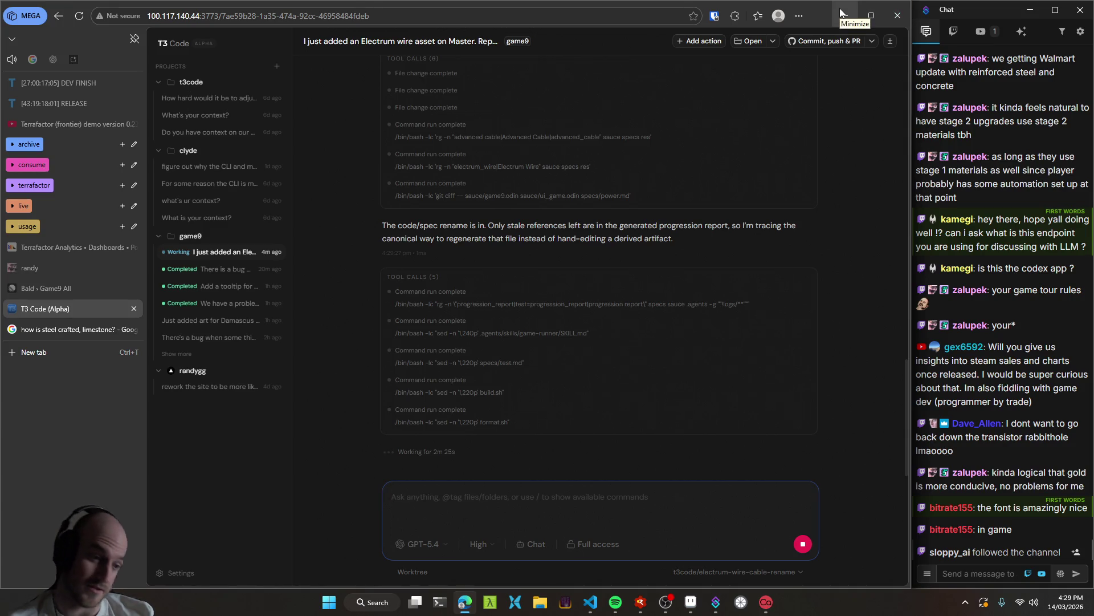
Check entity_power_pole.odin and the agent's Electrum wire rename progress, then relaunch the game from RAD Debugger.
{"action": "left_click", "coordinate": [841, 12]}
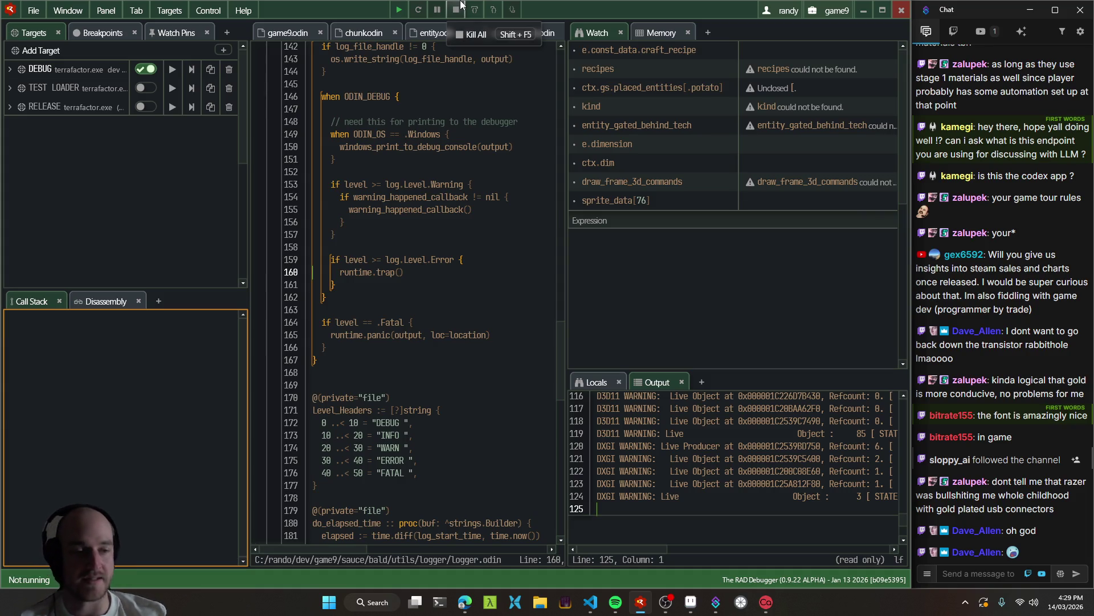
{"action": "left_click", "coordinate": [590, 602]}
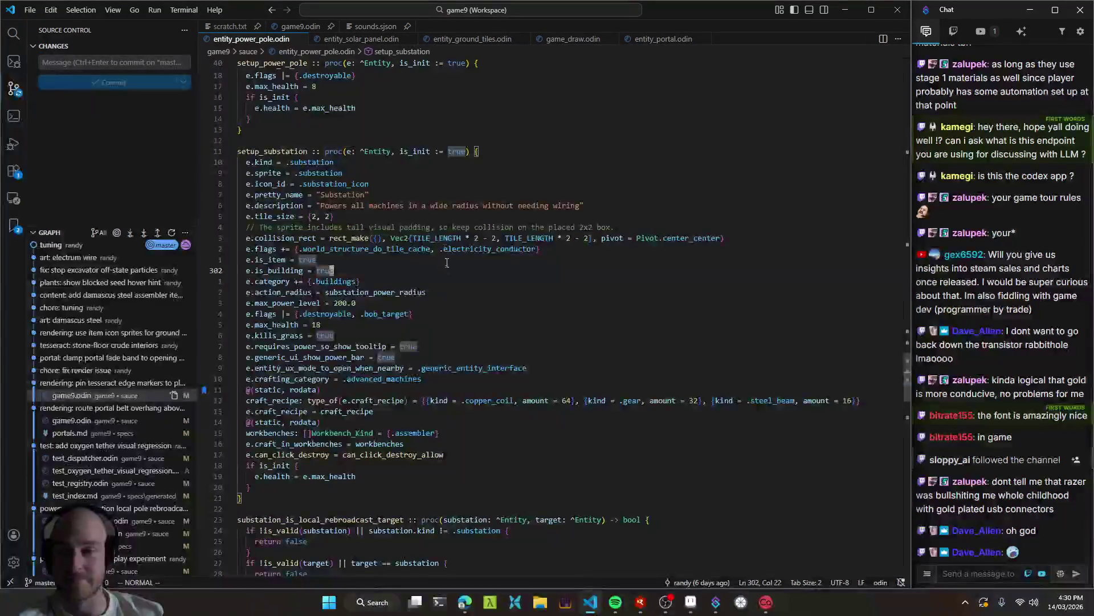
{"action": "key", "text": "alt+Tab"}
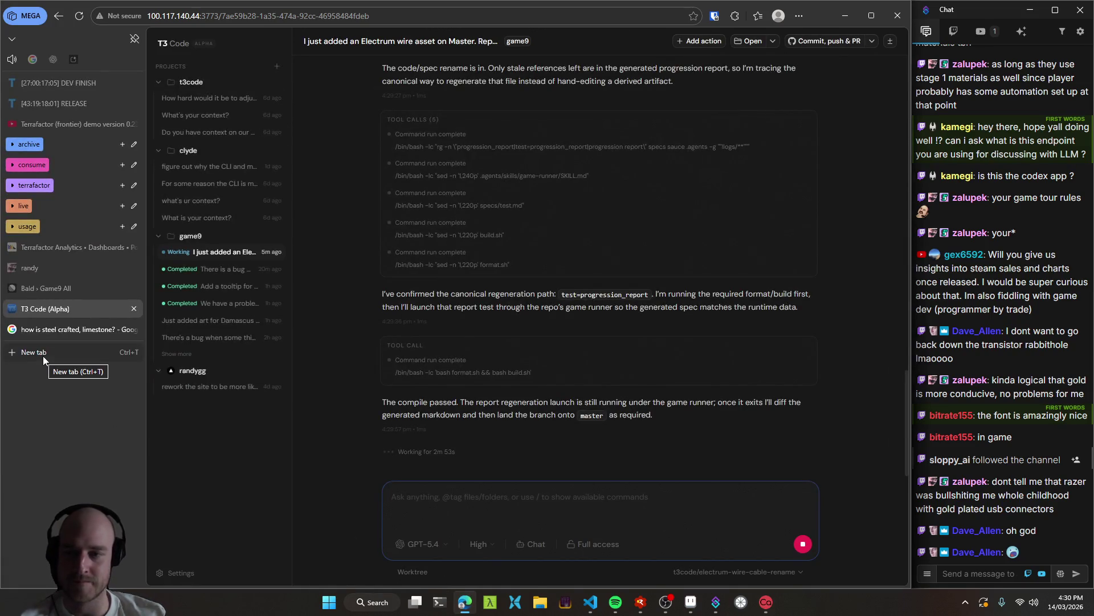
{"action": "key", "text": "alt+Tab"}
{"action": "key", "text": "alt+Tab"}
{"action": "key", "text": "Tab"}
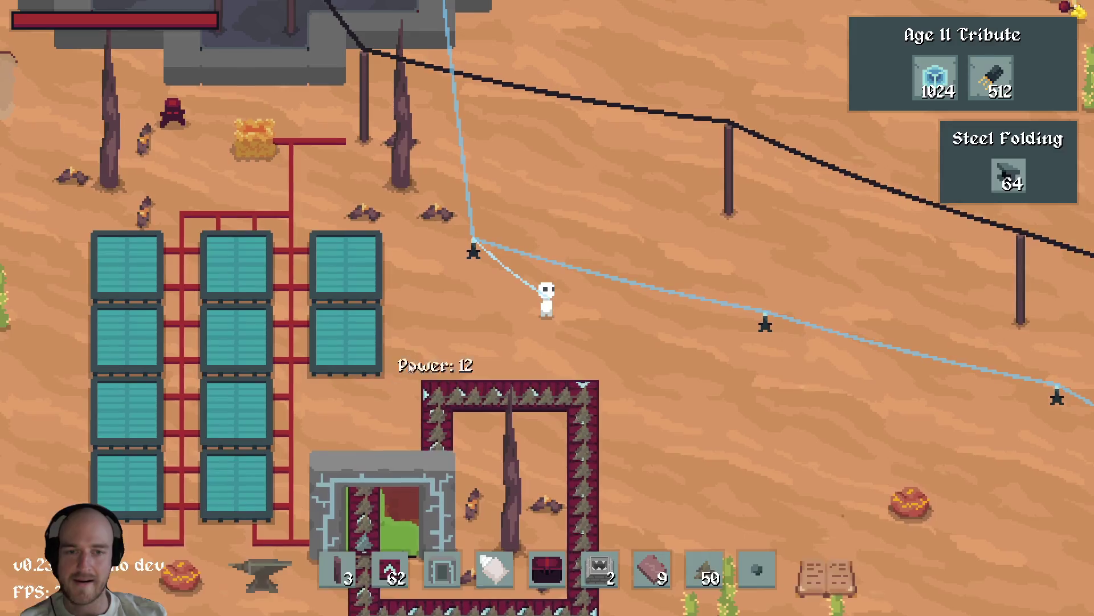
Inspect the Advanced Alloying, Energy Storage and Power Poles research requirements in the tech tree.
{"action": "key", "text": "t"}
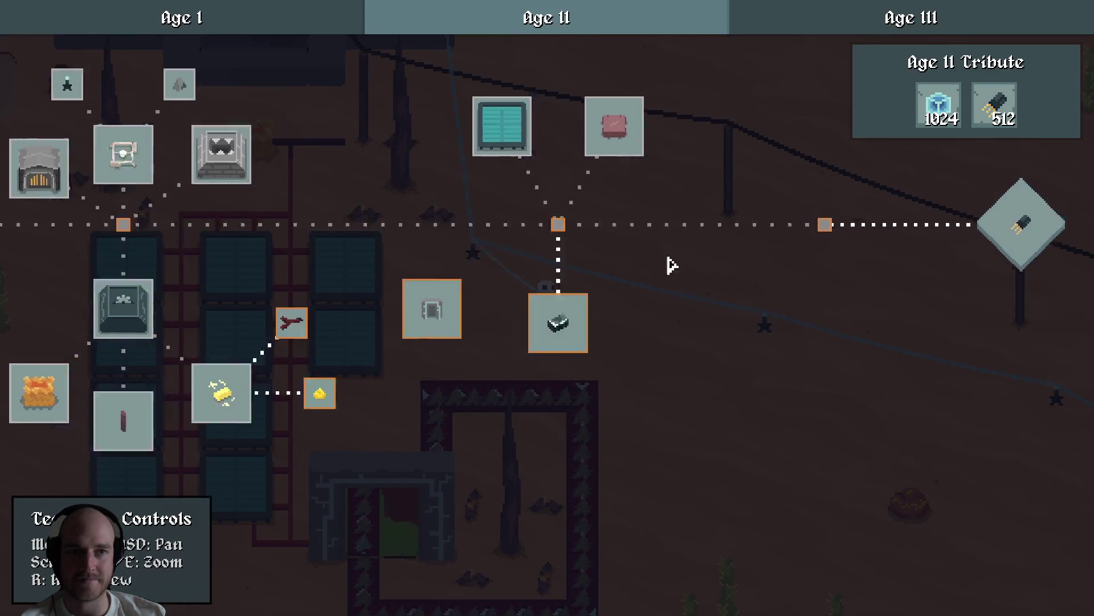
{"action": "left_click_drag", "start_coordinate": [672, 266], "coordinate": [787, 205]}
{"action": "left_click", "coordinate": [301, 355]}
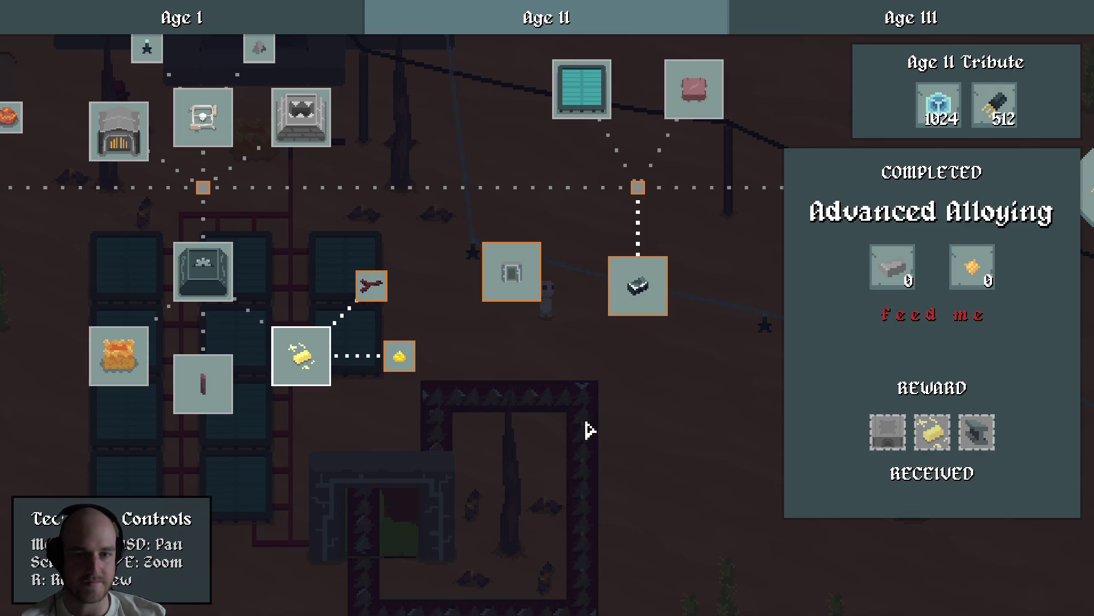
{"action": "mouse_move", "coordinate": [964, 279]}
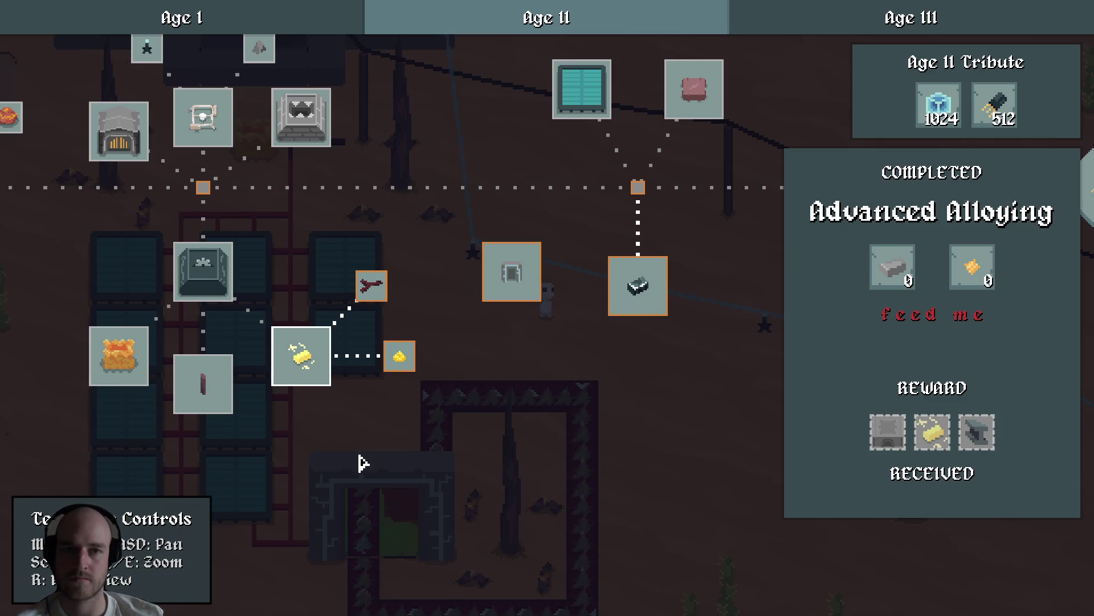
{"action": "key", "text": "a"}
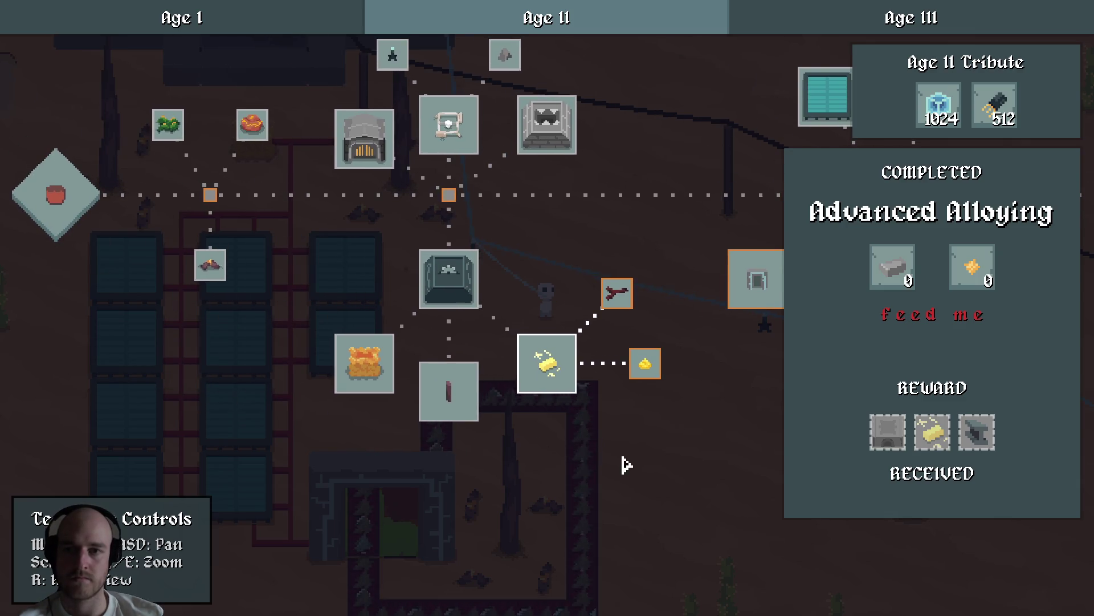
{"action": "left_click", "coordinate": [376, 375]}
{"action": "key", "text": "d"}
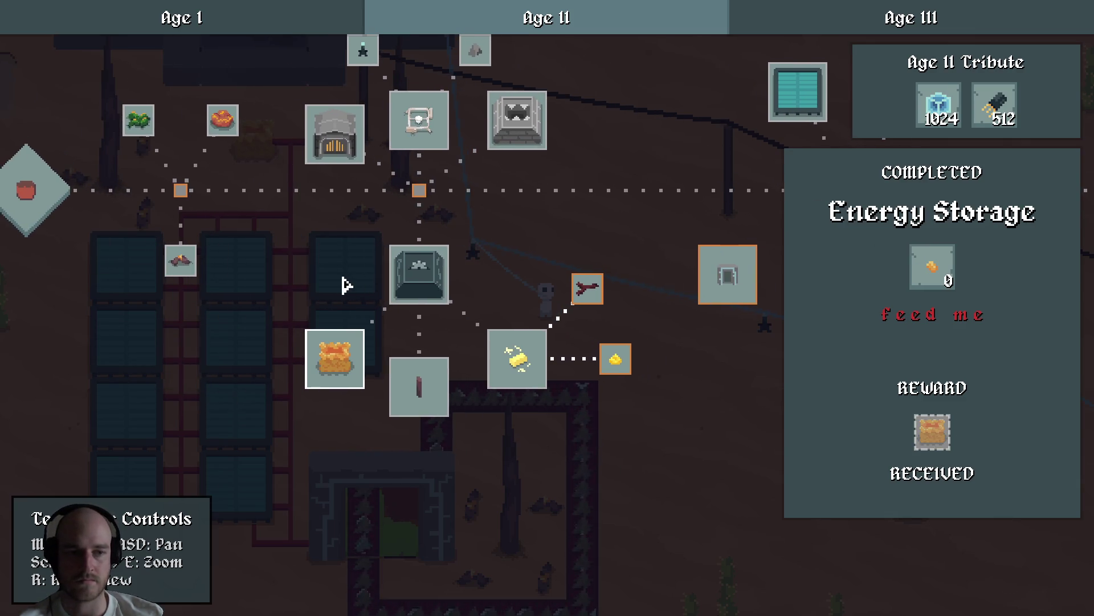
{"action": "left_click", "coordinate": [439, 402]}
Revisit the Advanced Alloying details and view the Electric Heat research details.
{"action": "key", "text": "d"}
{"action": "key", "text": "s"}
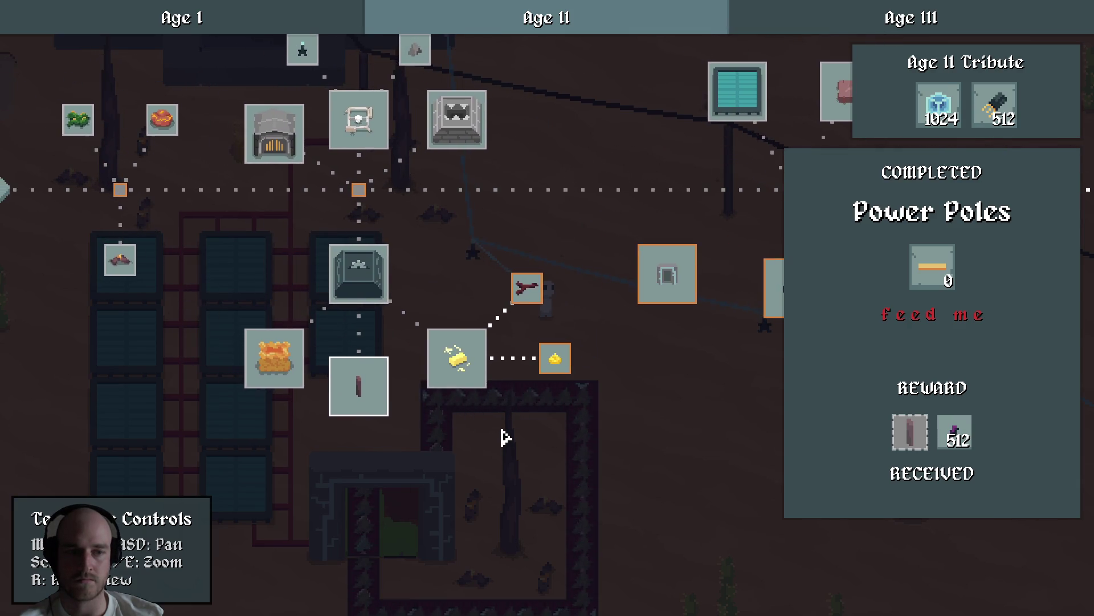
{"action": "left_click", "coordinate": [466, 375]}
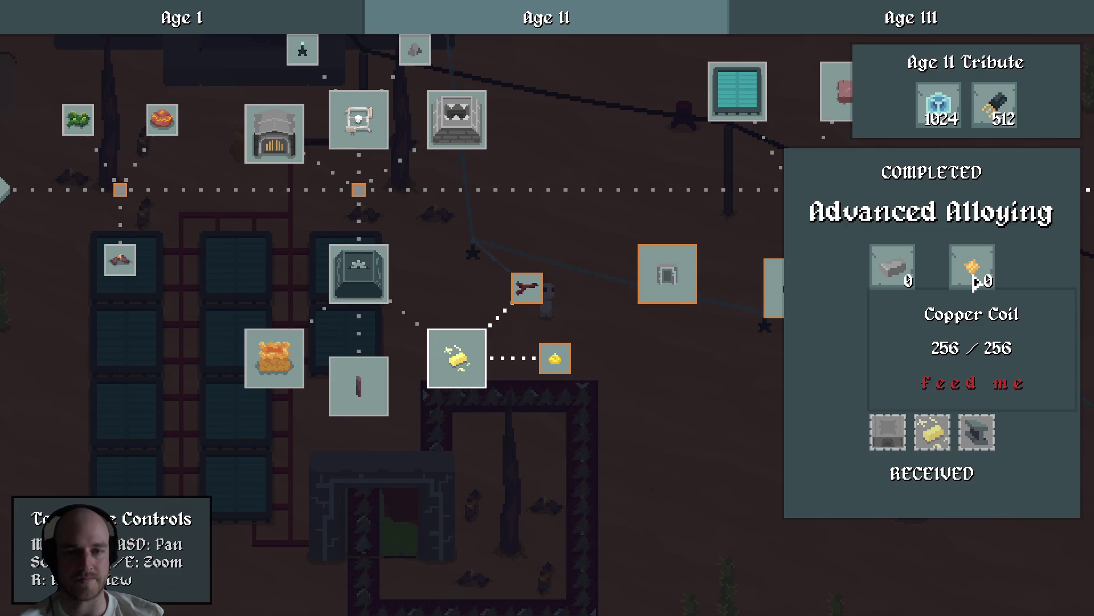
{"action": "mouse_move", "coordinate": [598, 429]}
{"action": "left_mouse_down"}
{"action": "mouse_move", "coordinate": [398, 384]}
{"action": "mouse_move", "coordinate": [181, 252]}
{"action": "mouse_move", "coordinate": [603, 423]}
{"action": "mouse_move", "coordinate": [542, 361]}
{"action": "left_mouse_up"}
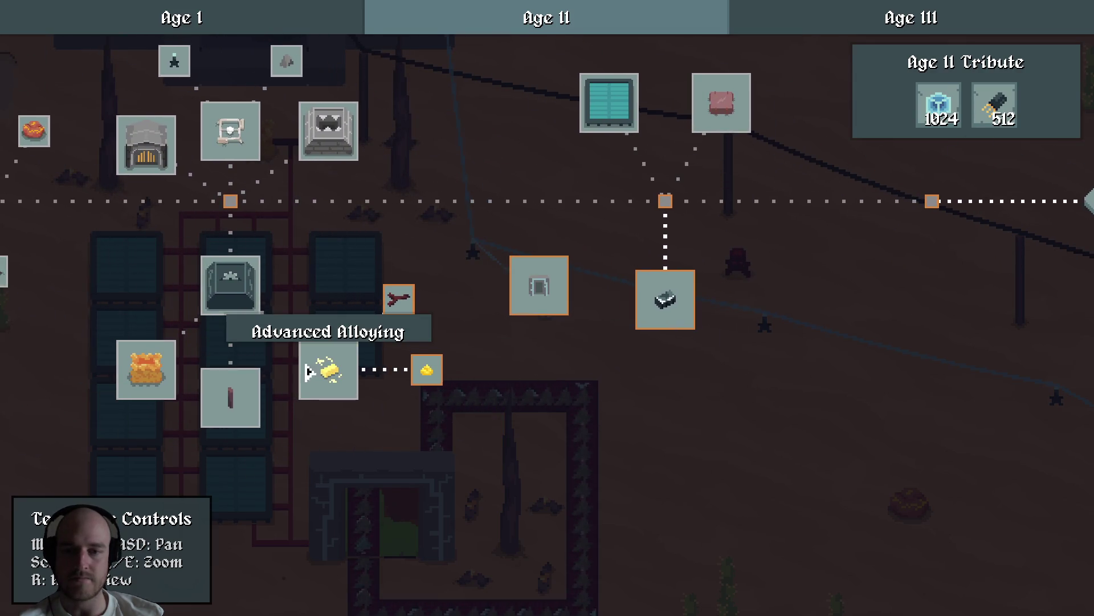
{"action": "left_click", "coordinate": [335, 372]}
{"action": "left_click_drag", "start_coordinate": [310, 252], "coordinate": [421, 310]}
{"action": "left_click", "coordinate": [241, 213]}
View the Copper Coil recipe in the catalog's Resources tab, then quit the game.
{"action": "key", "text": "Escape"}
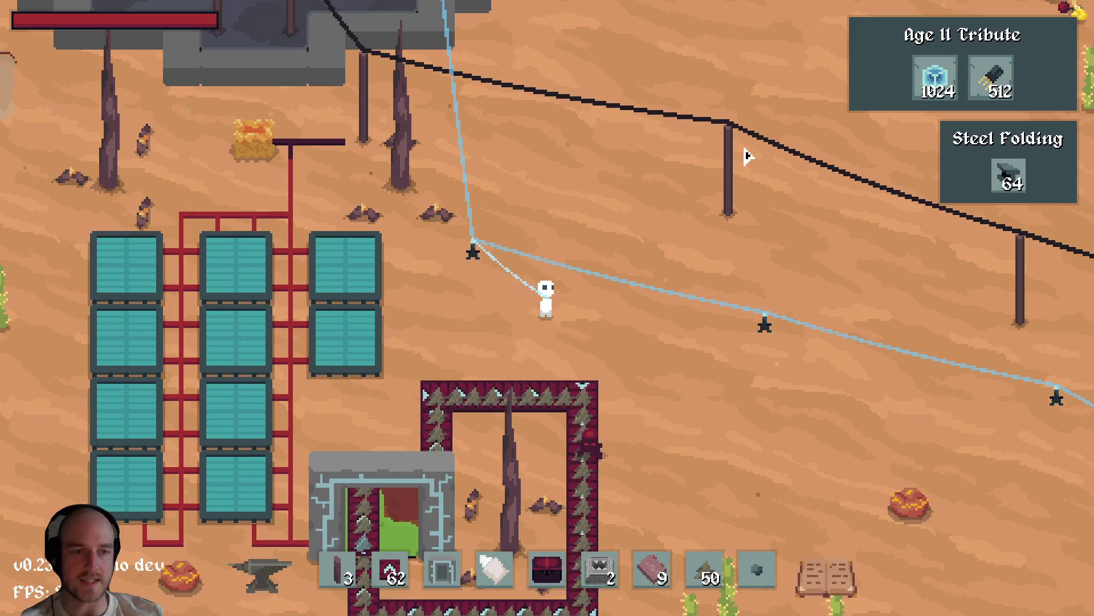
{"action": "key", "text": "c"}
{"action": "left_click", "coordinate": [336, 119]}
{"action": "left_click", "coordinate": [406, 124]}
{"action": "left_click", "coordinate": [289, 123]}
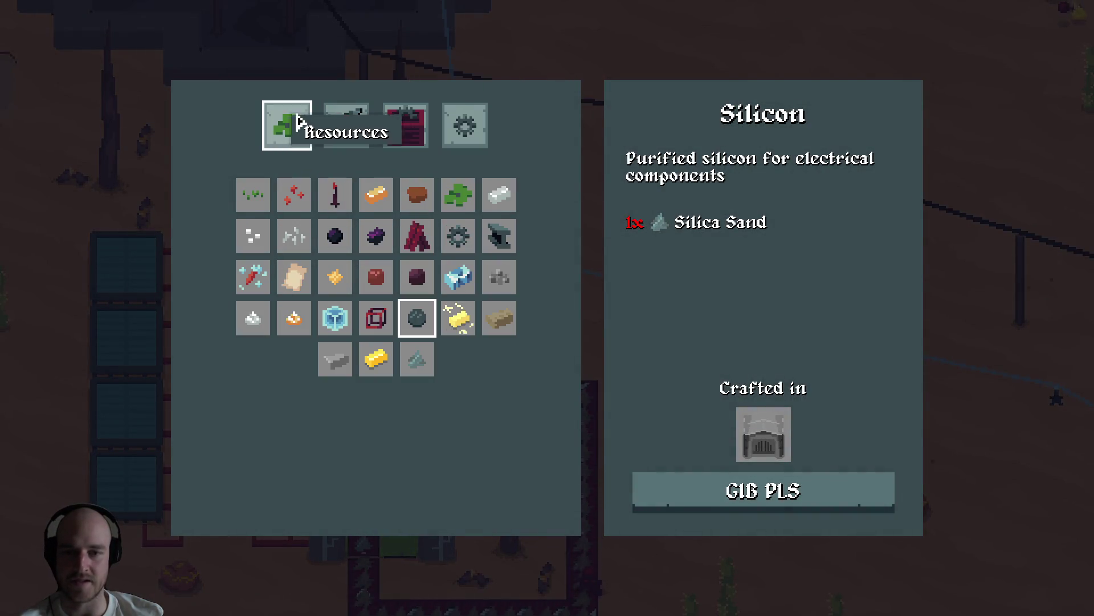
{"action": "left_click", "coordinate": [336, 279]}
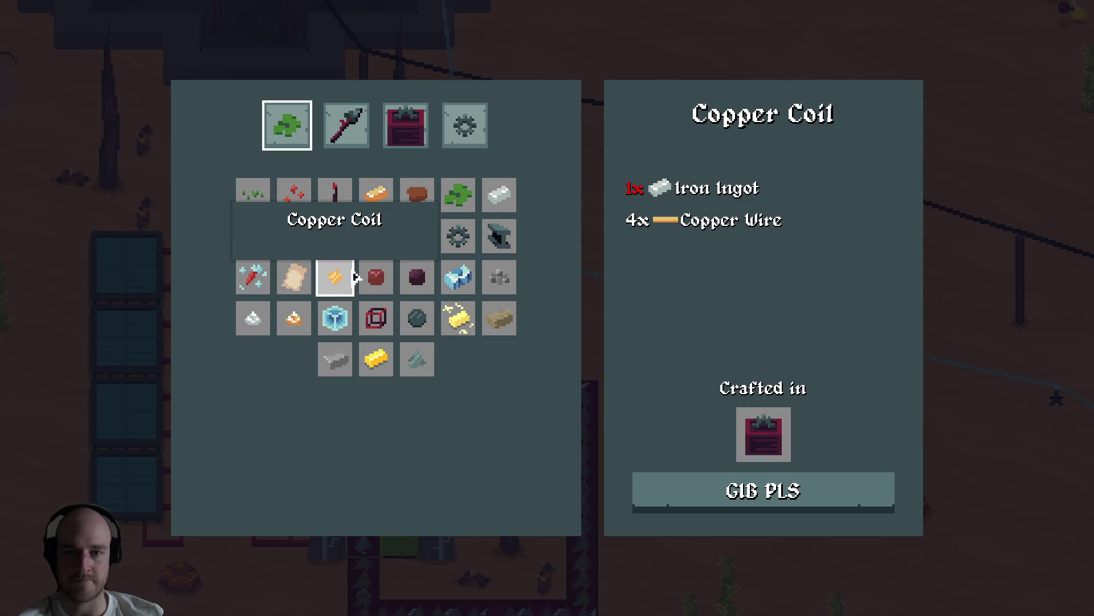
{"action": "key", "text": "alt+F4"}
{"action": "left_click", "coordinate": [590, 601]}
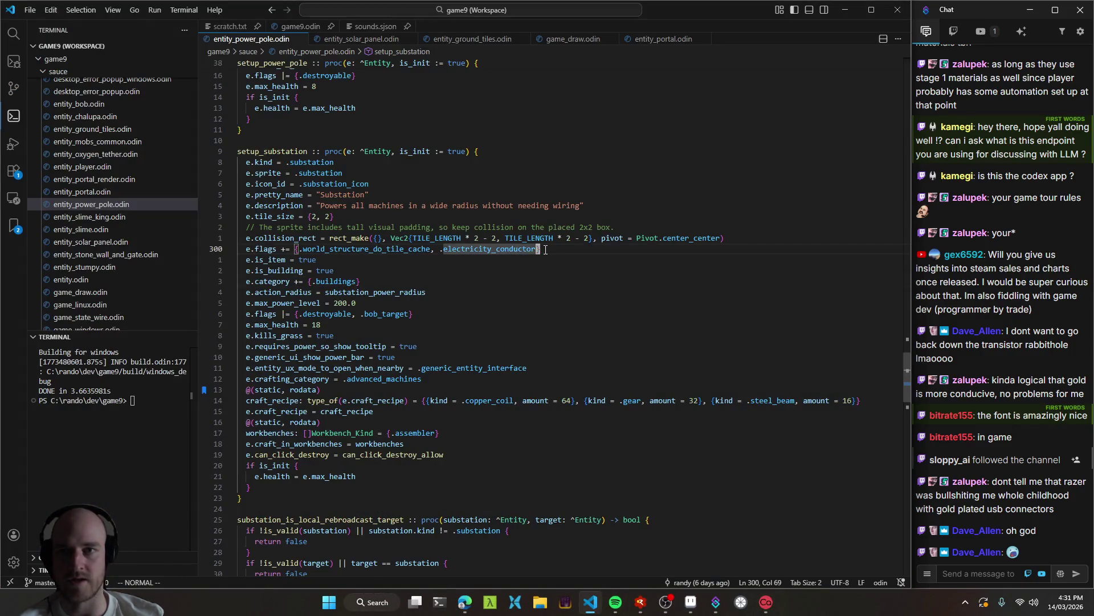
Add an e.description line for electricity-to-heat to setup_copper_coil in game9.odin and save.
{"action": "key", "text": "ctrl+shift+o"}
{"action": "type", "text": "copper"}
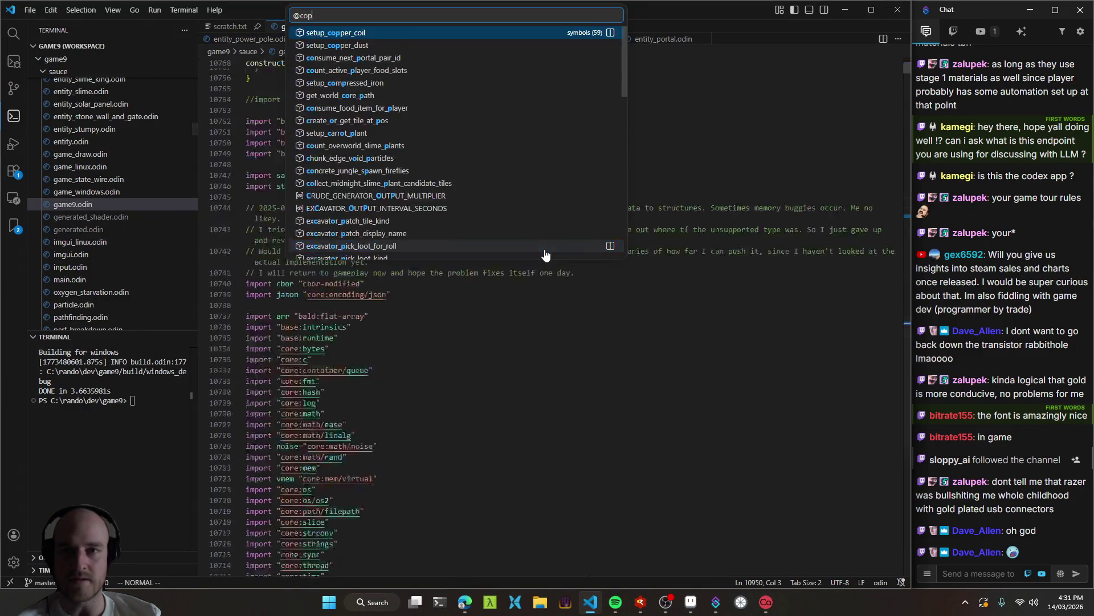
{"action": "key", "text": "Return"}
{"action": "left_click", "coordinate": [424, 356]}
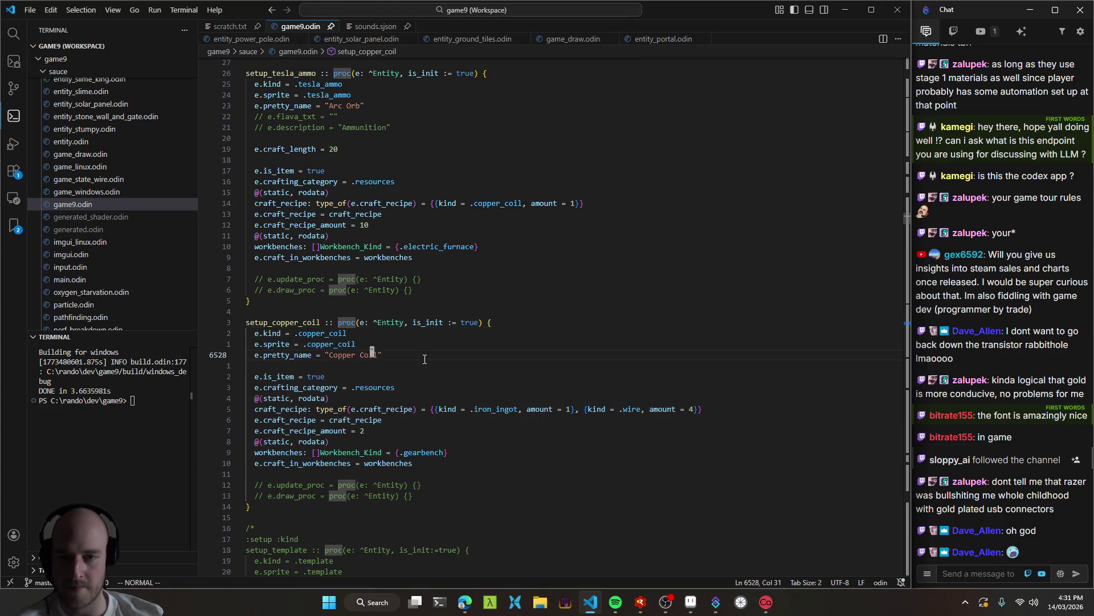
{"action": "type", "text": "oe.description = "}
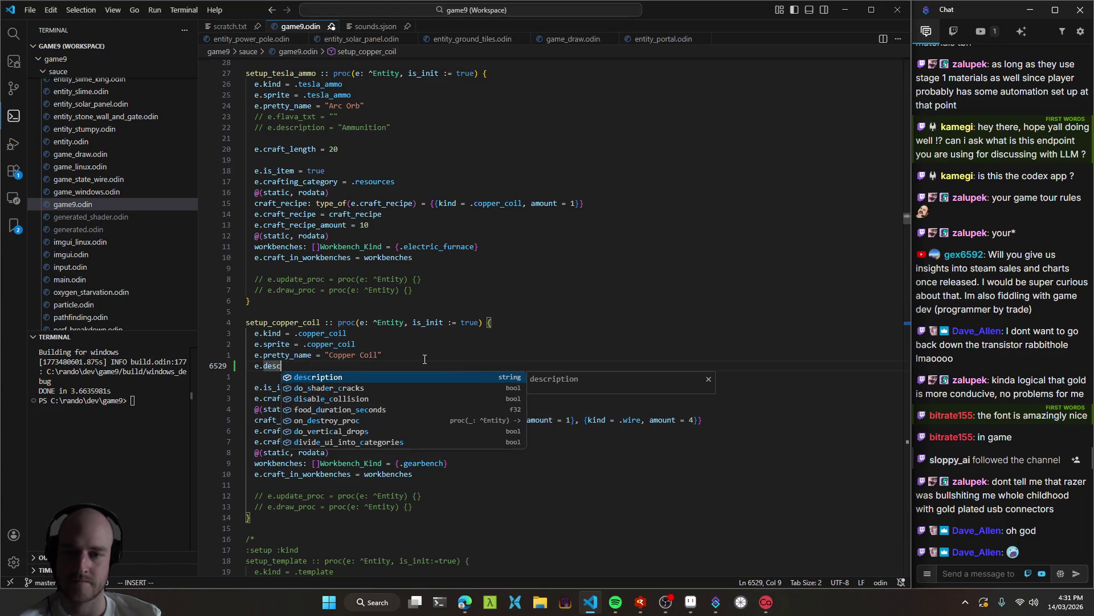
{"action": "type", "text": "\"A"}
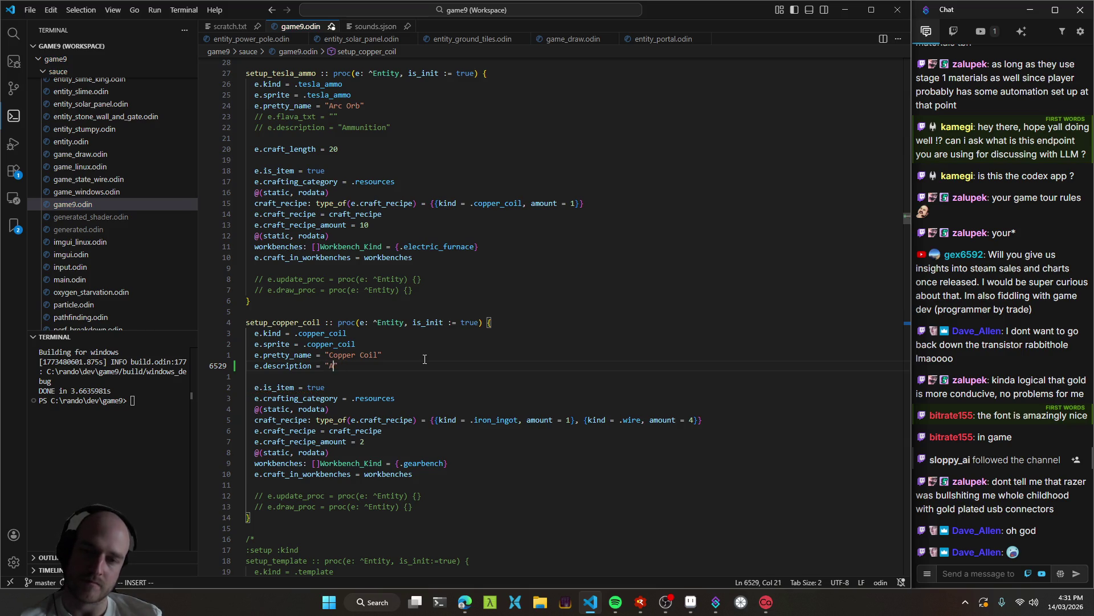
{"action": "type", "text": "s"}
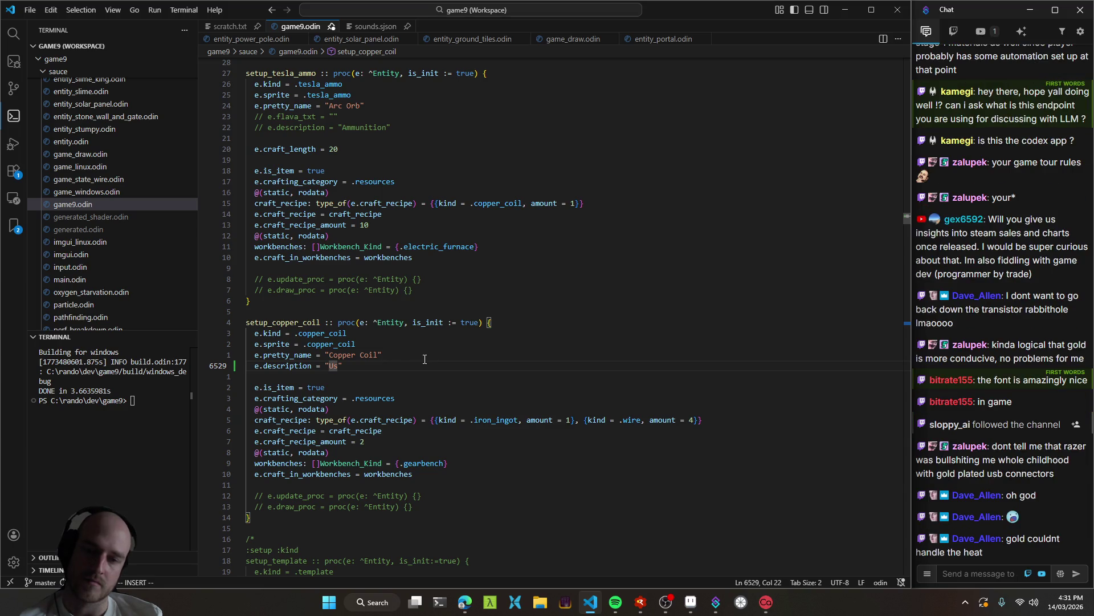
{"action": "type", "text": "ed fo"}
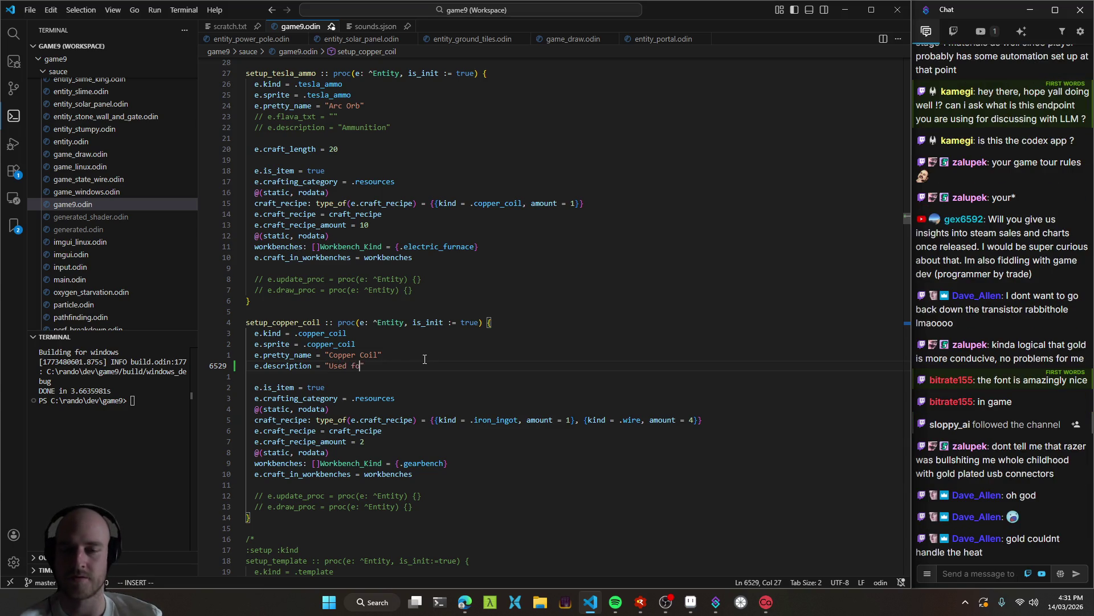
{"action": "type", "text": "turning E"}
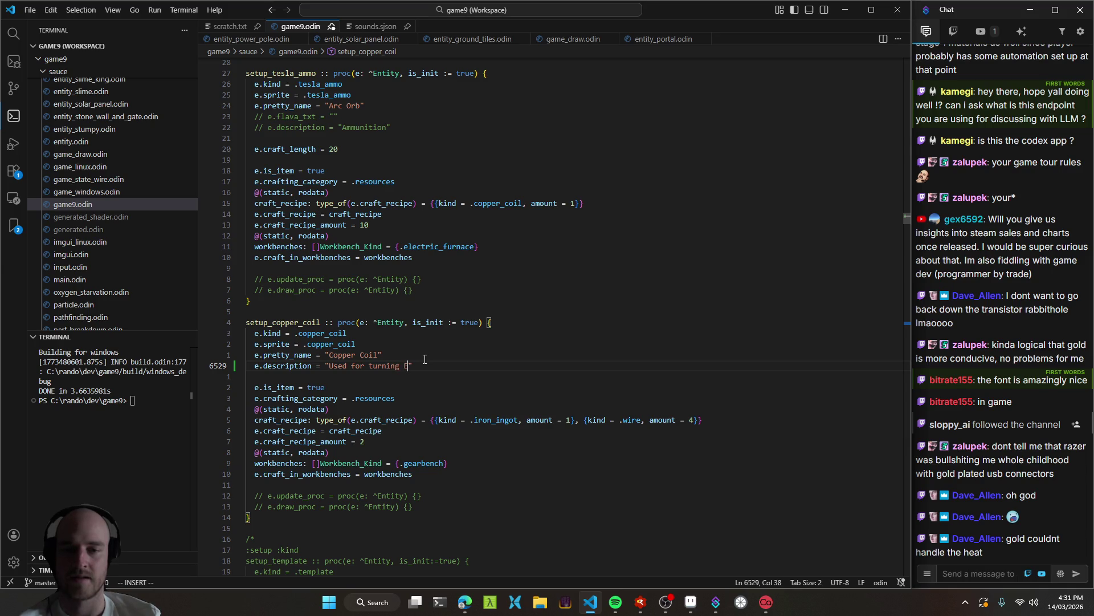
{"action": "type", "text": "ctr"}
{"action": "type", "text": "icity int"}
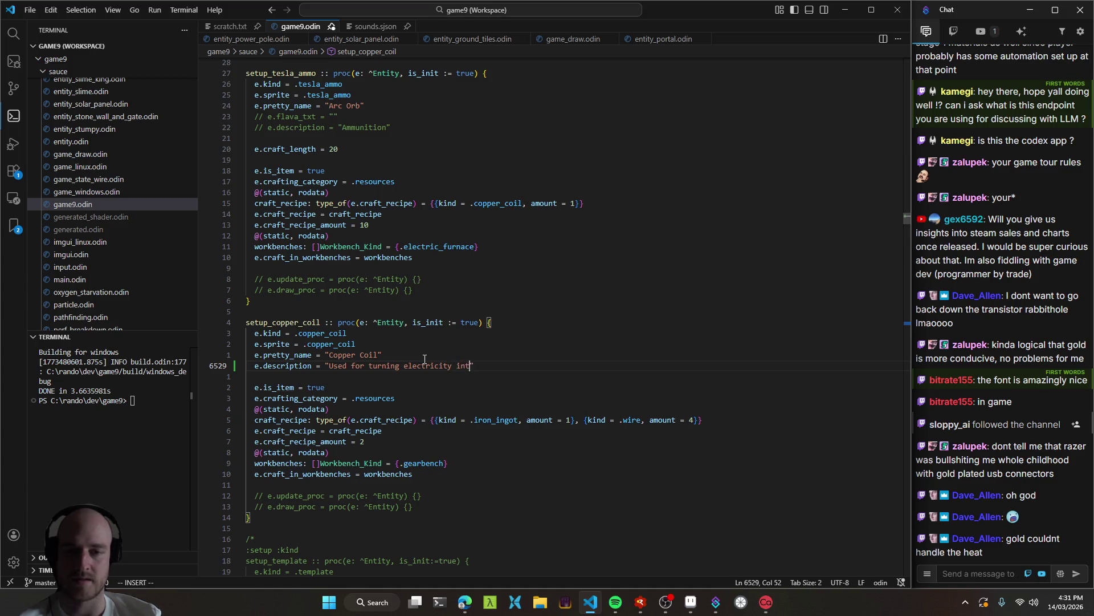
{"action": "type", "text": "head"}
{"action": "key", "text": "Escape"}
{"action": "key", "text": "ctrl+s"}
{"action": "key", "text": "b"}
{"action": "key", "text": "b"}
{"action": "key", "text": "b"}
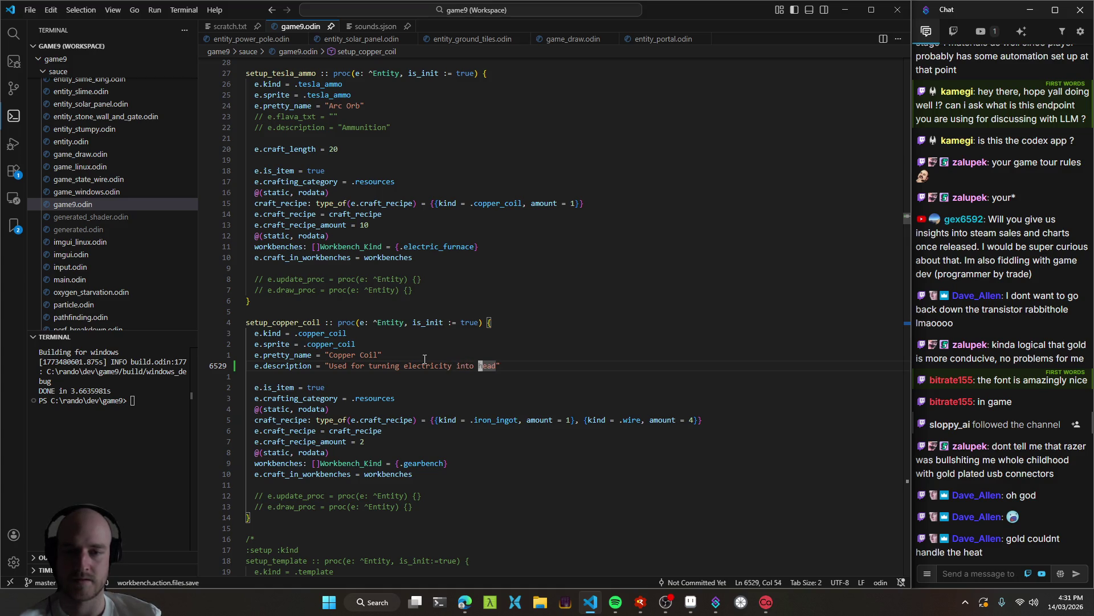
Correct 'head' to 'heat' in the Copper Coil description and save to rebuild the game.
{"action": "key", "text": "j"}
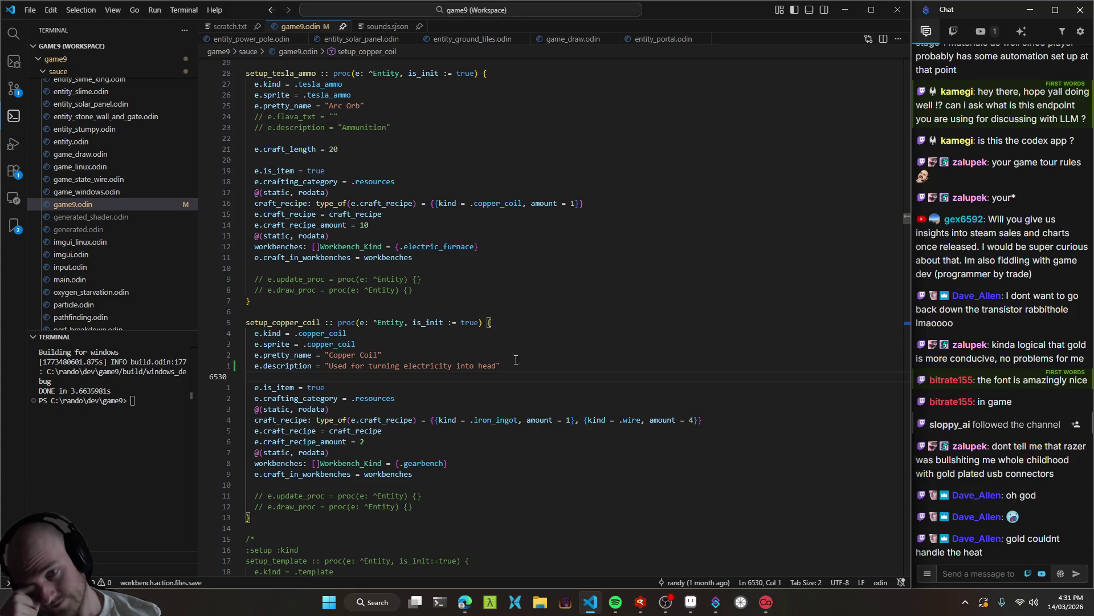
{"action": "double_click", "coordinate": [441, 365]}
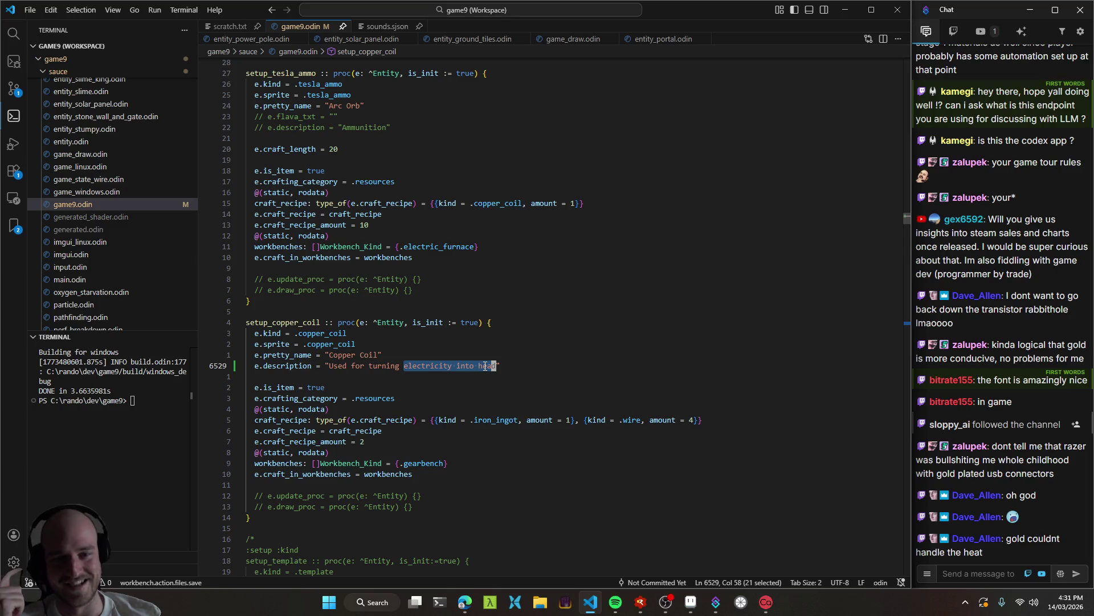
{"action": "left_click", "coordinate": [485, 366]}
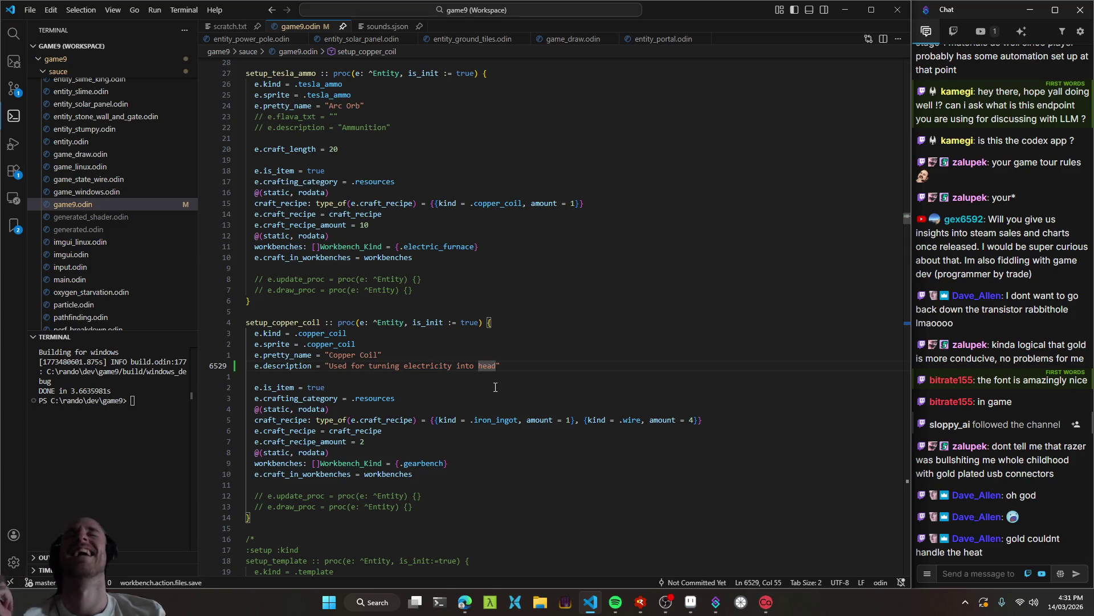
{"action": "left_click", "coordinate": [494, 369]}
{"action": "key", "text": "Up"}
{"action": "key", "text": "Left"}
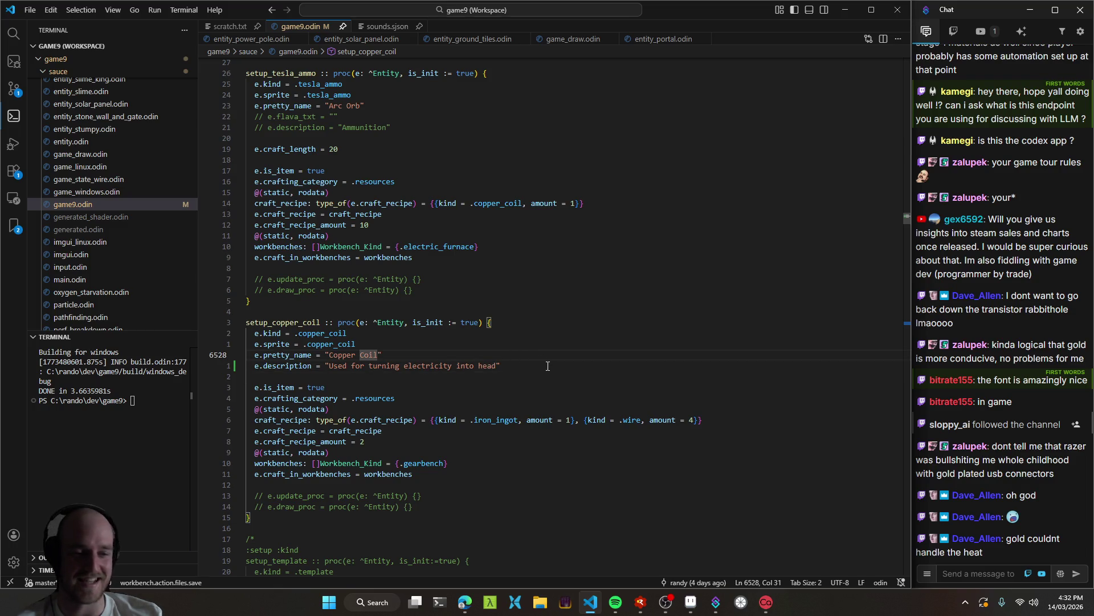
{"action": "left_click", "coordinate": [490, 366]}
{"action": "key", "text": "Delete"}
{"action": "type", "text": "t"}
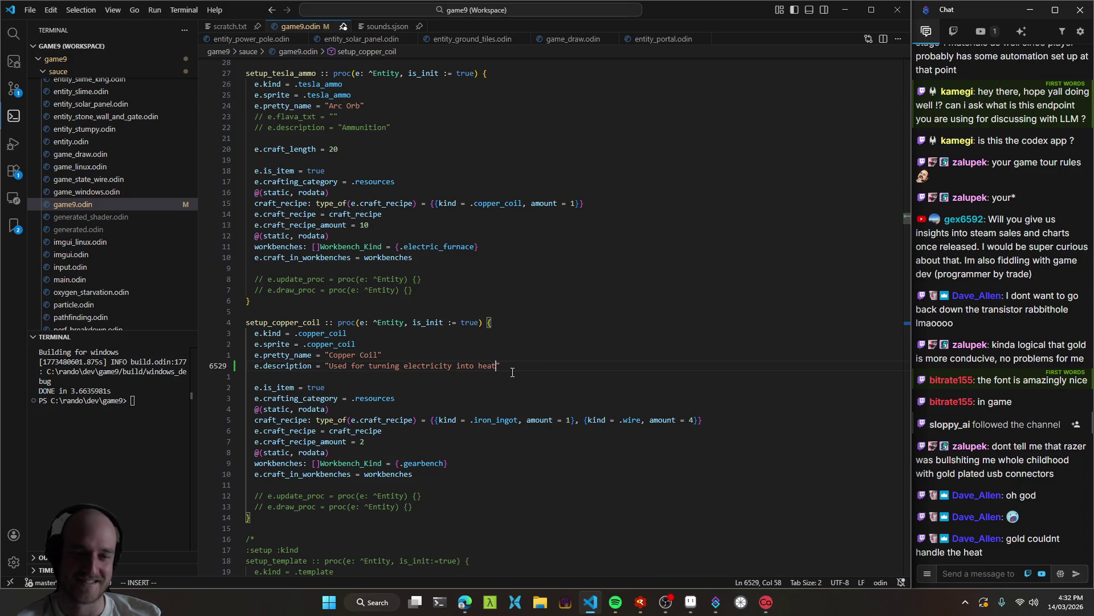
{"action": "key", "text": "Down"}
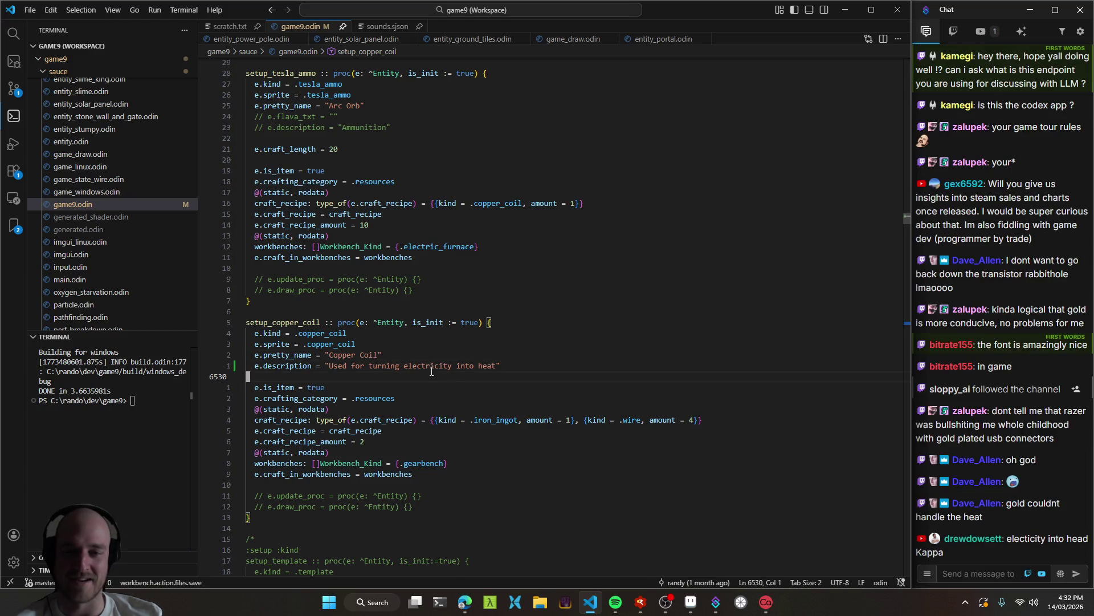
{"action": "key", "text": "Up"}
{"action": "key", "text": "Up"}
{"action": "key", "text": "Left"}
{"action": "key", "text": "ctrl+s"}
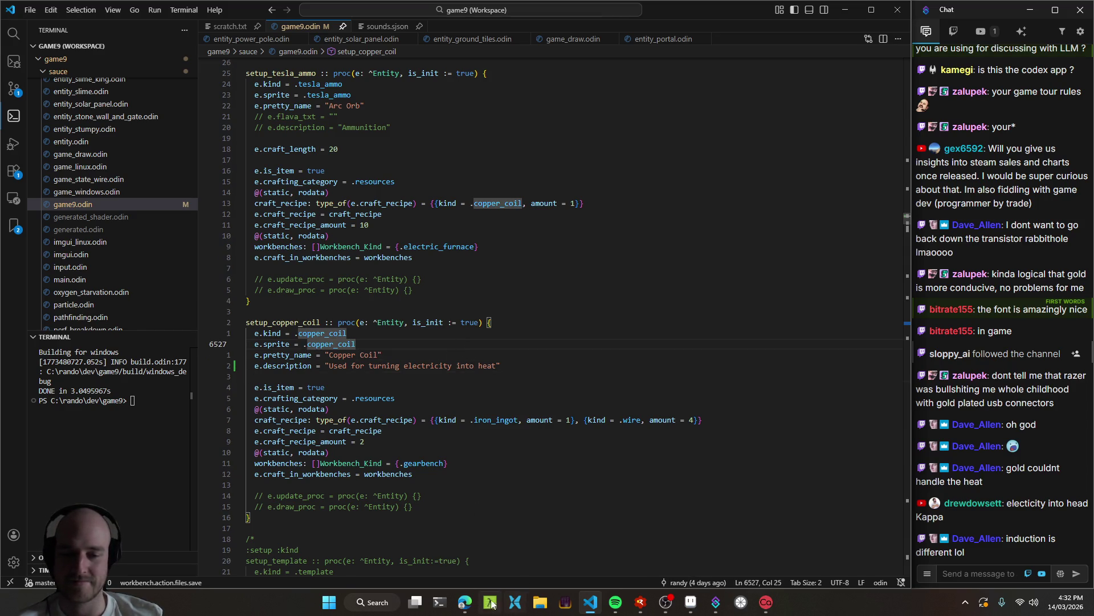
In a new browser tab, enter the query 'what is the thing where you turn electricity into heat'.
{"action": "key", "text": "alt+Tab"}
{"action": "left_click", "coordinate": [71, 352]}
{"action": "type", "text": "wha"}
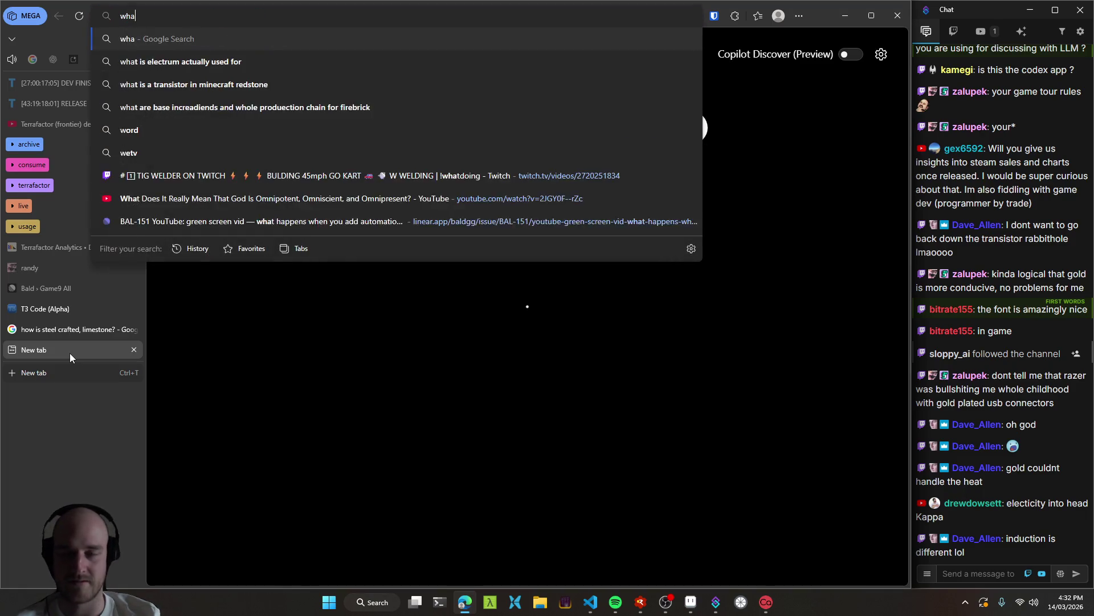
{"action": "type", "text": "t is the thing where you "}
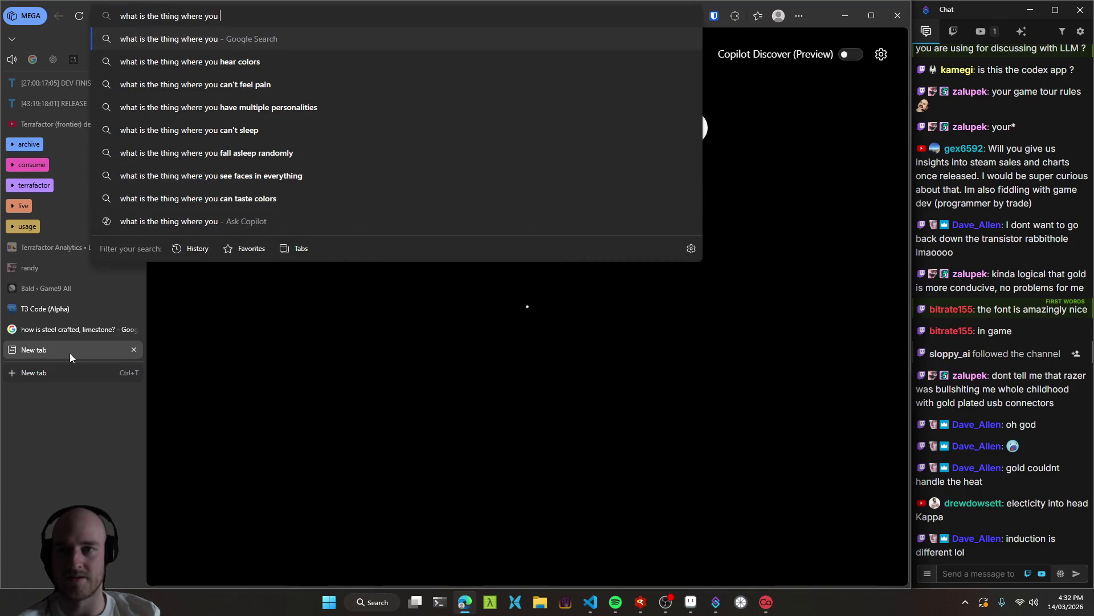
{"action": "type", "text": "turn electricit"}
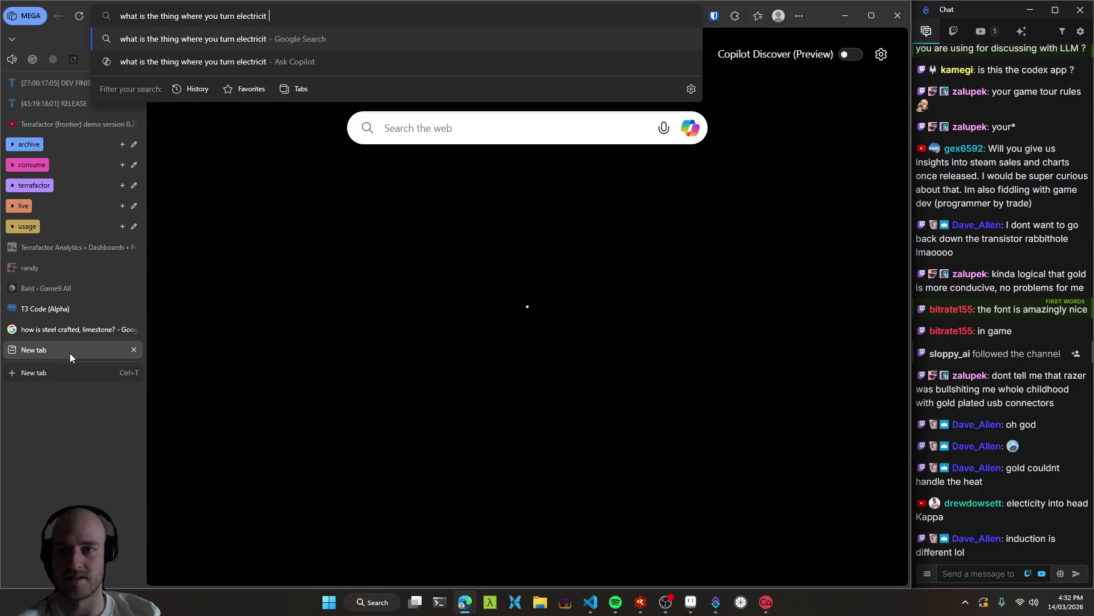
{"action": "type", "text": "y into heat"}
Run the search and expand Google's AI overview answering heating element via Joule heating.
{"action": "key", "text": "Return"}
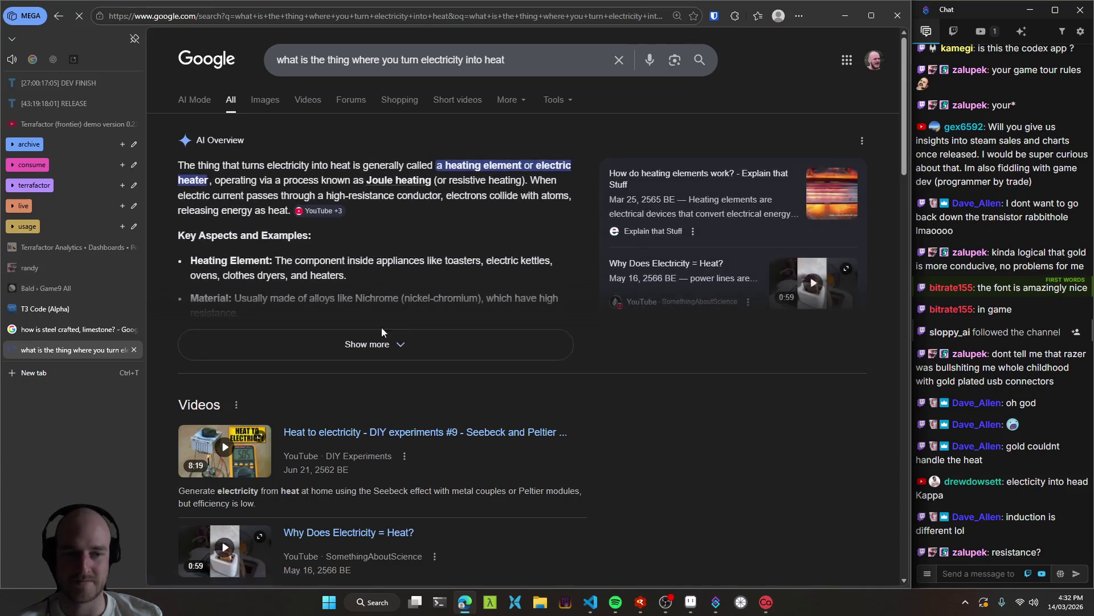
{"action": "left_click", "coordinate": [381, 345]}
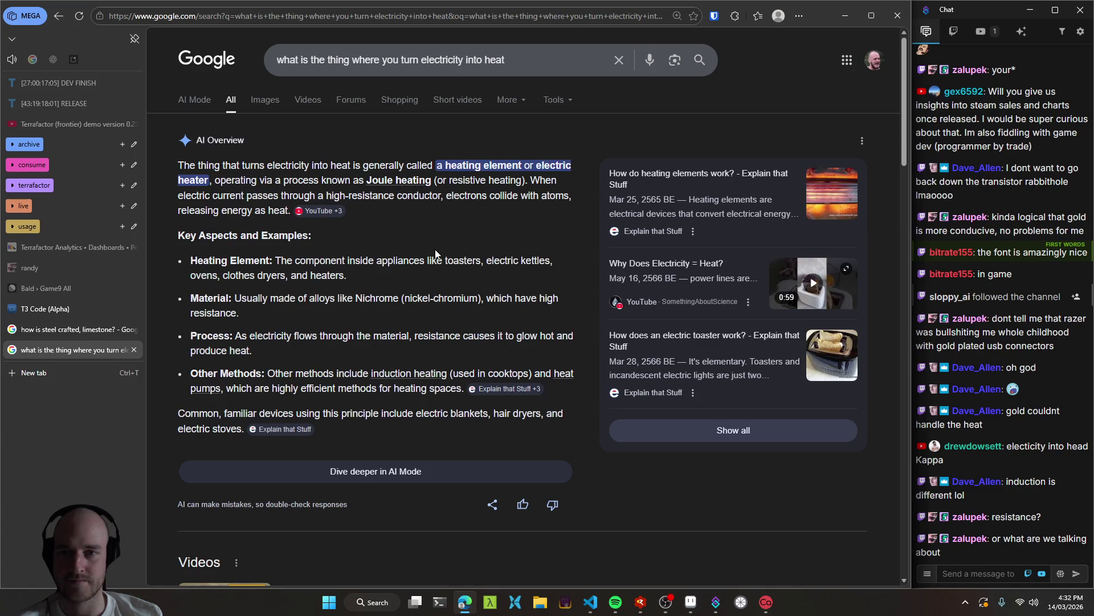
Read the overview on high-resistance conductors releasing heat, then continue the question in AI Mode.
{"action": "left_click_drag", "start_coordinate": [331, 197], "coordinate": [416, 197]}
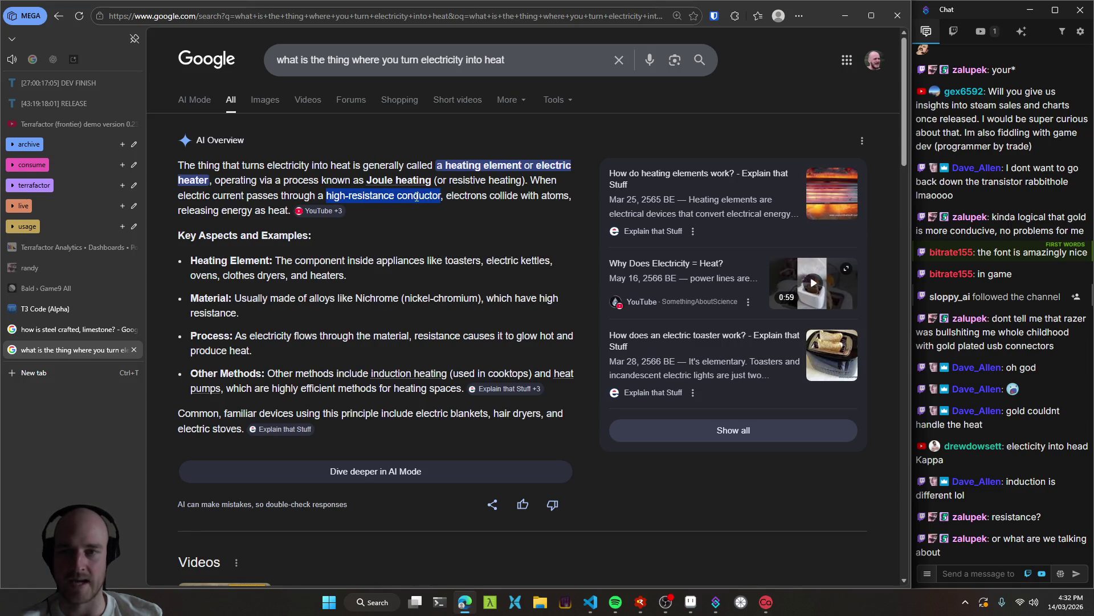
{"action": "mouse_move", "coordinate": [289, 211]}
{"action": "left_mouse_down"}
{"action": "mouse_move", "coordinate": [349, 197]}
{"action": "mouse_move", "coordinate": [290, 195]}
{"action": "mouse_move", "coordinate": [193, 163]}
{"action": "left_mouse_up"}
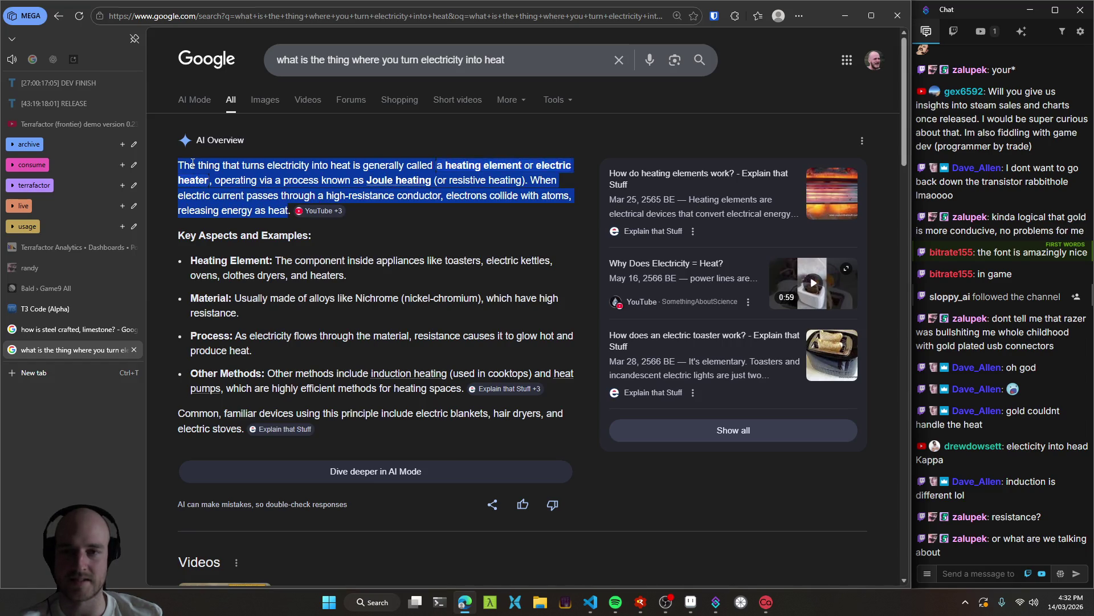
{"action": "left_click", "coordinate": [405, 216]}
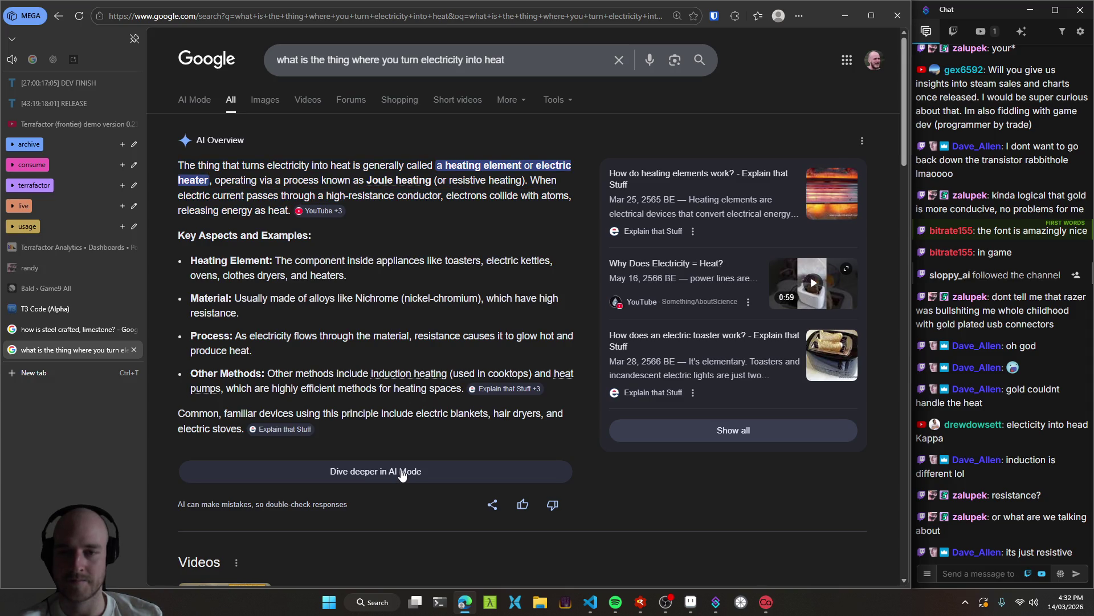
{"action": "left_click", "coordinate": [402, 473]}
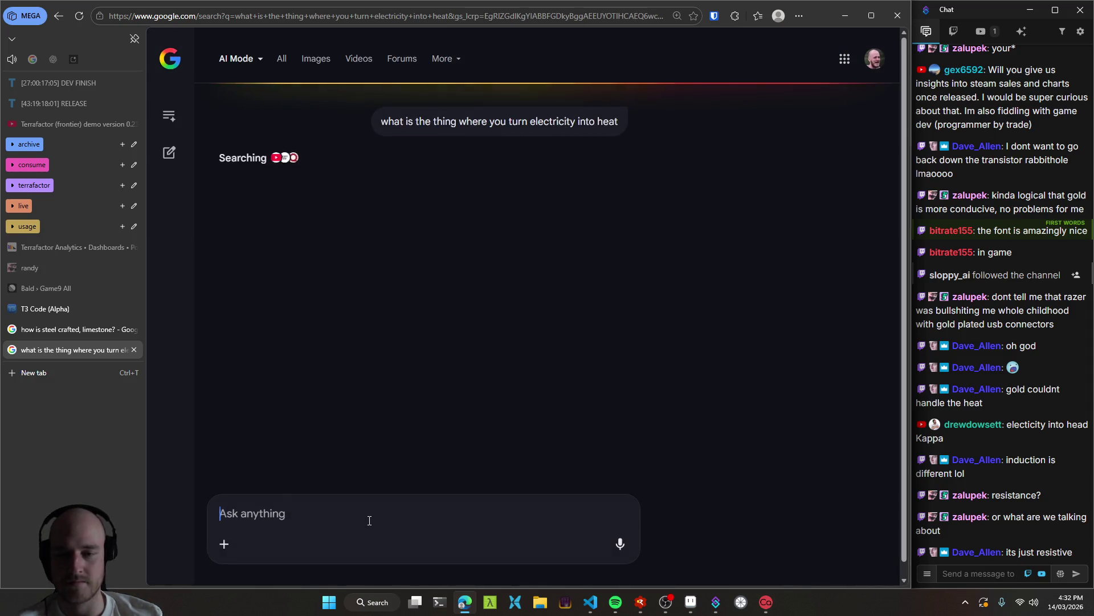
Ask AI Mode the follow-up 'so is it literally just a big ass resistor?'.
{"action": "type", "text": "so is "}
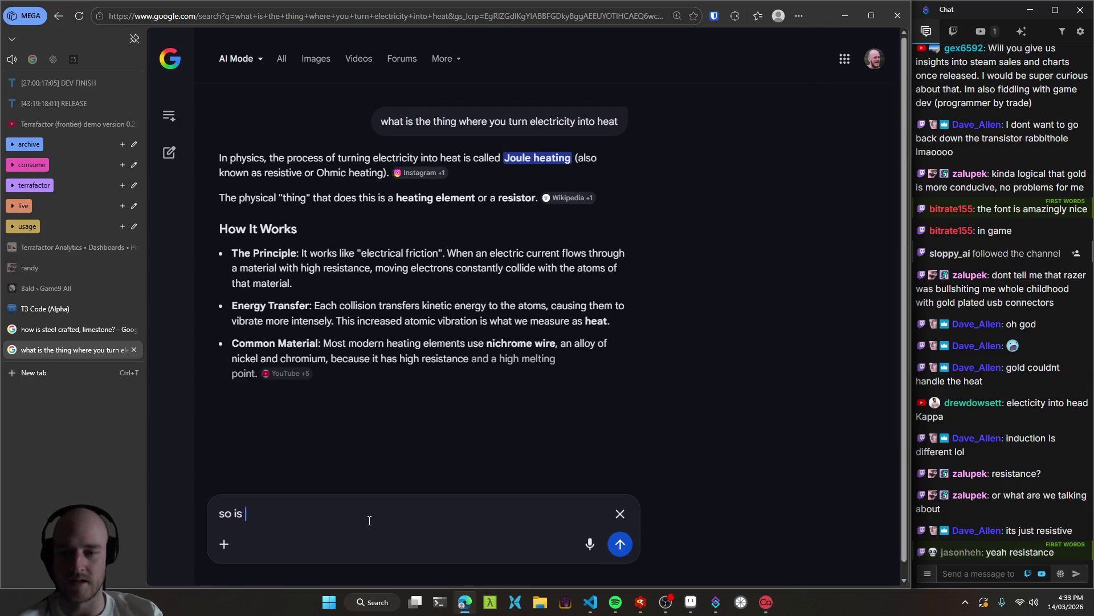
{"action": "type", "text": "it literally"}
{"action": "type", "text": "just a"}
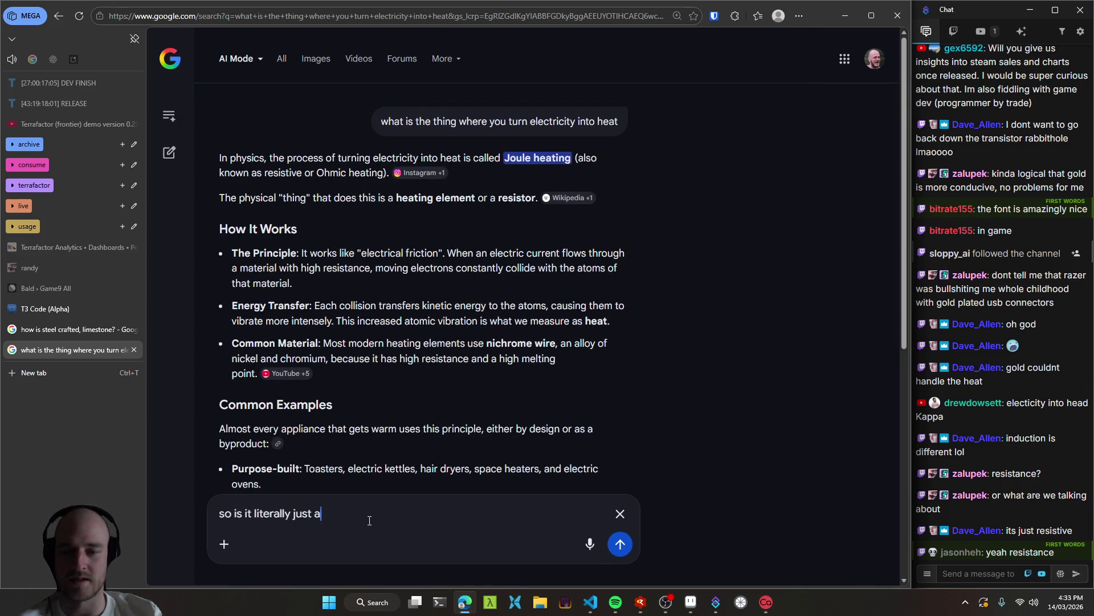
{"action": "type", "text": " big ass resistor?"}
{"action": "key", "text": "Return"}
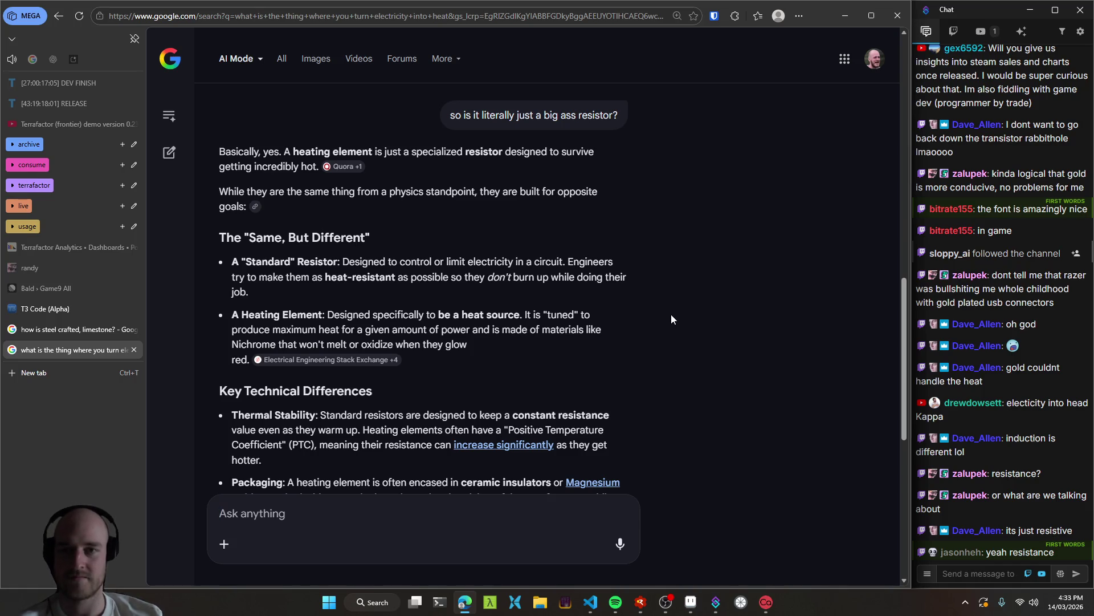
Read the answer contrasting a heating element with a standard resistor.
{"action": "scroll", "coordinate": [642, 324], "scroll_direction": "down", "scroll_amount": 1}
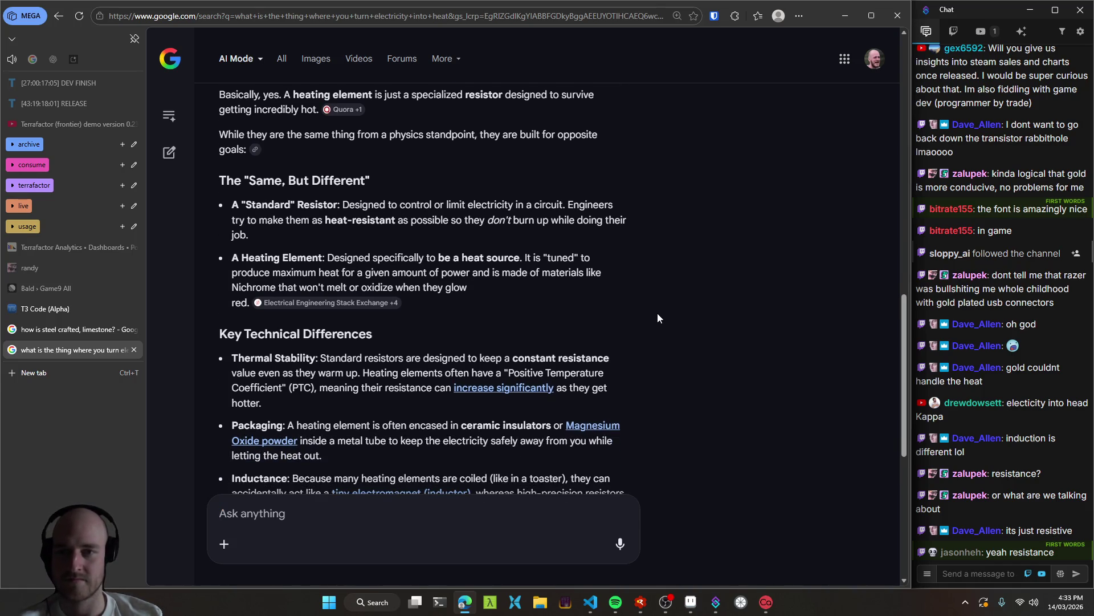
{"action": "scroll", "coordinate": [658, 313], "scroll_direction": "up", "scroll_amount": 1}
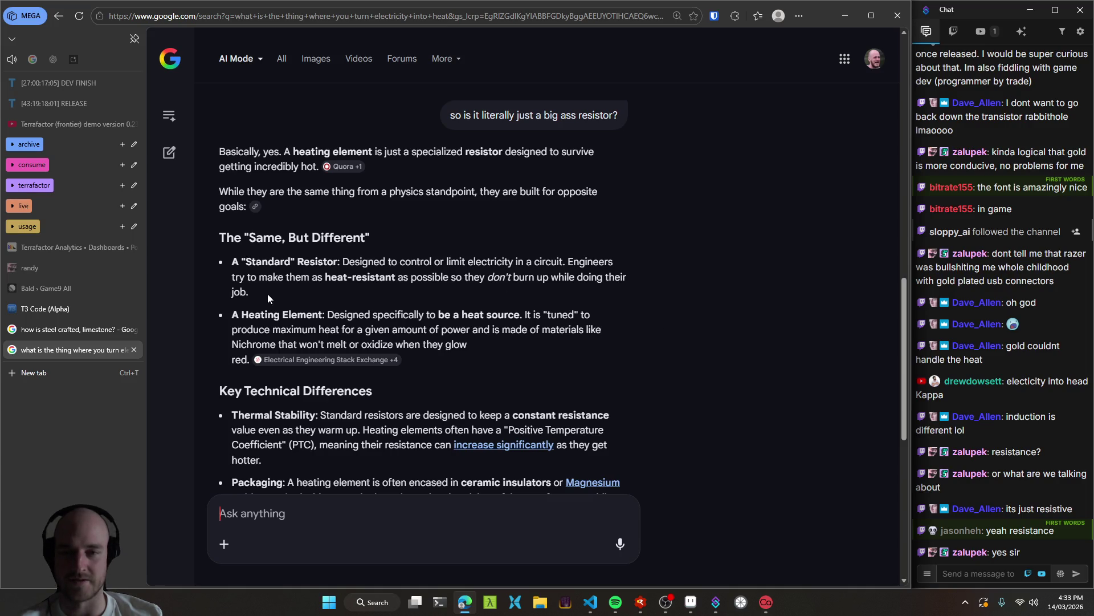
{"action": "left_click_drag", "start_coordinate": [231, 312], "coordinate": [477, 344]}
{"action": "left_click", "coordinate": [492, 337]}
{"action": "mouse_move", "coordinate": [296, 291]}
{"action": "left_mouse_down"}
{"action": "mouse_move", "coordinate": [232, 265]}
{"action": "mouse_move", "coordinate": [545, 262]}
{"action": "mouse_move", "coordinate": [366, 262]}
{"action": "left_mouse_up"}
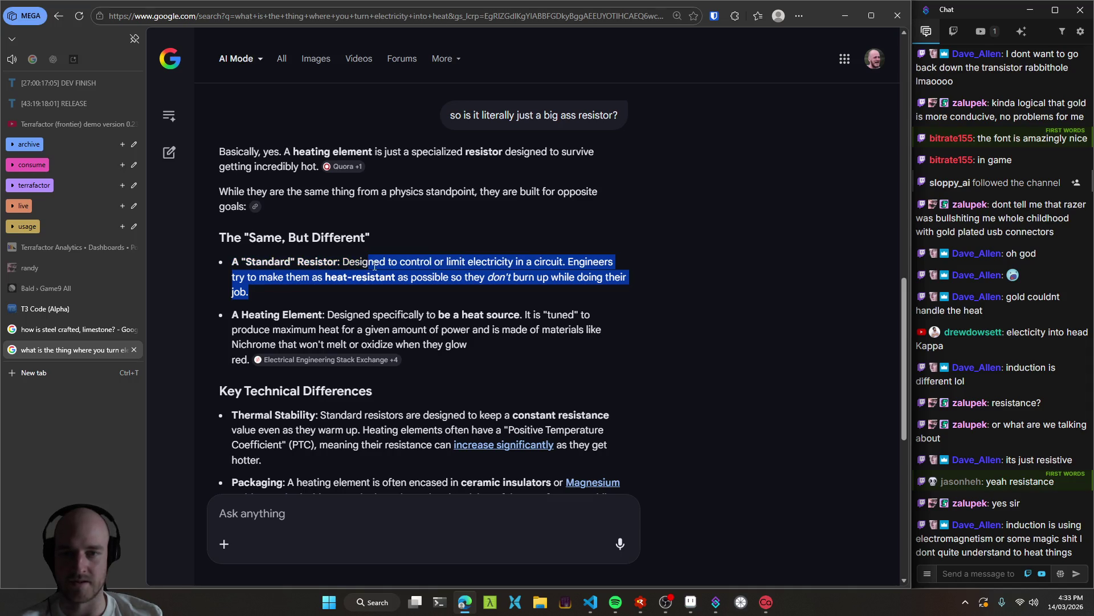
{"action": "left_click", "coordinate": [380, 294]}
{"action": "left_click_drag", "start_coordinate": [519, 293], "coordinate": [215, 264]}
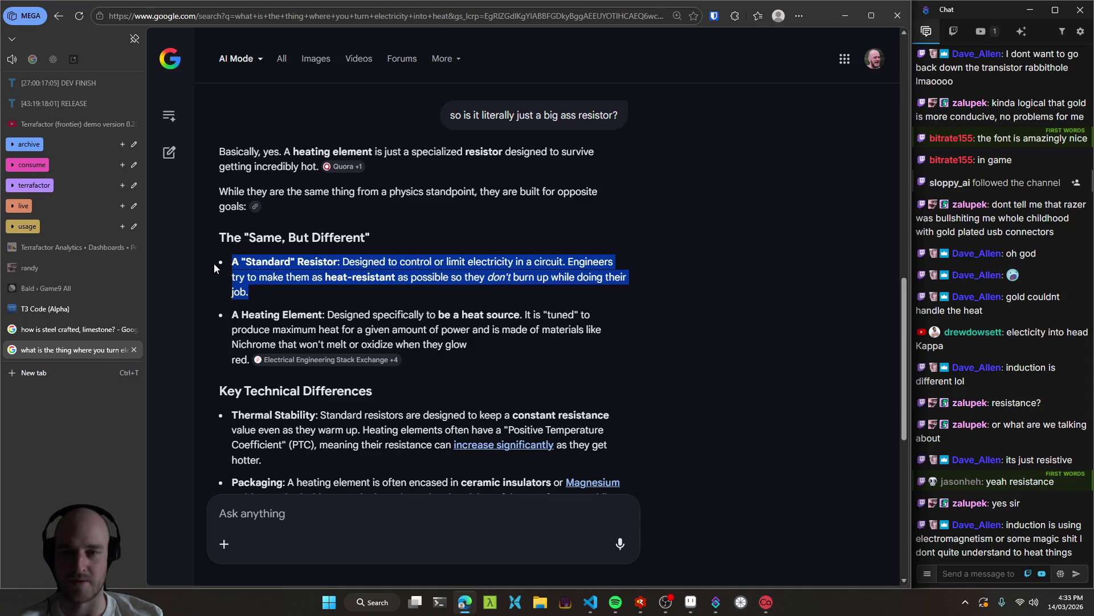
{"action": "scroll", "coordinate": [305, 277], "scroll_direction": "down", "scroll_amount": 1}
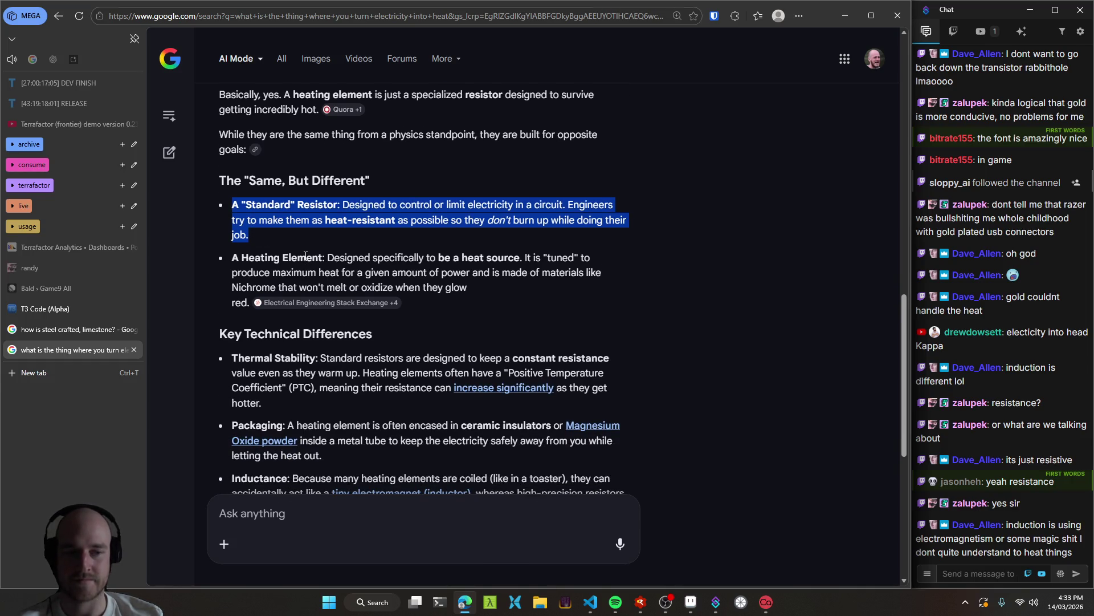
{"action": "left_click", "coordinate": [305, 256]}
{"action": "scroll", "coordinate": [305, 256], "scroll_direction": "down", "scroll_amount": 3}
{"action": "scroll", "coordinate": [342, 285], "scroll_direction": "up", "scroll_amount": 5}
Glance at the Copper Coil description in game9.odin, then return to AI Mode.
{"action": "left_click", "coordinate": [591, 602]}
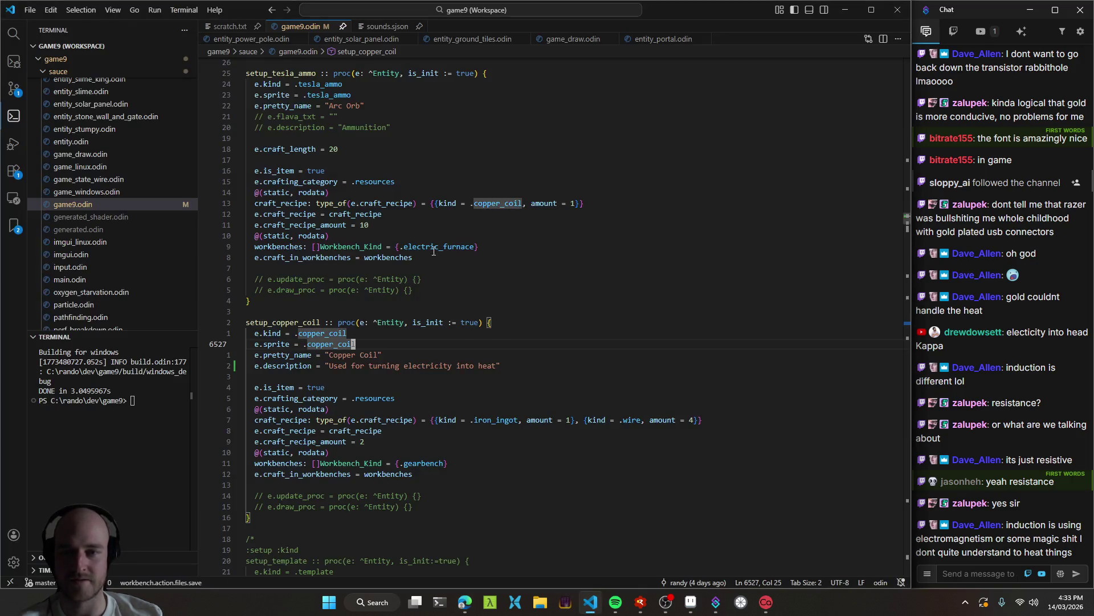
{"action": "left_click", "coordinate": [355, 376]}
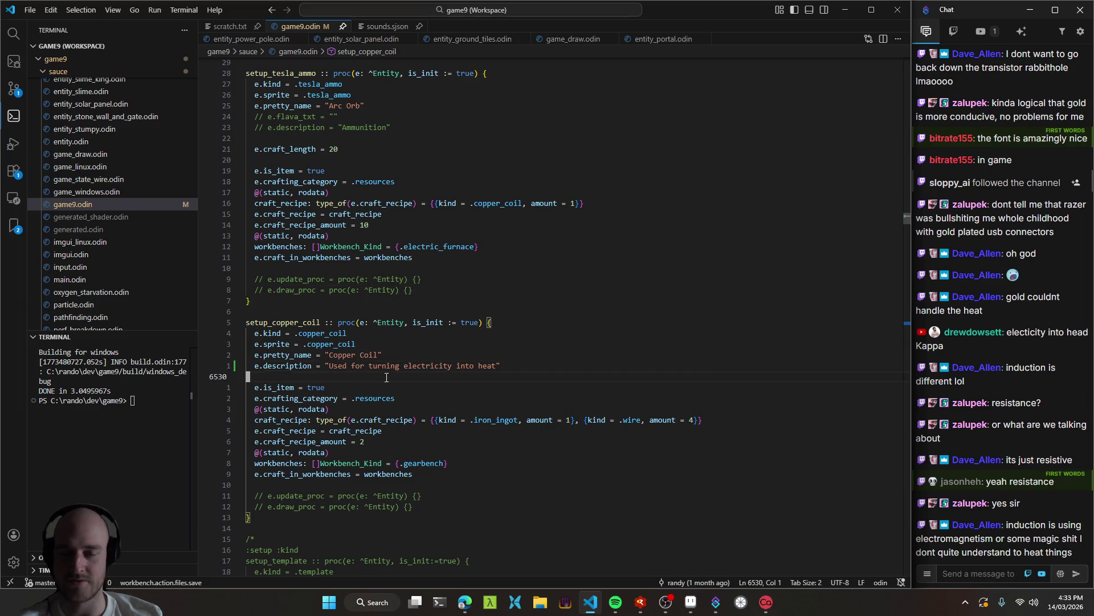
{"action": "scroll", "coordinate": [399, 342], "scroll_direction": "down", "scroll_amount": 2}
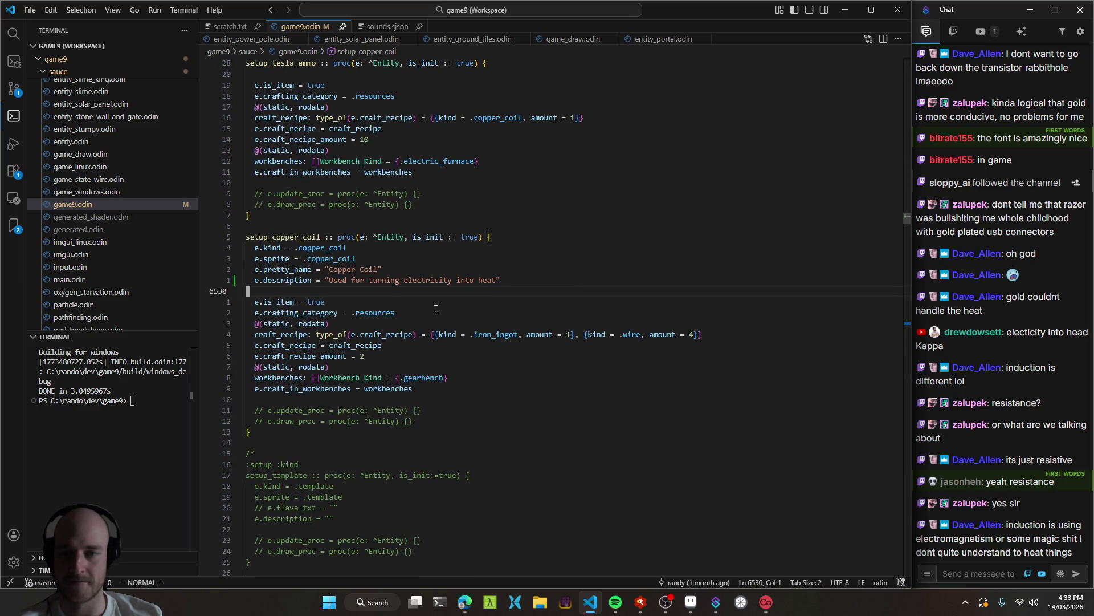
{"action": "left_click", "coordinate": [466, 602]}
{"action": "left_click", "coordinate": [383, 511]}
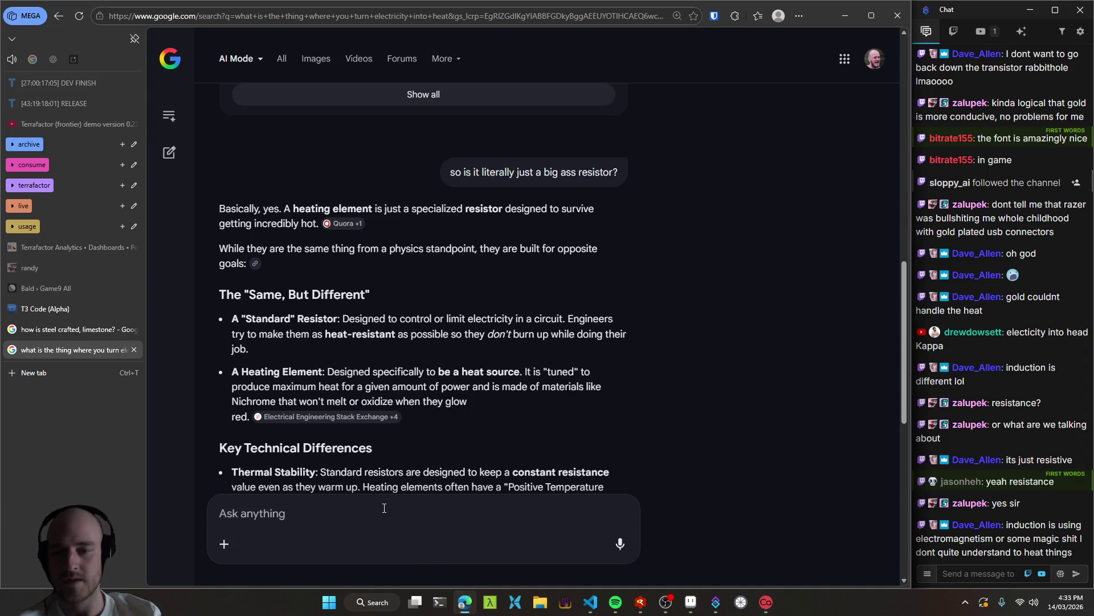
Ask AI Mode whether a copper coil makes sense thematically in a game to turn electricity into heat.
{"action": "type", "text": "would a copper coil "}
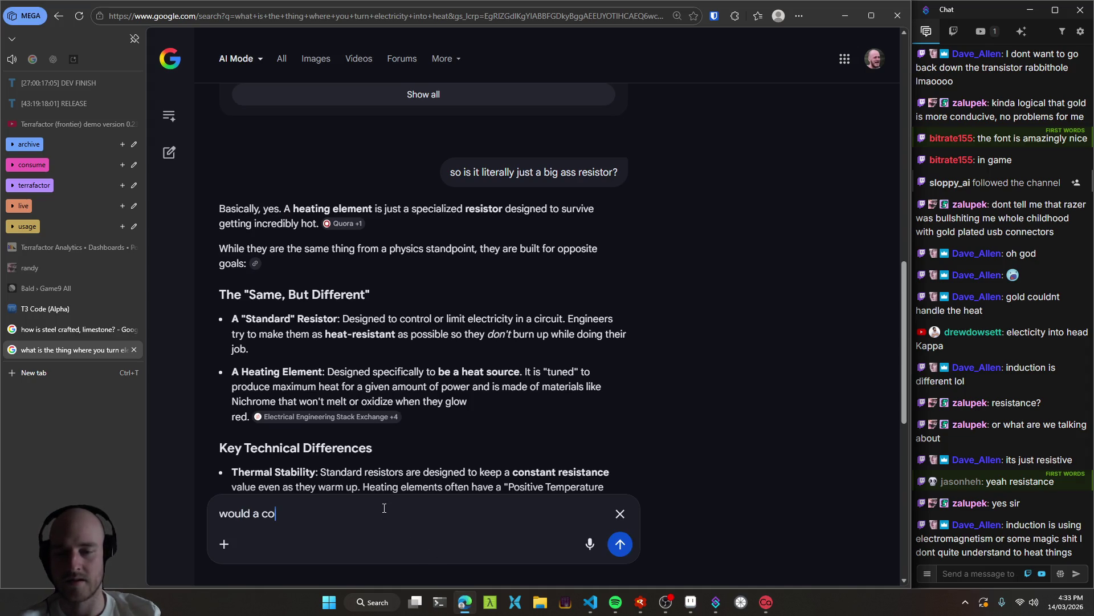
{"action": "type", "text": "mak"}
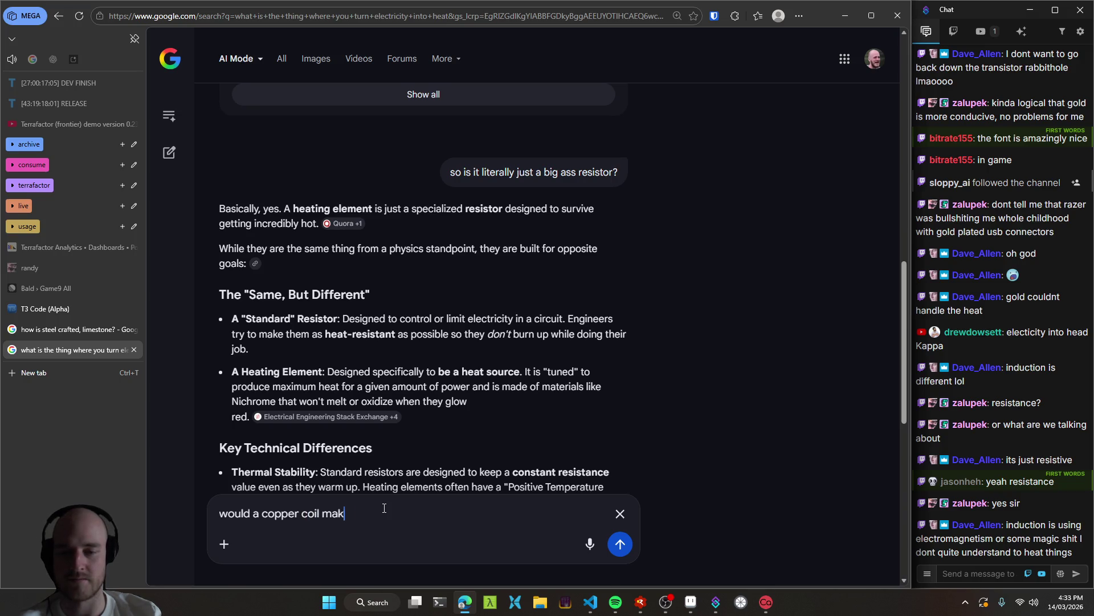
{"action": "type", "text": "e sense themati"}
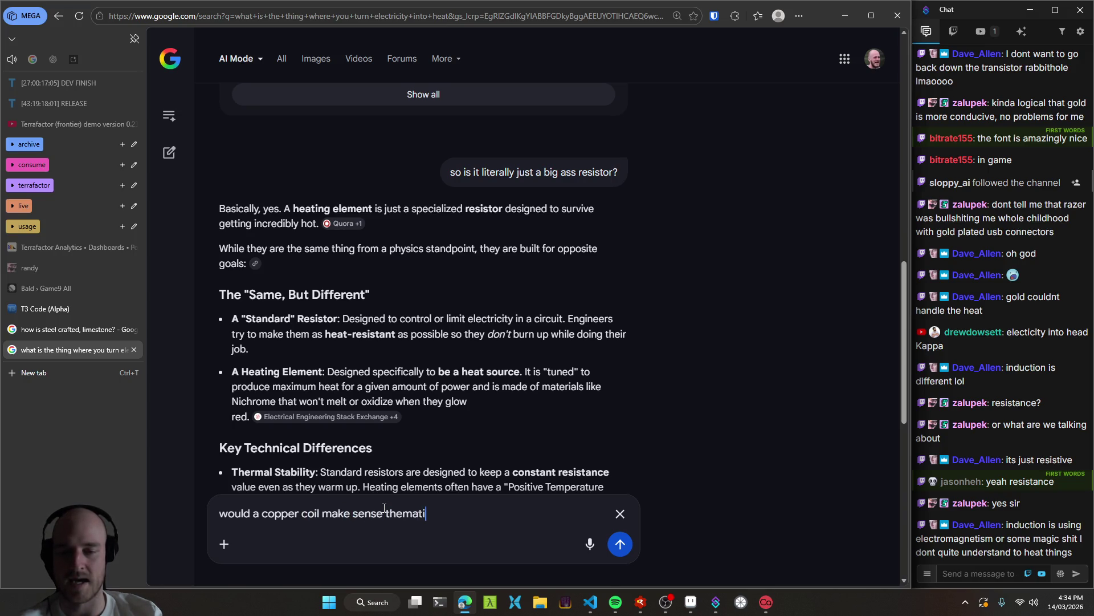
{"action": "type", "text": "cally in a game to turn this"}
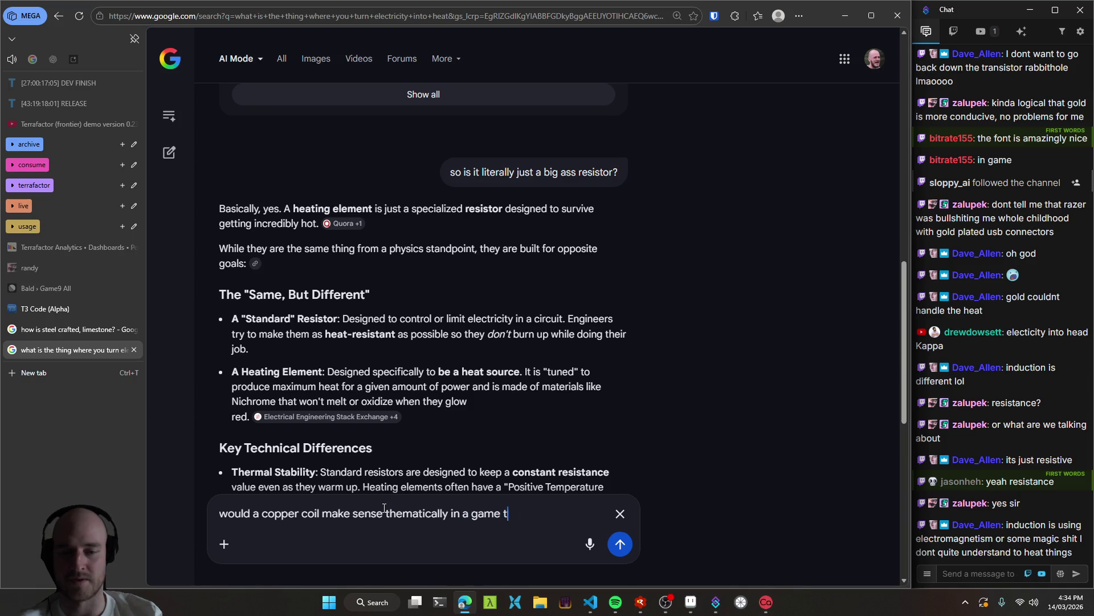
{"action": "key", "text": "BackSpace"}
{"action": "key", "text": "BackSpace"}
{"action": "key", "text": "BackSpace"}
{"action": "type", "text": "electricity into heat"}
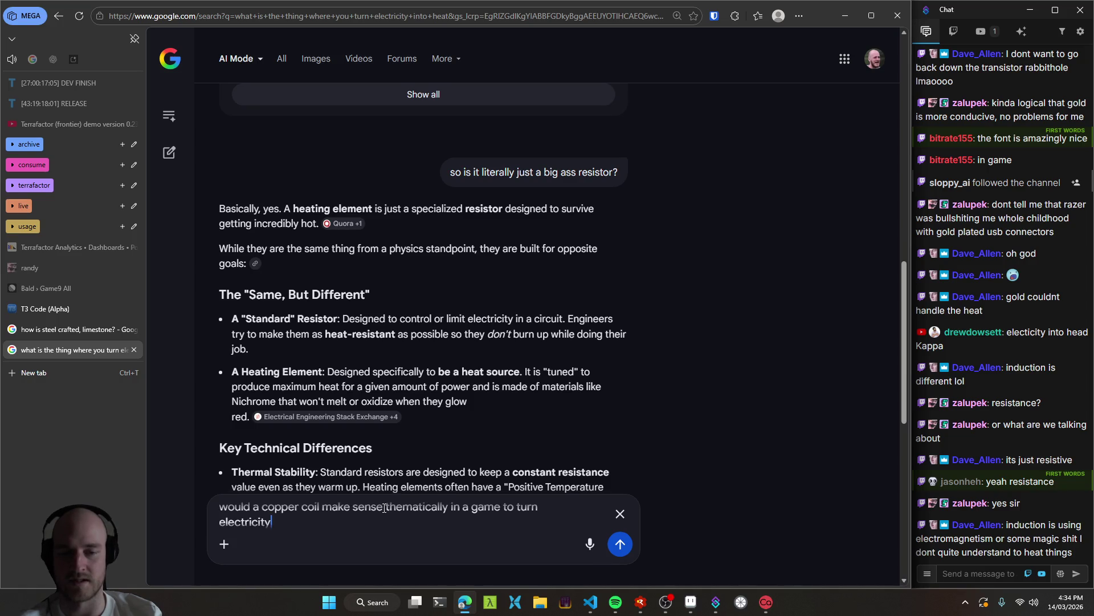
{"action": "key", "text": "Return"}
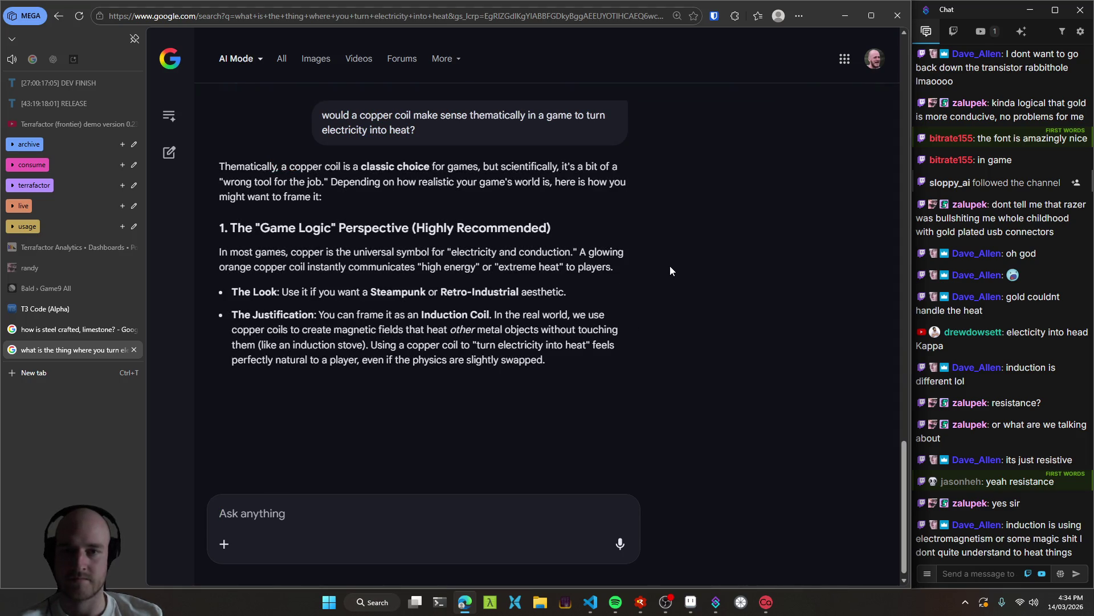
Read the answer calling copper coils a classic choice and suggesting Induction Coil framing.
{"action": "mouse_move", "coordinate": [361, 166]}
{"action": "left_mouse_down"}
{"action": "mouse_move", "coordinate": [625, 171]}
{"action": "mouse_move", "coordinate": [310, 167]}
{"action": "left_mouse_up"}
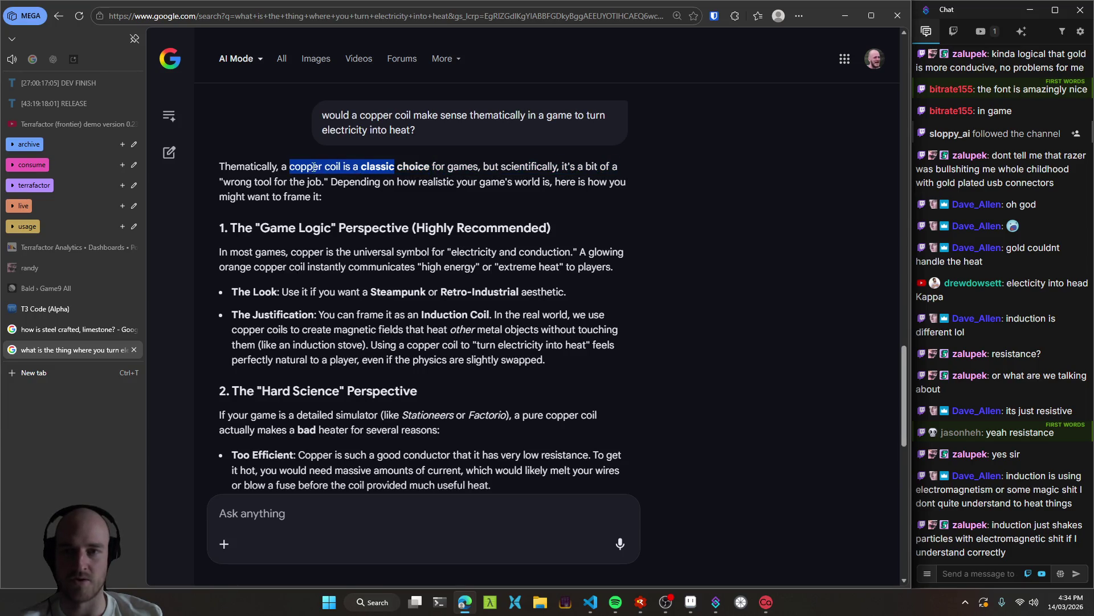
{"action": "left_click", "coordinate": [399, 199]}
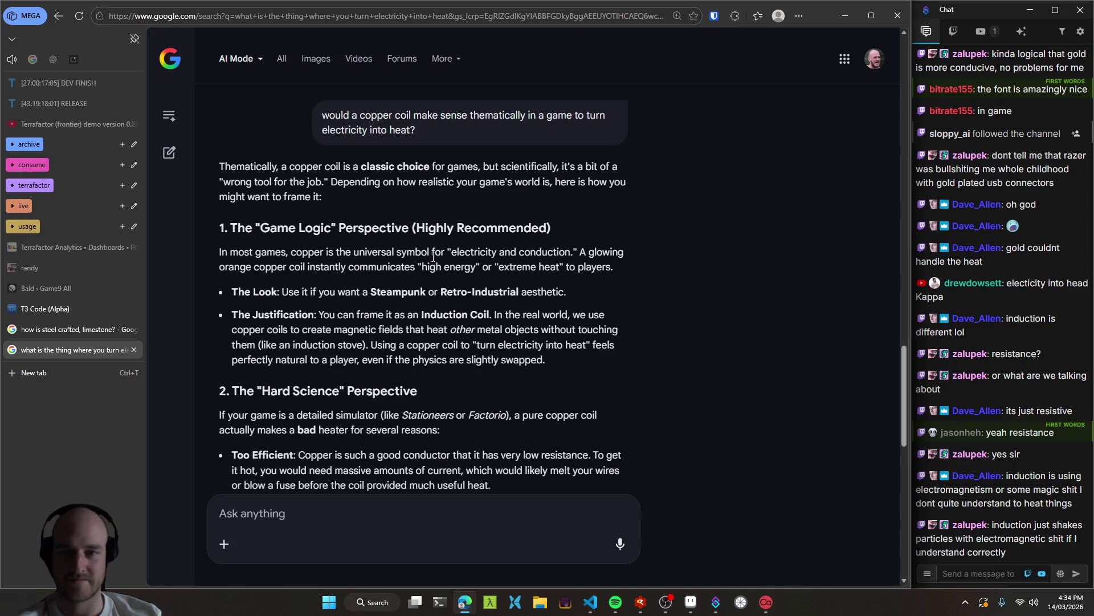
{"action": "scroll", "coordinate": [645, 291], "scroll_direction": "down", "scroll_amount": 1}
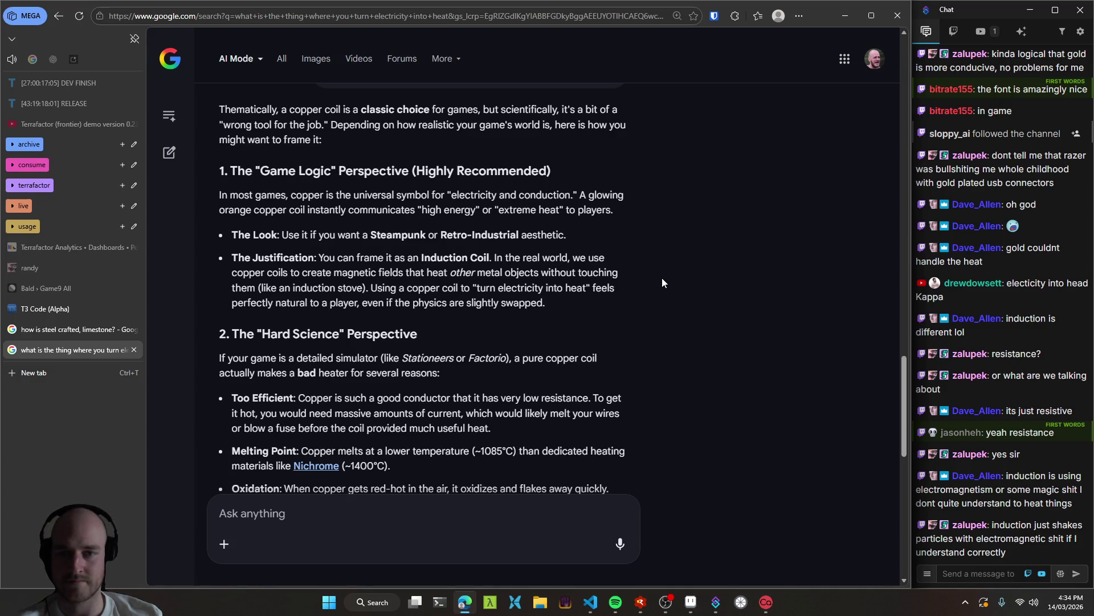
{"action": "mouse_move", "coordinate": [484, 257]}
{"action": "left_mouse_down"}
{"action": "mouse_move", "coordinate": [425, 259]}
{"action": "mouse_move", "coordinate": [452, 259]}
{"action": "left_mouse_up"}
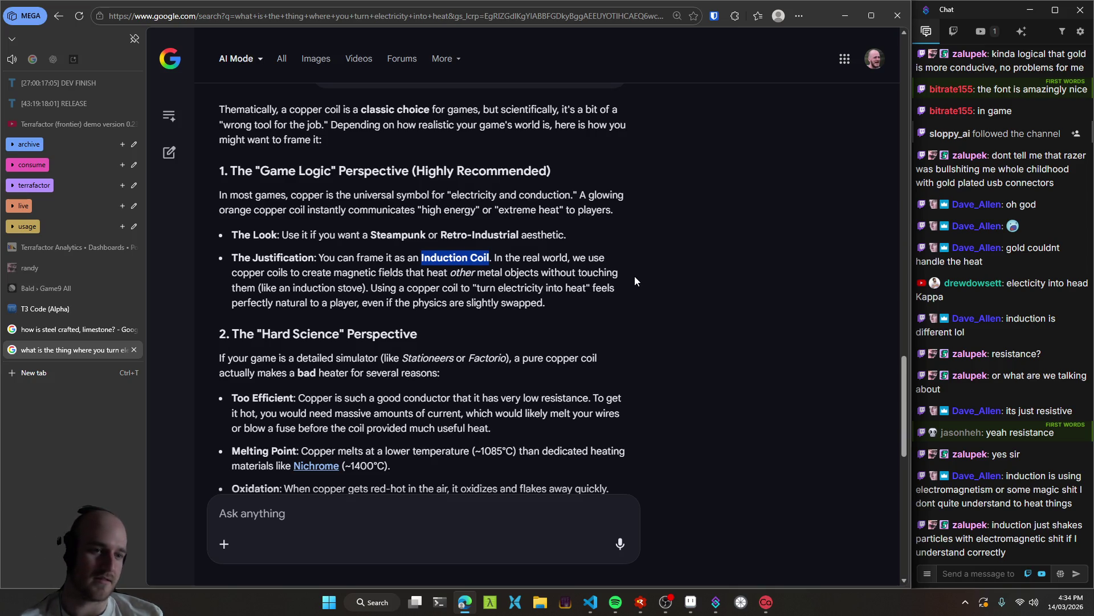
{"action": "scroll", "coordinate": [1017, 382], "scroll_direction": "up", "scroll_amount": 2}
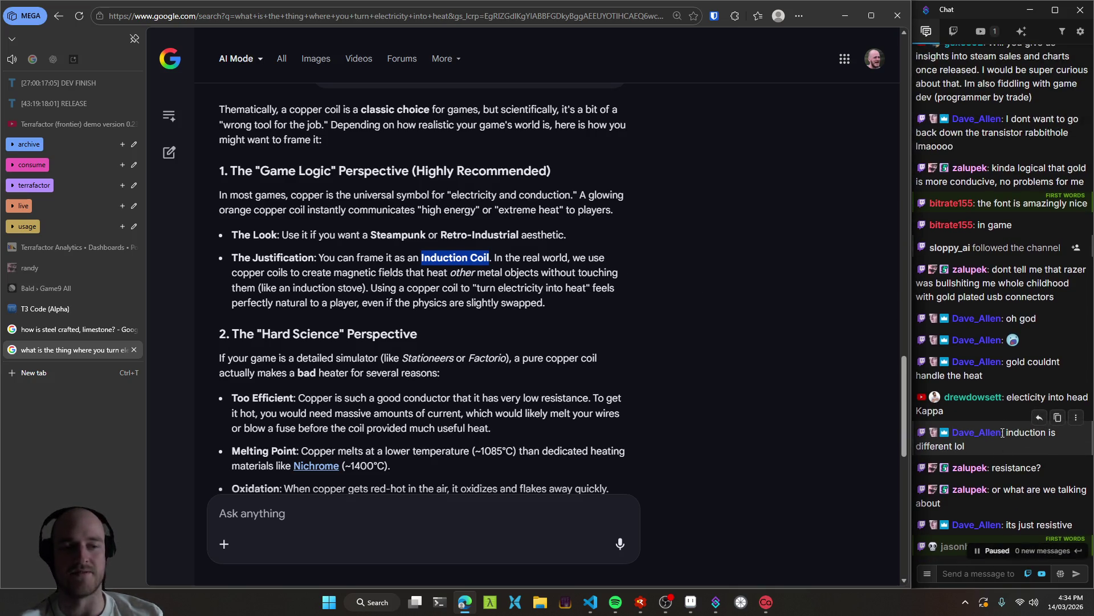
{"action": "scroll", "coordinate": [1003, 442], "scroll_direction": "down", "scroll_amount": 2}
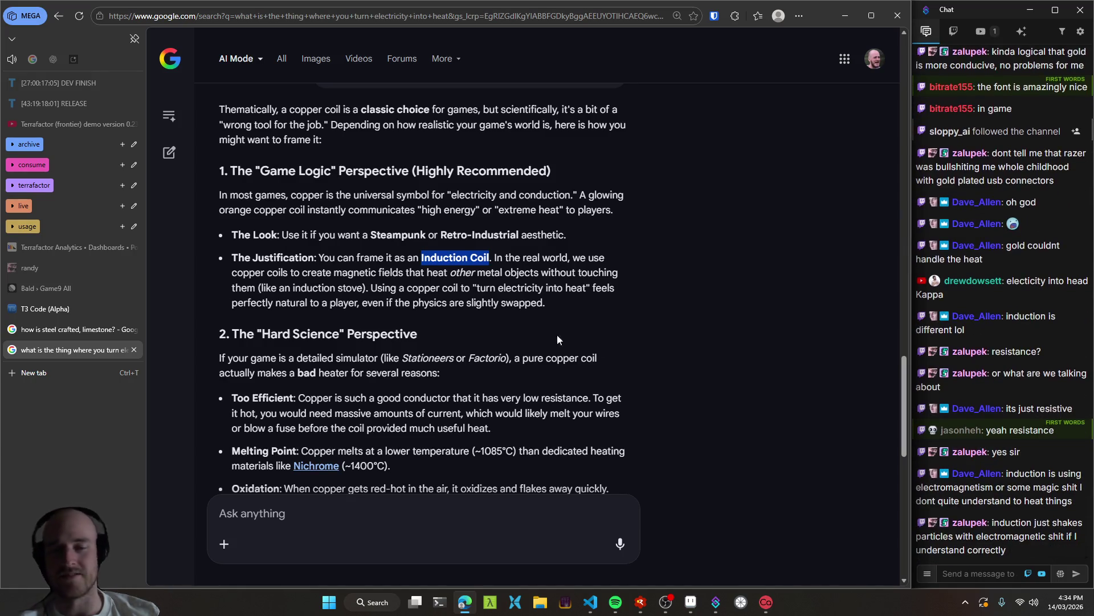
{"action": "left_click", "coordinate": [481, 274]}
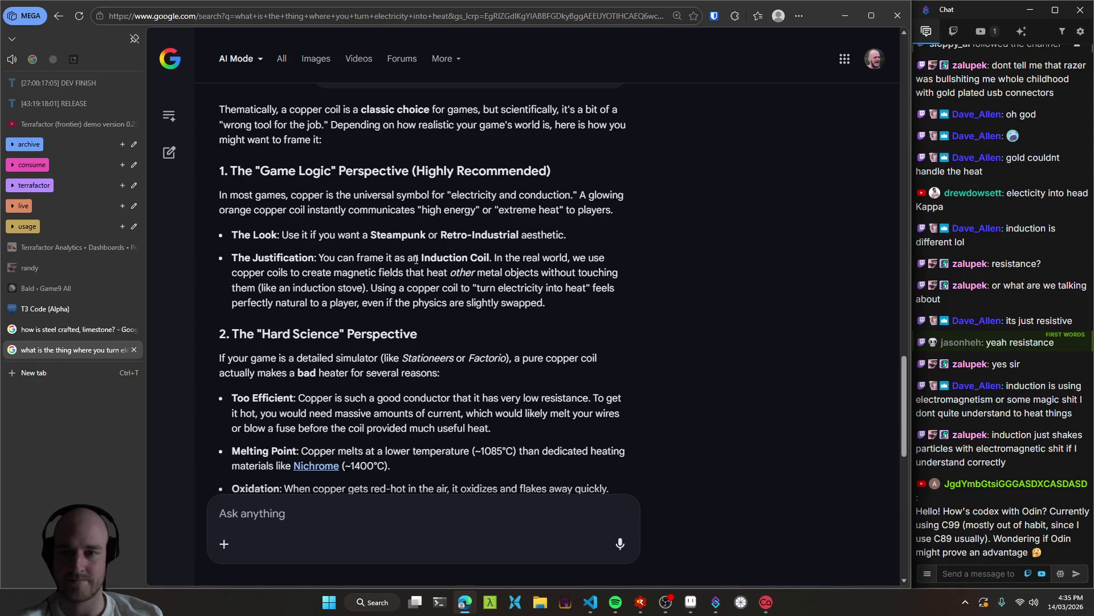
{"action": "left_click_drag", "start_coordinate": [433, 257], "coordinate": [485, 256]}
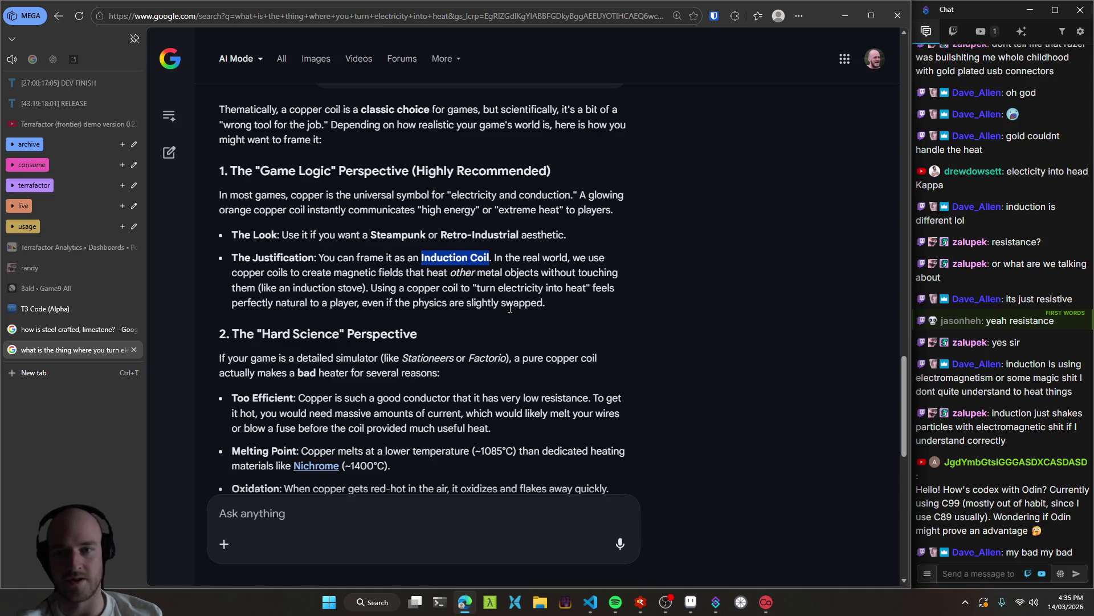
{"action": "double_click", "coordinate": [363, 275]}
{"action": "left_click_drag", "start_coordinate": [364, 275], "coordinate": [391, 279]}
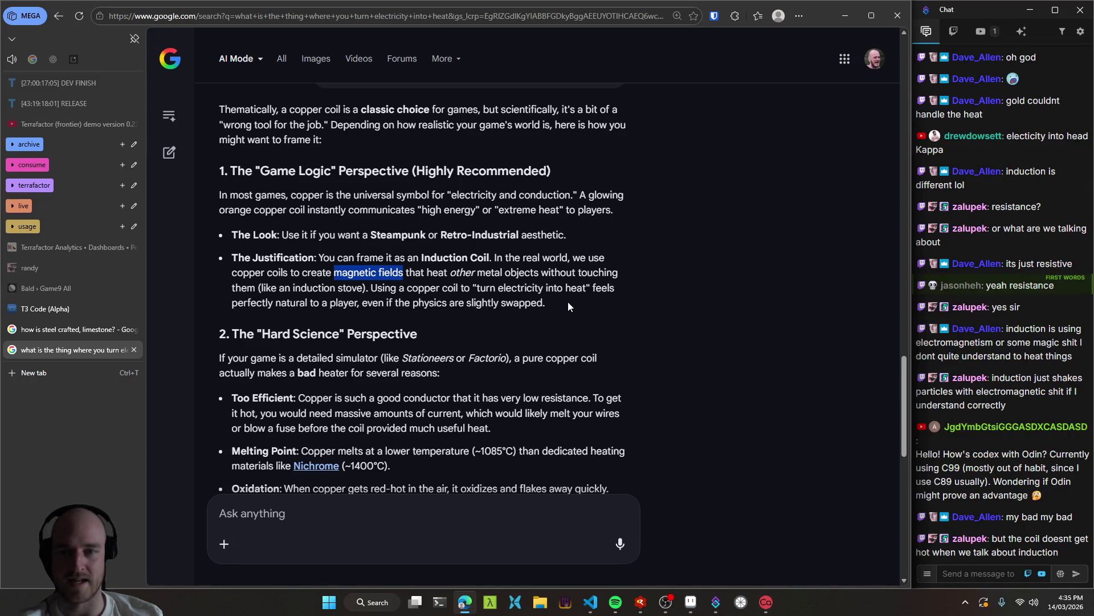
{"action": "left_click", "coordinate": [548, 294]}
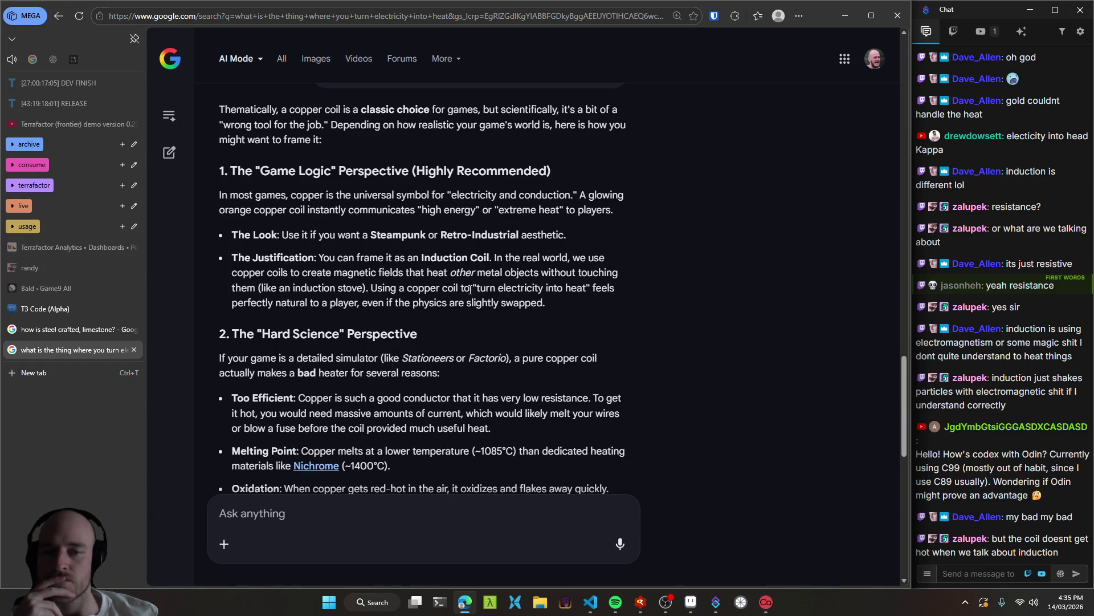
{"action": "mouse_move", "coordinate": [492, 292]}
{"action": "left_mouse_down"}
{"action": "mouse_move", "coordinate": [588, 291]}
{"action": "mouse_move", "coordinate": [382, 312]}
{"action": "mouse_move", "coordinate": [546, 302]}
{"action": "left_mouse_up"}
{"action": "left_click", "coordinate": [608, 309]}
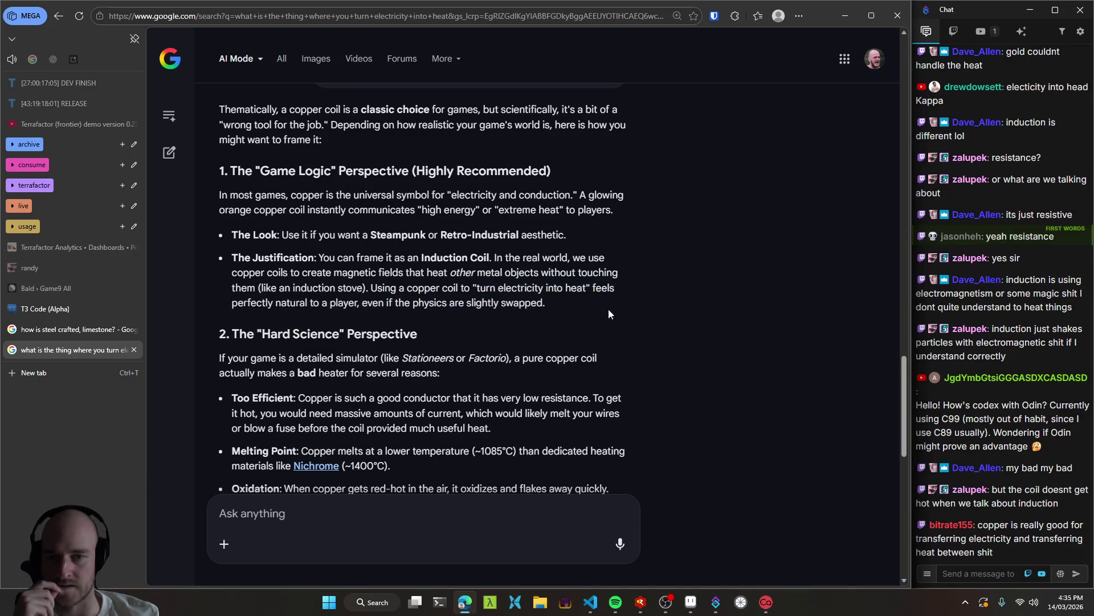
{"action": "scroll", "coordinate": [669, 323], "scroll_direction": "down", "scroll_amount": 2}
{"action": "scroll", "coordinate": [670, 324], "scroll_direction": "down", "scroll_amount": 2}
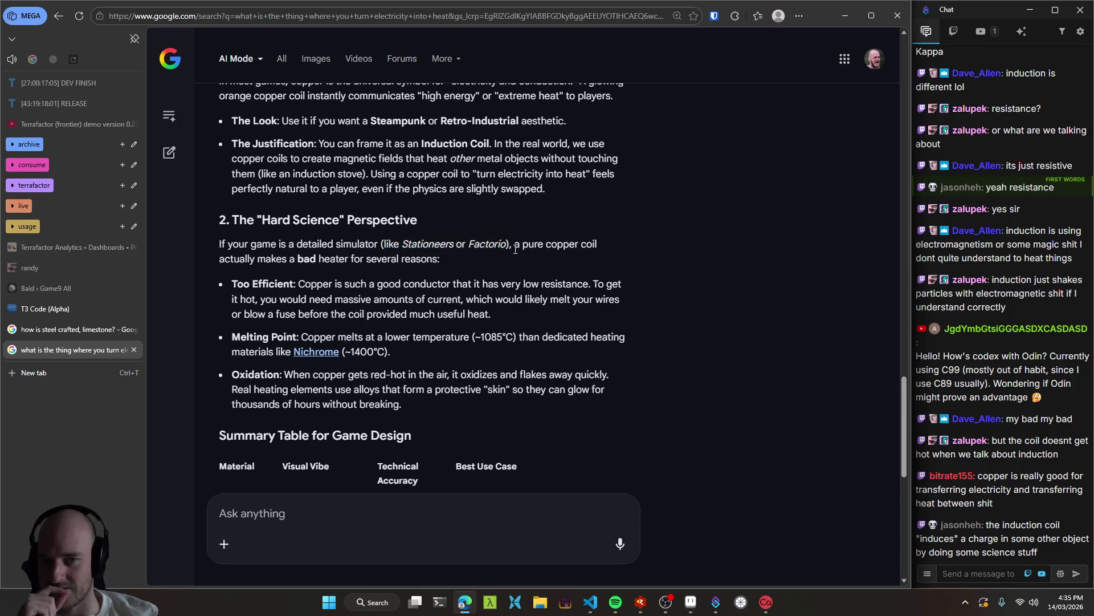
{"action": "scroll", "coordinate": [520, 253], "scroll_direction": "down", "scroll_amount": 1}
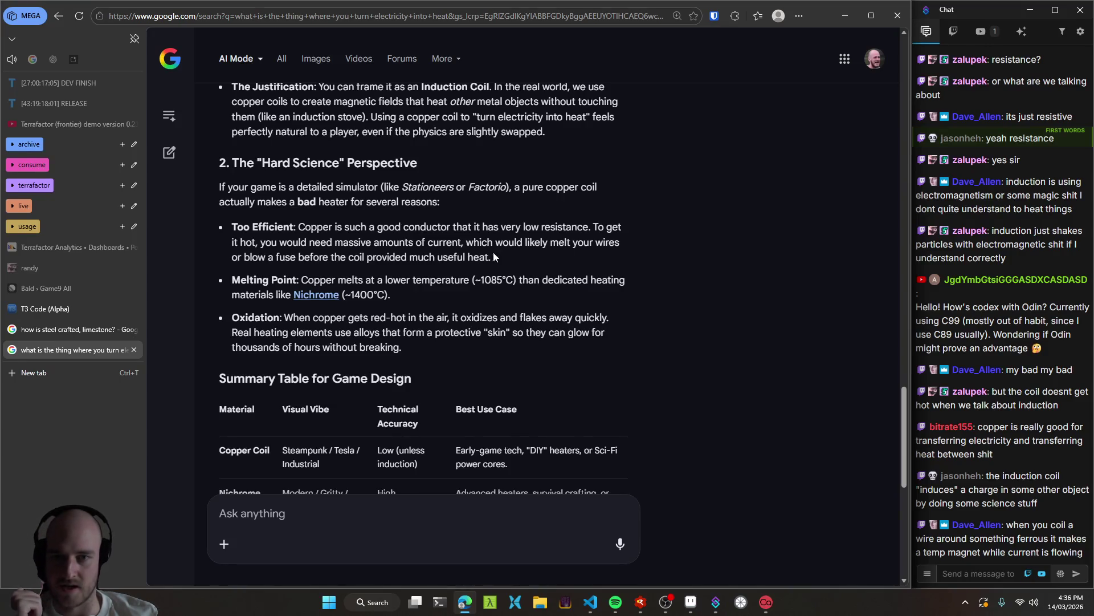
{"action": "mouse_move", "coordinate": [492, 258]}
{"action": "left_mouse_down"}
{"action": "mouse_move", "coordinate": [222, 243]}
{"action": "mouse_move", "coordinate": [209, 228]}
{"action": "left_mouse_up"}
{"action": "scroll", "coordinate": [478, 295], "scroll_direction": "down", "scroll_amount": 1}
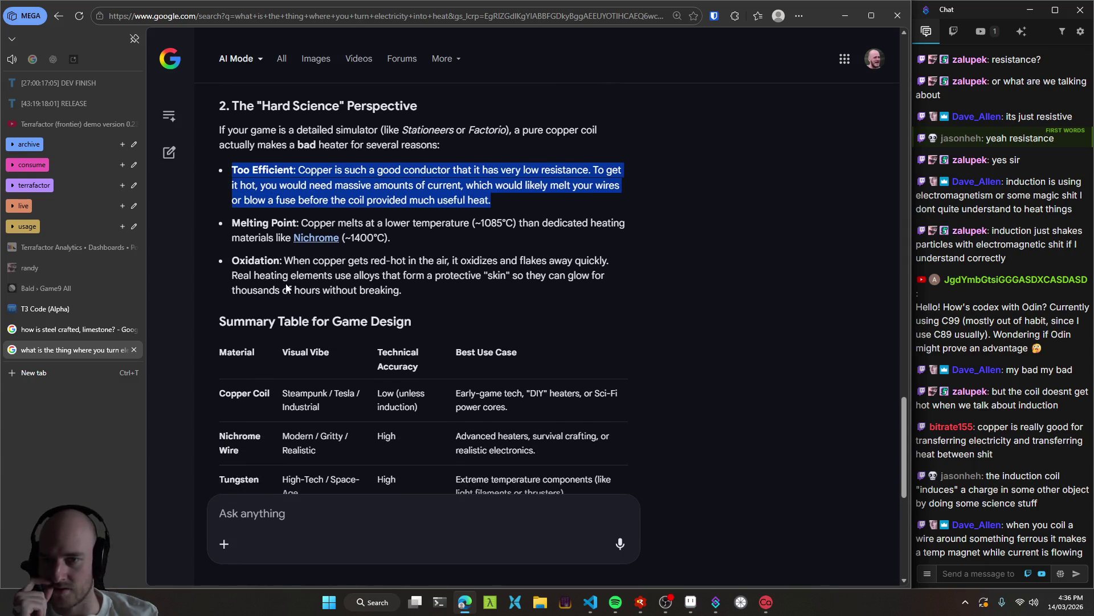
{"action": "double_click", "coordinate": [262, 262]}
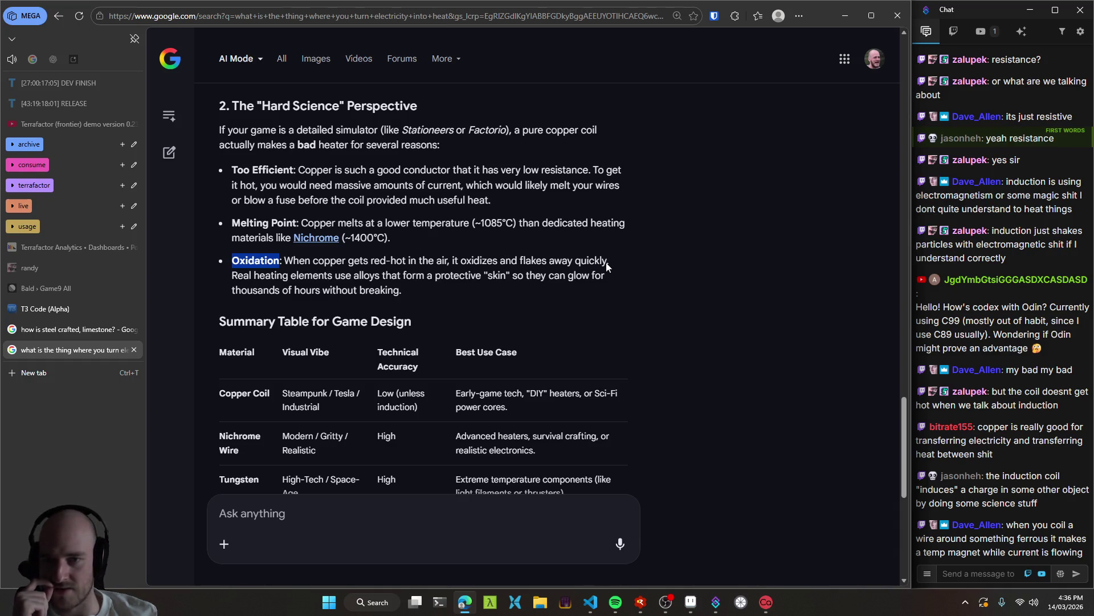
{"action": "scroll", "coordinate": [609, 268], "scroll_direction": "down", "scroll_amount": 2}
{"action": "left_click", "coordinate": [668, 220]}
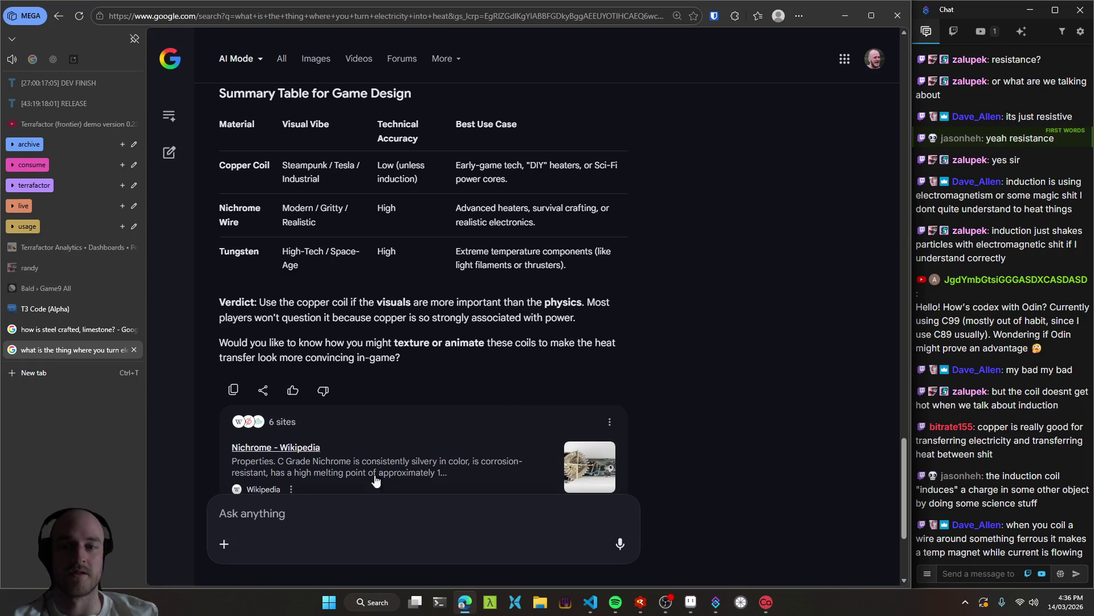
{"action": "key", "text": "ctrl+super"}
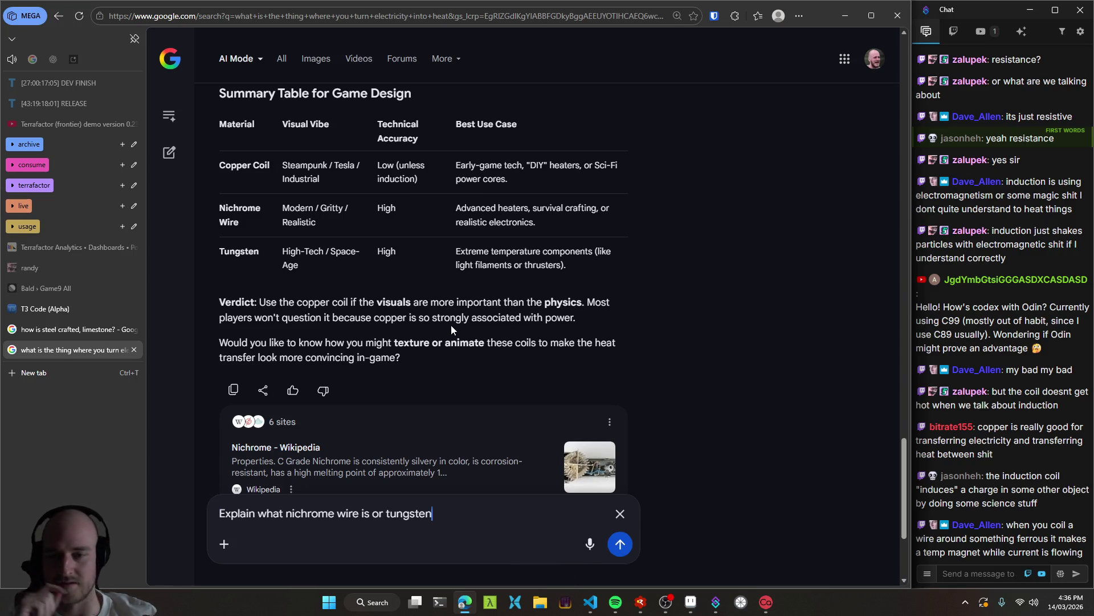
{"action": "scroll", "coordinate": [456, 360], "scroll_direction": "up", "scroll_amount": 1}
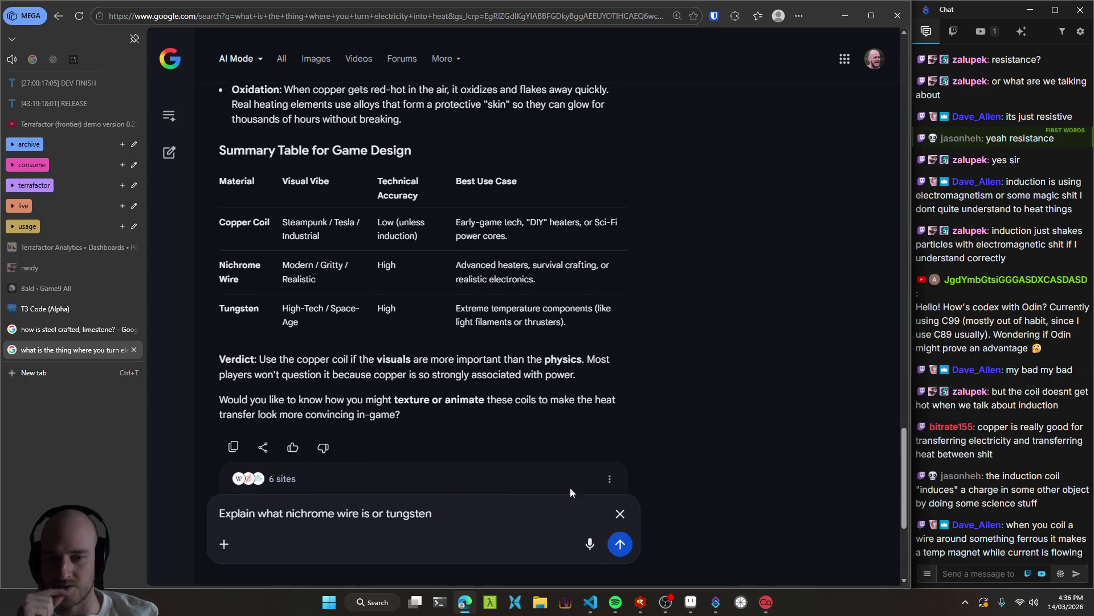
{"action": "left_click", "coordinate": [620, 544]}
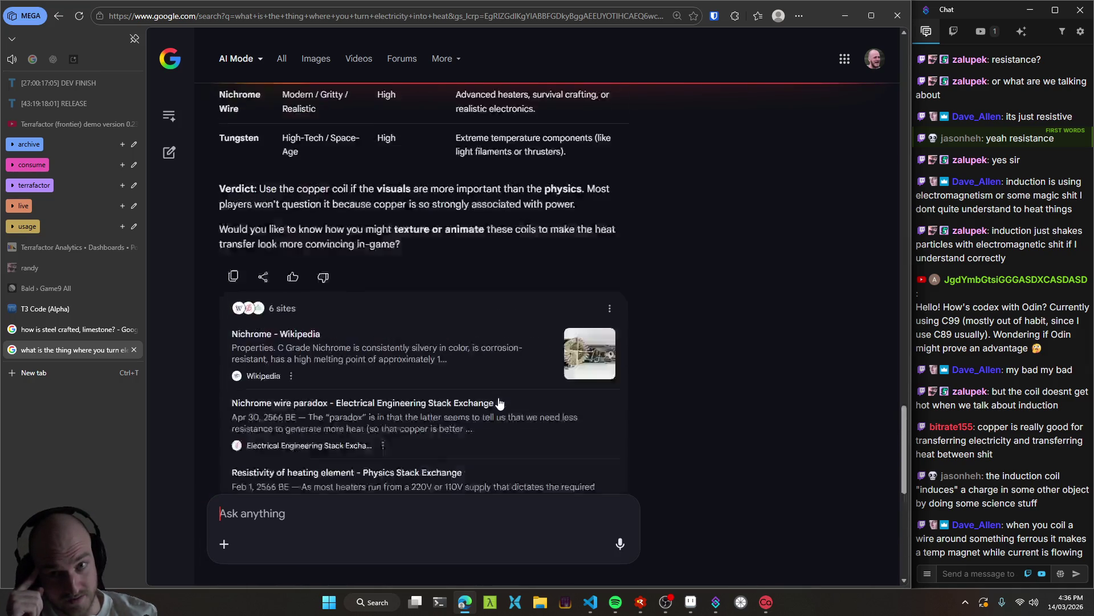
{"action": "scroll", "coordinate": [498, 398], "scroll_direction": "up", "scroll_amount": 2}
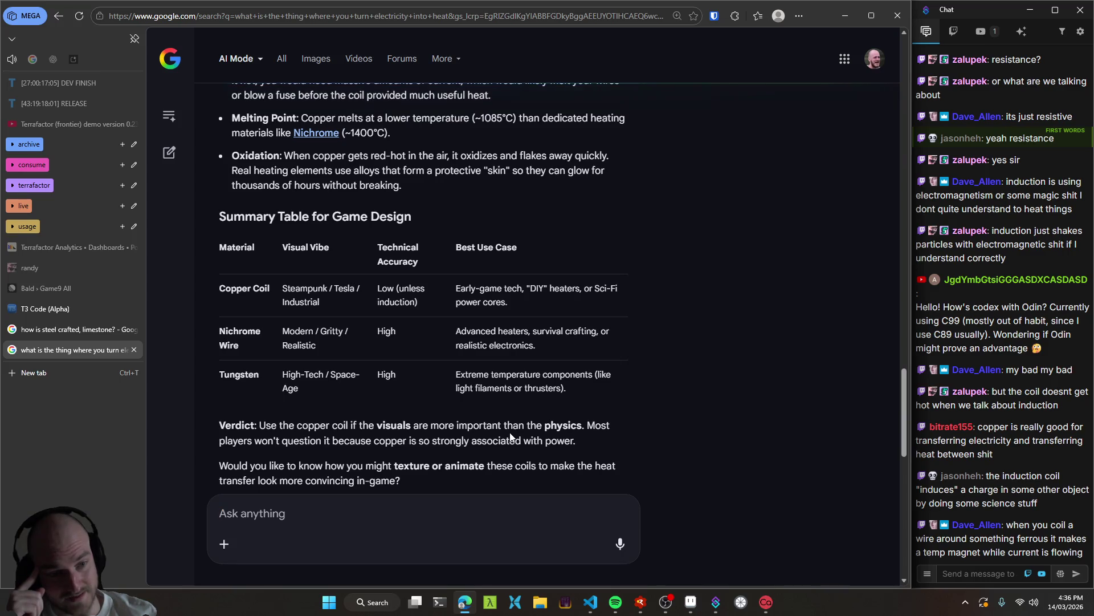
{"action": "scroll", "coordinate": [511, 431], "scroll_direction": "down", "scroll_amount": 8}
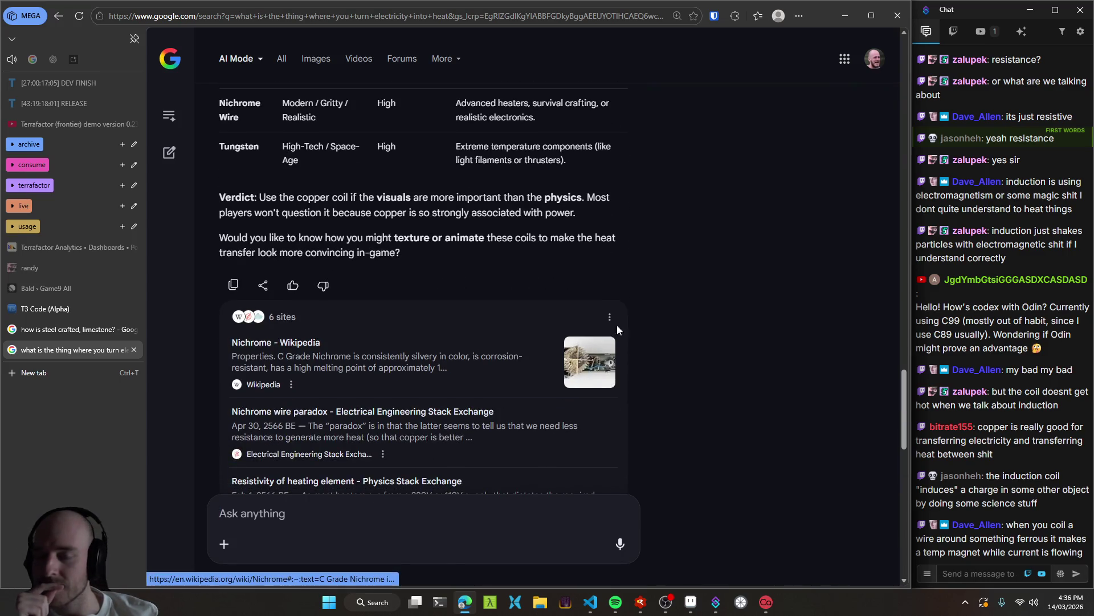
{"action": "scroll", "coordinate": [627, 331], "scroll_direction": "down", "scroll_amount": 1}
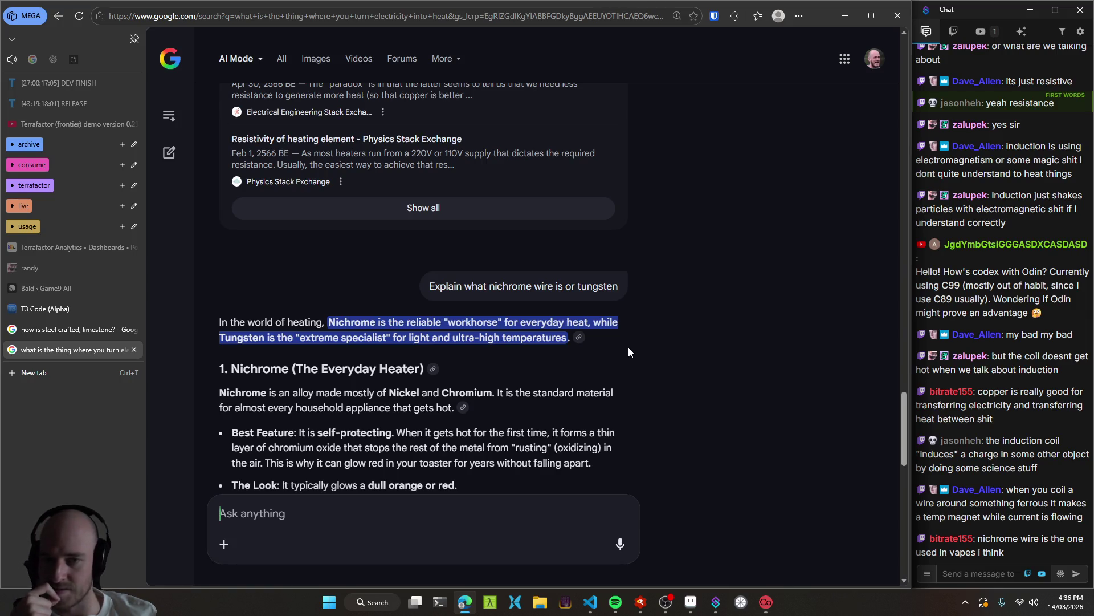
{"action": "scroll", "coordinate": [629, 352], "scroll_direction": "down", "scroll_amount": 1}
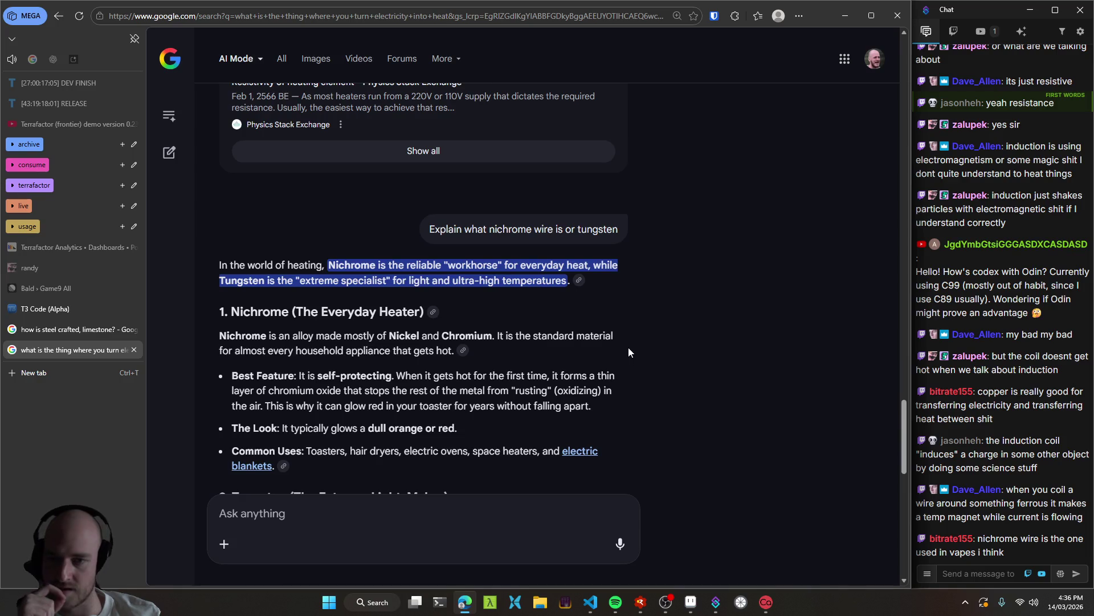
{"action": "double_click", "coordinate": [248, 336]}
{"action": "mouse_move", "coordinate": [248, 336]}
{"action": "left_mouse_down"}
{"action": "mouse_move", "coordinate": [458, 340]}
{"action": "mouse_move", "coordinate": [411, 337]}
{"action": "left_mouse_up"}
{"action": "double_click", "coordinate": [459, 338]}
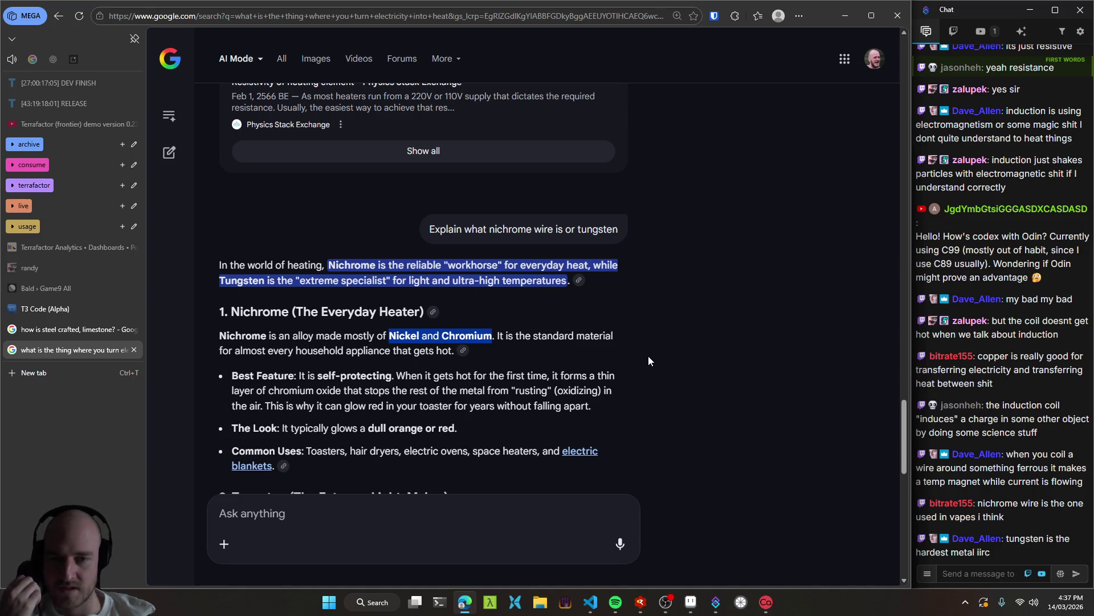
{"action": "scroll", "coordinate": [658, 319], "scroll_direction": "down", "scroll_amount": 1}
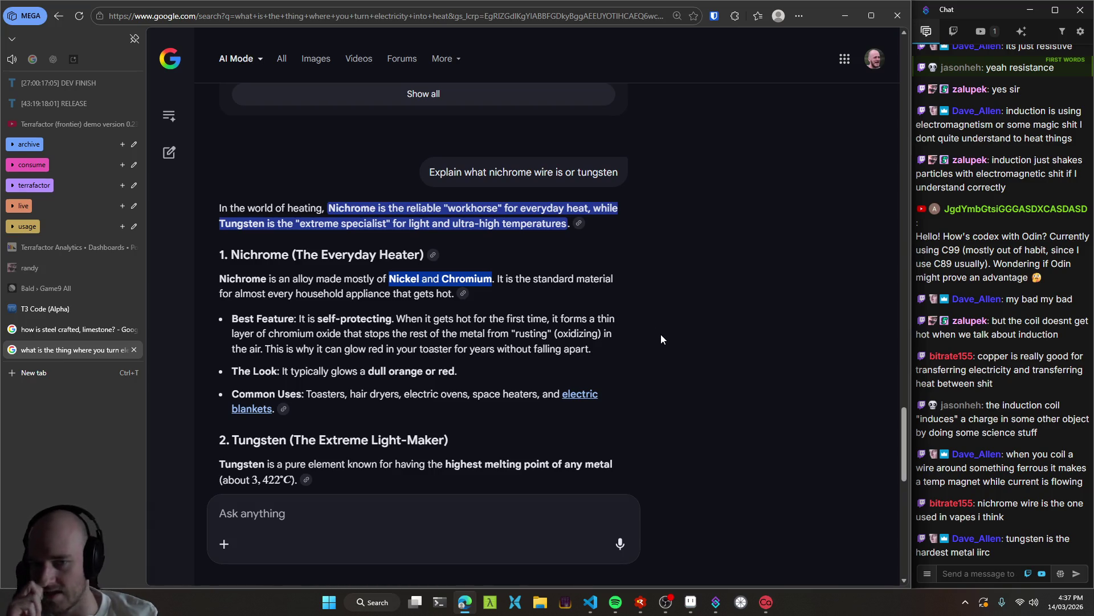
{"action": "scroll", "coordinate": [661, 339], "scroll_direction": "down", "scroll_amount": 2}
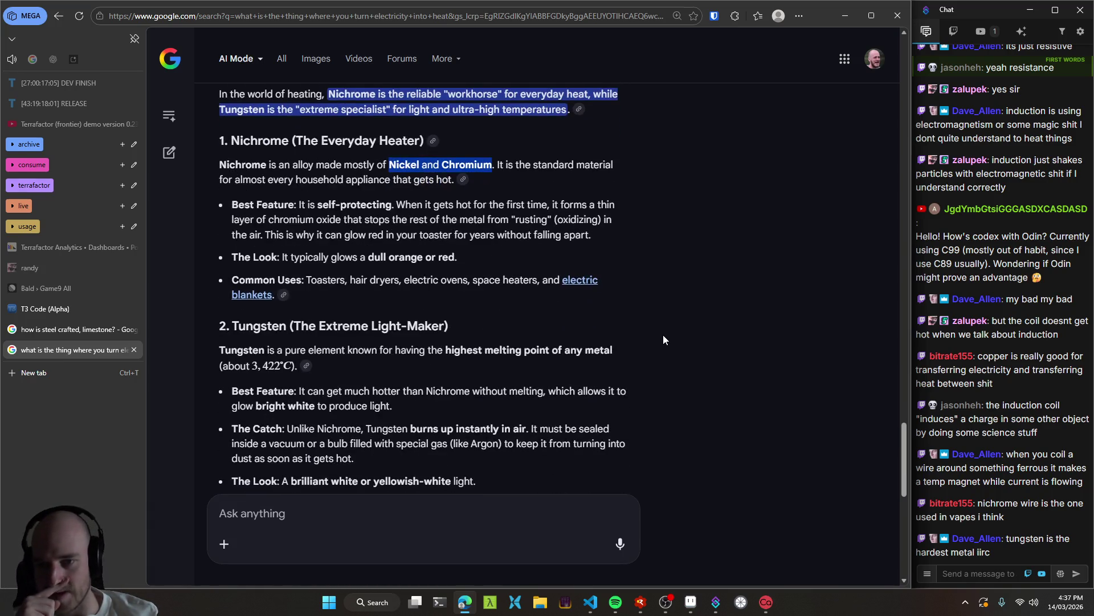
{"action": "scroll", "coordinate": [613, 342], "scroll_direction": "down", "scroll_amount": 1}
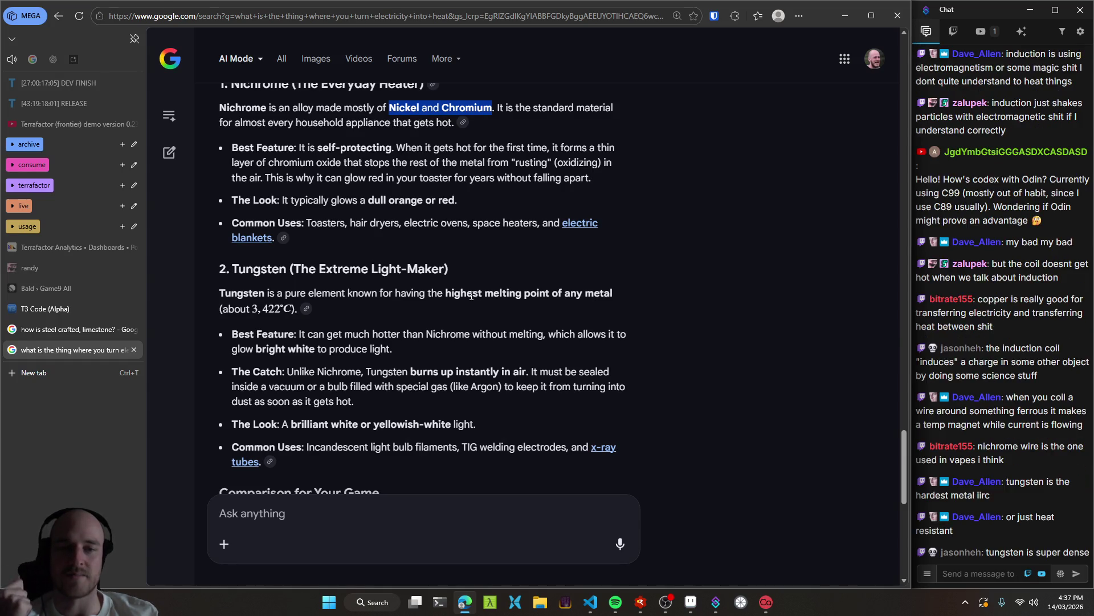
{"action": "left_click_drag", "start_coordinate": [612, 292], "coordinate": [445, 294]}
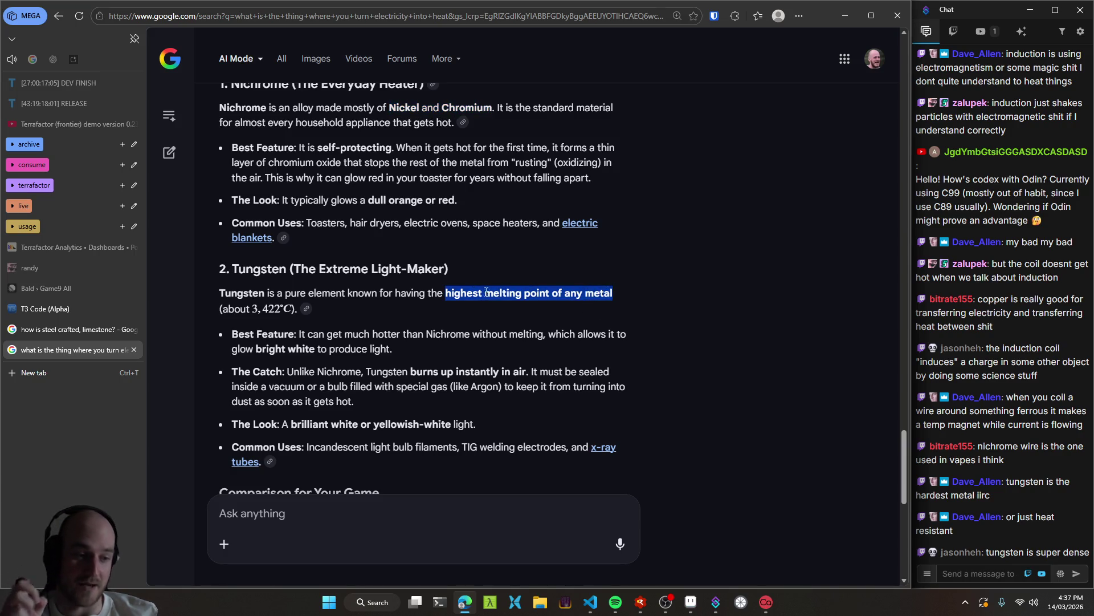
{"action": "left_click", "coordinate": [465, 325]}
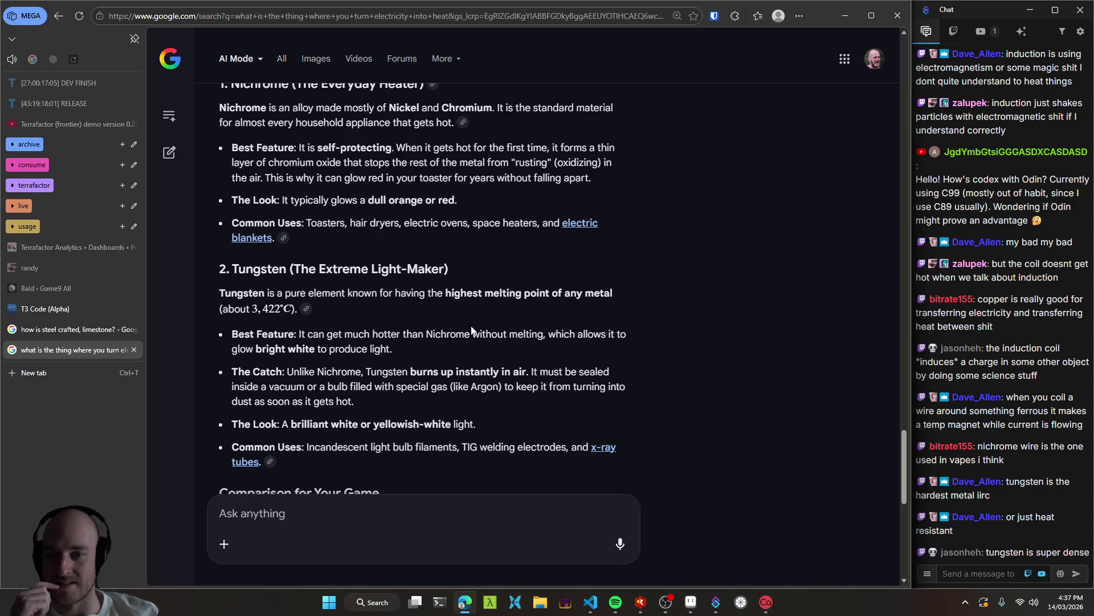
{"action": "scroll", "coordinate": [487, 329], "scroll_direction": "down", "scroll_amount": 2}
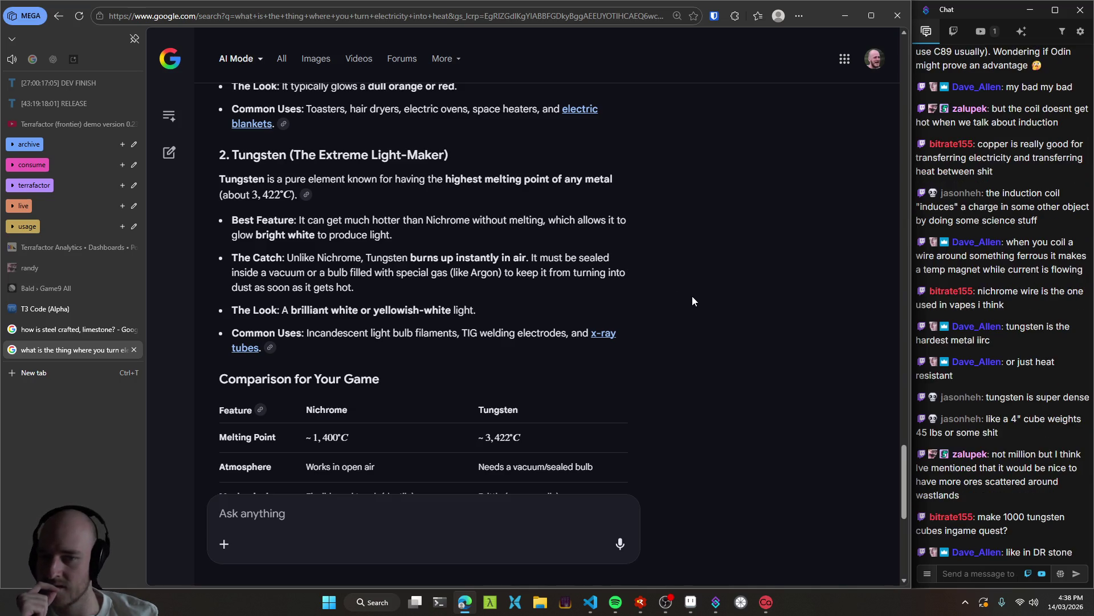
Review the nichrome vs tungsten comparison table and sources, then return to game9.odin.
{"action": "scroll", "coordinate": [695, 290], "scroll_direction": "down", "scroll_amount": 2}
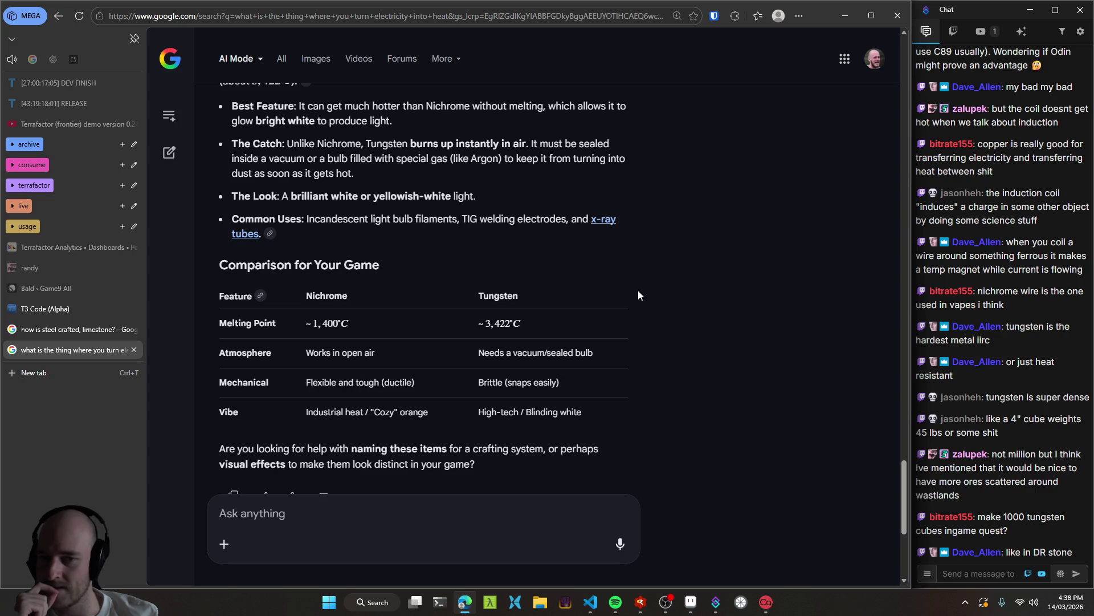
{"action": "left_click_drag", "start_coordinate": [477, 352], "coordinate": [596, 354]}
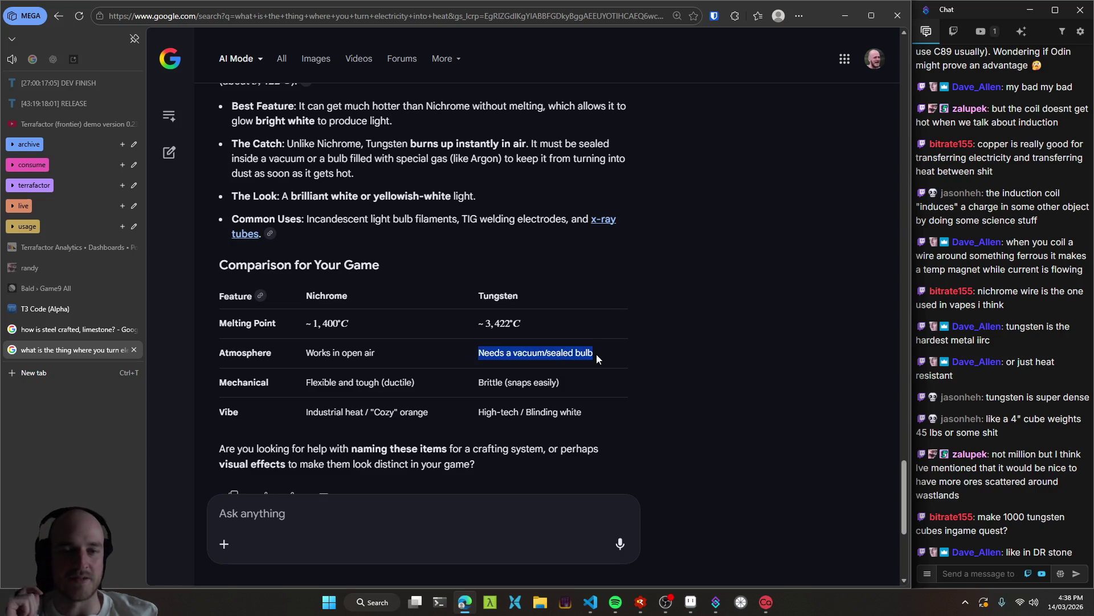
{"action": "left_click", "coordinate": [636, 356]}
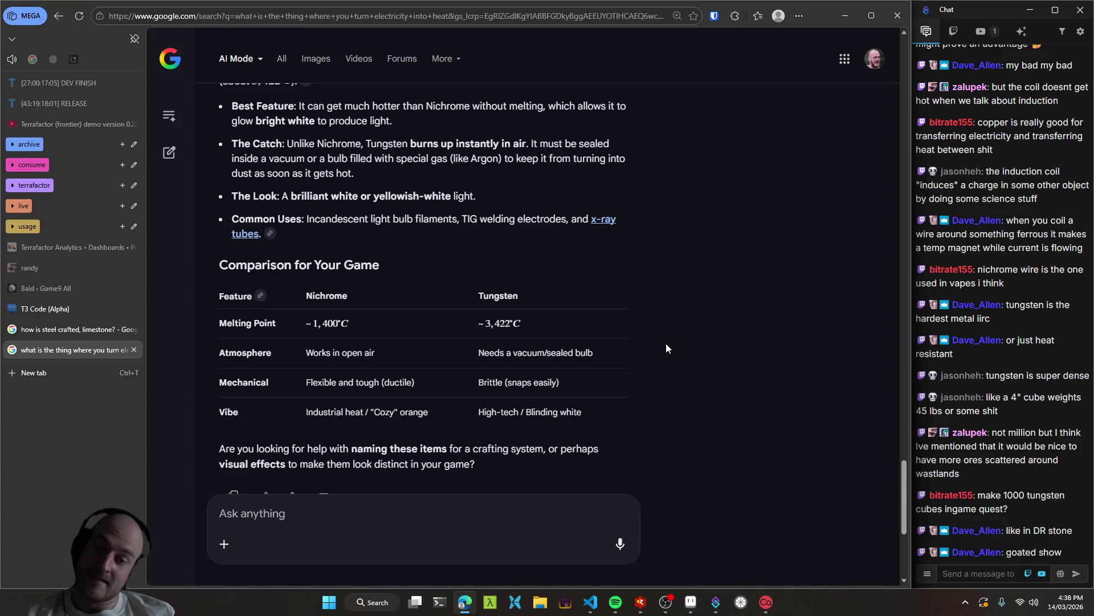
{"action": "scroll", "coordinate": [674, 361], "scroll_direction": "down", "scroll_amount": 2}
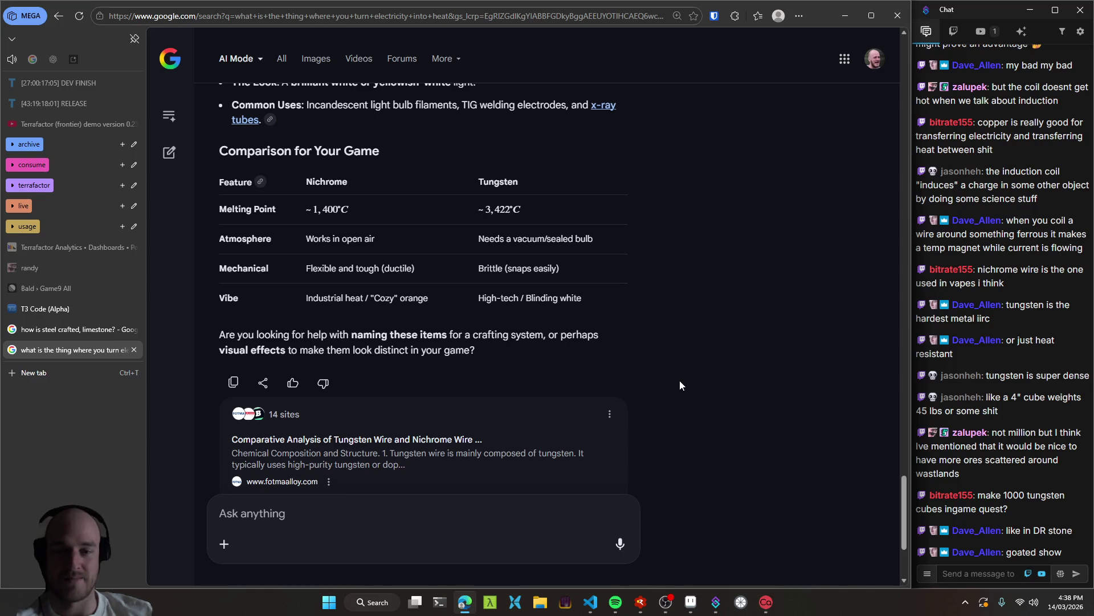
{"action": "scroll", "coordinate": [680, 368], "scroll_direction": "down", "scroll_amount": 3}
{"action": "scroll", "coordinate": [689, 364], "scroll_direction": "up", "scroll_amount": 4}
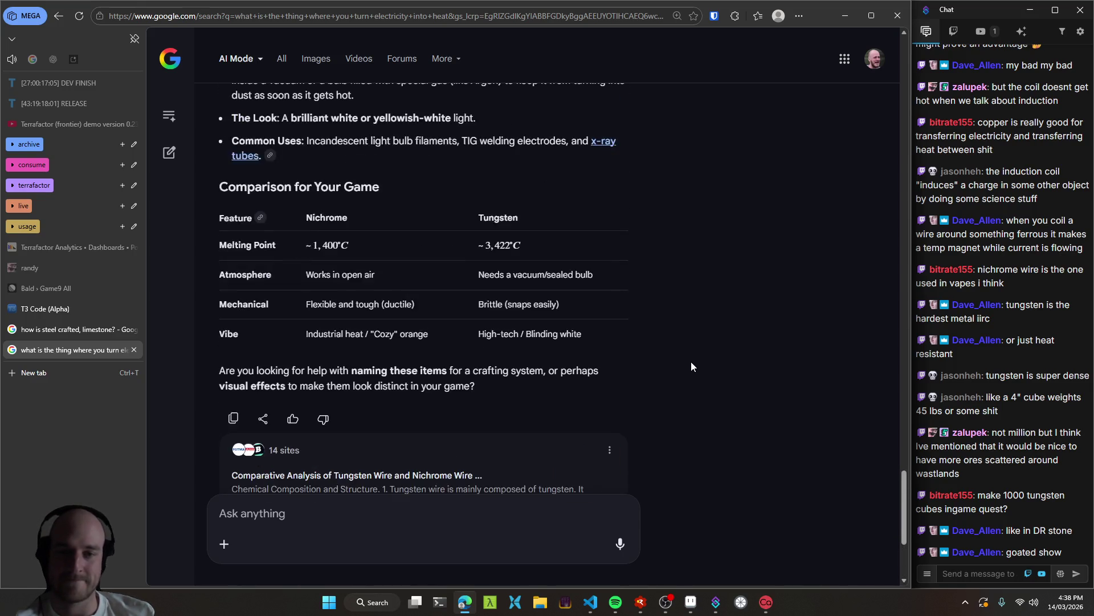
{"action": "scroll", "coordinate": [691, 361], "scroll_direction": "down", "scroll_amount": 4}
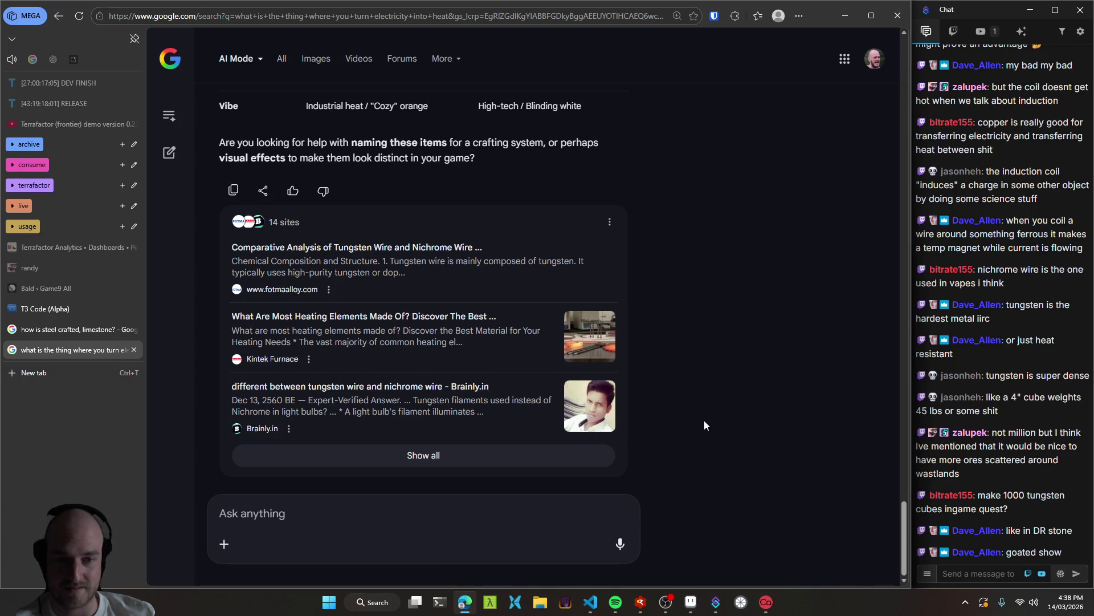
{"action": "scroll", "coordinate": [700, 424], "scroll_direction": "up", "scroll_amount": 10}
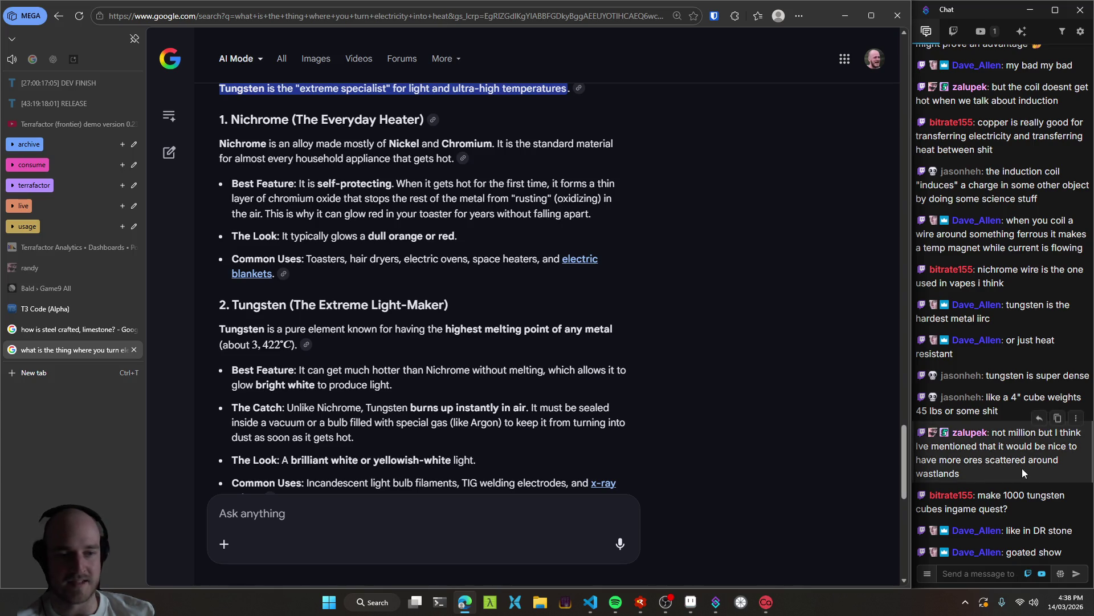
{"action": "left_click", "coordinate": [593, 607]}
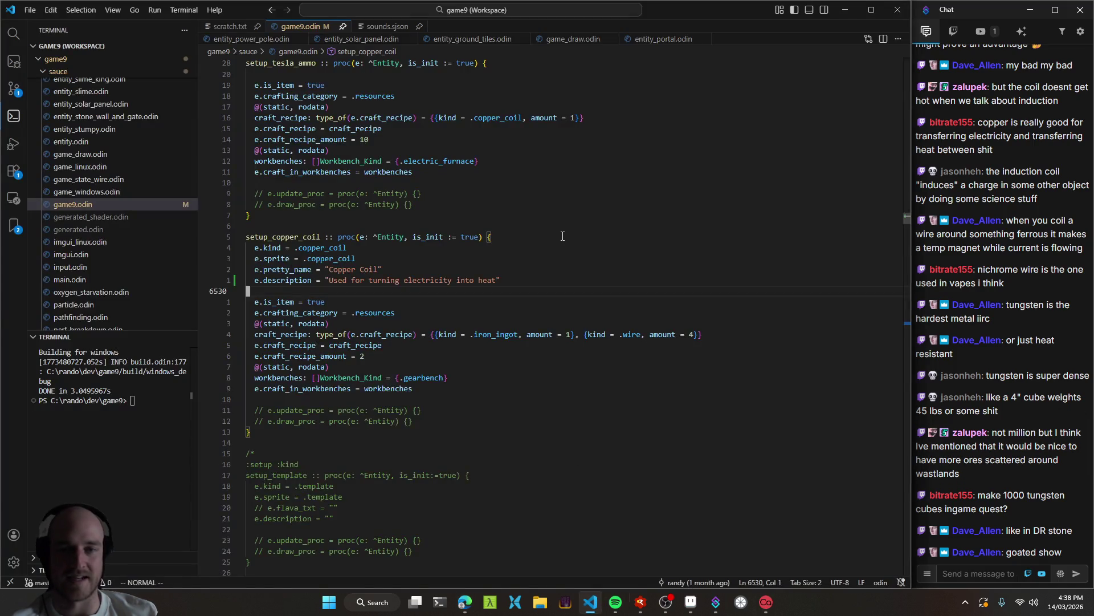
Launch Terrafactor under the debugger, walk onto the desert sand and place a frame structure.
{"action": "key", "text": "F5"}
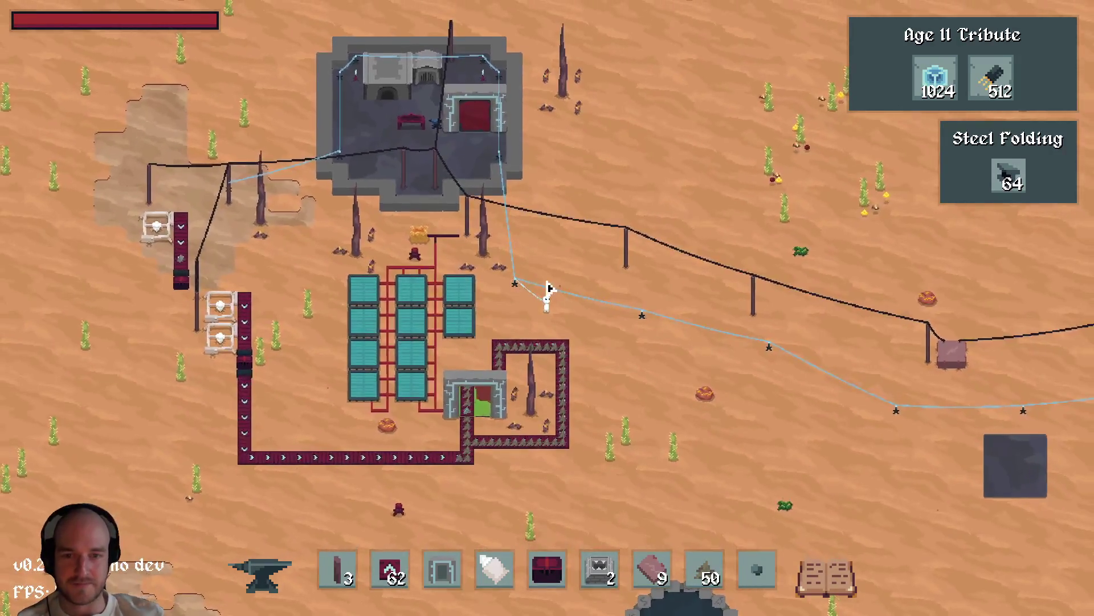
{"action": "key", "text": "a"}
{"action": "key", "text": "s"}
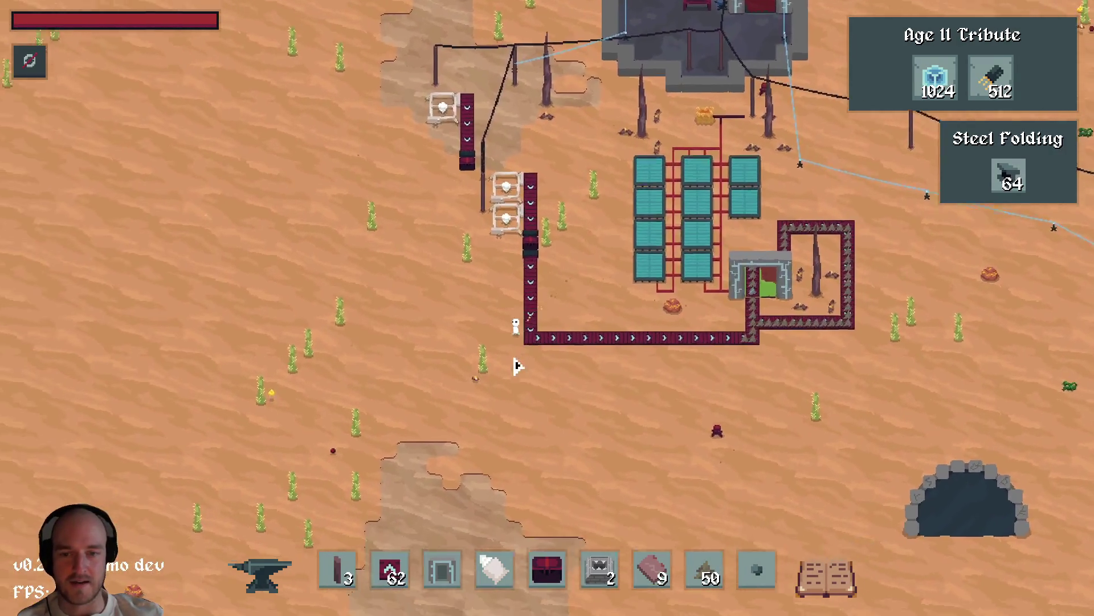
{"action": "scroll", "coordinate": [583, 366], "scroll_direction": "up", "scroll_amount": 3}
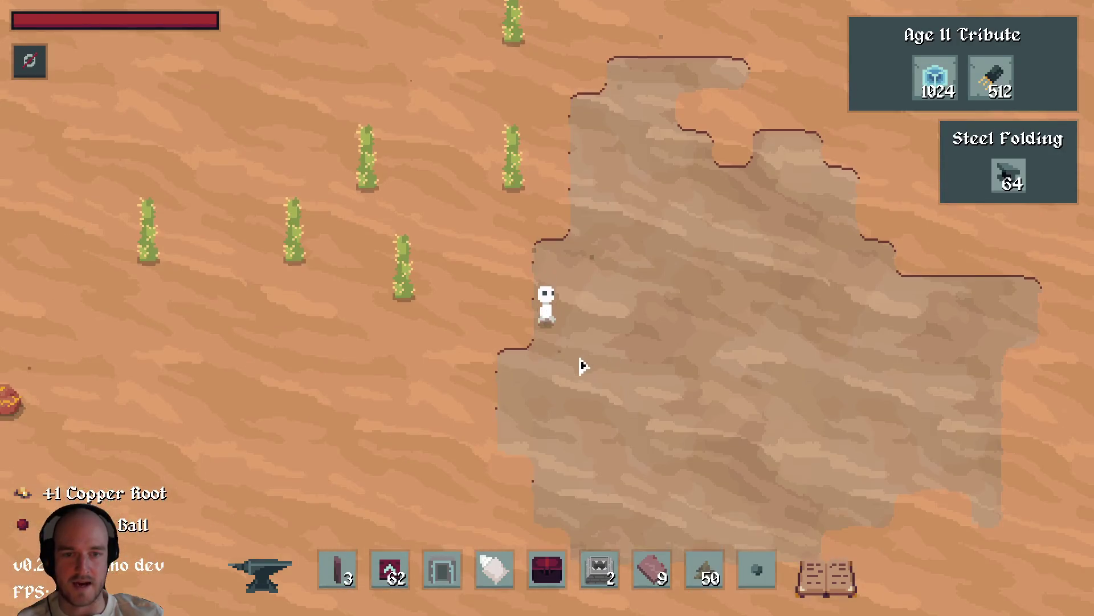
{"action": "key", "text": "s"}
{"action": "key", "text": "d"}
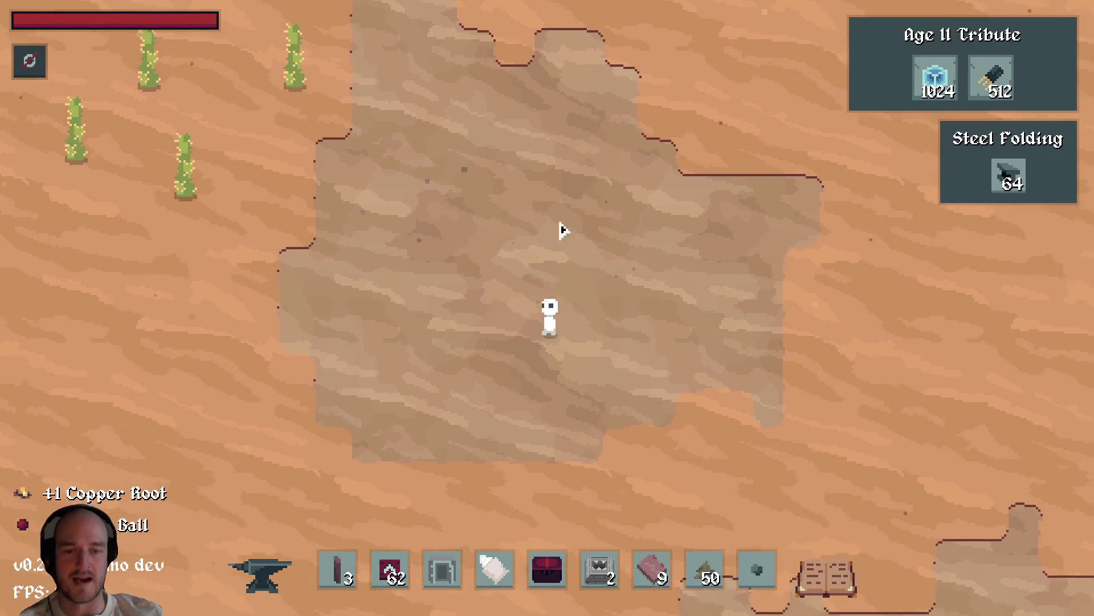
{"action": "key", "text": "d"}
{"action": "key", "text": "w"}
{"action": "key", "text": "5"}
{"action": "key", "text": "4"}
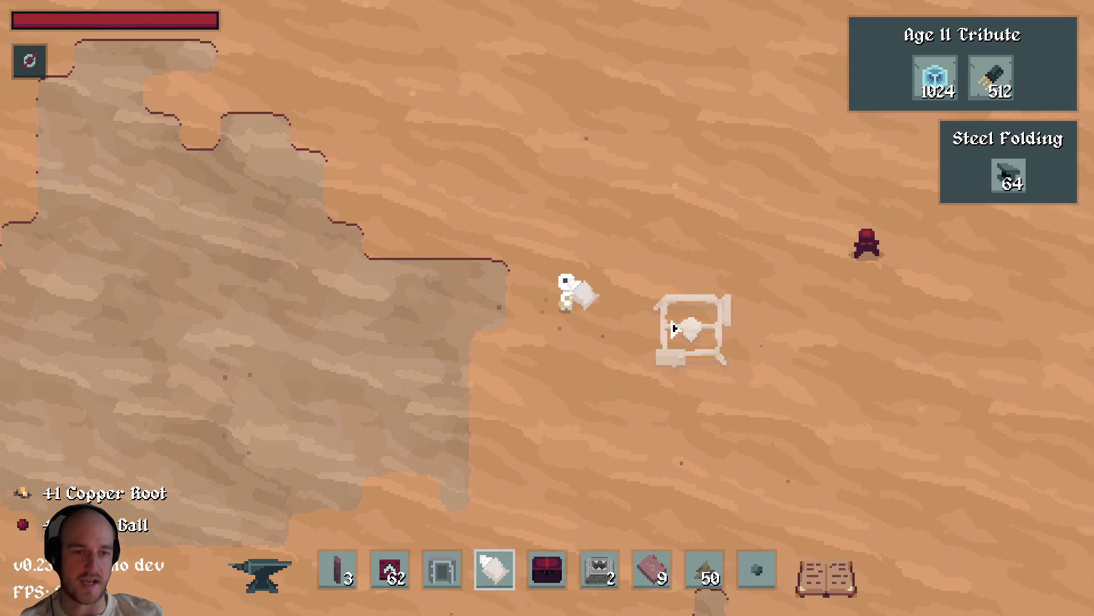
{"action": "left_click", "coordinate": [674, 328]}
Peek into the nearby chest, browse the crafting menu, and walk back right.
{"action": "key", "text": "d"}
{"action": "key", "text": "s"}
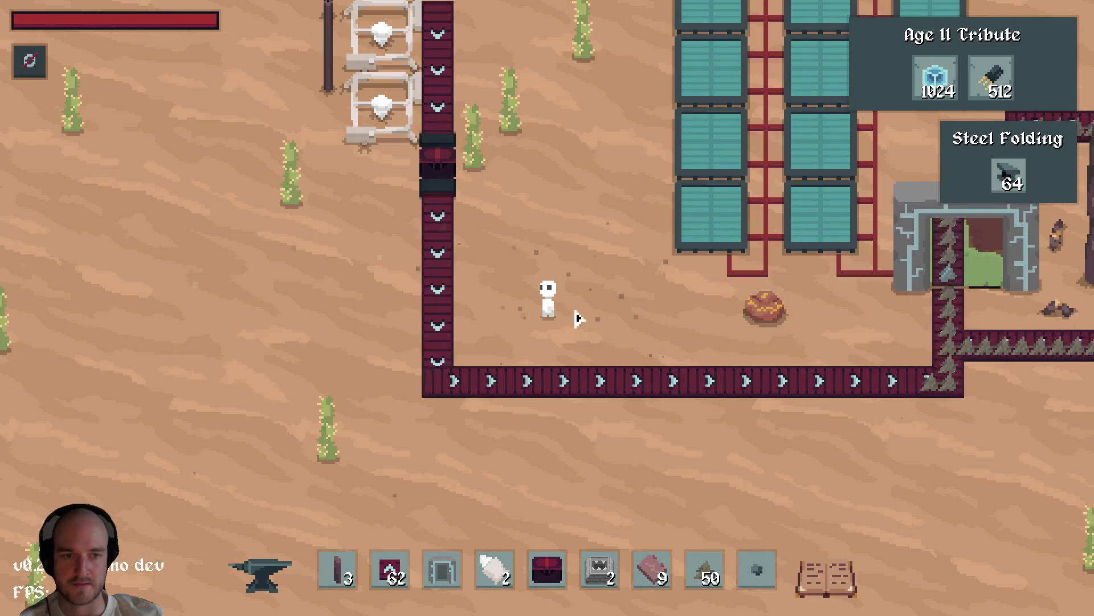
{"action": "key", "text": "e"}
{"action": "key", "text": "e"}
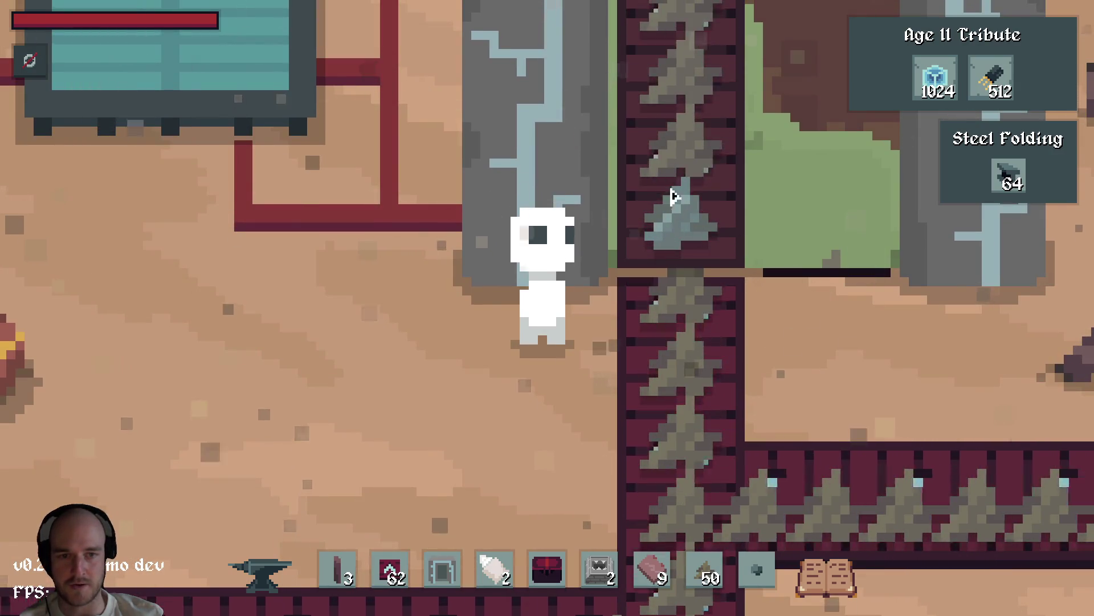
{"action": "key", "text": "c"}
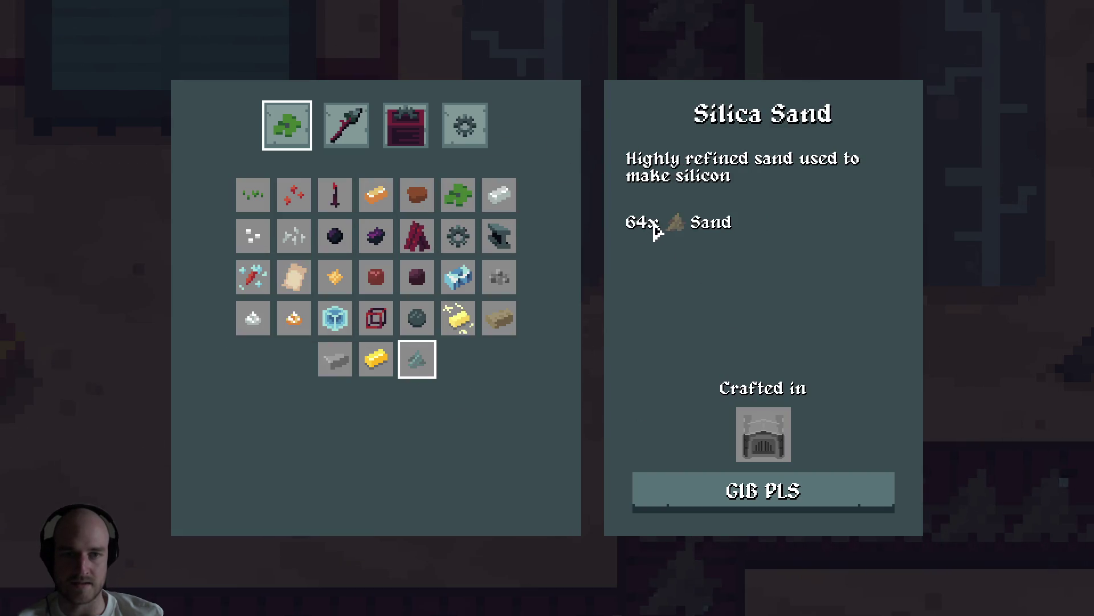
{"action": "key", "text": "Escape"}
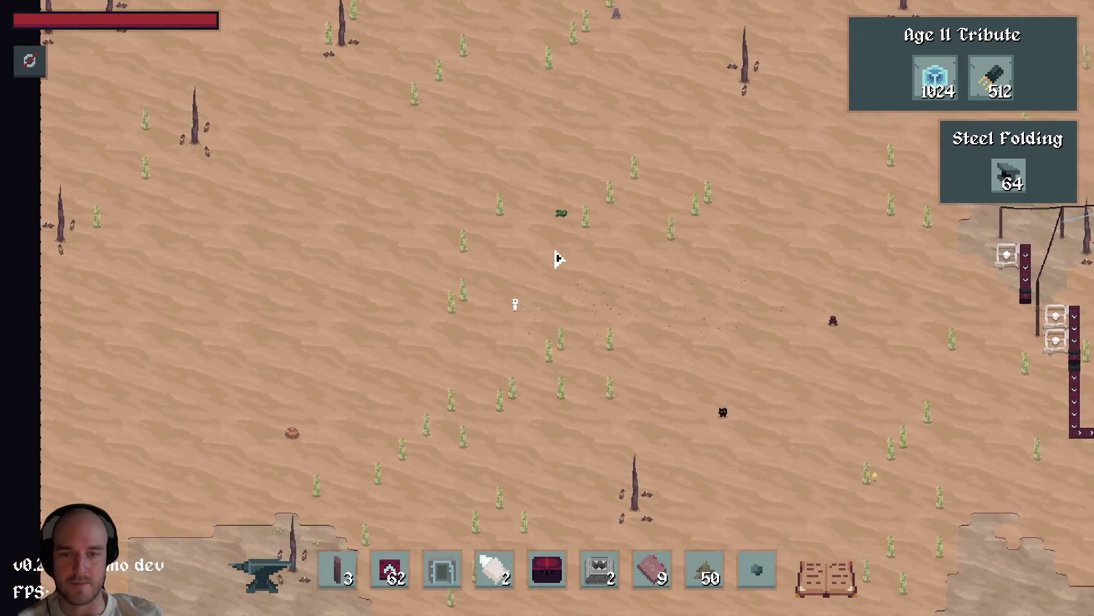
{"action": "key", "text": "d"}
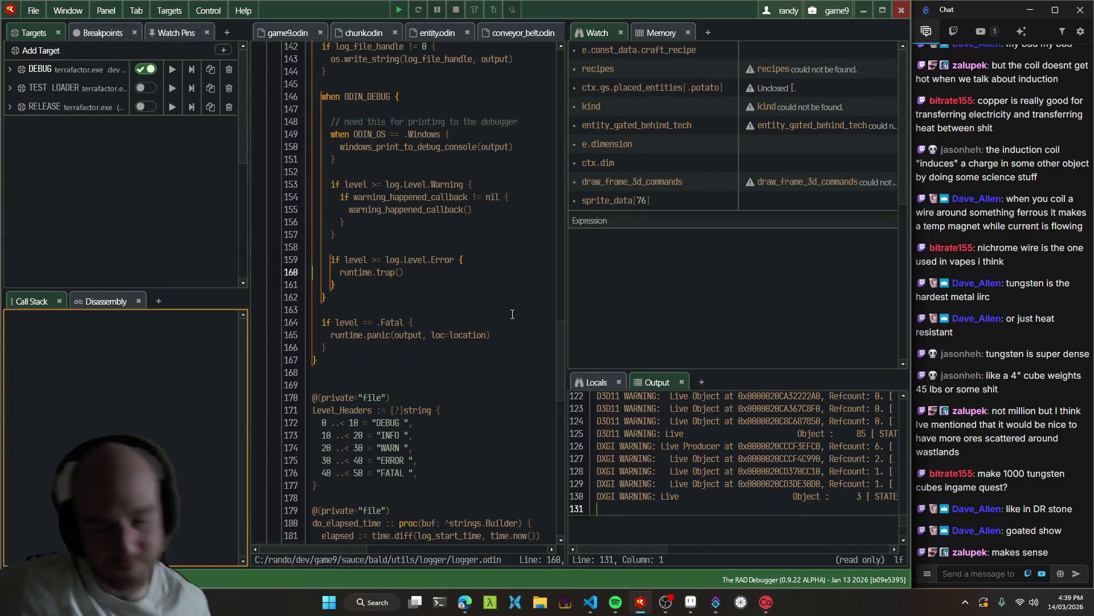
Insert blank lines at the top of scratch.txt.
{"action": "left_click", "coordinate": [591, 602]}
{"action": "key", "text": "ctrl+Tab"}
{"action": "left_click", "coordinate": [391, 60]}
{"action": "key", "text": "Return"}
{"action": "key", "text": "Return"}
{"action": "key", "text": "Return"}
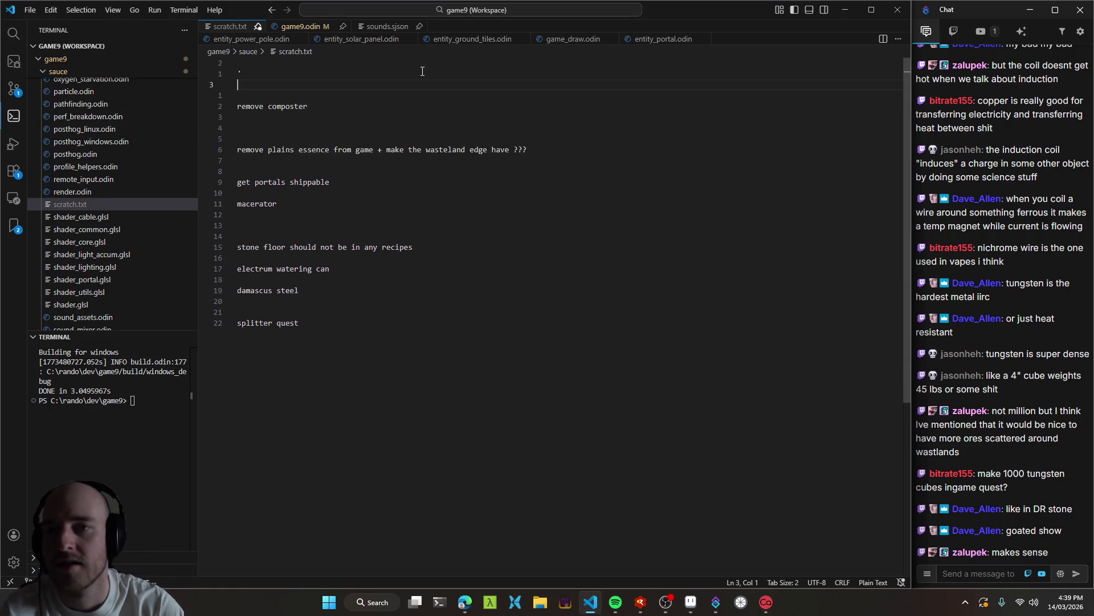
{"action": "key", "text": "Up"}
{"action": "key", "text": "Return"}
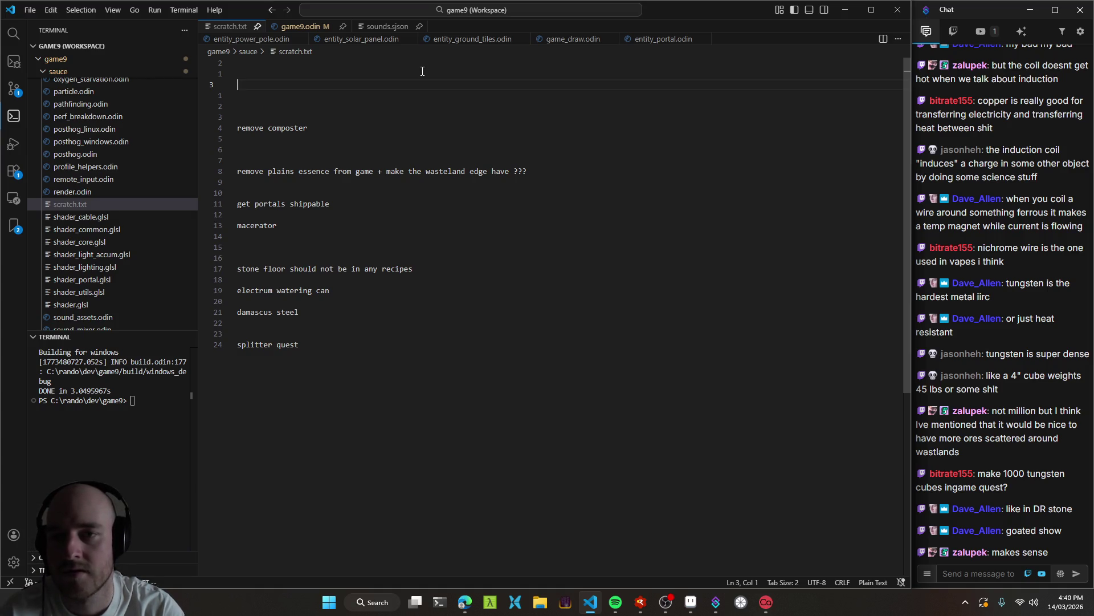
Review the setup_copper_coil description in game9.odin, start a fresh build, and bring up Aseprite.
{"action": "key", "text": "ctrl+Tab"}
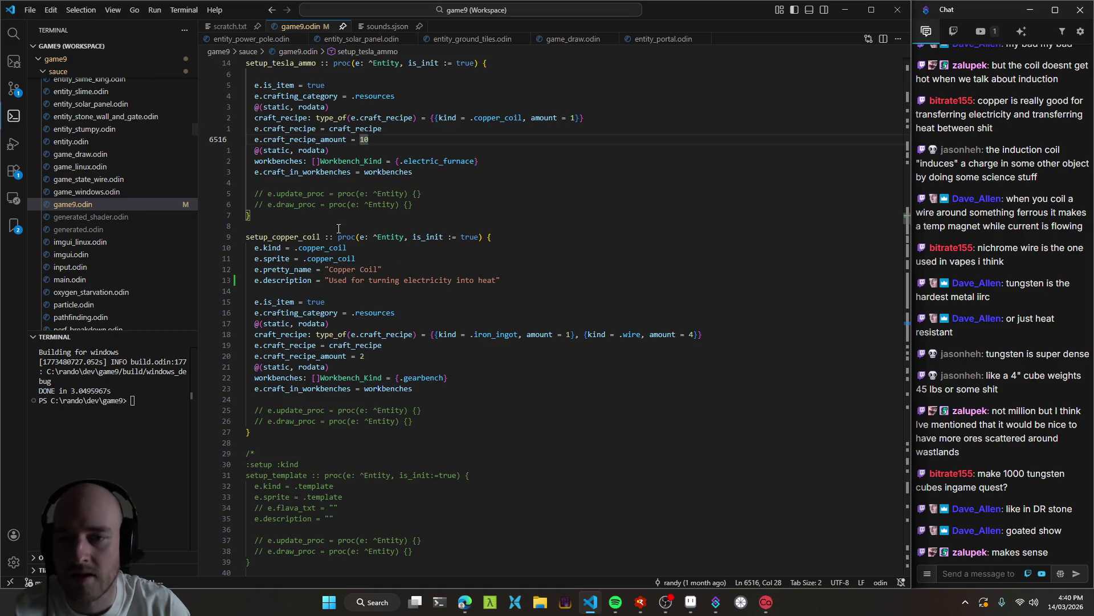
{"action": "mouse_move", "coordinate": [329, 279]}
{"action": "left_mouse_down"}
{"action": "mouse_move", "coordinate": [493, 279]}
{"action": "mouse_move", "coordinate": [331, 280]}
{"action": "mouse_move", "coordinate": [489, 290]}
{"action": "mouse_move", "coordinate": [495, 280]}
{"action": "left_mouse_up"}
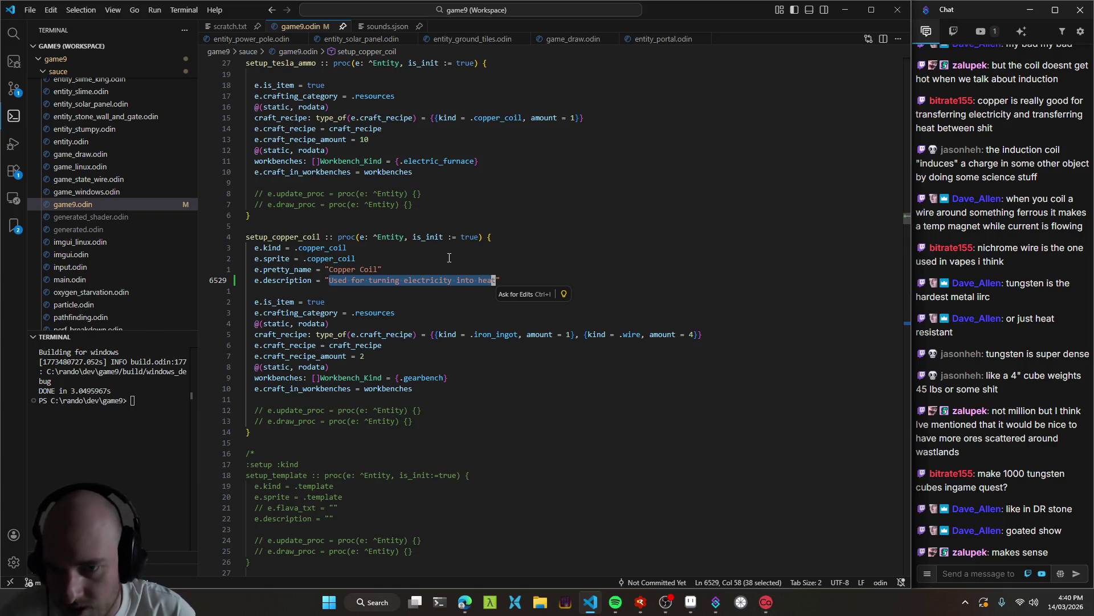
{"action": "left_click", "coordinate": [450, 291]}
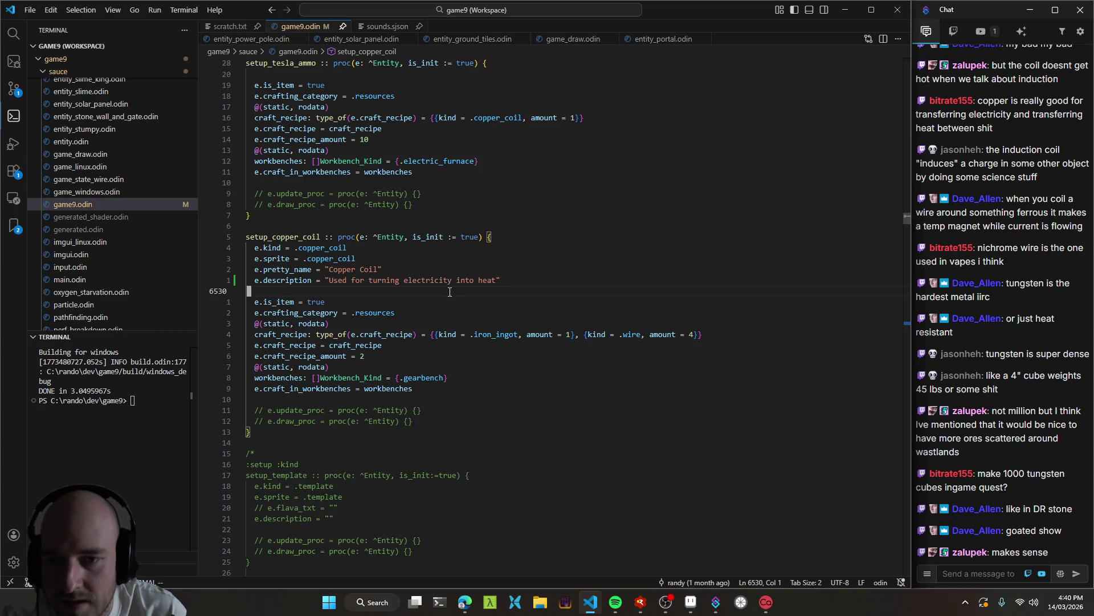
{"action": "key", "text": "F5"}
{"action": "left_click", "coordinate": [342, 302]}
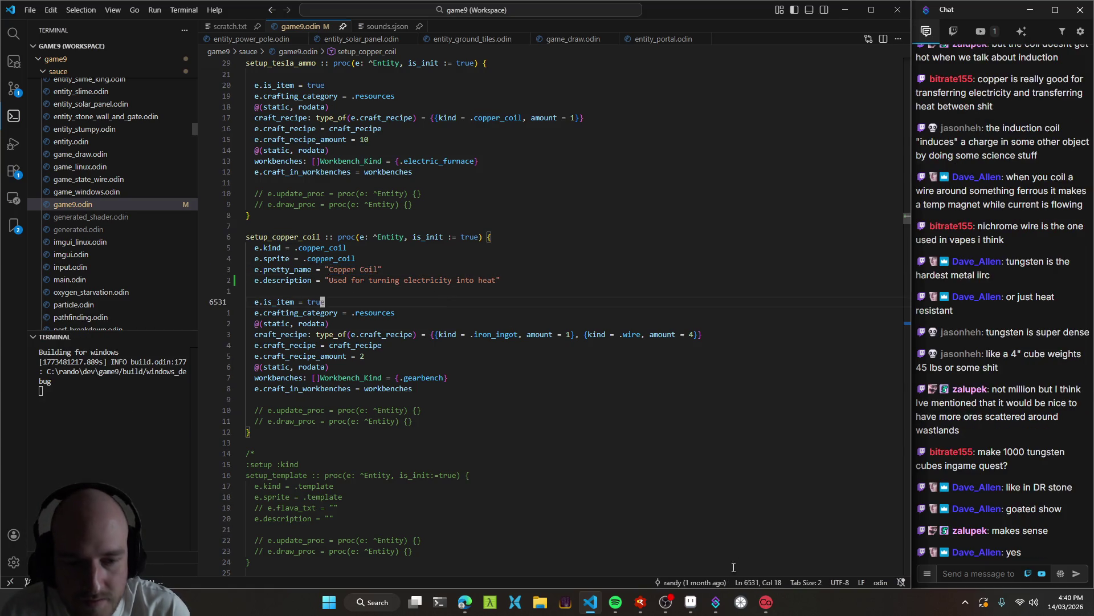
{"action": "left_click", "coordinate": [688, 610]}
{"action": "scroll", "coordinate": [415, 283], "scroll_direction": "down", "scroll_amount": 3}
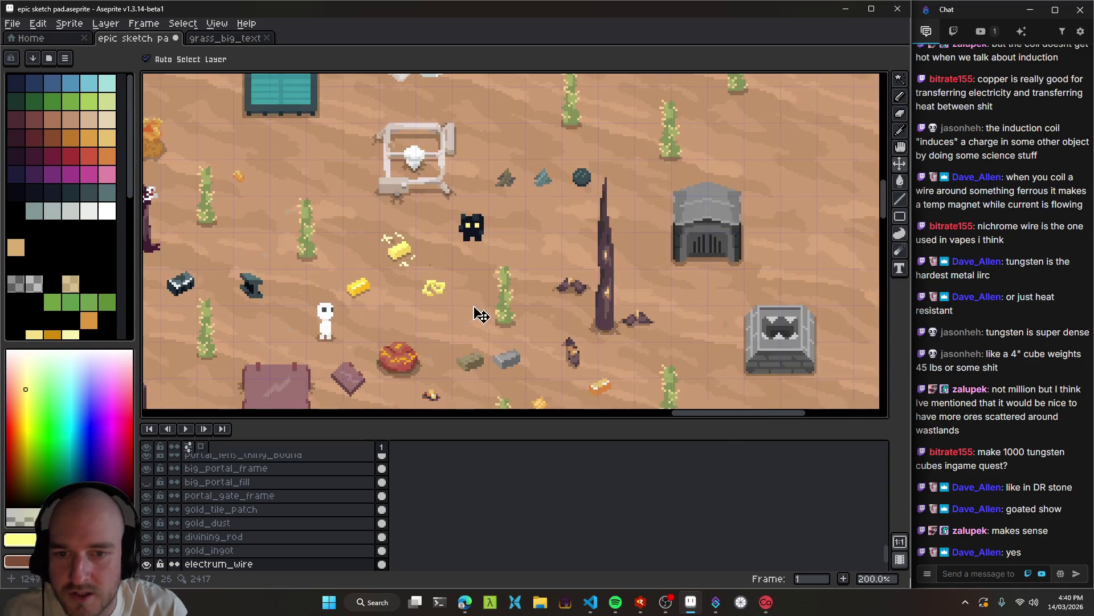
Reposition the copper coil and copper star sprites on the sketch sheet.
{"action": "scroll", "coordinate": [484, 285], "scroll_direction": "down", "scroll_amount": 1}
{"action": "scroll", "coordinate": [481, 282], "scroll_direction": "up", "scroll_amount": 4}
{"action": "mouse_move", "coordinate": [481, 281]}
{"action": "left_mouse_down"}
{"action": "mouse_move", "coordinate": [325, 164]}
{"action": "mouse_move", "coordinate": [496, 207]}
{"action": "mouse_move", "coordinate": [757, 361]}
{"action": "mouse_move", "coordinate": [374, 210]}
{"action": "left_mouse_up"}
{"action": "scroll", "coordinate": [499, 218], "scroll_direction": "up", "scroll_amount": 2}
{"action": "left_click_drag", "start_coordinate": [492, 194], "coordinate": [444, 199]}
{"action": "scroll", "coordinate": [384, 202], "scroll_direction": "up", "scroll_amount": 5}
Draw a diagonal white wire through the copper star, sampling white from the ingot highlight.
{"action": "key", "text": "i"}
{"action": "left_click", "coordinate": [551, 180]}
{"action": "key", "text": "b"}
{"action": "left_click", "coordinate": [287, 150]}
{"action": "left_click", "coordinate": [305, 168]}
{"action": "left_click", "coordinate": [306, 186]}
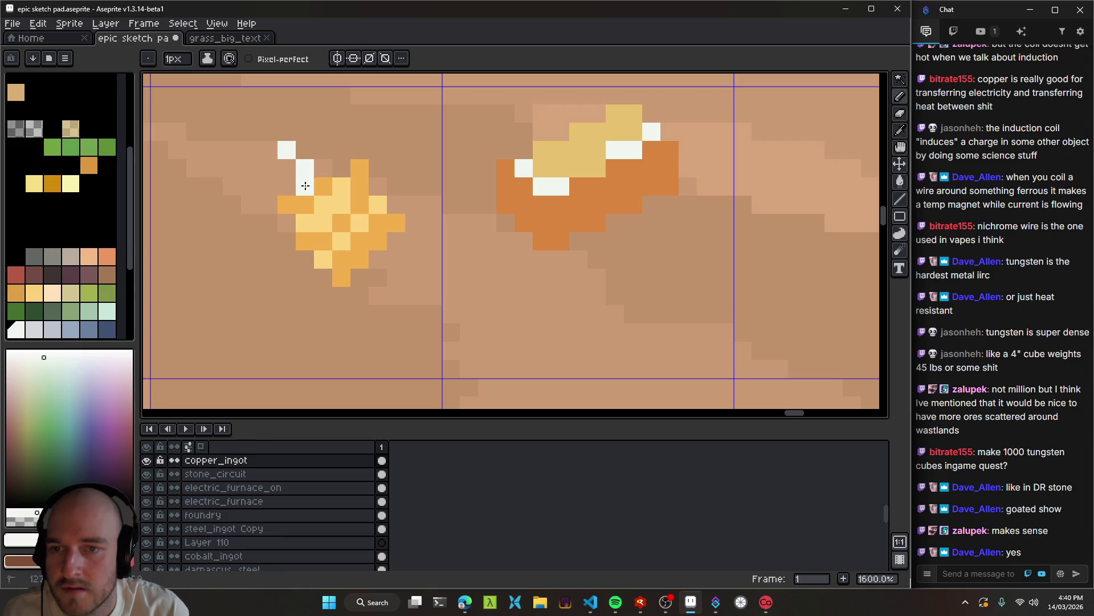
{"action": "left_click", "coordinate": [266, 149], "text": "shift"}
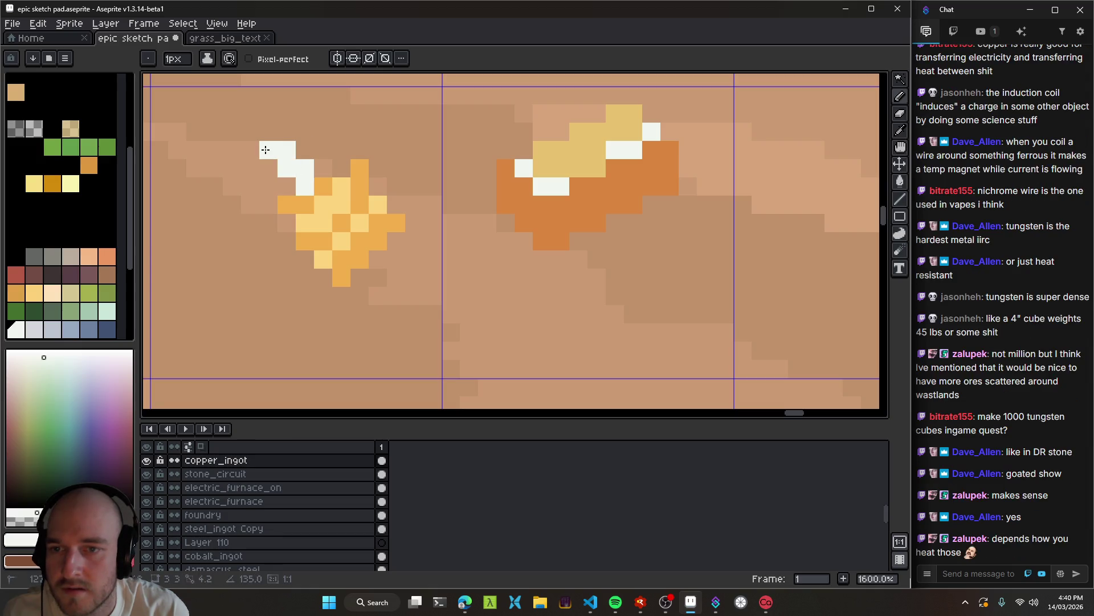
{"action": "left_click", "coordinate": [401, 285], "text": "shift"}
{"action": "left_click", "coordinate": [378, 277]}
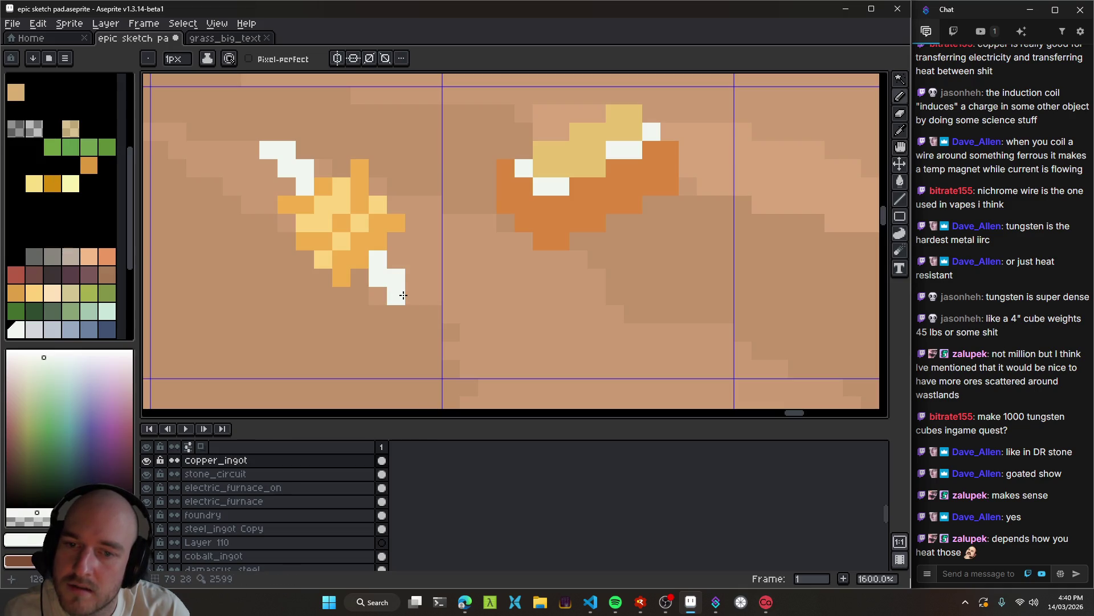
{"action": "scroll", "coordinate": [403, 302], "scroll_direction": "down", "scroll_amount": 6}
{"action": "scroll", "coordinate": [404, 320], "scroll_direction": "down", "scroll_amount": 2}
{"action": "scroll", "coordinate": [399, 316], "scroll_direction": "up", "scroll_amount": 2}
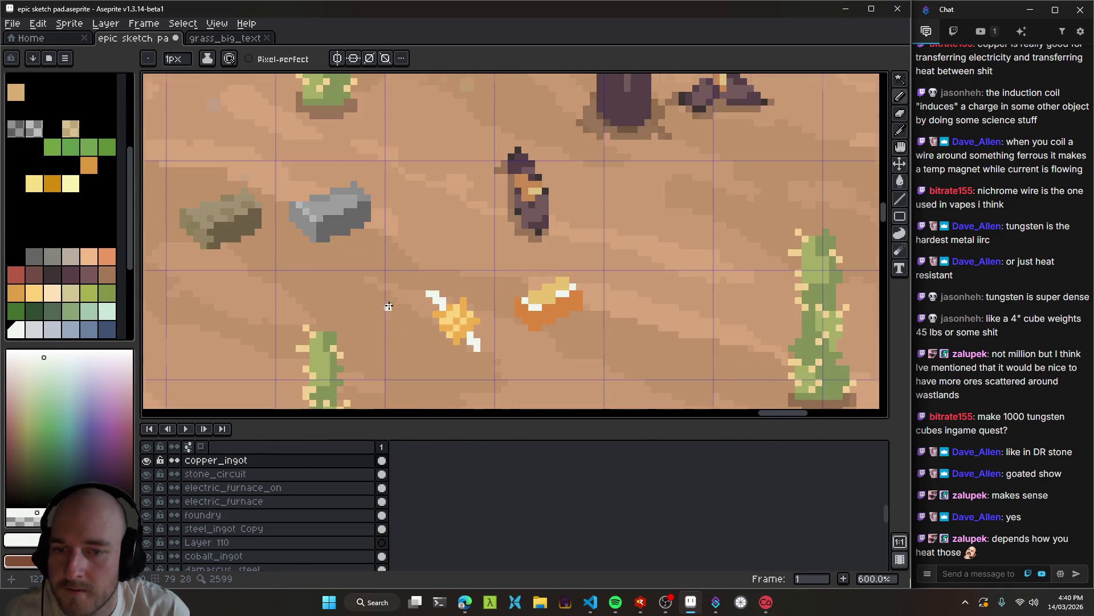
{"action": "scroll", "coordinate": [386, 315], "scroll_direction": "down", "scroll_amount": 1}
{"action": "scroll", "coordinate": [386, 319], "scroll_direction": "down", "scroll_amount": 1}
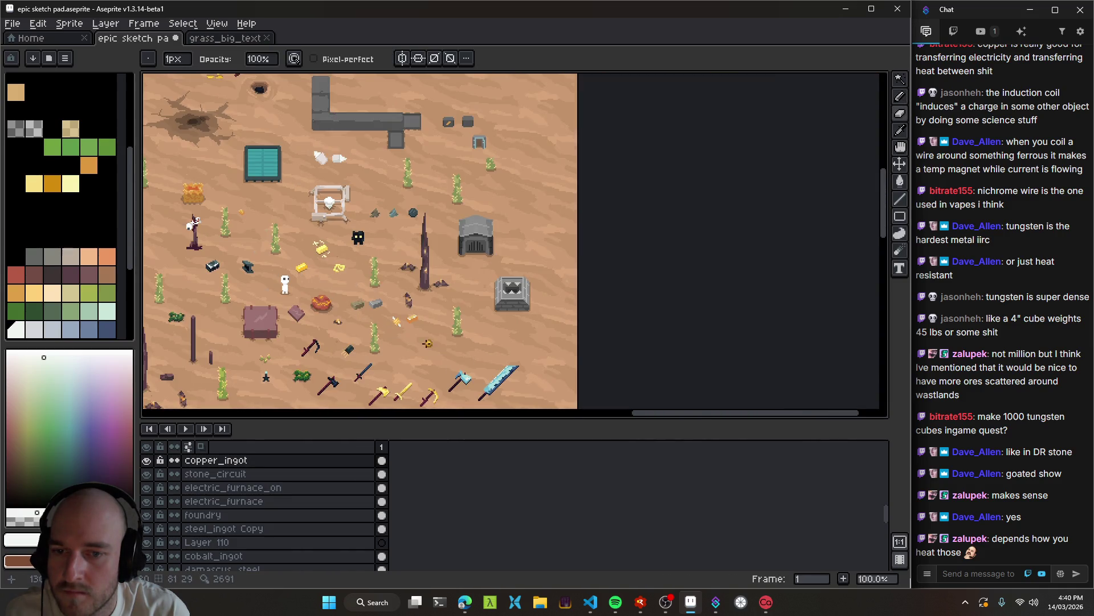
{"action": "scroll", "coordinate": [396, 329], "scroll_direction": "up", "scroll_amount": 5}
Select the copper_coil layer and undo an accidental erase, restoring the white wire pixels.
{"action": "left_click", "coordinate": [372, 255], "text": "ctrl"}
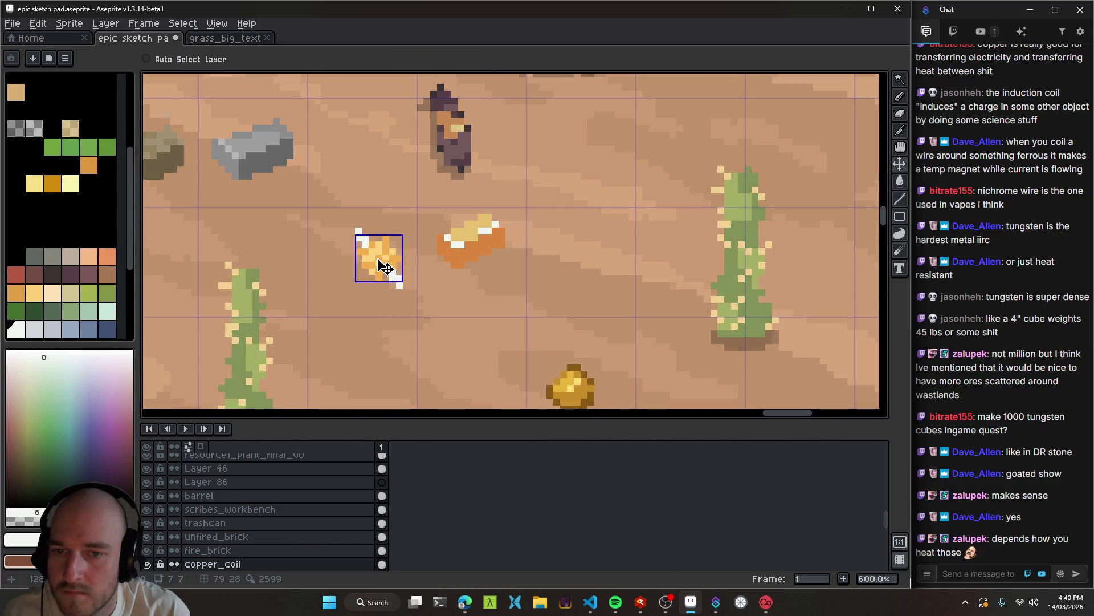
{"action": "key", "text": "ctrl+z"}
{"action": "key", "text": "q"}
{"action": "left_click_drag", "start_coordinate": [348, 217], "coordinate": [365, 319]}
{"action": "key", "text": "Delete"}
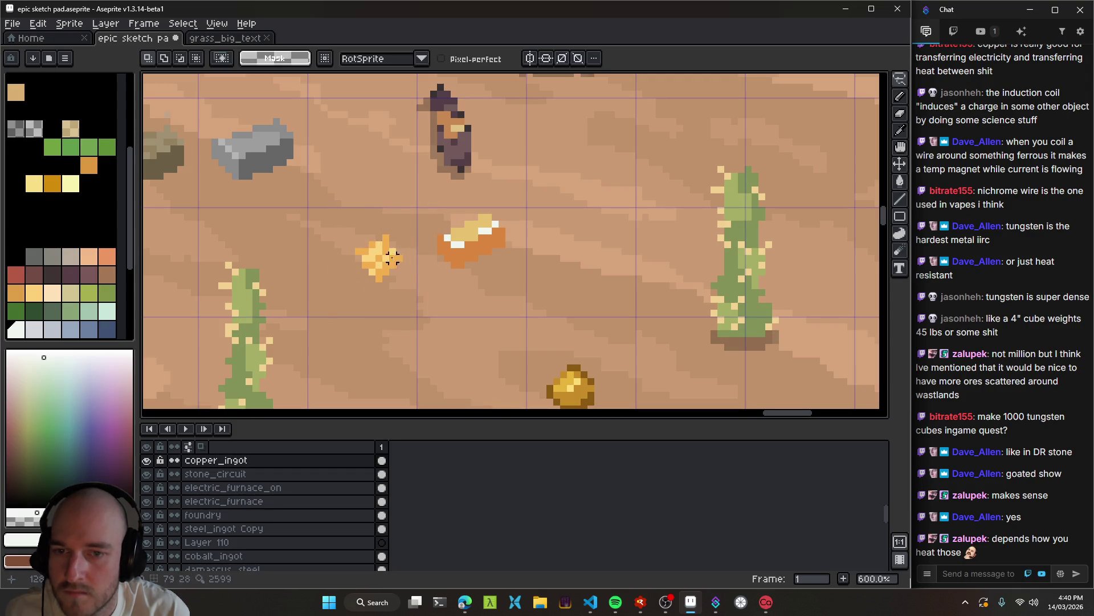
{"action": "left_click", "coordinate": [397, 265], "text": "ctrl"}
{"action": "key", "text": "ctrl+z"}
{"action": "scroll", "coordinate": [359, 234], "scroll_direction": "up", "scroll_amount": 3}
{"action": "scroll", "coordinate": [91, 261], "scroll_direction": "up", "scroll_amount": 3}
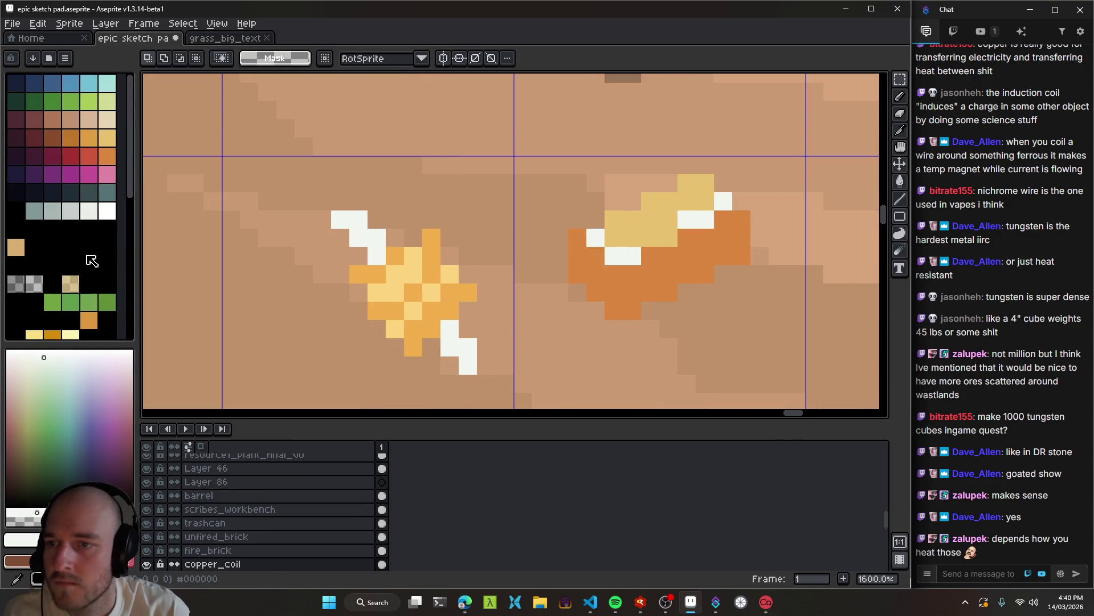
Shade the wire ends light grey and save the sprite file.
{"action": "left_click", "coordinate": [70, 211]}
{"action": "key", "text": "b"}
{"action": "left_click", "coordinate": [358, 238]}
{"action": "left_click", "coordinate": [341, 220]}
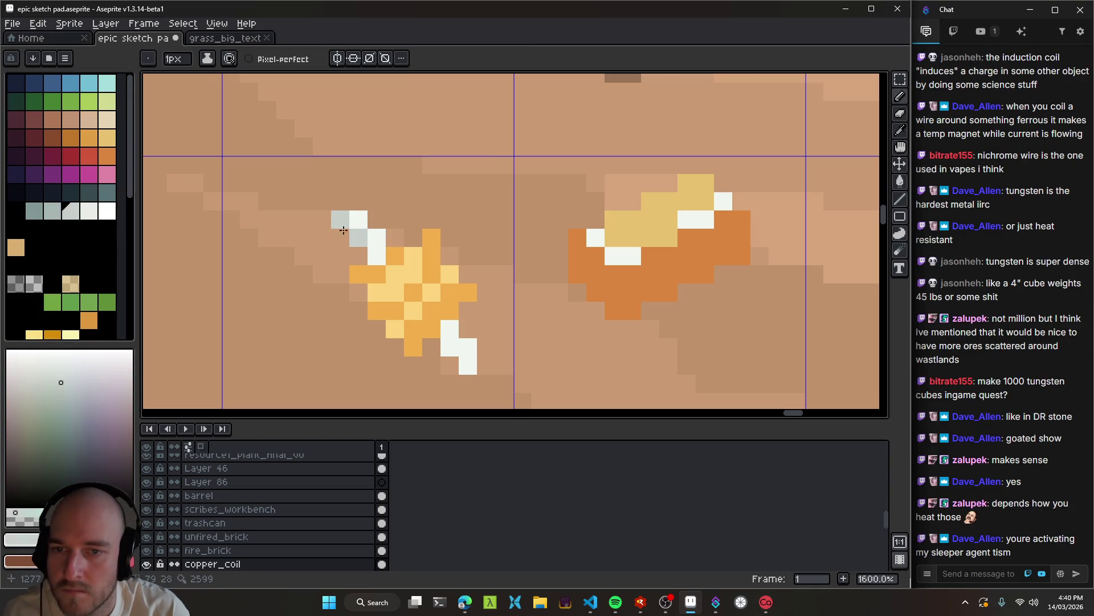
{"action": "left_click", "coordinate": [450, 348]}
{"action": "left_click", "coordinate": [468, 365]}
{"action": "scroll", "coordinate": [479, 368], "scroll_direction": "down", "scroll_amount": 5}
{"action": "scroll", "coordinate": [482, 354], "scroll_direction": "down", "scroll_amount": 1}
{"action": "scroll", "coordinate": [482, 353], "scroll_direction": "up", "scroll_amount": 1}
{"action": "key", "text": "ctrl+s"}
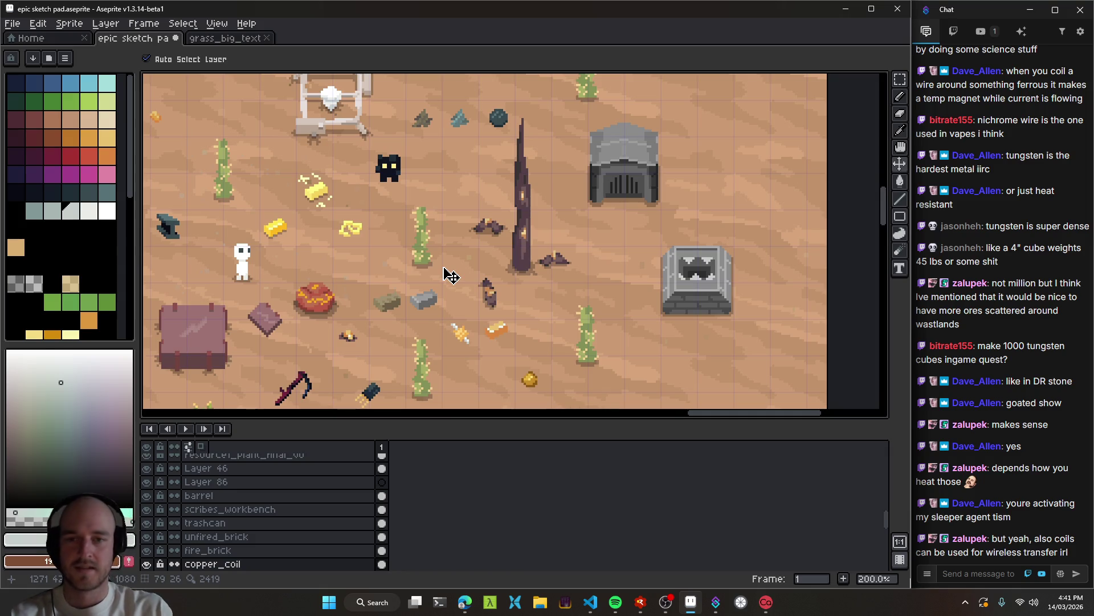
Sample the copper orange from the star and touch up the coil with it.
{"action": "scroll", "coordinate": [454, 353], "scroll_direction": "up", "scroll_amount": 1}
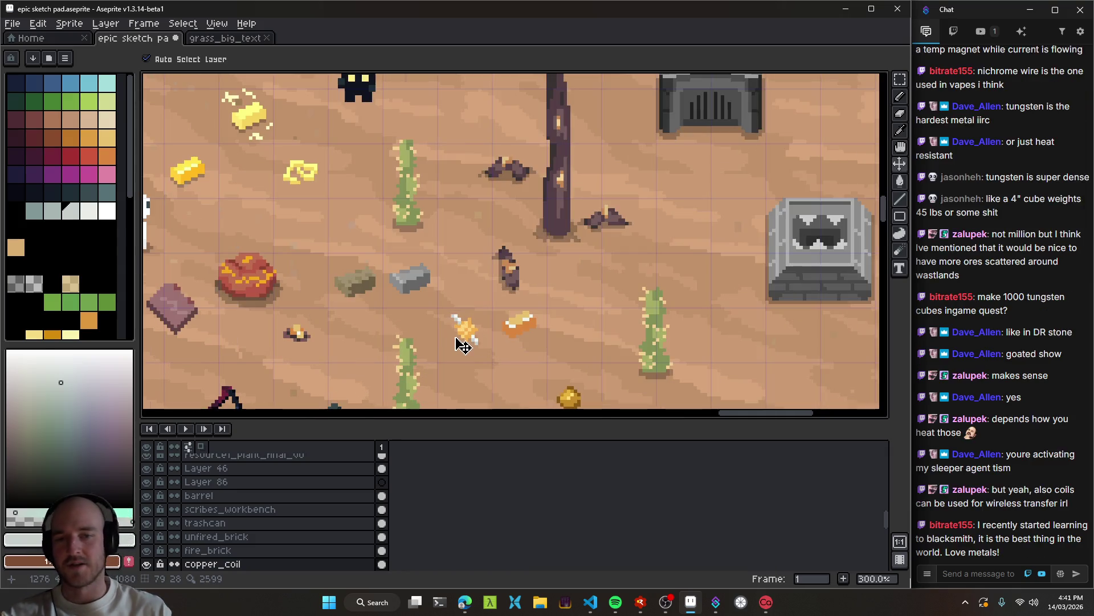
{"action": "scroll", "coordinate": [459, 338], "scroll_direction": "up", "scroll_amount": 5}
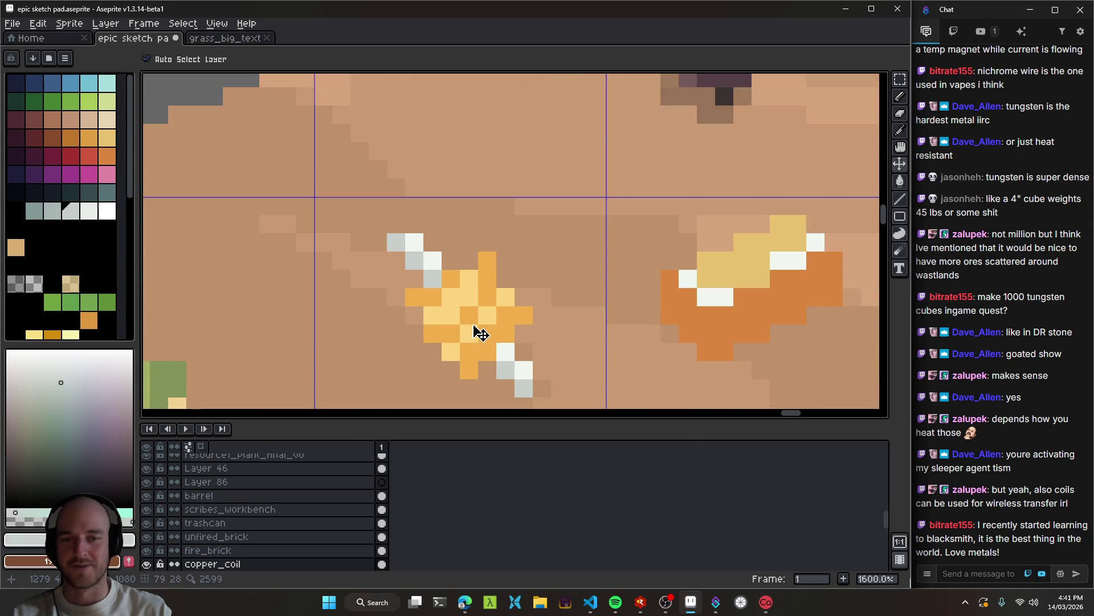
{"action": "scroll", "coordinate": [459, 335], "scroll_direction": "up", "scroll_amount": 1}
{"action": "scroll", "coordinate": [516, 281], "scroll_direction": "up", "scroll_amount": 5}
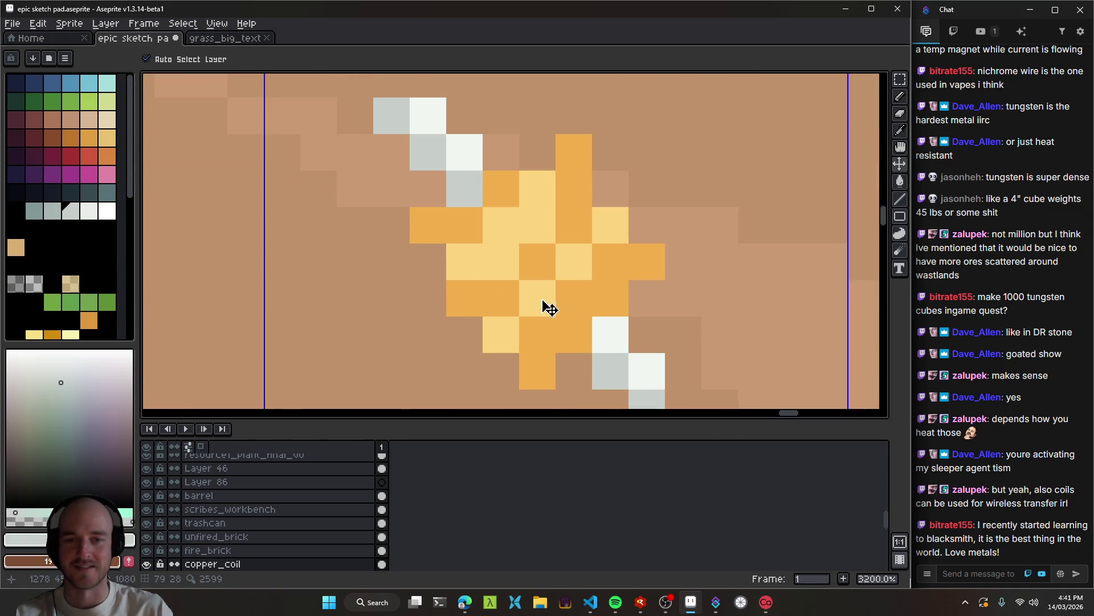
{"action": "scroll", "coordinate": [502, 265], "scroll_direction": "down", "scroll_amount": 3}
{"action": "scroll", "coordinate": [502, 265], "scroll_direction": "down", "scroll_amount": 1}
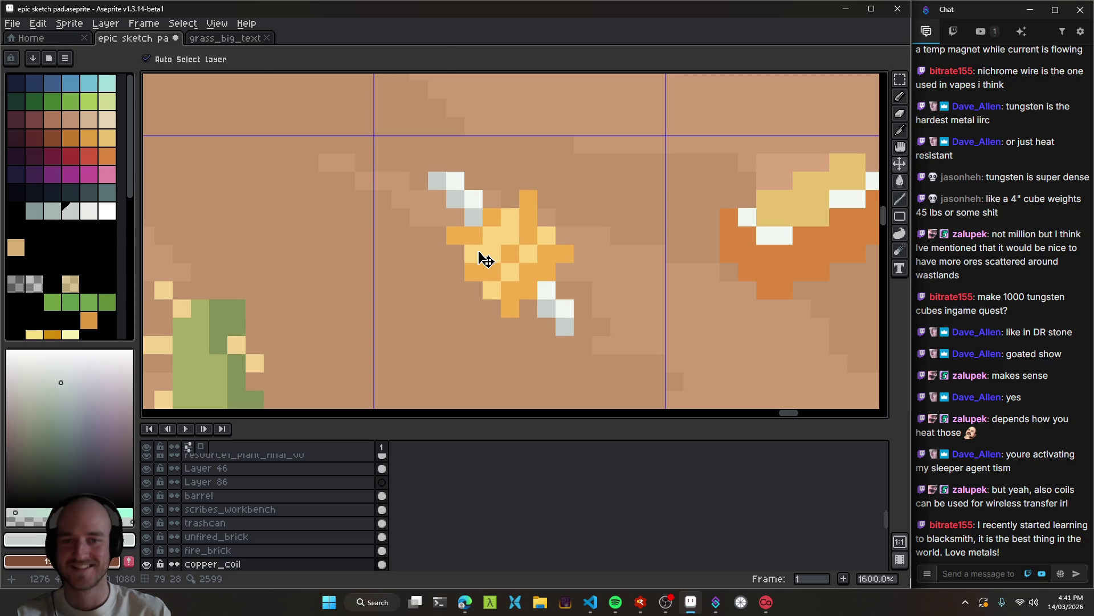
{"action": "left_click", "coordinate": [501, 275], "text": "alt"}
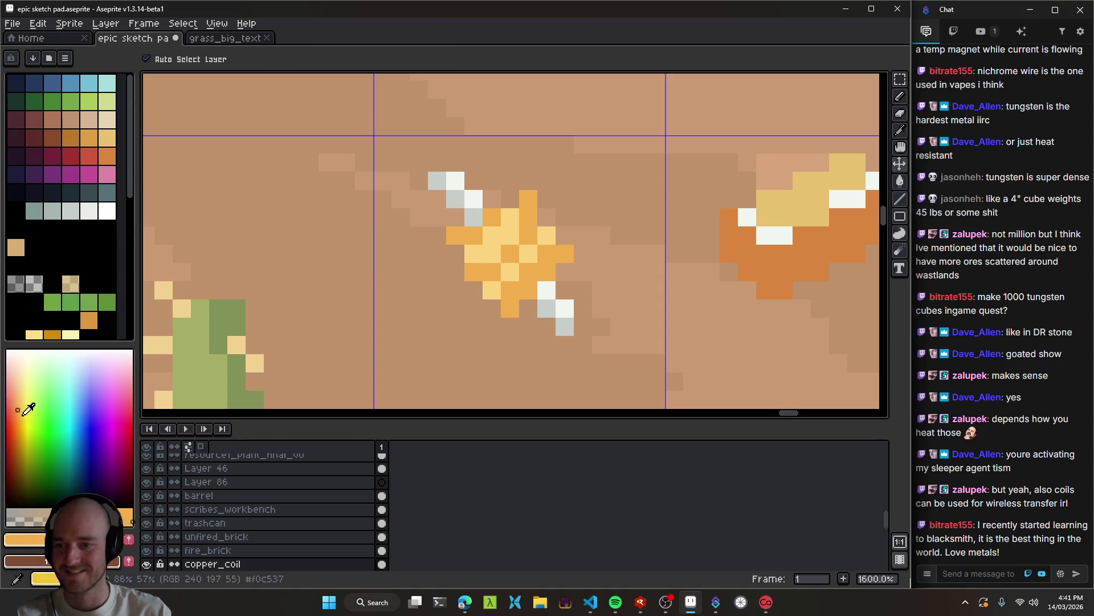
{"action": "key", "text": "b"}
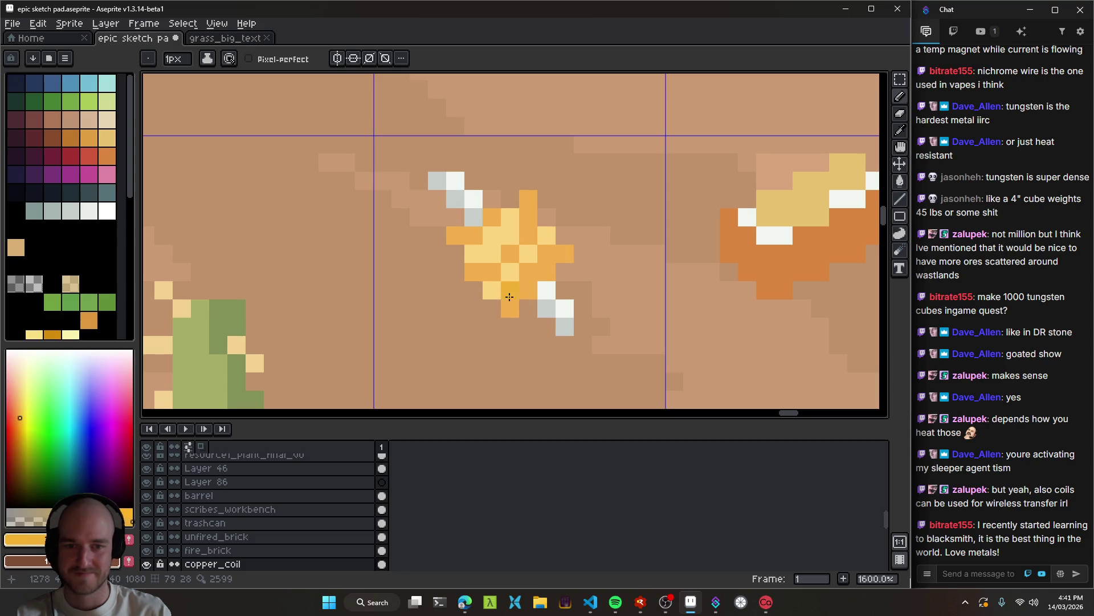
{"action": "left_click", "coordinate": [511, 296], "text": "alt"}
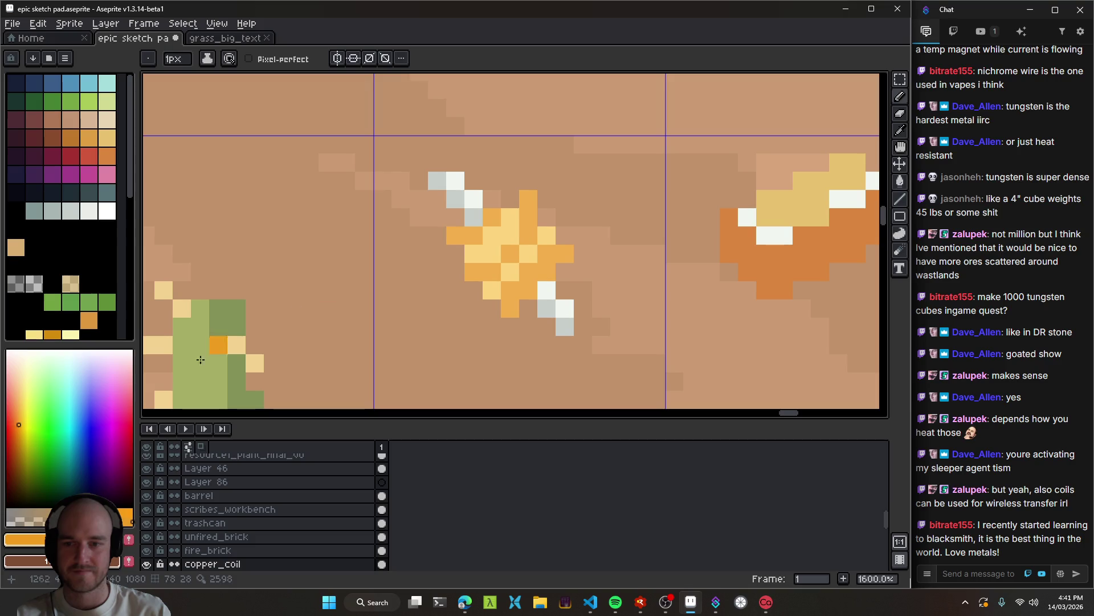
Recolour the coil with darker and lighter copper oranges, undoing a stray pixel.
{"action": "left_click", "coordinate": [17, 434]}
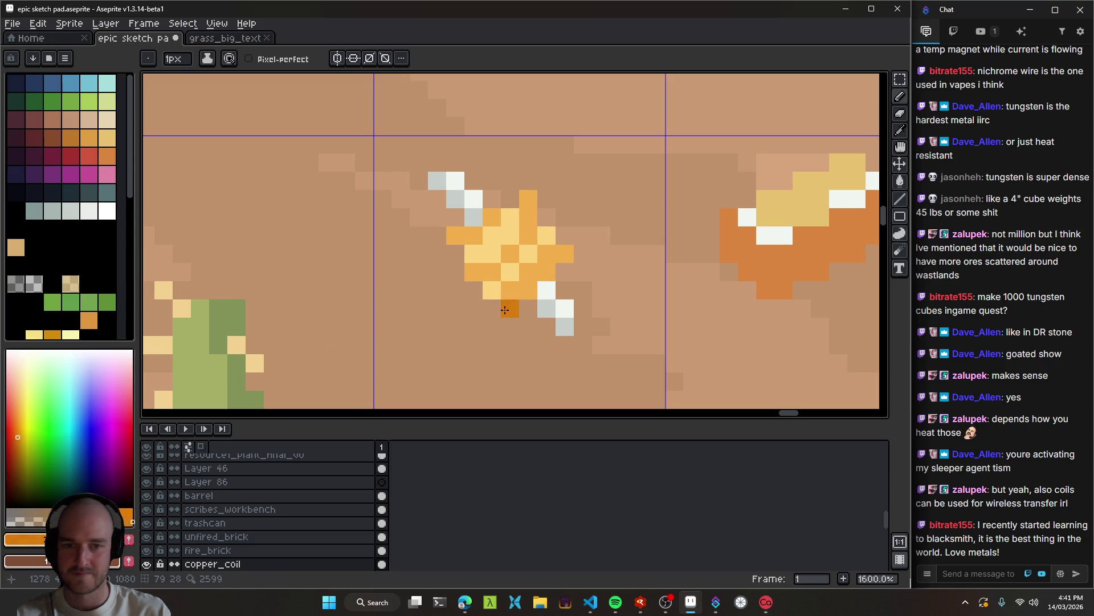
{"action": "key", "text": "alt"}
{"action": "left_click", "coordinate": [482, 267], "text": "alt"}
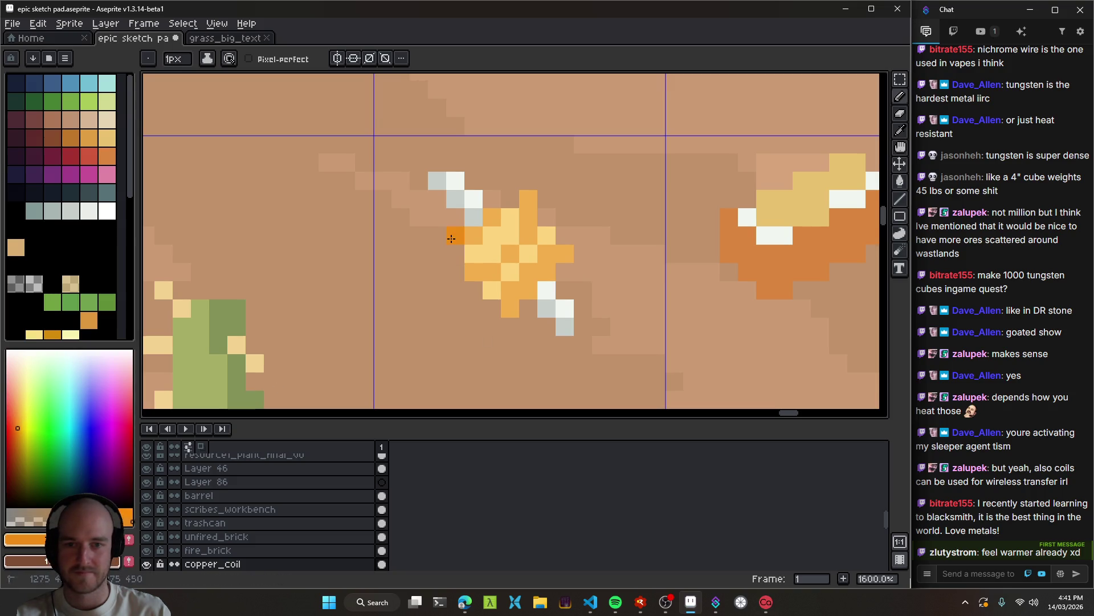
{"action": "scroll", "coordinate": [560, 288], "scroll_direction": "down", "scroll_amount": 7}
{"action": "key", "text": "ctrl+z"}
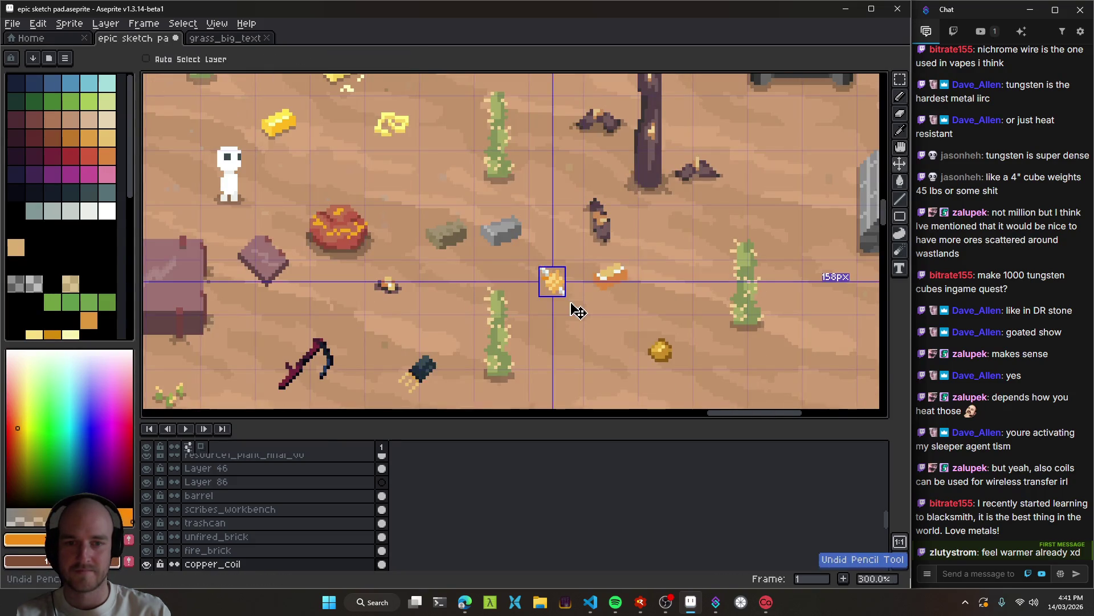
{"action": "scroll", "coordinate": [572, 302], "scroll_direction": "up", "scroll_amount": 4}
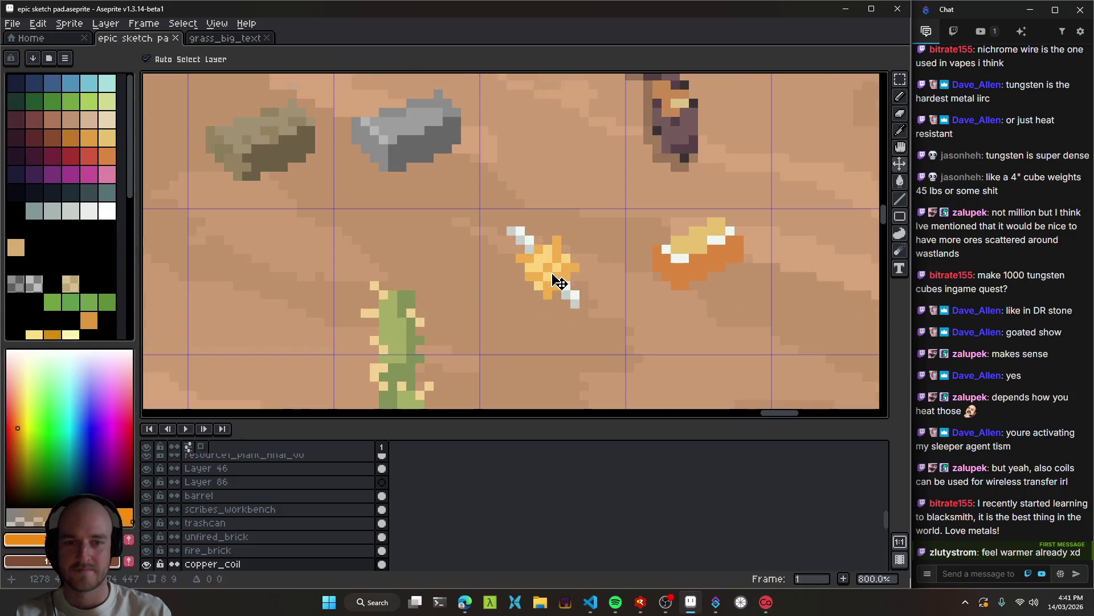
{"action": "scroll", "coordinate": [571, 301], "scroll_direction": "down", "scroll_amount": 6}
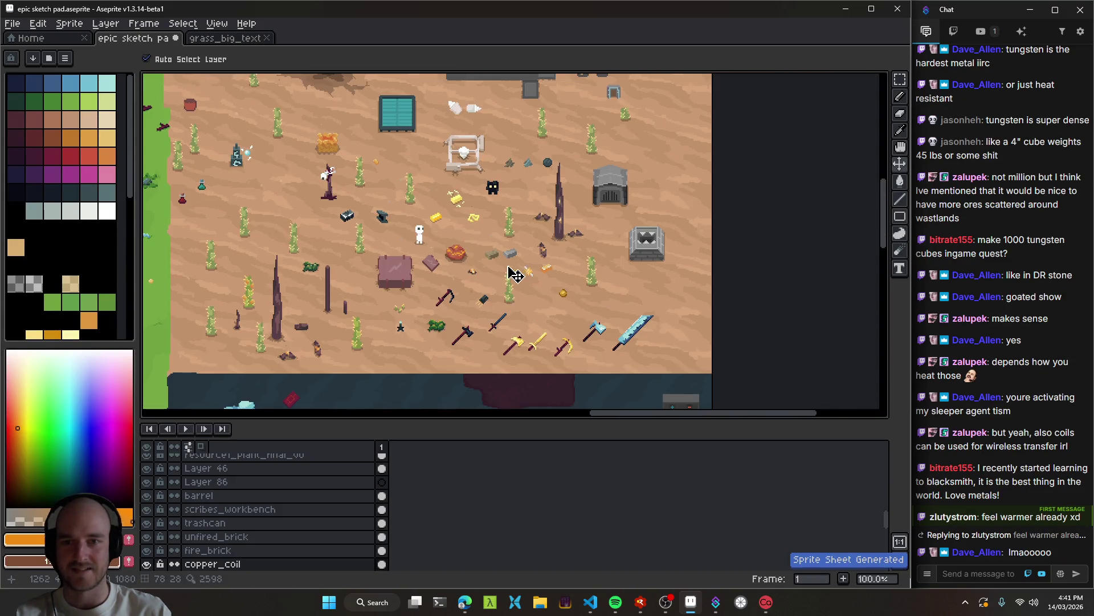
{"action": "scroll", "coordinate": [533, 266], "scroll_direction": "up", "scroll_amount": 5}
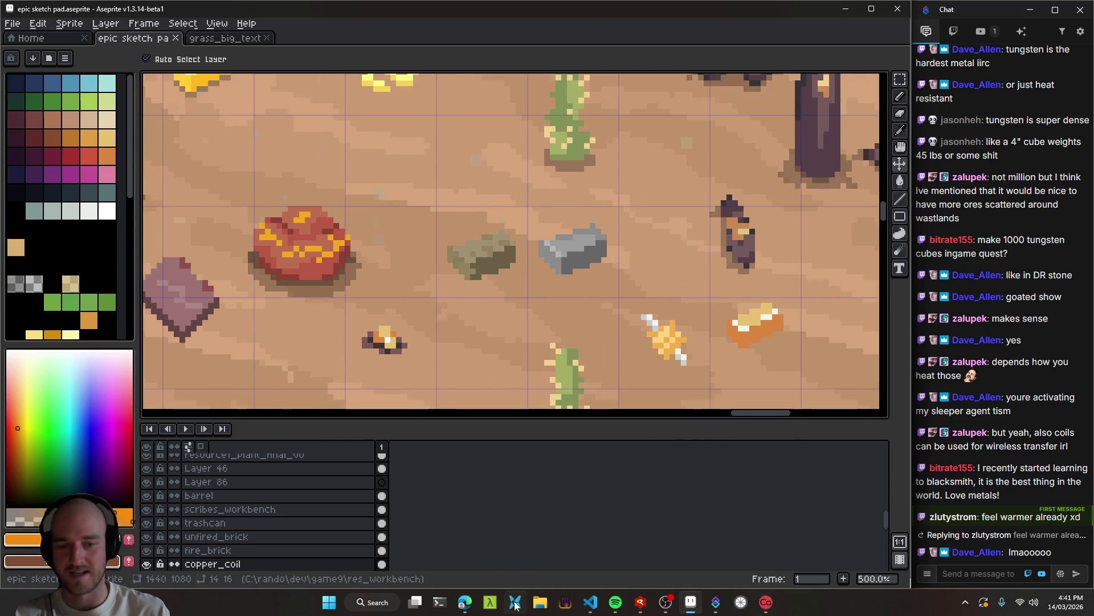
{"action": "left_click", "coordinate": [466, 603]}
Minimise the browser and review the setup_copper_coil procedure in game9.odin.
{"action": "scroll", "coordinate": [478, 245], "scroll_direction": "up", "scroll_amount": 3}
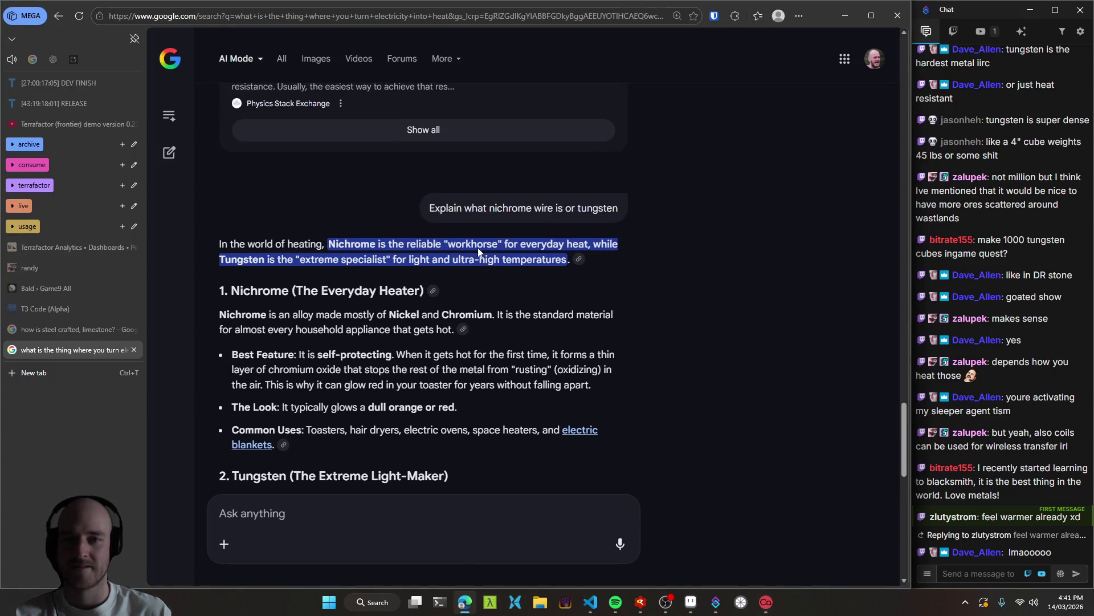
{"action": "scroll", "coordinate": [628, 294], "scroll_direction": "down", "scroll_amount": 2}
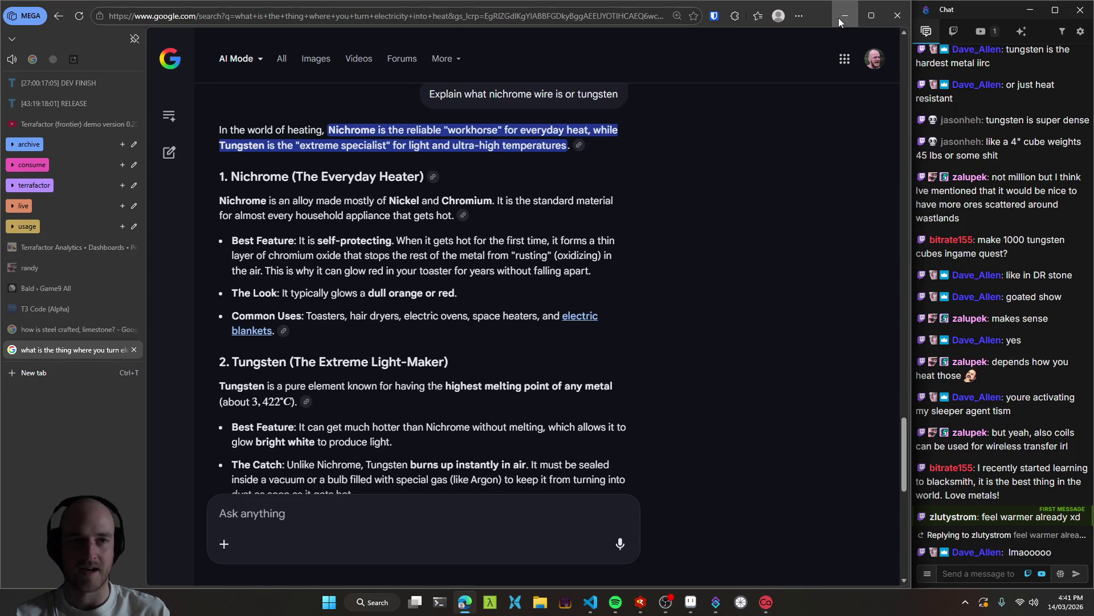
{"action": "left_click", "coordinate": [565, 602]}
{"action": "left_click", "coordinate": [591, 602]}
{"action": "left_click", "coordinate": [387, 281]}
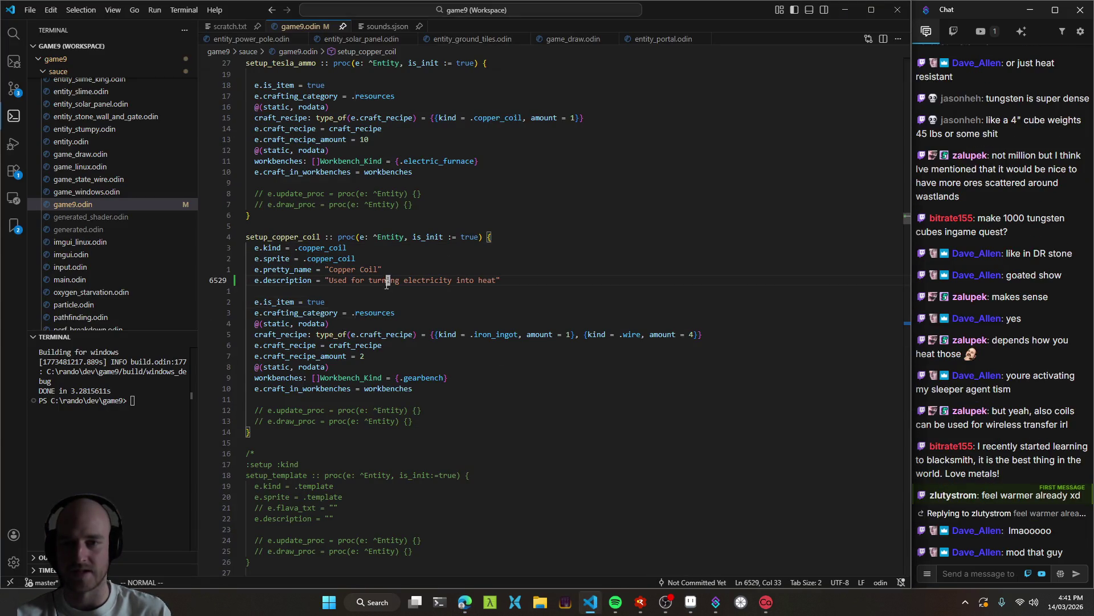
{"action": "left_click", "coordinate": [398, 293]}
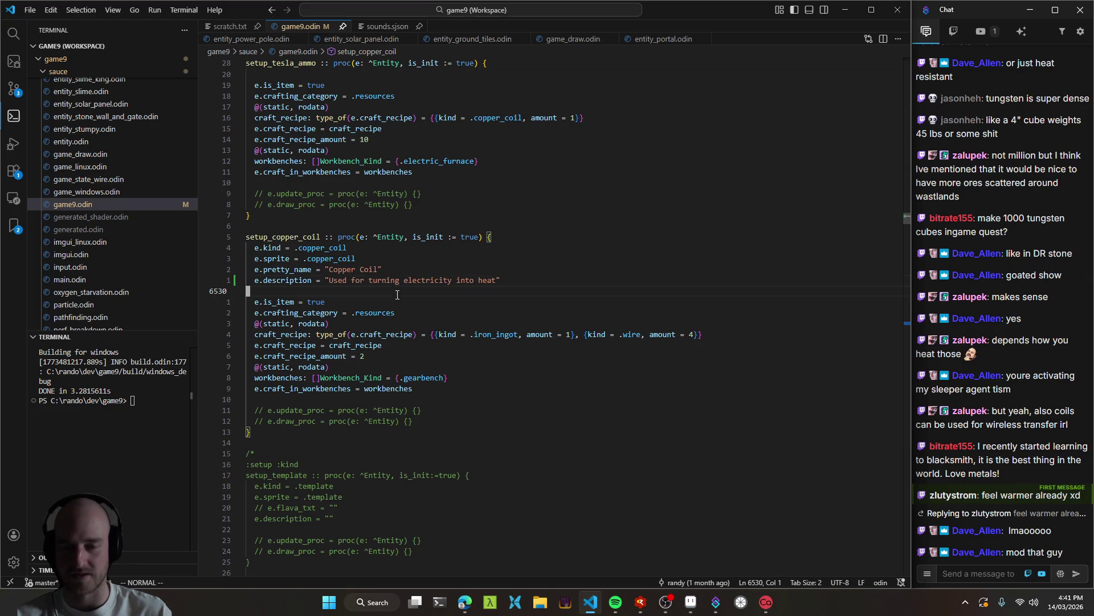
{"action": "double_click", "coordinate": [287, 238]}
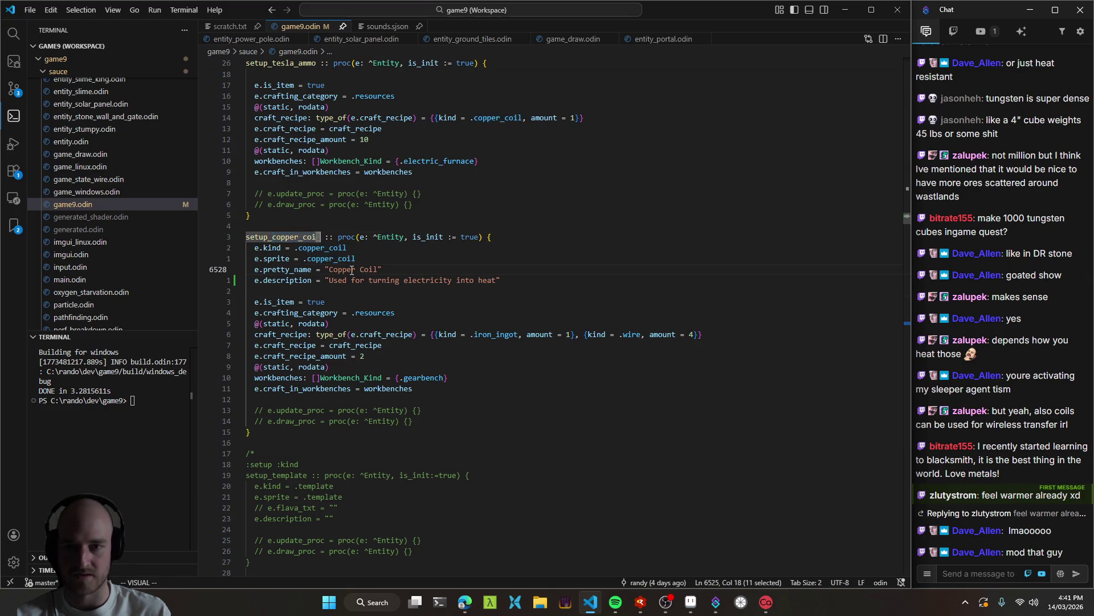
Rebuild with Ctrl+Shift+B so a fresh Terrafactor run launches in the RAD Debugger.
{"action": "key", "text": "ctrl+shift+b"}
{"action": "left_click", "coordinate": [434, 312]}
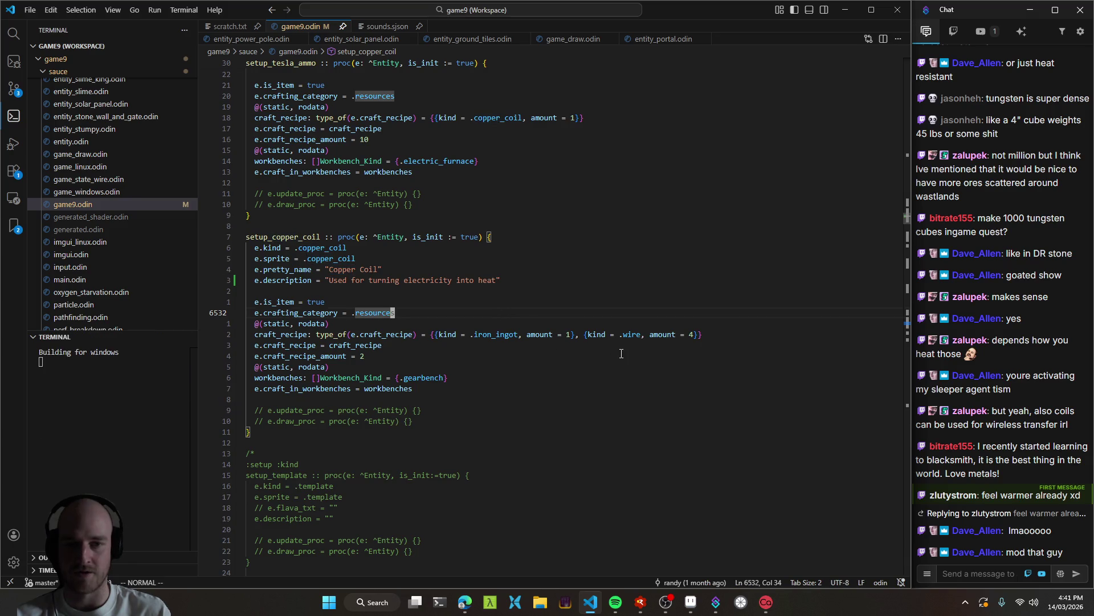
{"action": "double_click", "coordinate": [484, 334]}
{"action": "key", "text": "Escape"}
{"action": "key", "text": "k"}
{"action": "key", "text": "k"}
{"action": "key", "text": "v"}
{"action": "key", "text": "i"}
{"action": "key", "text": "w"}
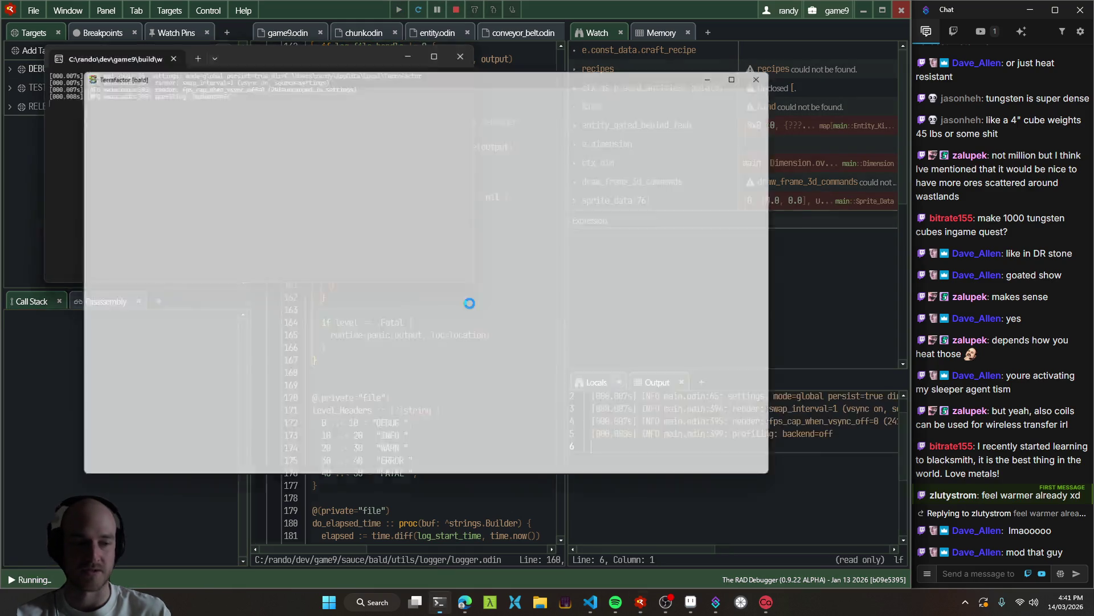
Open the Age II tech tree and check the Power Poles and Advanced Alloying requirements.
{"action": "key", "text": "t"}
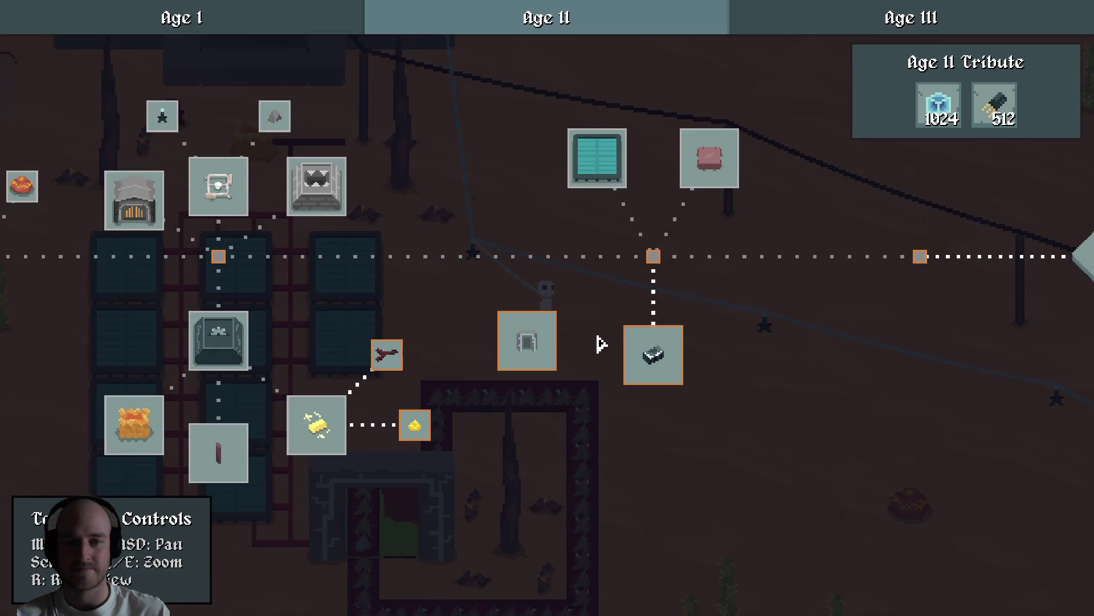
{"action": "key", "text": "d"}
{"action": "key", "text": "a"}
{"action": "key", "text": "a"}
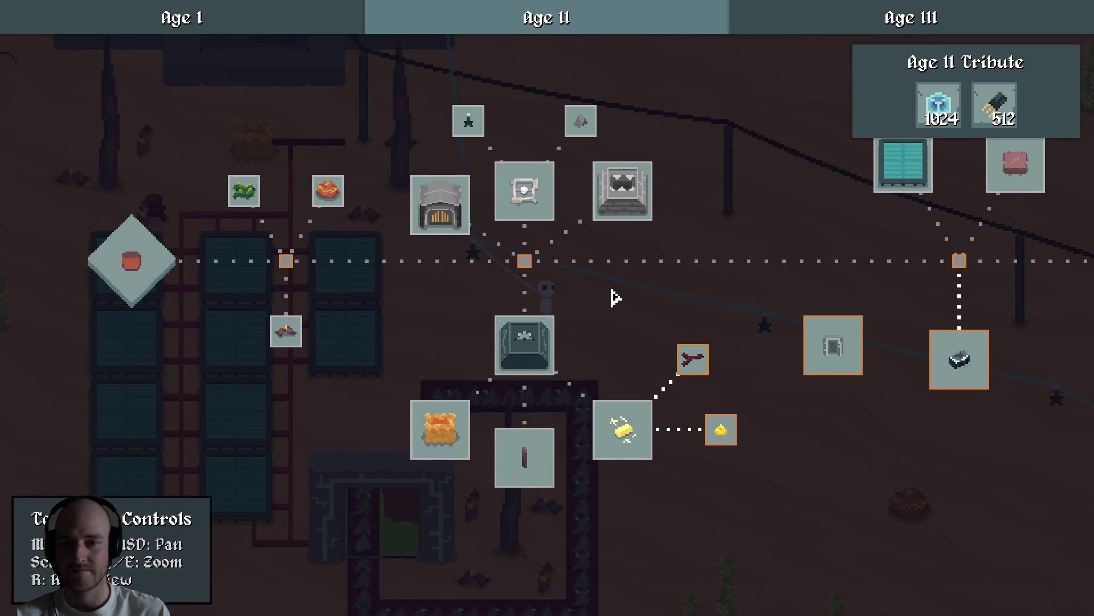
{"action": "key", "text": "d"}
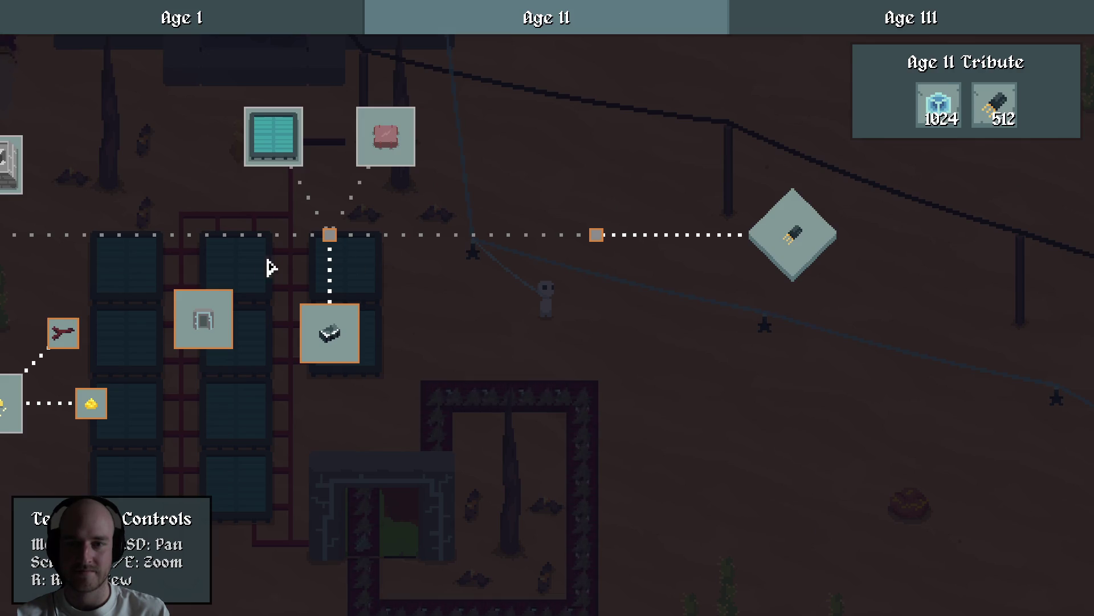
{"action": "key", "text": "a"}
{"action": "key", "text": "a"}
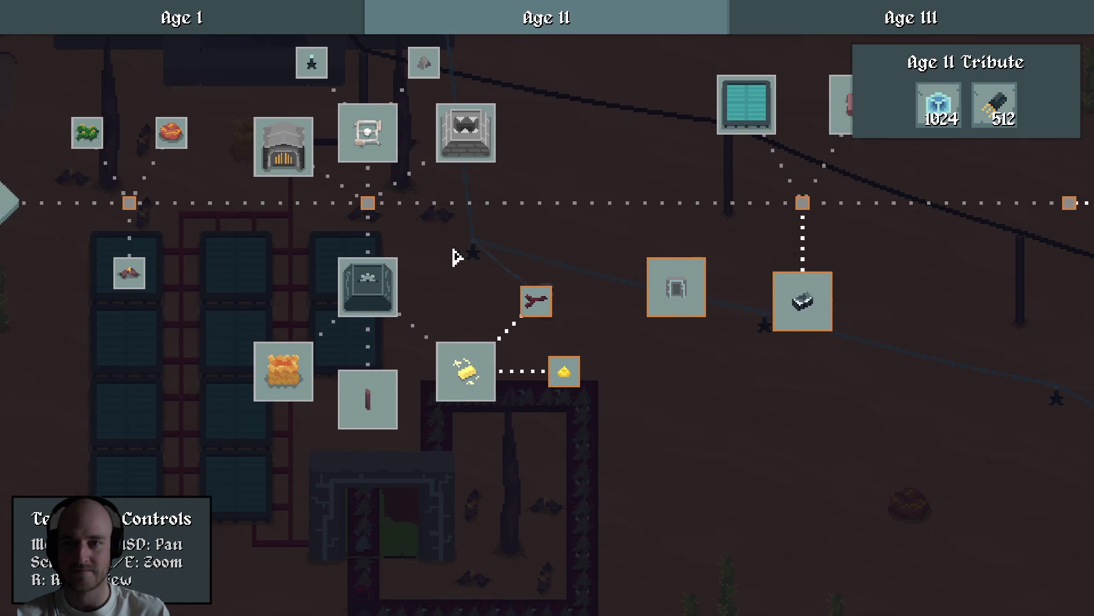
{"action": "key", "text": "a"}
{"action": "key", "text": "d"}
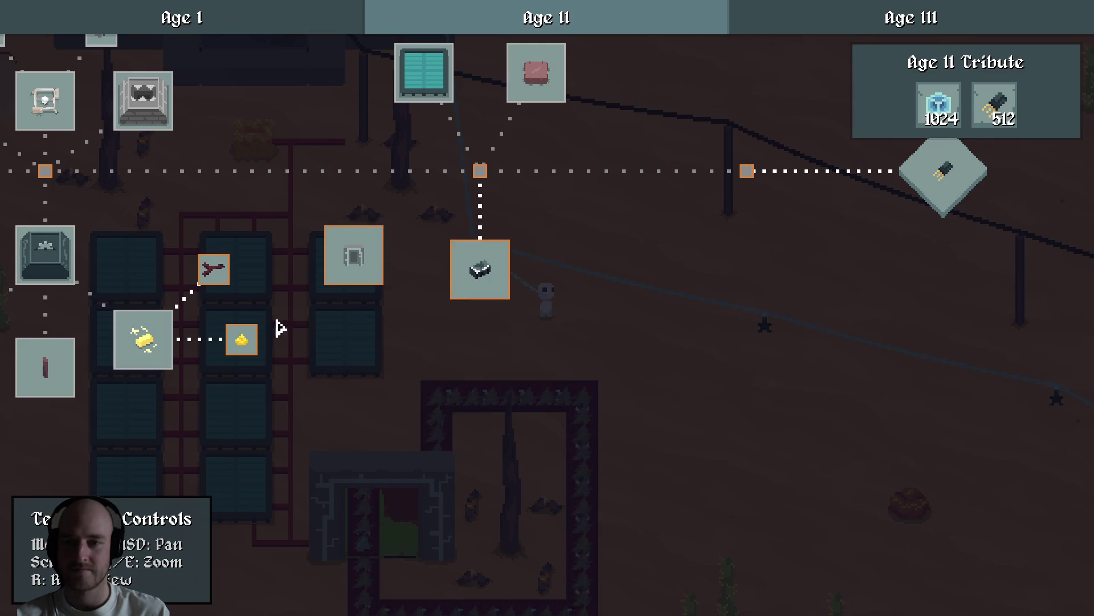
{"action": "key", "text": "a"}
{"action": "key", "text": "a"}
{"action": "mouse_move", "coordinate": [394, 422]}
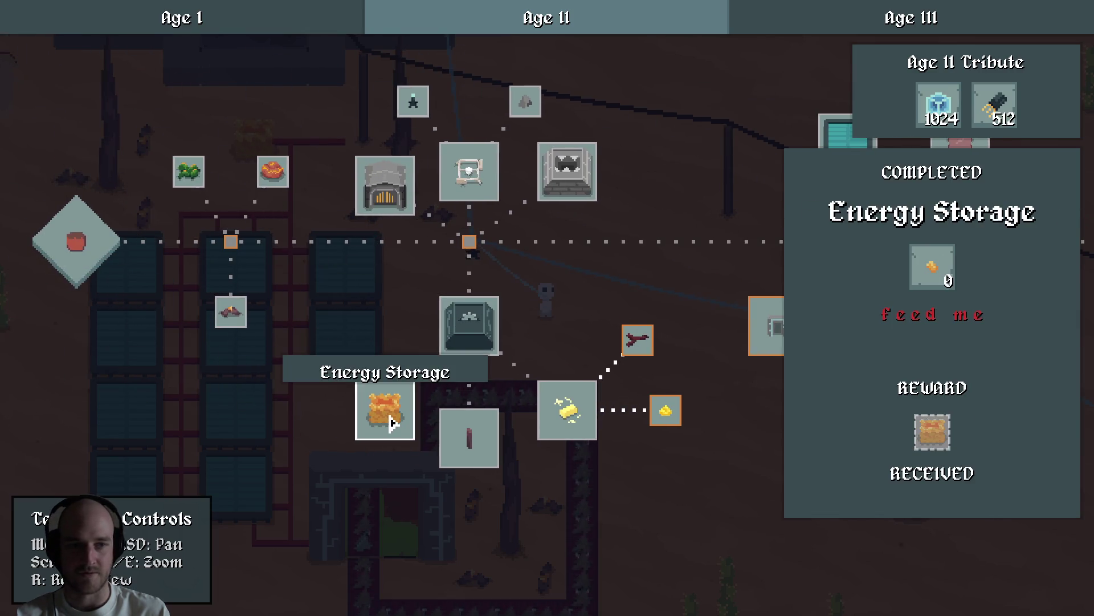
{"action": "left_click", "coordinate": [469, 436]}
{"action": "left_click", "coordinate": [564, 431]}
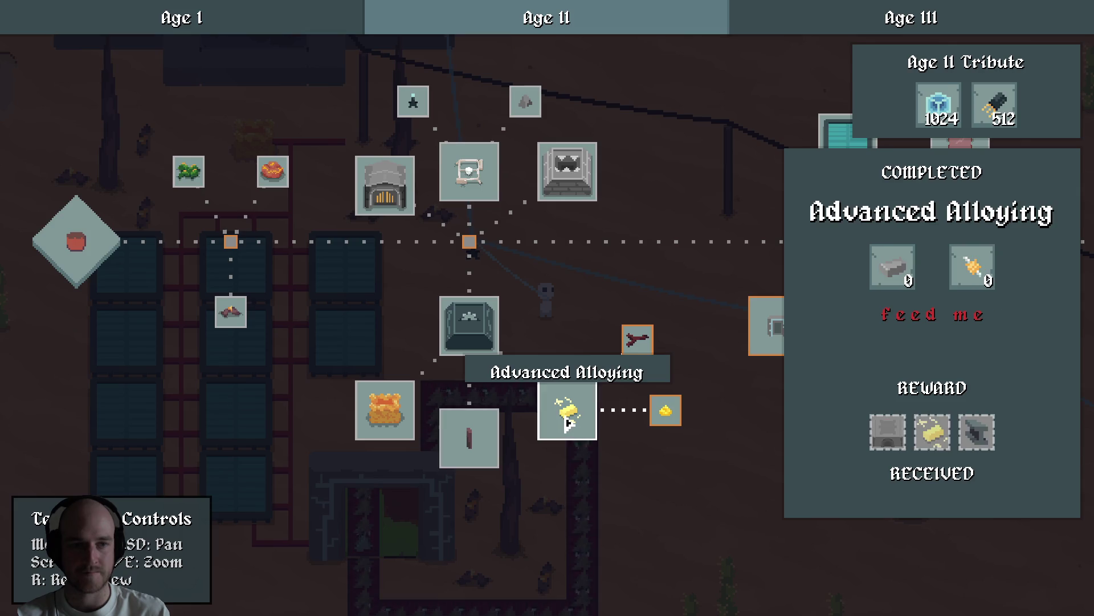
Reselect Power Poles and open the debug Tech Tree Editor on it.
{"action": "key", "text": "d"}
{"action": "key", "text": "s"}
{"action": "key", "text": "e"}
{"action": "mouse_move", "coordinate": [968, 280]}
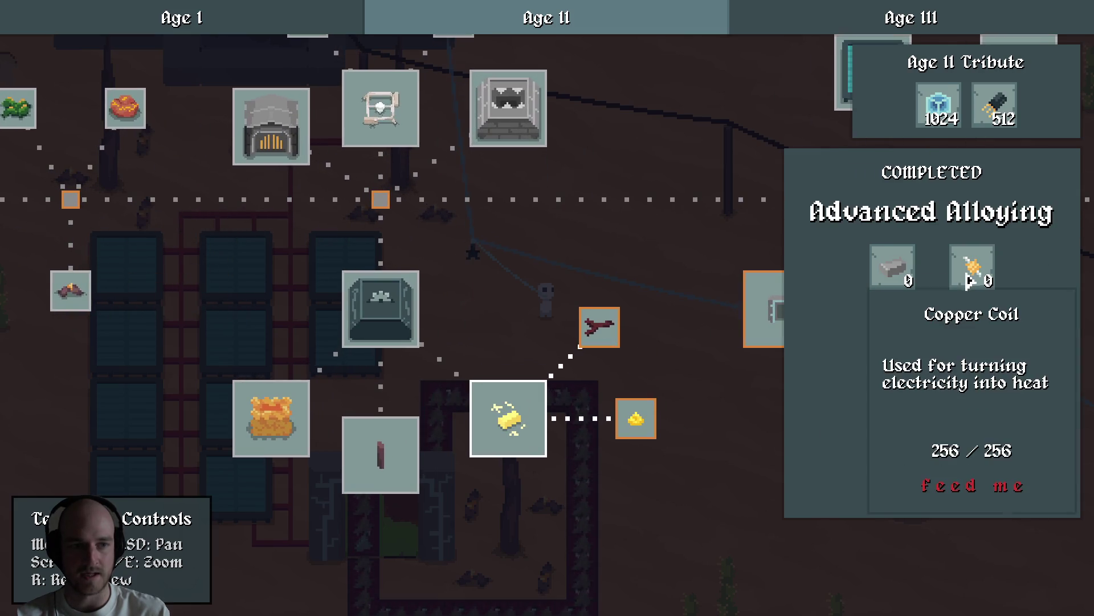
{"action": "left_click", "coordinate": [393, 467]}
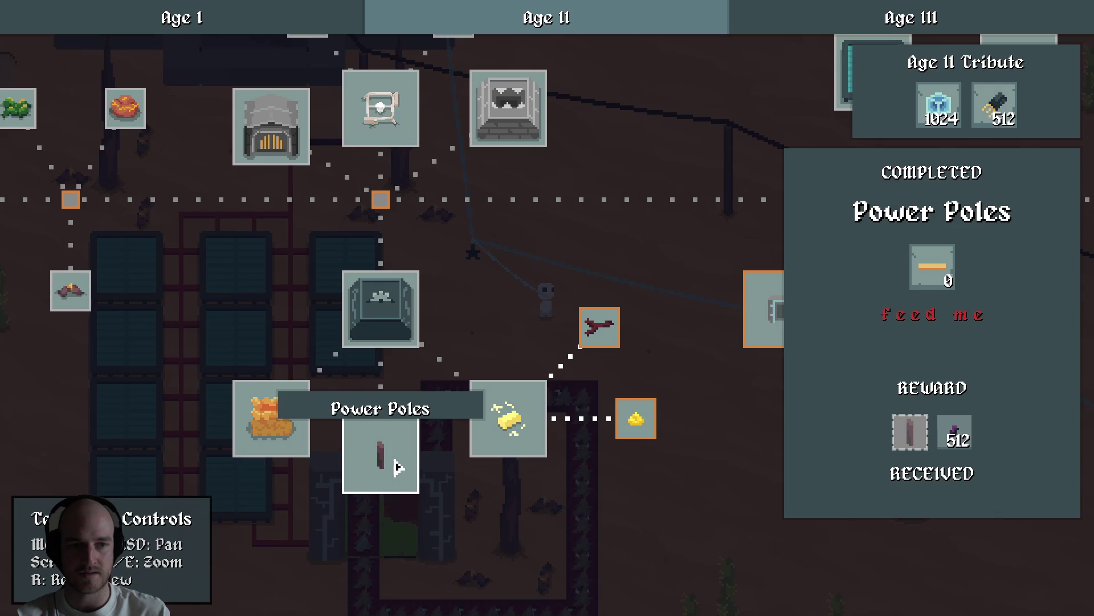
{"action": "key", "text": "a"}
{"action": "key", "text": "s"}
{"action": "mouse_move", "coordinate": [931, 278]}
{"action": "key", "text": "grave"}
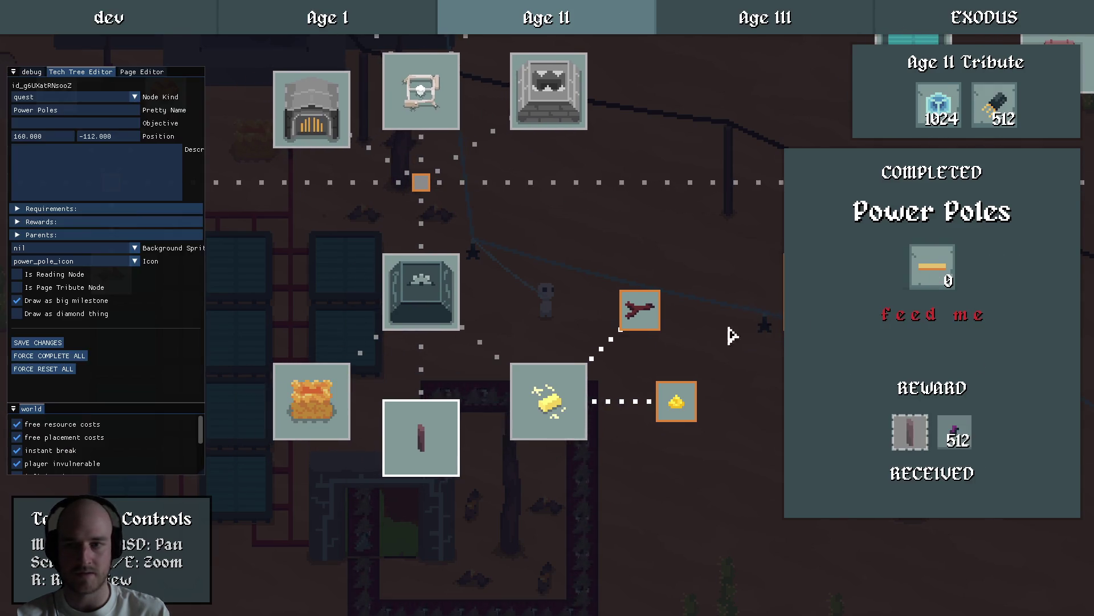
Set Power Poles' Requirement #1 item to the copper coil, found by filtering 'coil', then SAVE CHANGES.
{"action": "left_click", "coordinate": [63, 209]}
{"action": "left_click", "coordinate": [62, 209]}
{"action": "left_click", "coordinate": [57, 222]}
{"action": "left_click", "coordinate": [57, 221]}
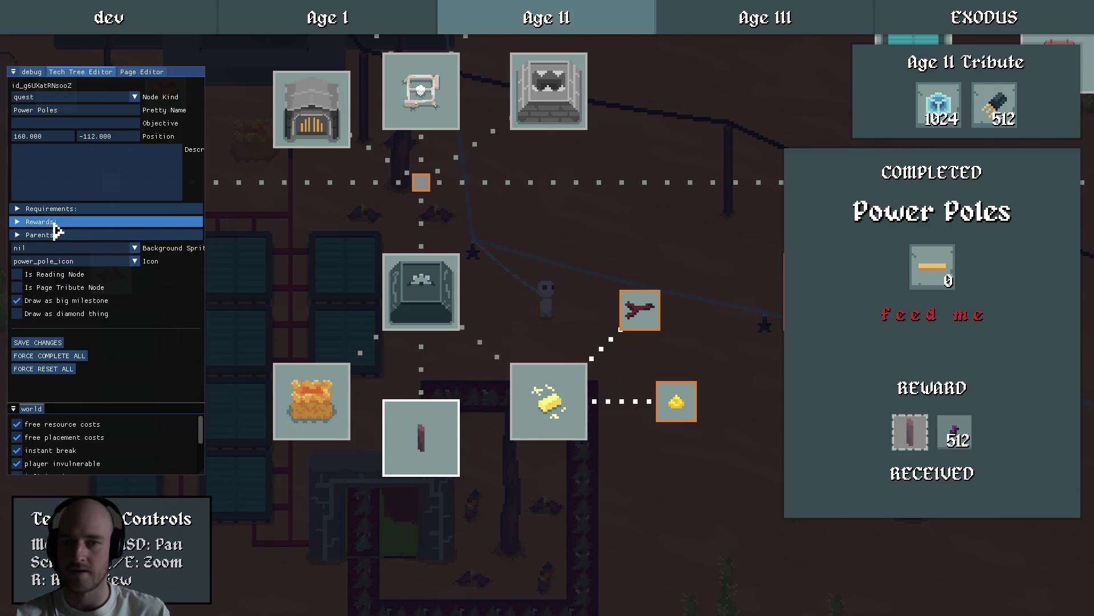
{"action": "left_click", "coordinate": [60, 209]}
{"action": "left_click", "coordinate": [62, 222]}
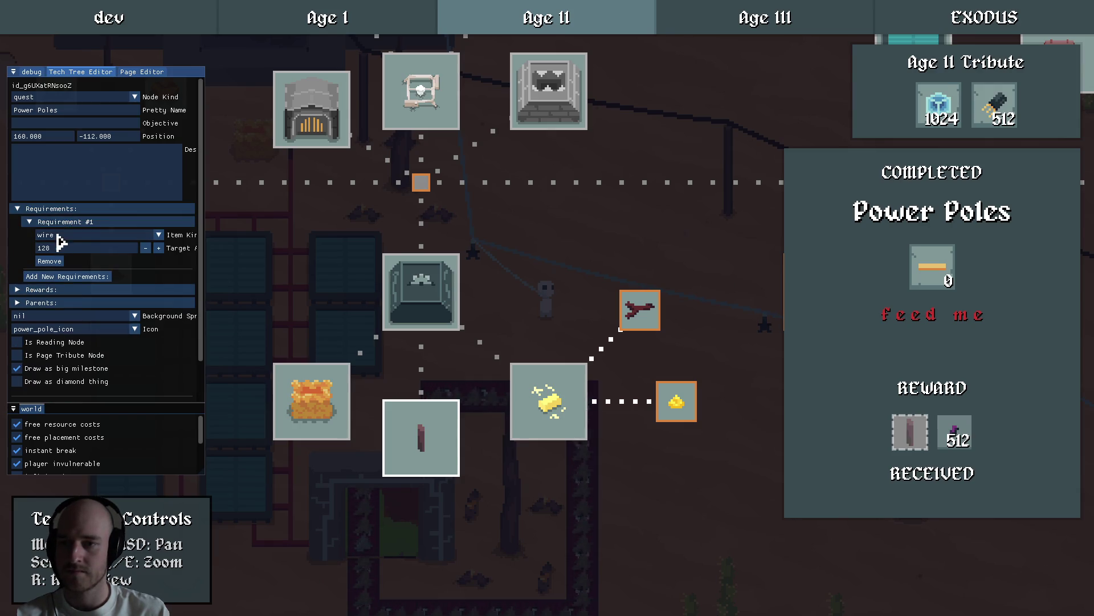
{"action": "left_click", "coordinate": [59, 235]}
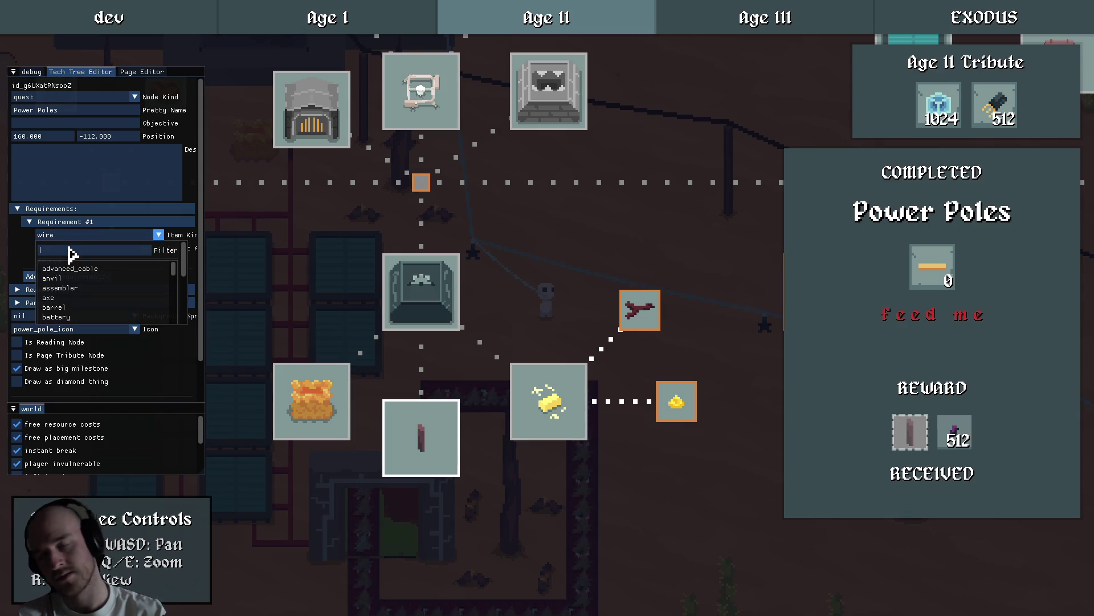
{"action": "type", "text": "coil"}
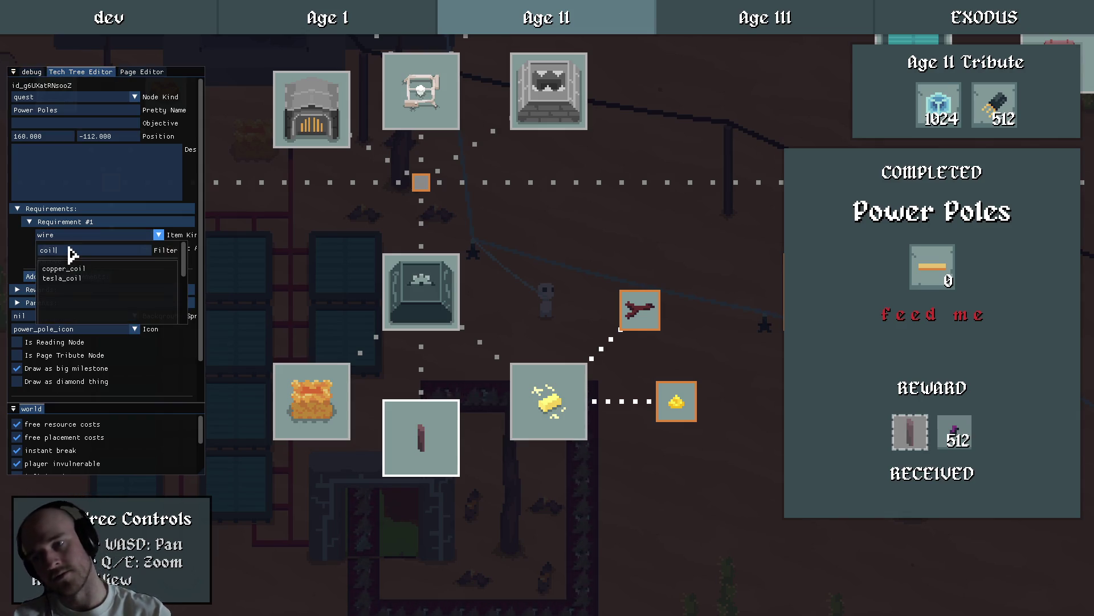
{"action": "left_click", "coordinate": [85, 278]}
{"action": "left_click", "coordinate": [25, 222]}
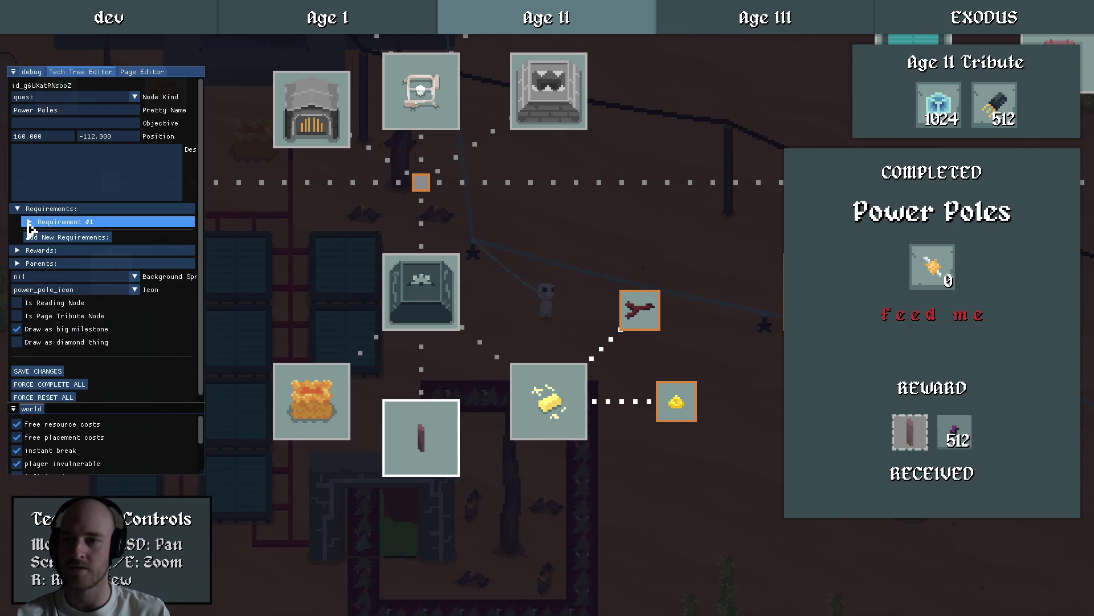
{"action": "left_click", "coordinate": [49, 377]}
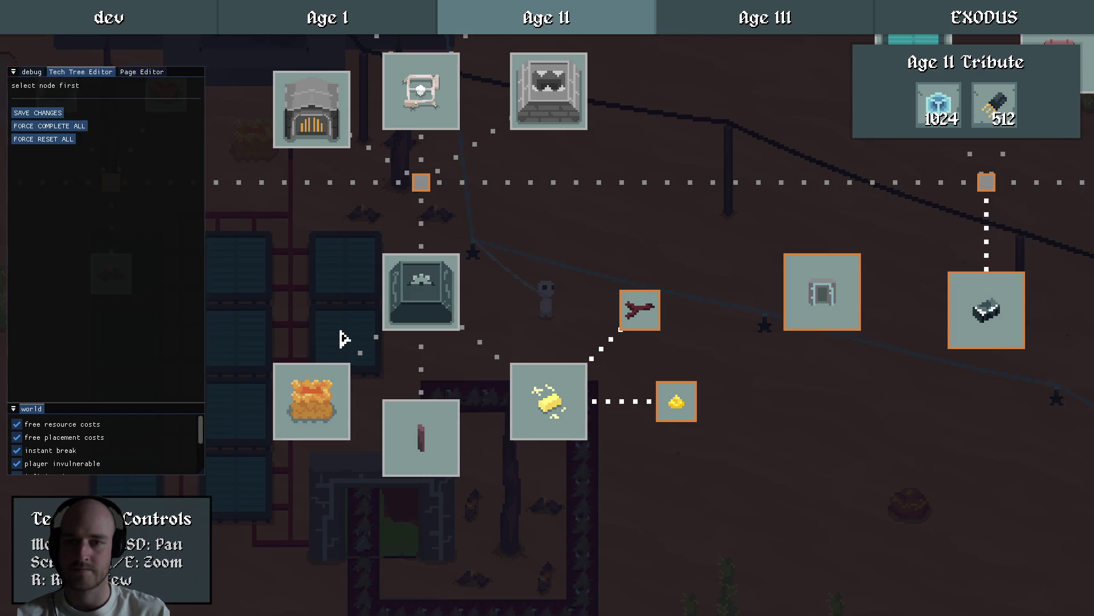
Pan around the Age II tech tree to review its nodes.
{"action": "key", "text": "a"}
{"action": "key", "text": "w"}
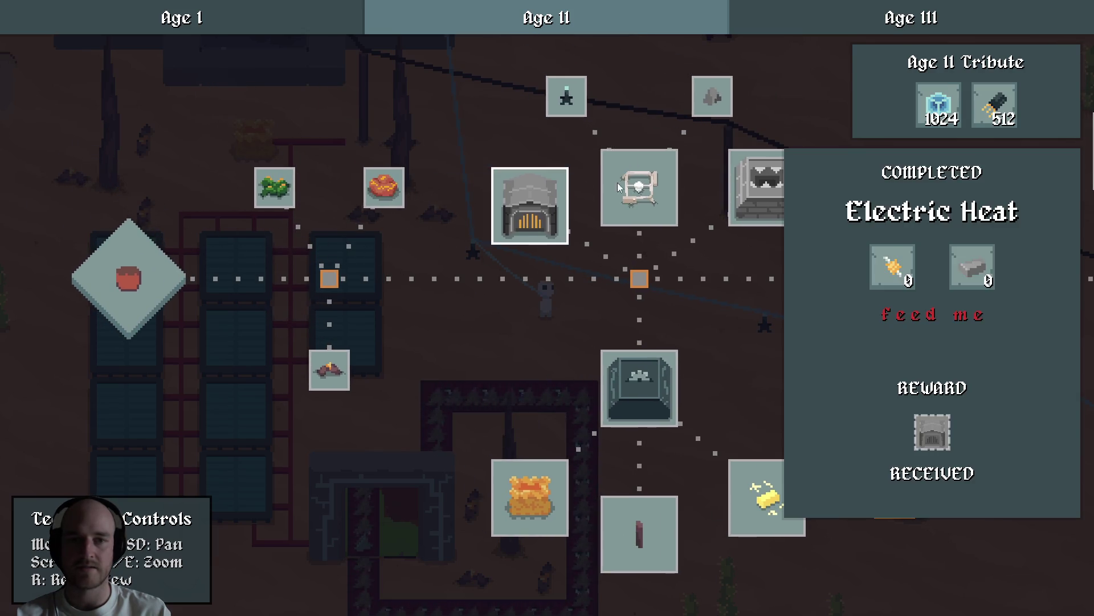
{"action": "mouse_move", "coordinate": [647, 391]}
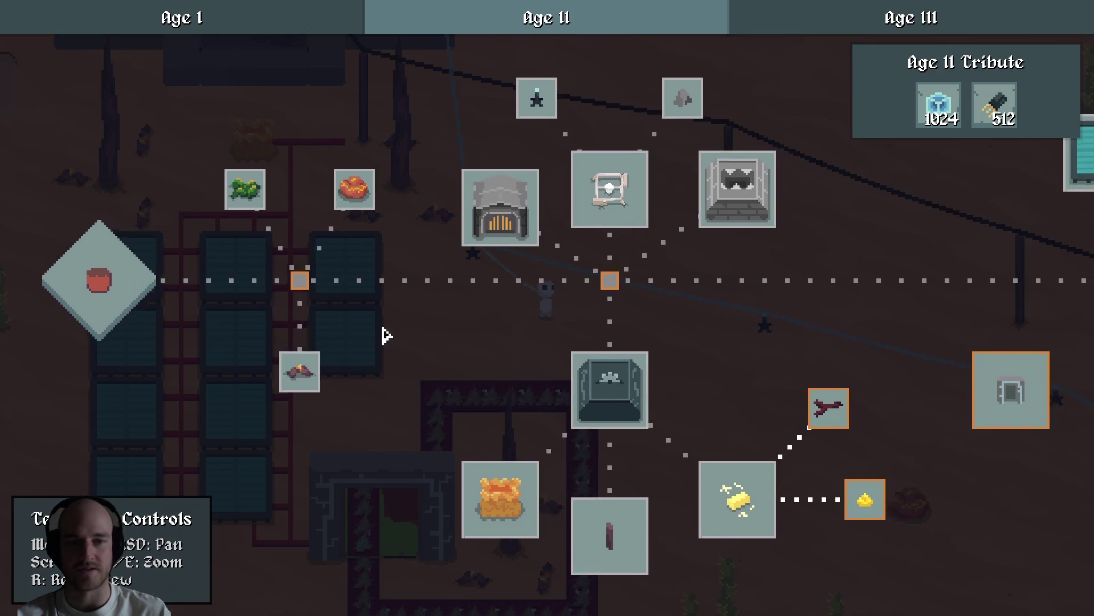
{"action": "key", "text": "a"}
{"action": "key", "text": "s"}
{"action": "key", "text": "d"}
{"action": "key", "text": "w"}
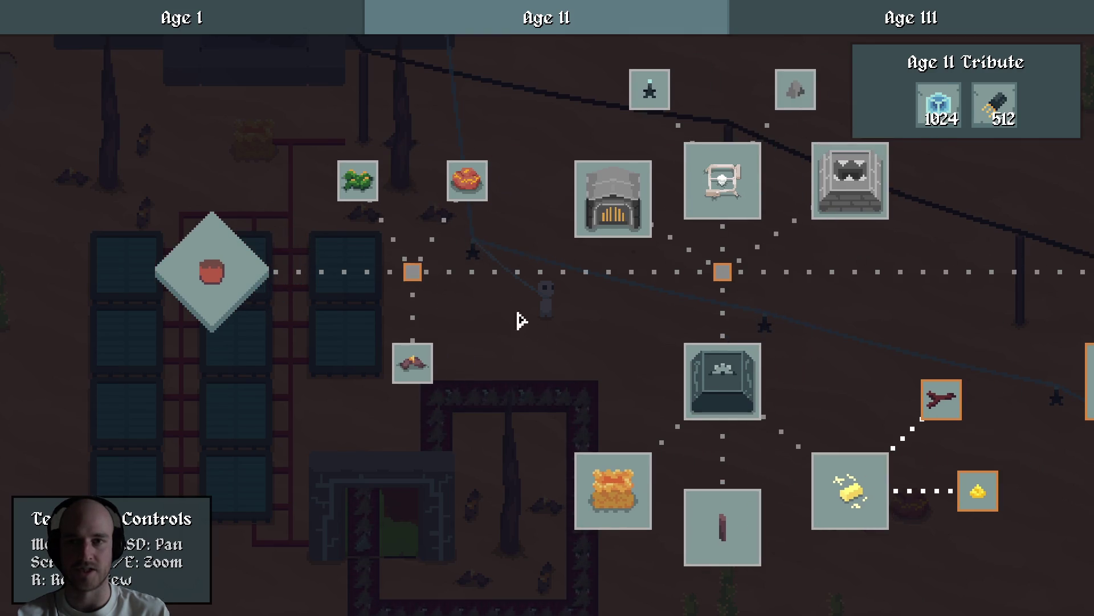
Switch to the Age I tech tree and pan across its nodes.
{"action": "left_click", "coordinate": [294, 23]}
{"action": "mouse_move", "coordinate": [533, 385]}
{"action": "key", "text": "a"}
{"action": "key", "text": "s"}
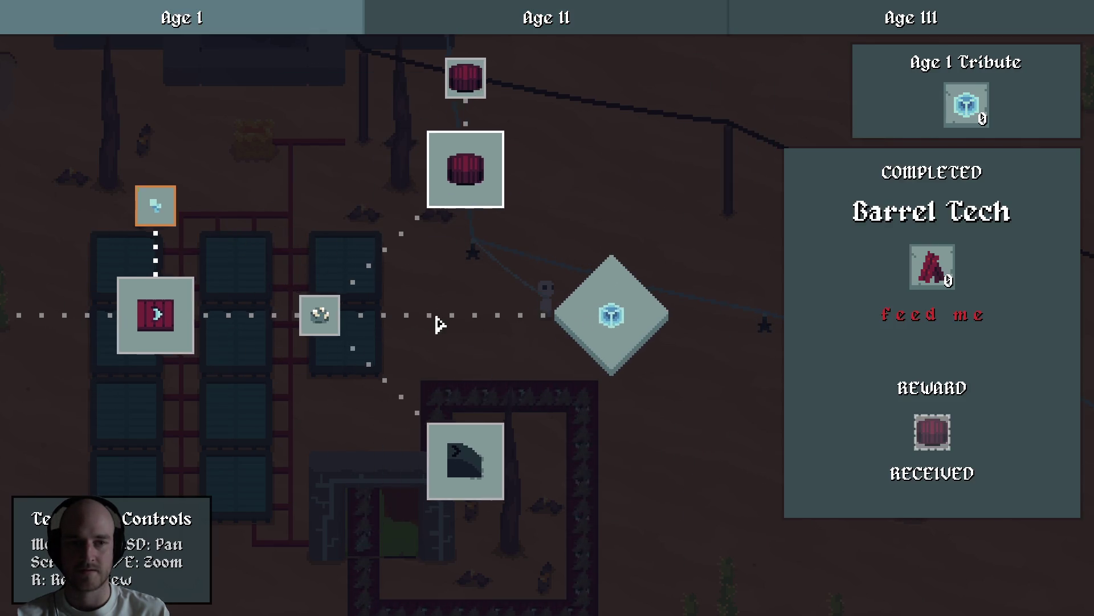
{"action": "key", "text": "a"}
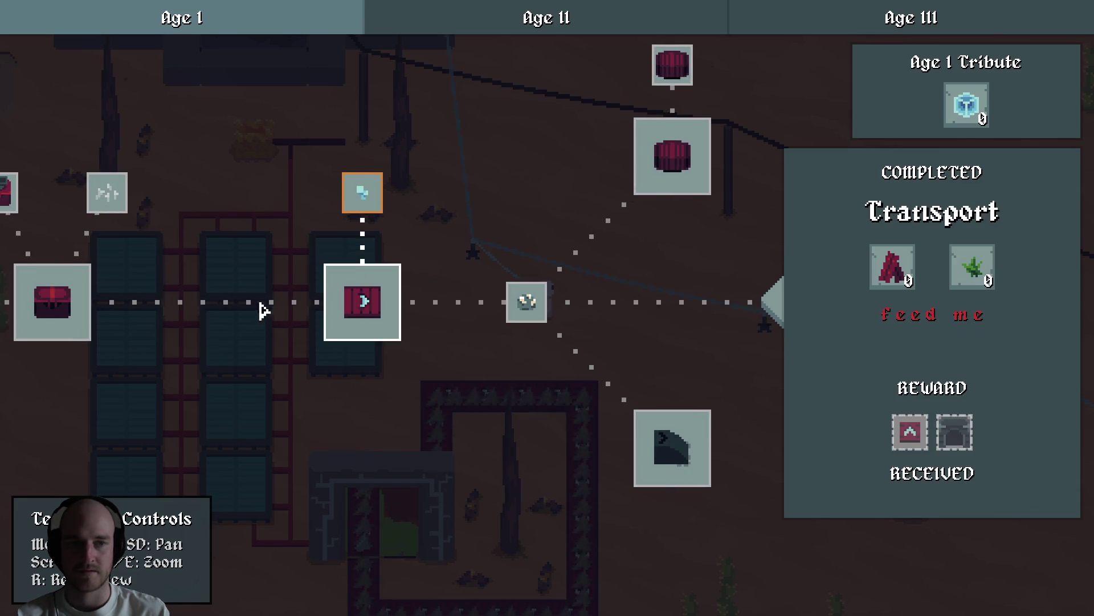
{"action": "key", "text": "a"}
{"action": "key", "text": "d"}
Return to the Age II tree near Power Poles, then go back to VS Code.
{"action": "key", "text": "d"}
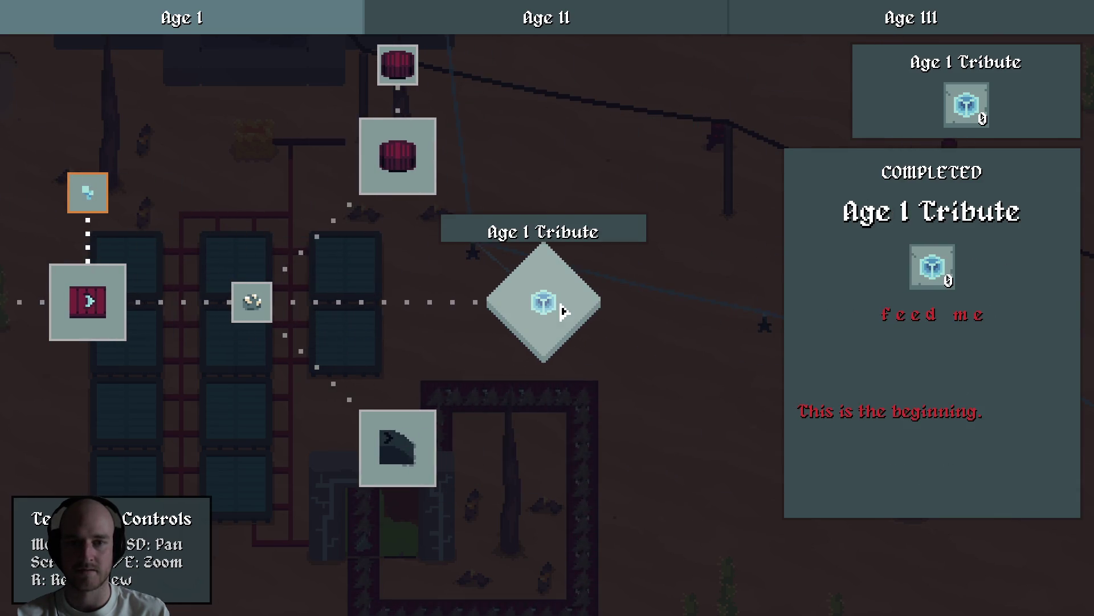
{"action": "left_click", "coordinate": [546, 18]}
{"action": "key", "text": "d"}
{"action": "mouse_move", "coordinate": [603, 298]}
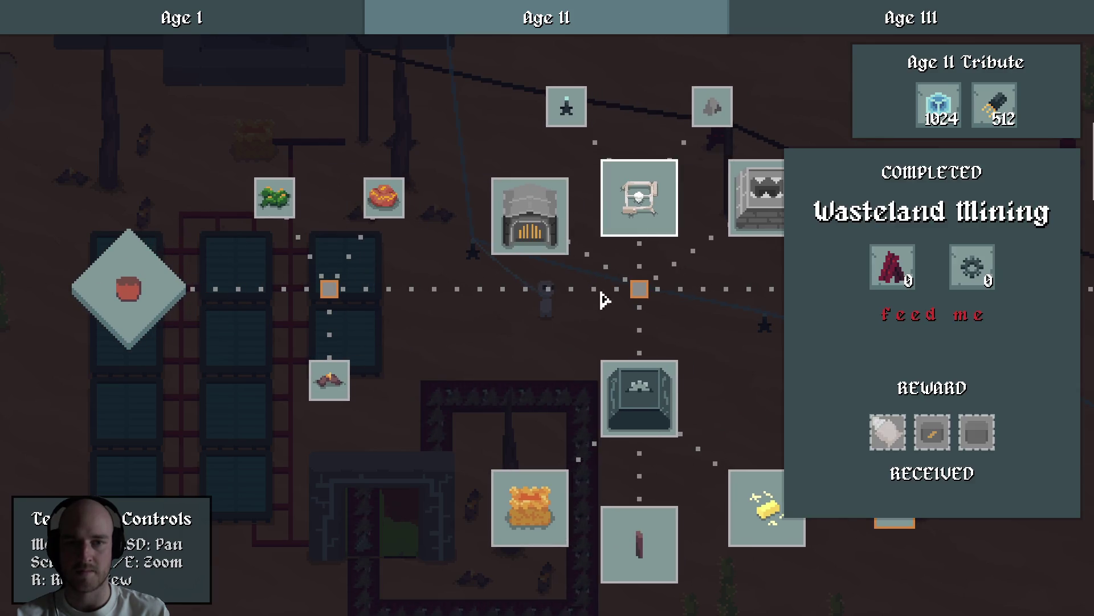
{"action": "key", "text": "d"}
{"action": "key", "text": "s"}
{"action": "key", "text": "alt+Tab"}
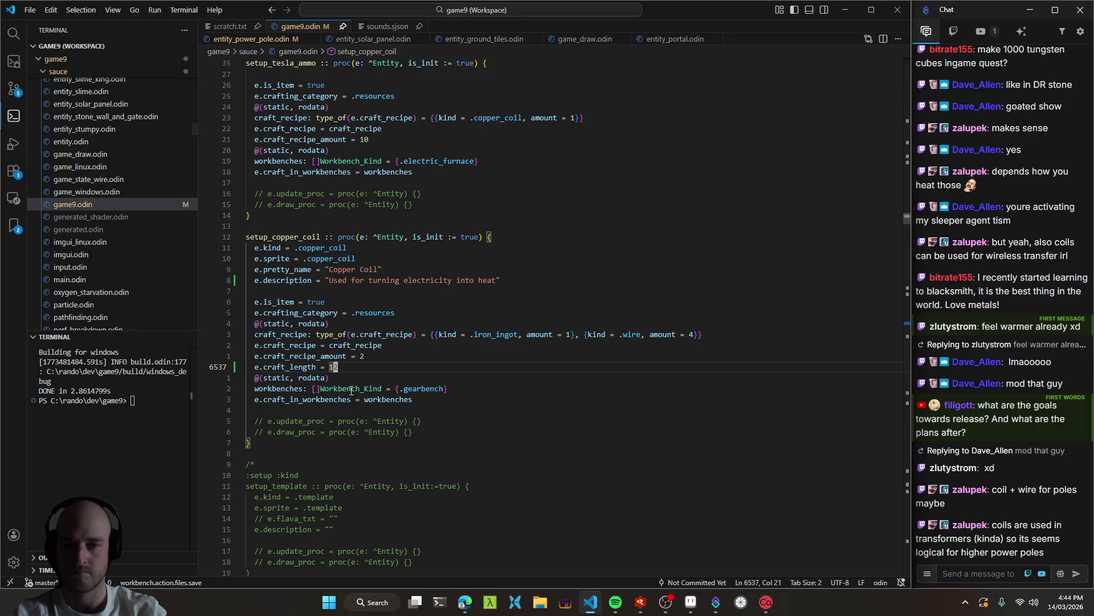
Change e.craft_recipe_amount in setup_copper_coil from 2 to 1 and save to rebuild.
{"action": "key", "text": "Up"}
{"action": "key", "text": "Up"}
{"action": "key", "text": "Up"}
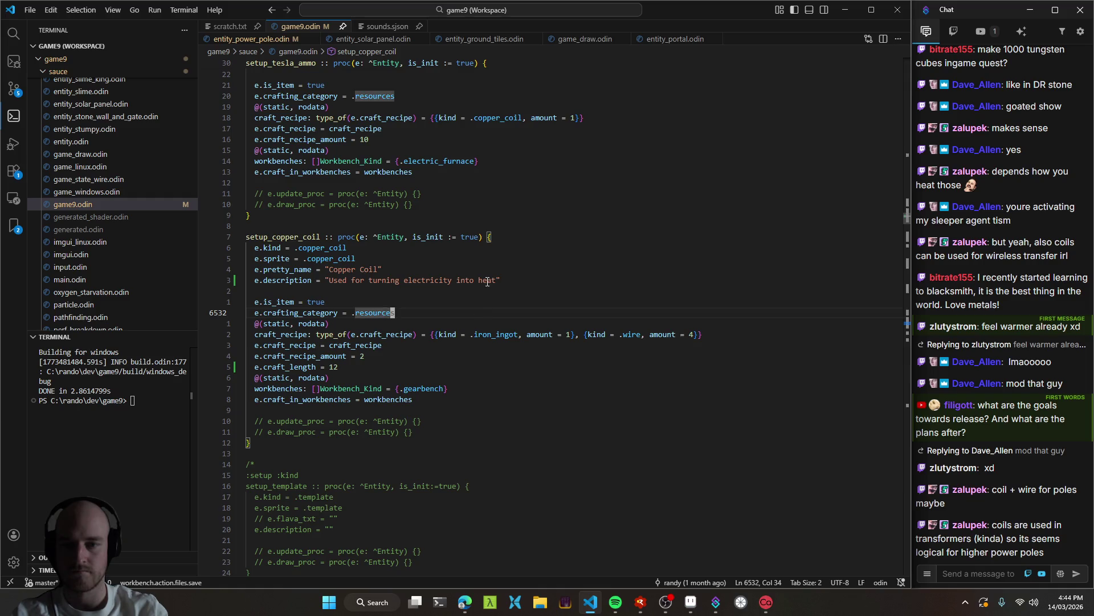
{"action": "left_click", "coordinate": [488, 304]}
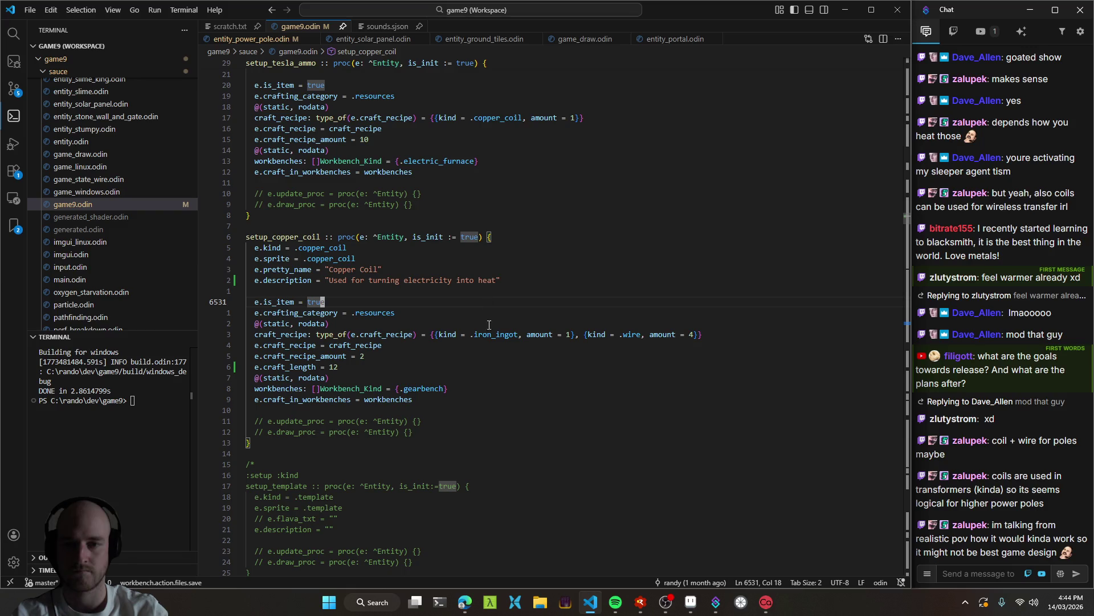
{"action": "left_click", "coordinate": [373, 358]}
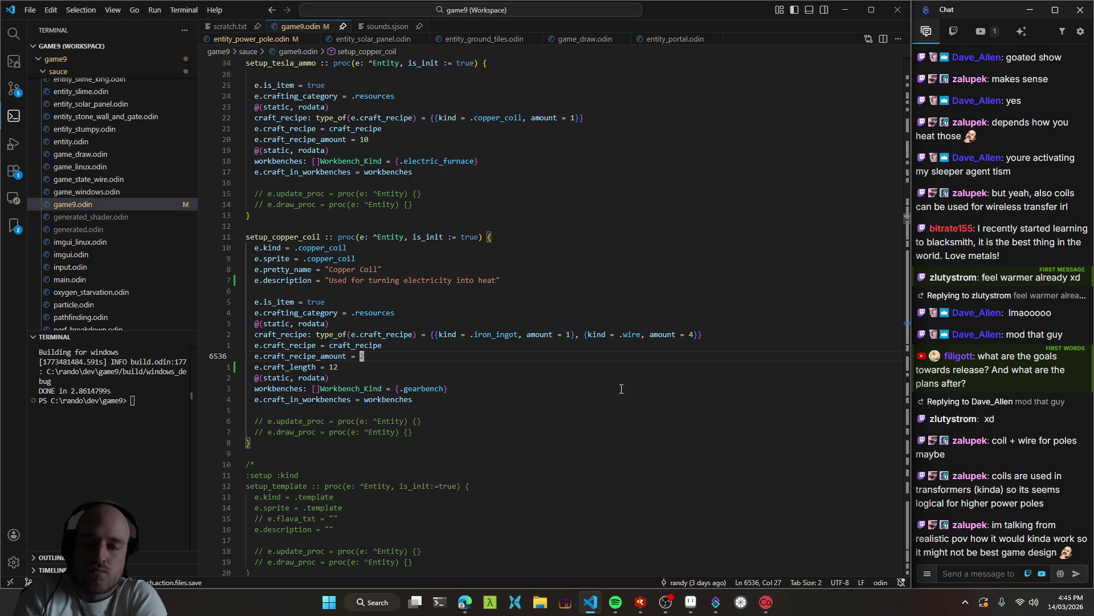
{"action": "type", "text": "1"}
{"action": "key", "text": "ctrl+s"}
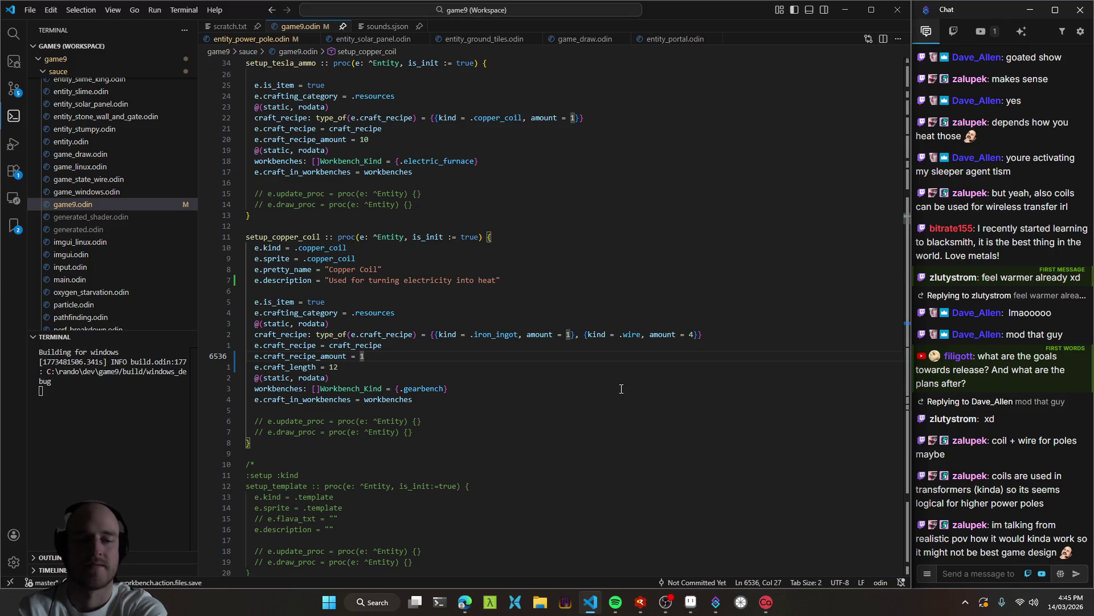
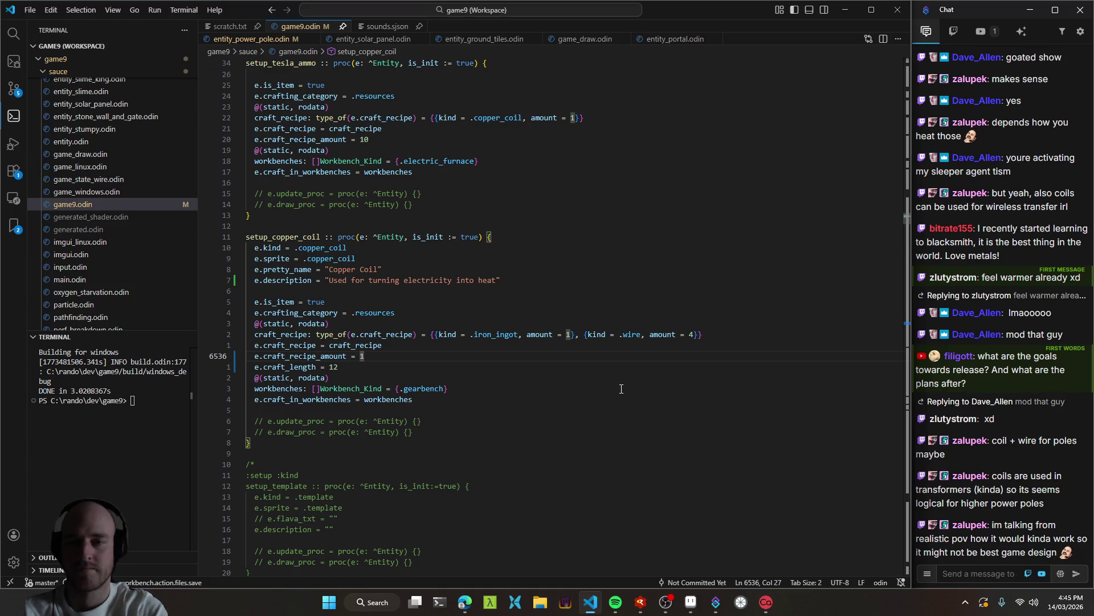
Switch from the copper coil code to the running Terrafactor build in RAD Debugger.
{"action": "key", "text": "alt+Tab"}
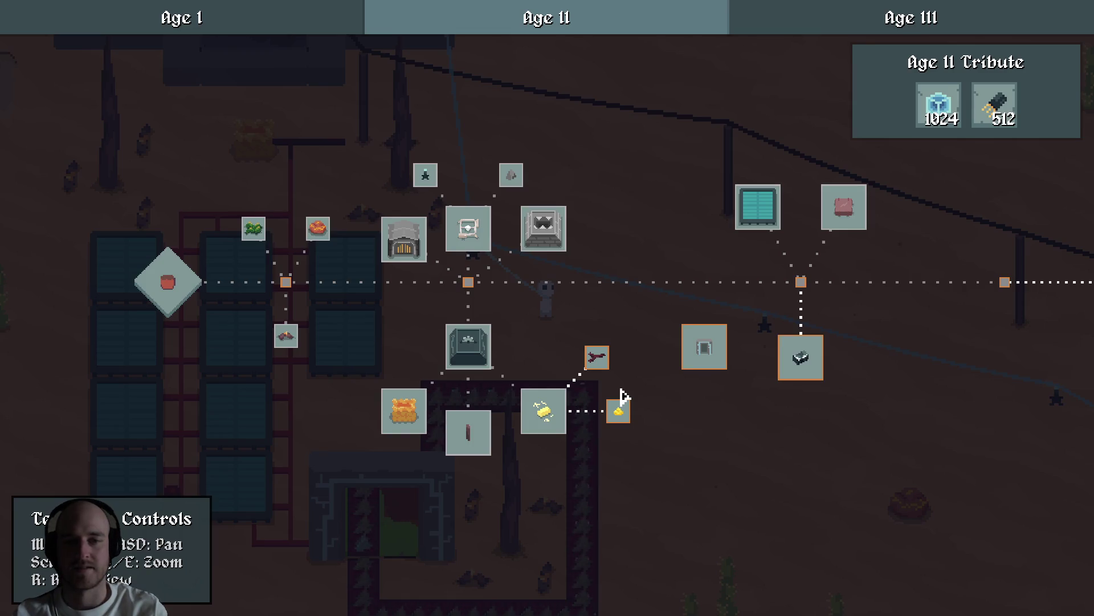
Exit fullscreen, enlarge the game window beside the chat, and frame the Age II tech tree.
{"action": "key", "text": "F11"}
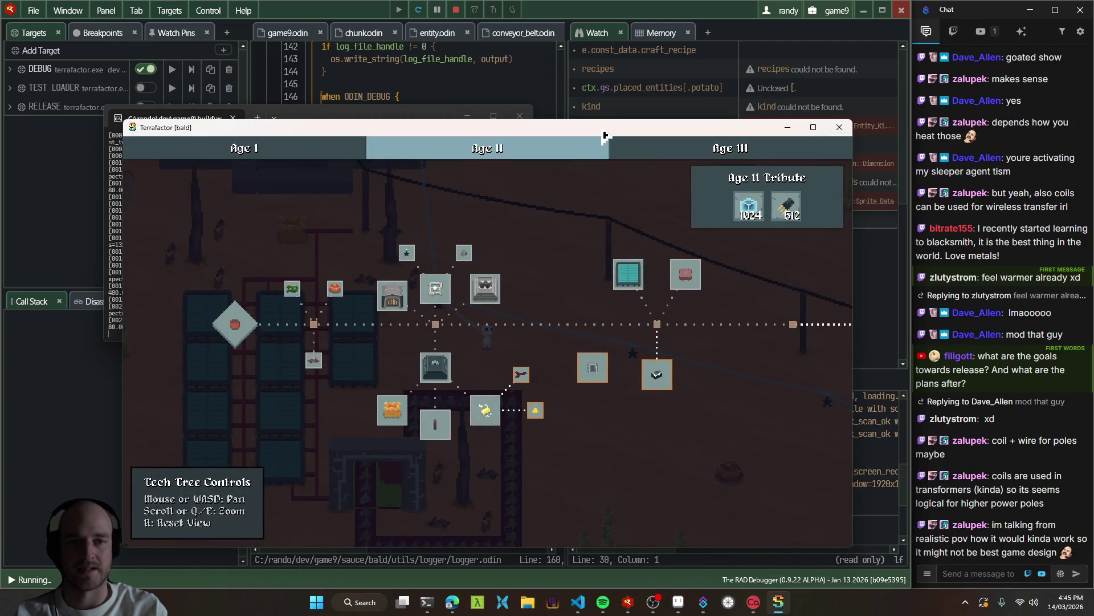
{"action": "left_click_drag", "start_coordinate": [603, 131], "coordinate": [195, 269]}
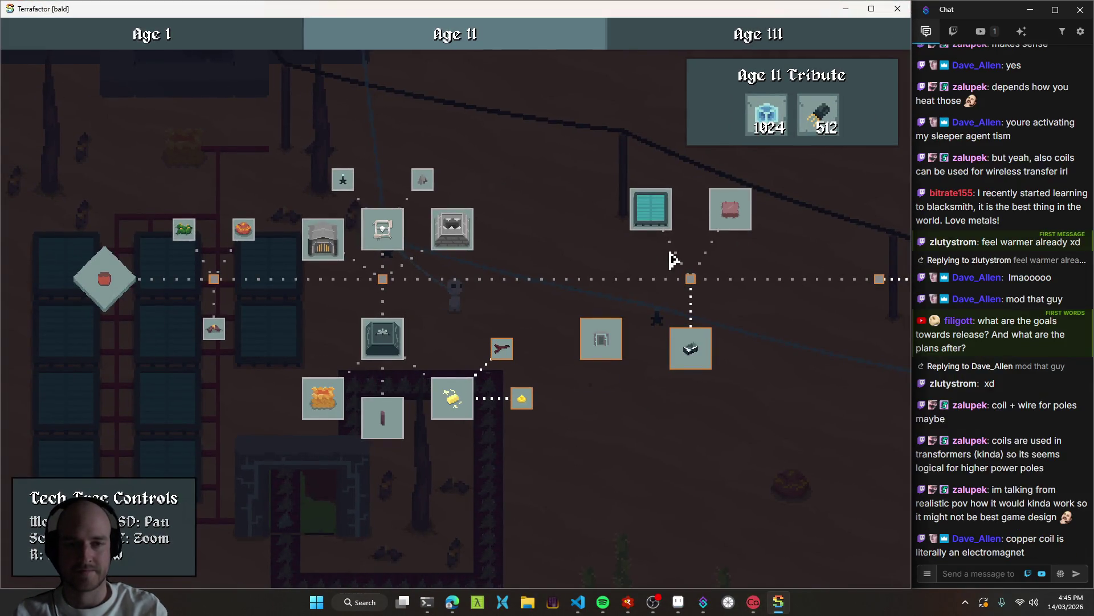
{"action": "left_click_drag", "start_coordinate": [544, 280], "coordinate": [447, 286]}
{"action": "scroll", "coordinate": [423, 310], "scroll_direction": "up", "scroll_amount": 3}
{"action": "mouse_move", "coordinate": [500, 238]}
{"action": "left_mouse_down"}
{"action": "mouse_move", "coordinate": [420, 246]}
{"action": "mouse_move", "coordinate": [557, 275]}
{"action": "mouse_move", "coordinate": [496, 276]}
{"action": "mouse_move", "coordinate": [519, 296]}
{"action": "left_mouse_up"}
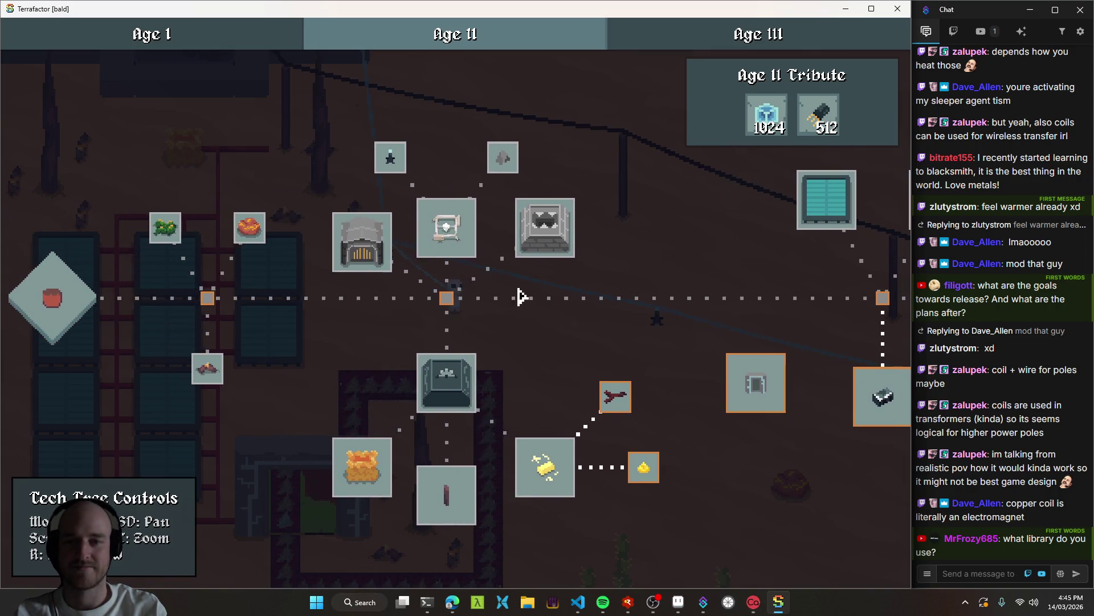
{"action": "mouse_move", "coordinate": [572, 335]}
{"action": "left_mouse_down"}
{"action": "mouse_move", "coordinate": [464, 288]}
{"action": "mouse_move", "coordinate": [605, 234]}
{"action": "mouse_move", "coordinate": [340, 276]}
{"action": "mouse_move", "coordinate": [442, 345]}
{"action": "mouse_move", "coordinate": [500, 224]}
{"action": "left_mouse_up"}
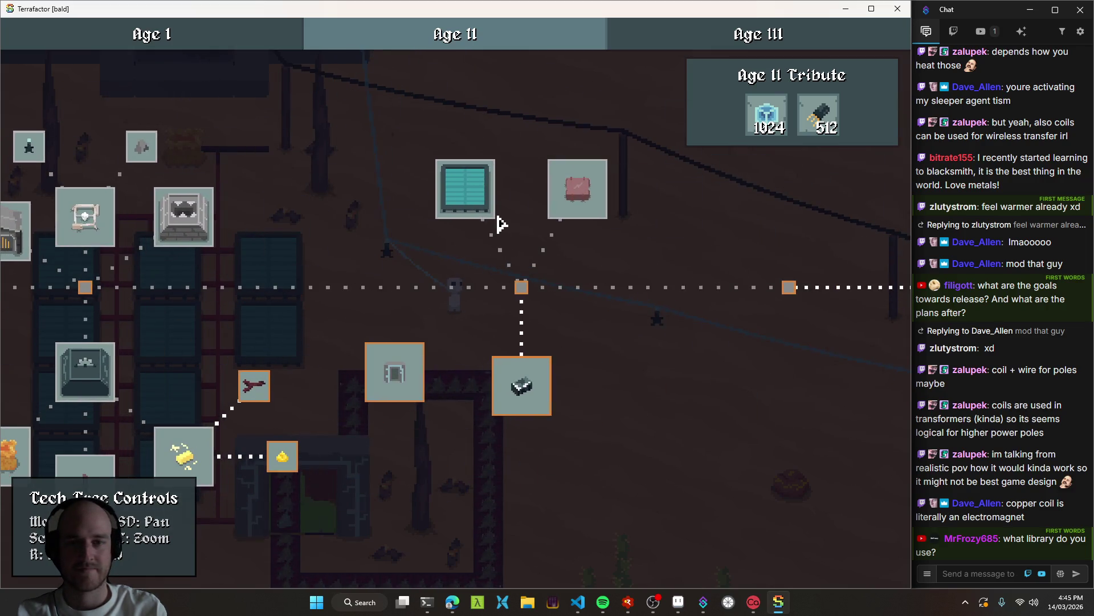
{"action": "mouse_move", "coordinate": [395, 386]}
{"action": "left_mouse_down"}
{"action": "mouse_move", "coordinate": [581, 310]}
{"action": "mouse_move", "coordinate": [432, 280]}
{"action": "left_mouse_up"}
Check Copper Coil requirements on Advanced Crafting, Advanced Alloying, Power Poles and Energy Storage quests.
{"action": "left_click", "coordinate": [443, 311]}
{"action": "left_click", "coordinate": [419, 365]}
{"action": "left_click", "coordinate": [324, 410]}
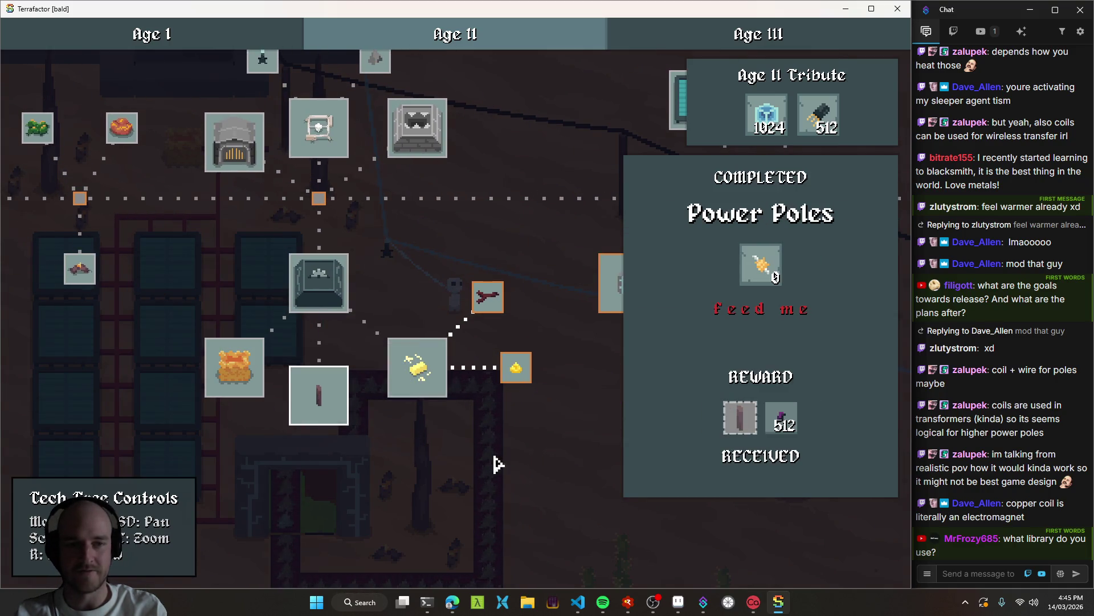
{"action": "mouse_move", "coordinate": [777, 277]}
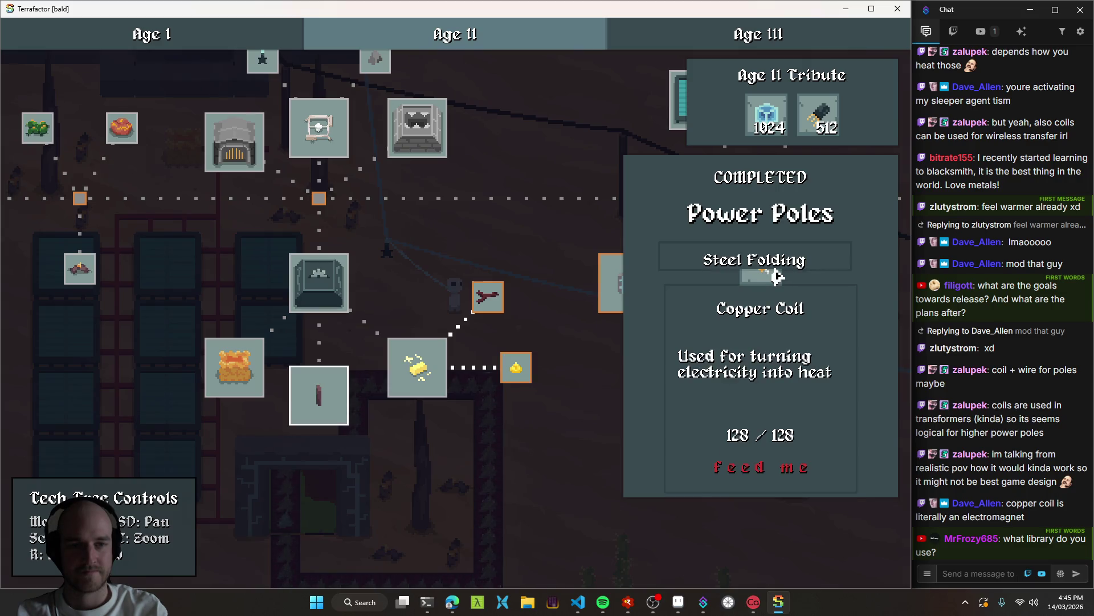
{"action": "left_click", "coordinate": [417, 367]}
{"action": "mouse_move", "coordinate": [721, 268]}
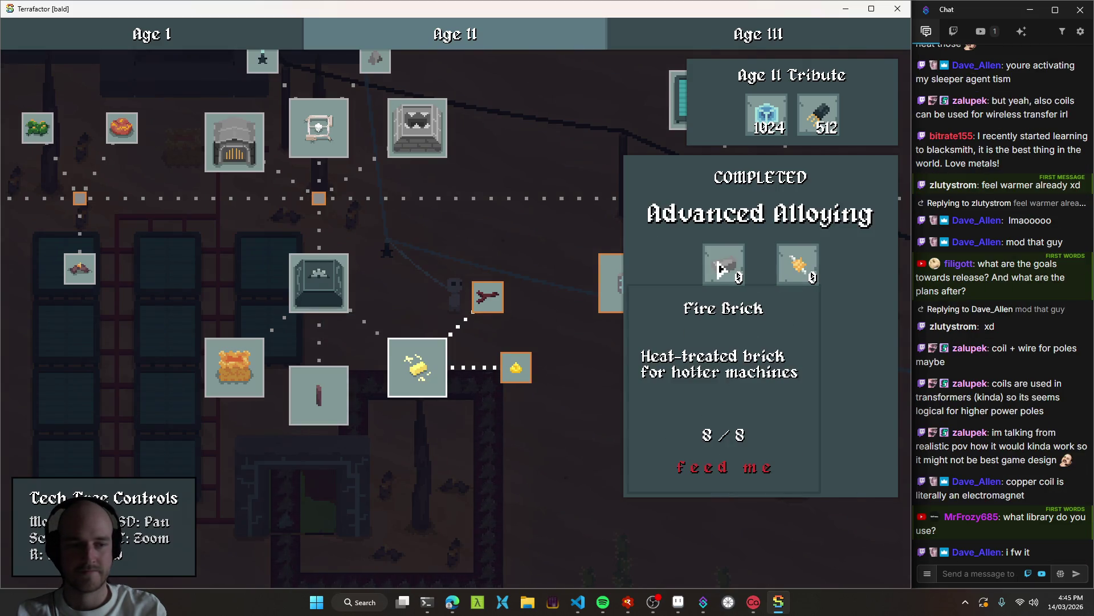
{"action": "mouse_move", "coordinate": [798, 265]}
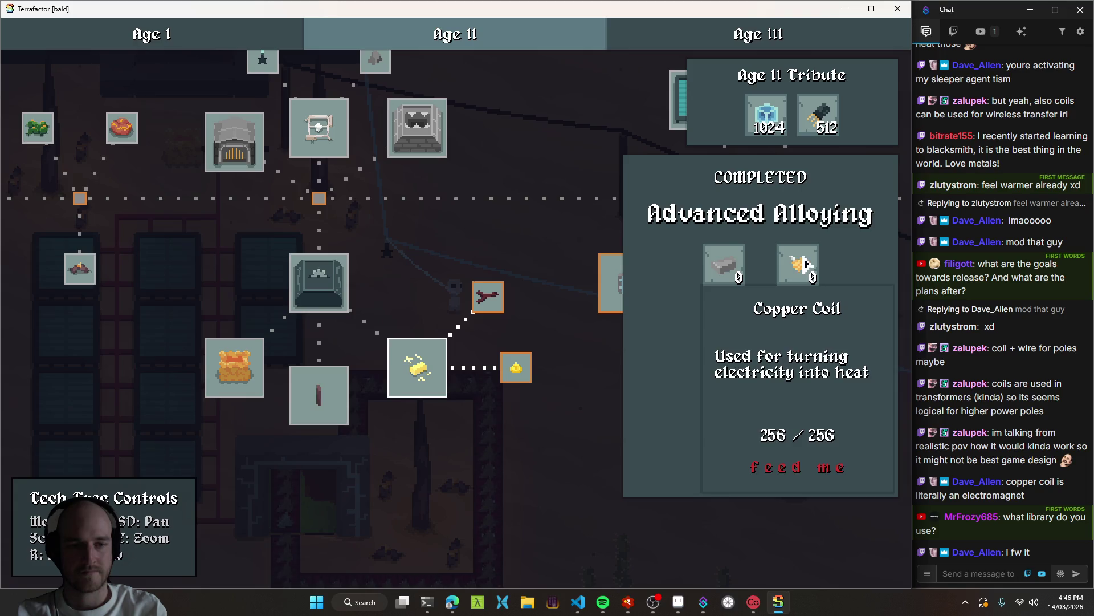
{"action": "left_click", "coordinate": [319, 402]}
{"action": "mouse_move", "coordinate": [773, 271]}
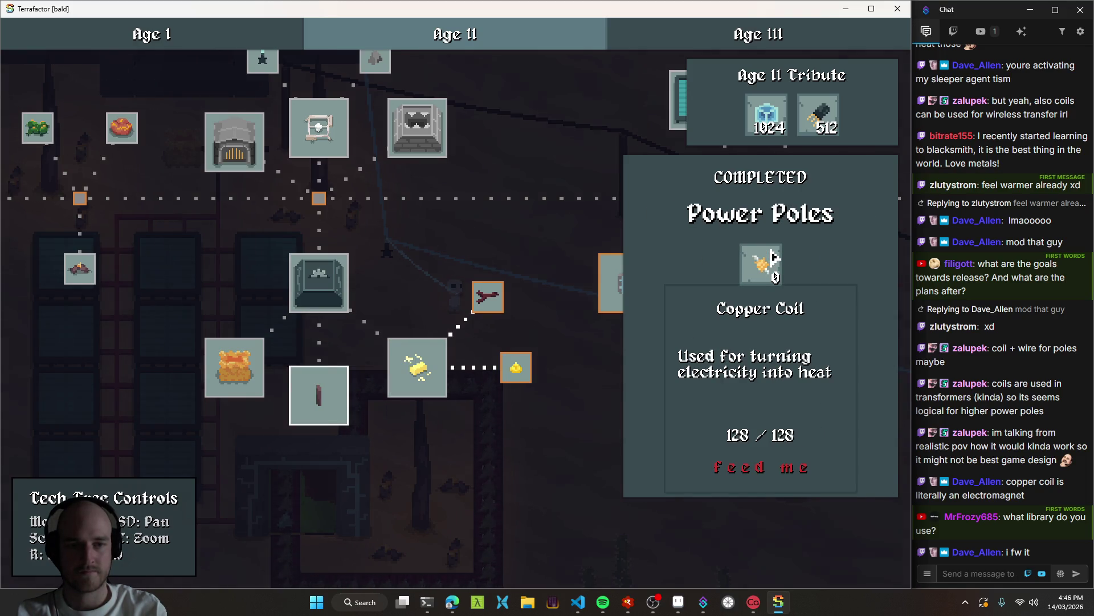
{"action": "left_click", "coordinate": [246, 359]}
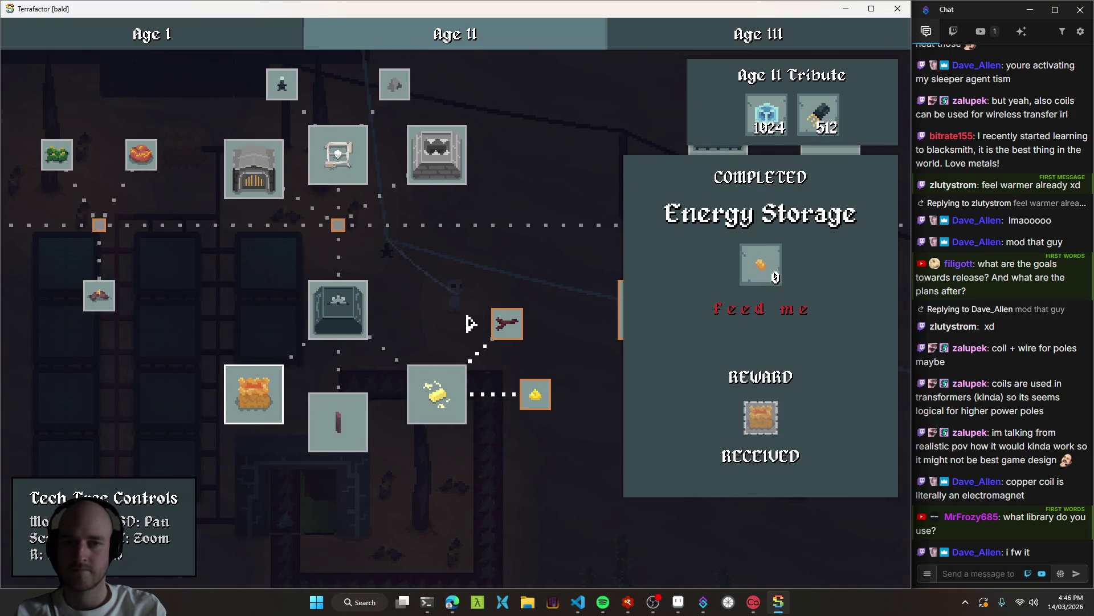
{"action": "left_click", "coordinate": [356, 438]}
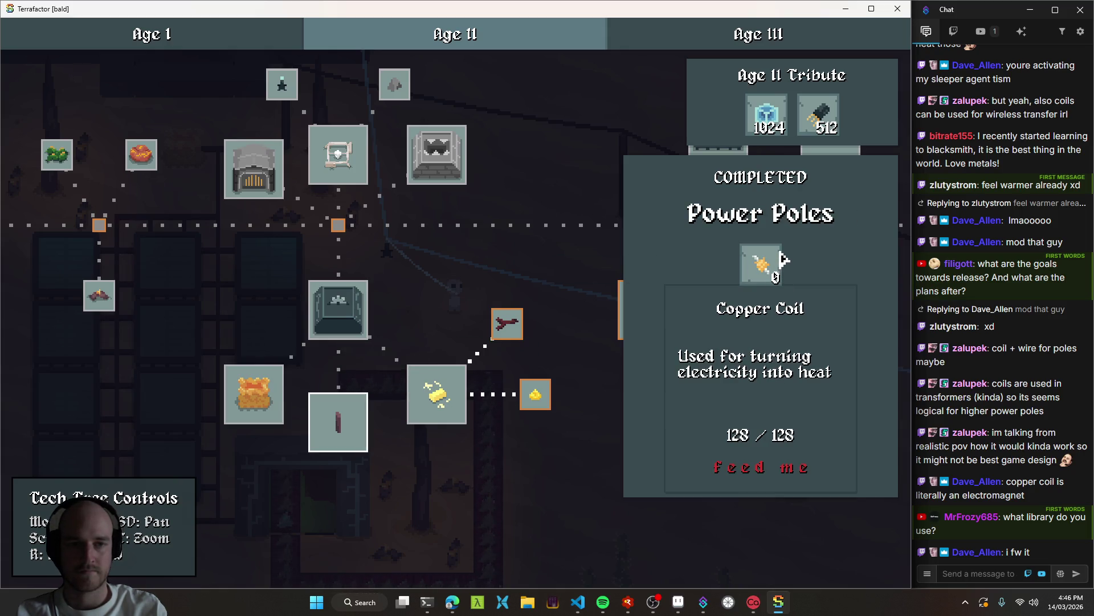
Dismiss the Copper Coil card, view Advanced Crafting, and post '!engine' in the stream chat.
{"action": "left_click", "coordinate": [768, 261]}
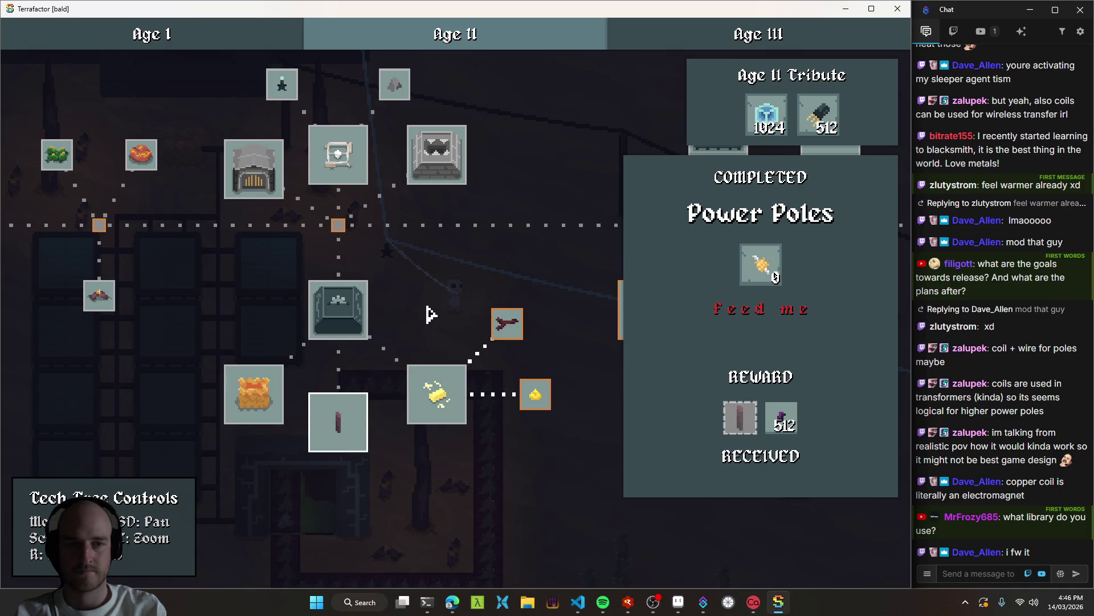
{"action": "left_click", "coordinate": [342, 304]}
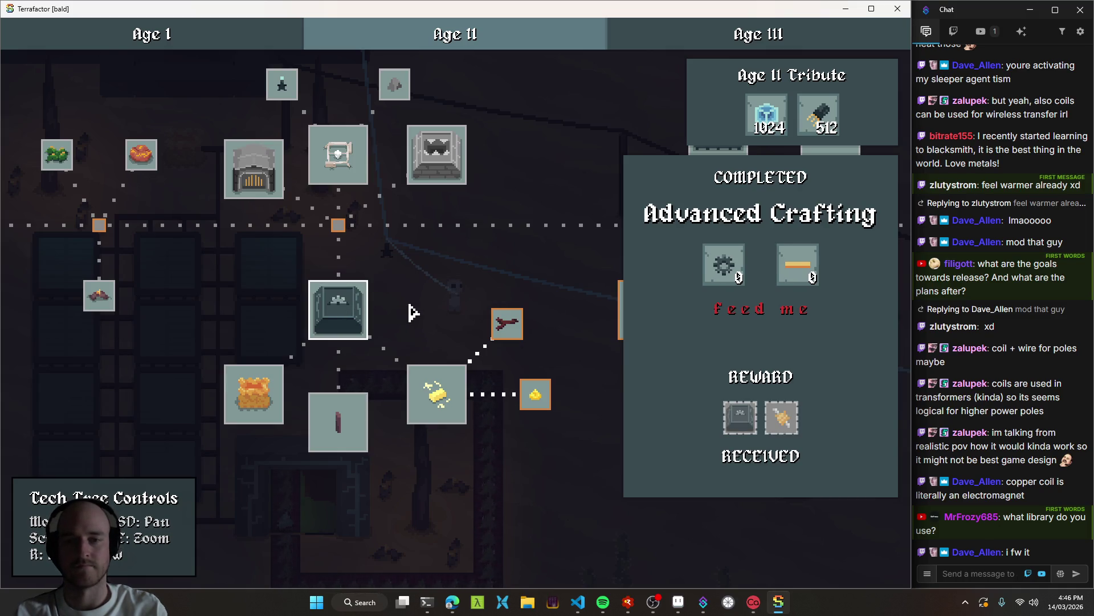
{"action": "left_click", "coordinate": [986, 575]}
{"action": "type", "text": "!engine"}
{"action": "key", "text": "Return"}
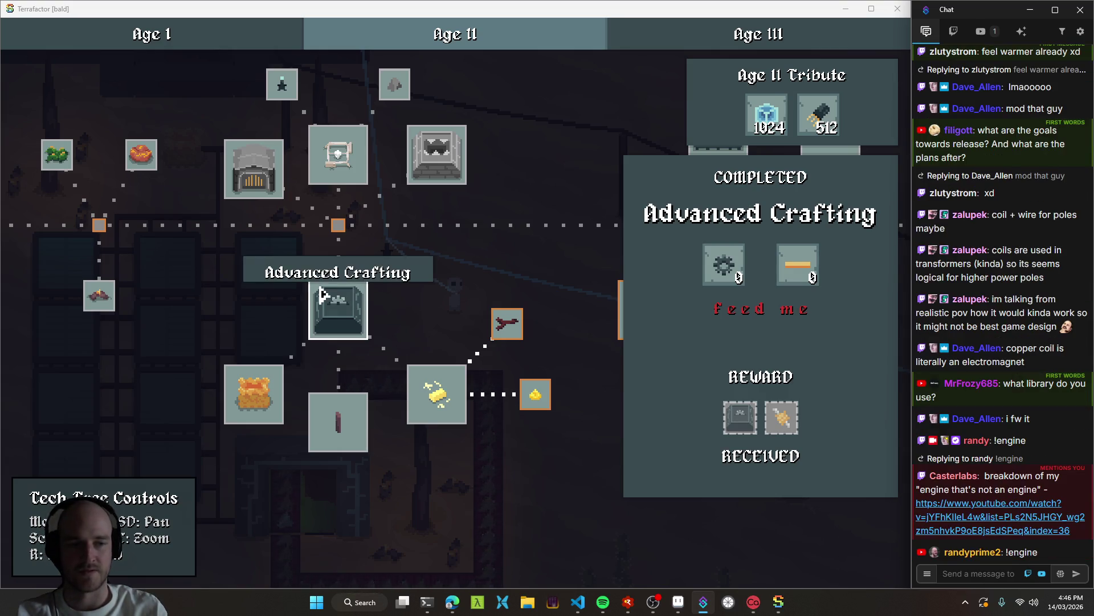
Recheck the Power Poles, Advanced Alloying and Energy Storage quests, then close the game window.
{"action": "mouse_move", "coordinate": [234, 288]}
{"action": "left_mouse_down"}
{"action": "mouse_move", "coordinate": [435, 277]}
{"action": "mouse_move", "coordinate": [335, 269]}
{"action": "mouse_move", "coordinate": [415, 268]}
{"action": "mouse_move", "coordinate": [336, 254]}
{"action": "left_mouse_up"}
{"action": "left_click", "coordinate": [393, 409]}
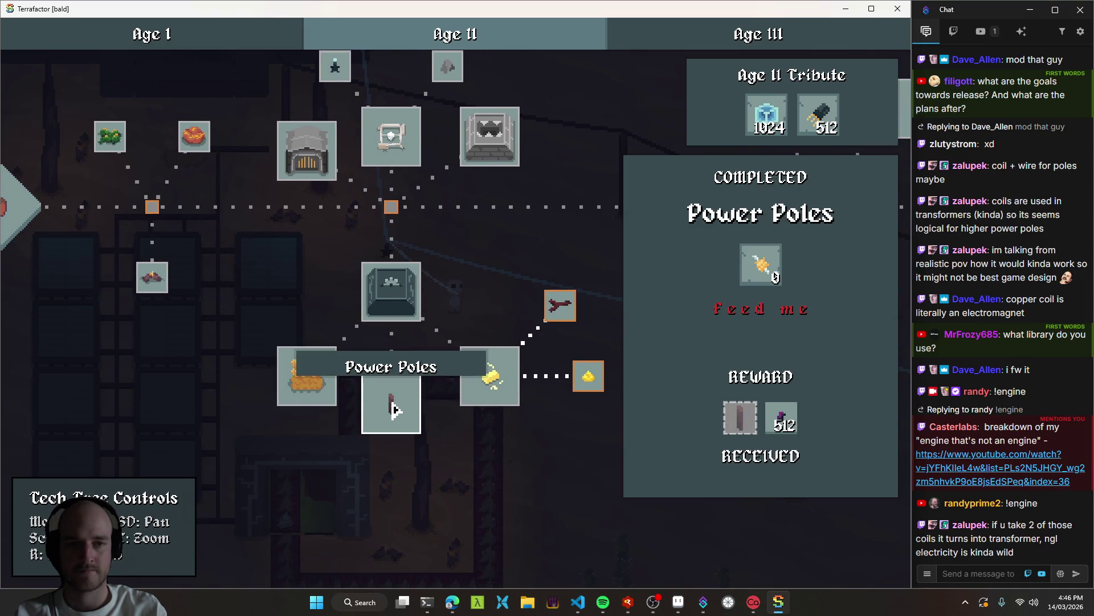
{"action": "left_click", "coordinate": [482, 371]}
{"action": "left_click_drag", "start_coordinate": [570, 454], "coordinate": [523, 438]}
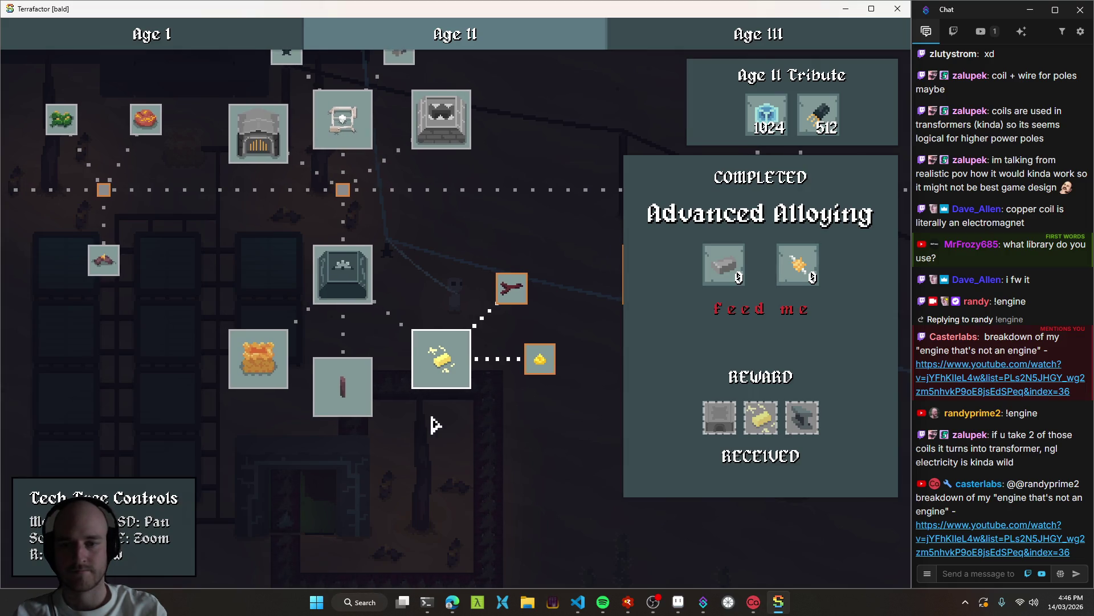
{"action": "left_click", "coordinate": [265, 352]}
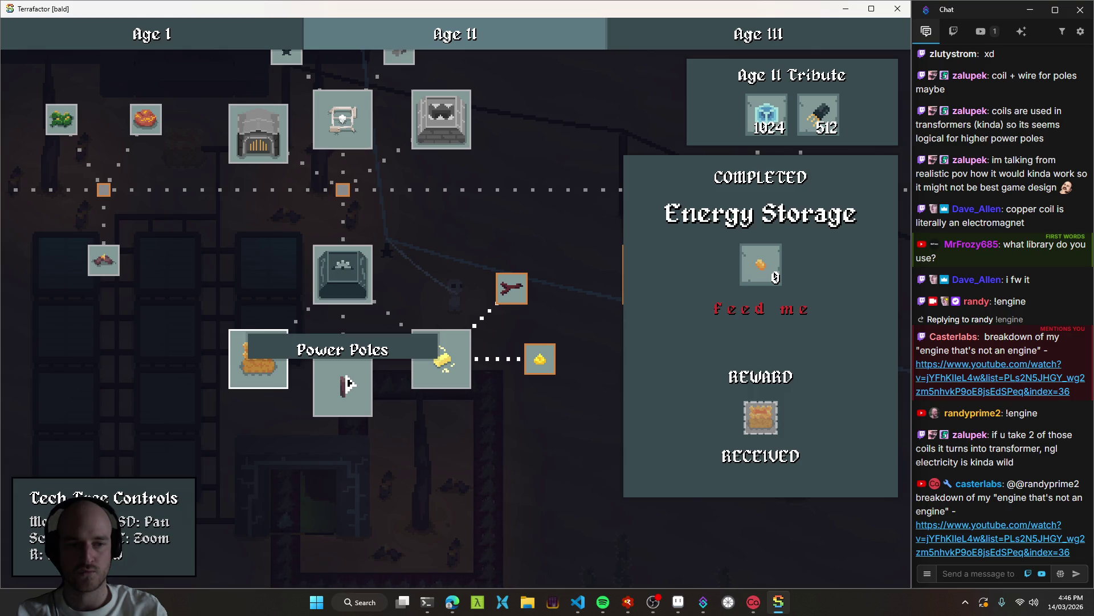
{"action": "left_click", "coordinate": [472, 440]}
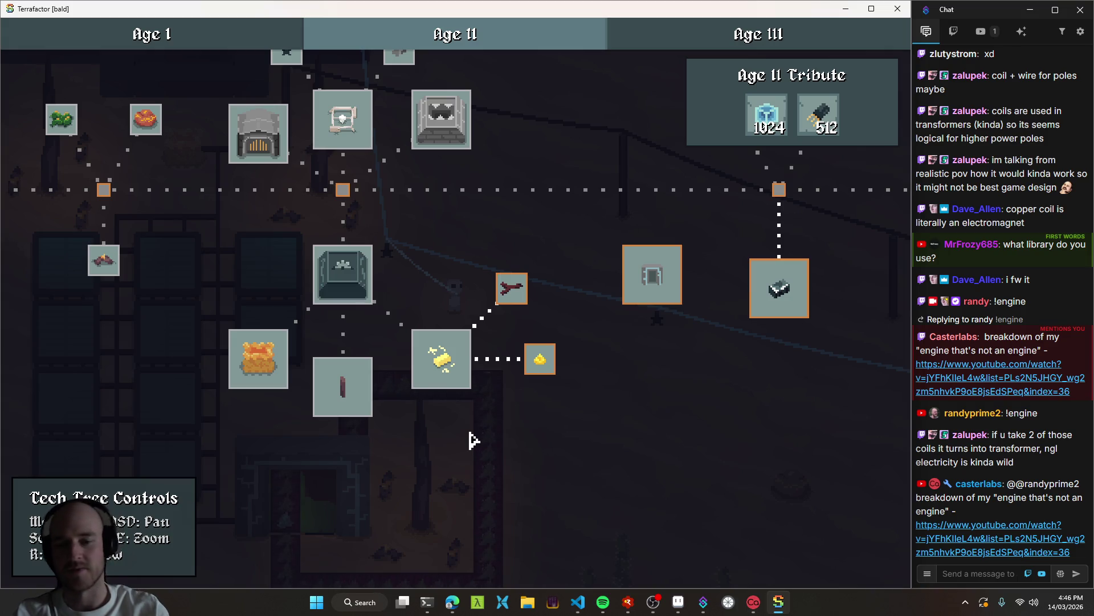
{"action": "left_click", "coordinate": [898, 8]}
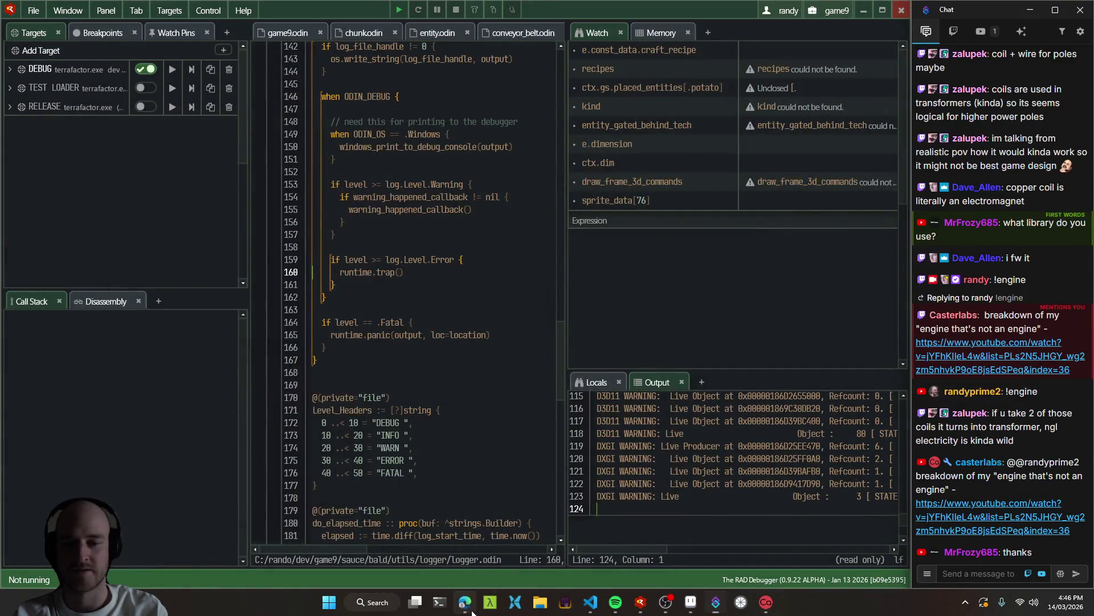
Ask Google AI Mode 'what is a transformer' and scroll to its primary/secondary coil explanation.
{"action": "left_click", "coordinate": [453, 602]}
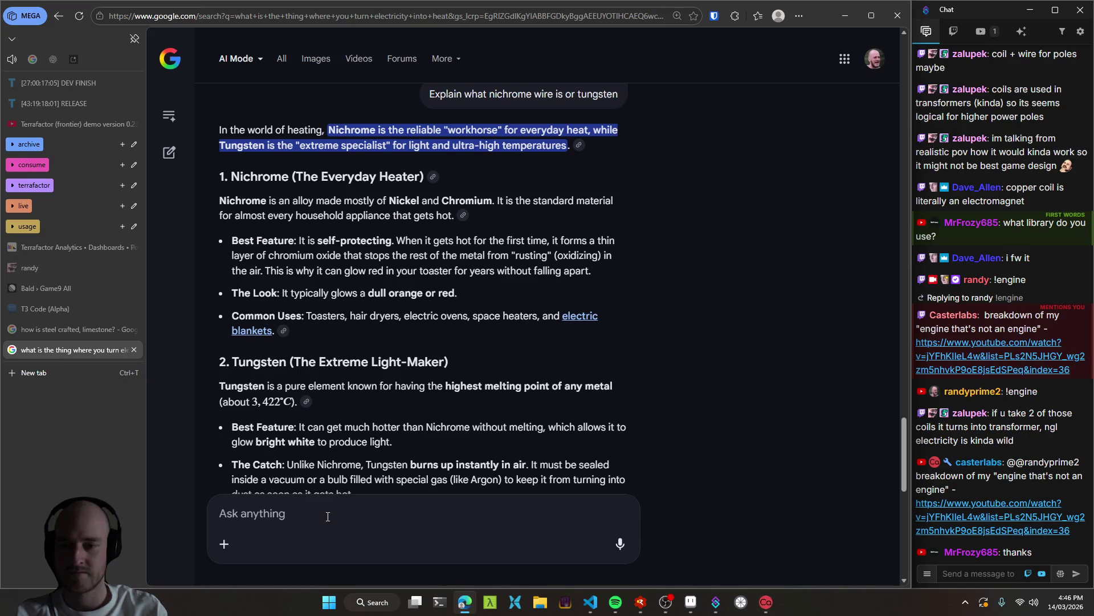
{"action": "type", "text": "what is a "}
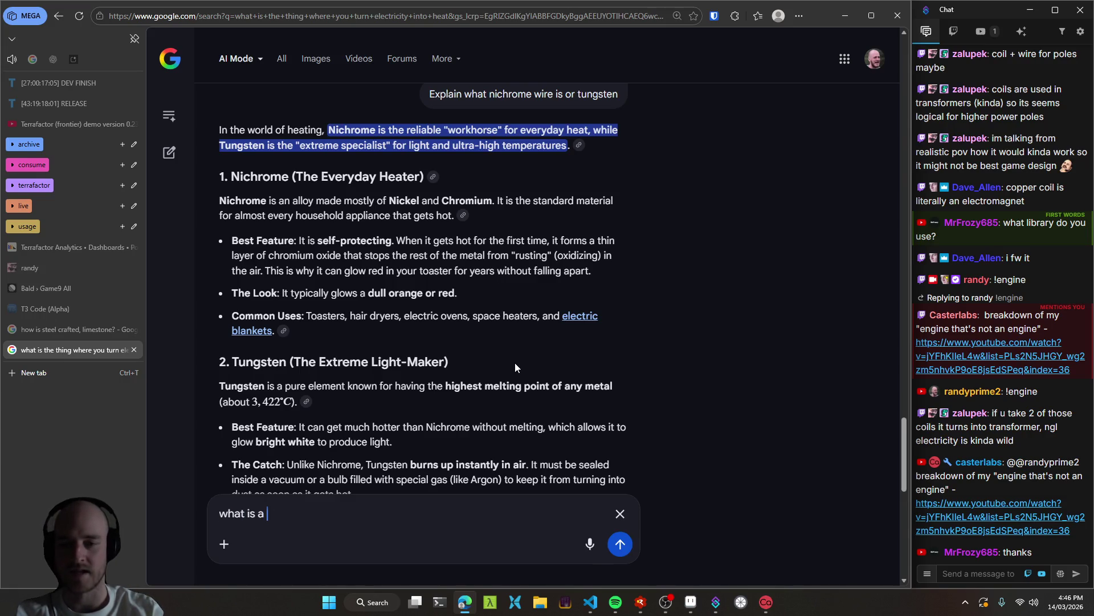
{"action": "type", "text": "transformer"}
{"action": "key", "text": "Return"}
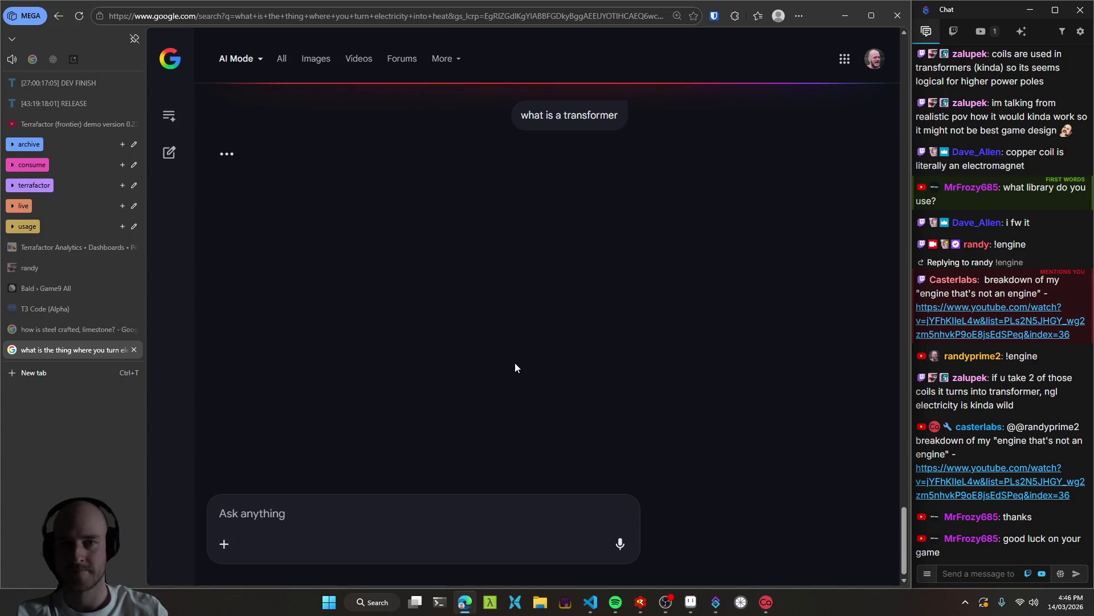
{"action": "scroll", "coordinate": [507, 292], "scroll_direction": "up", "scroll_amount": 15}
{"action": "scroll", "coordinate": [282, 251], "scroll_direction": "down", "scroll_amount": 2}
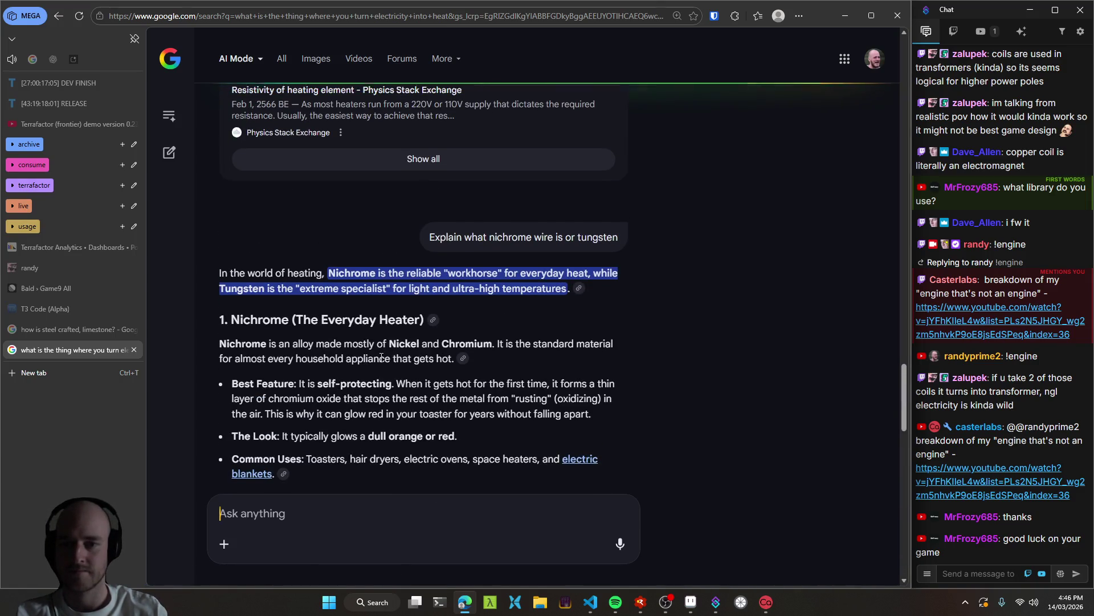
{"action": "scroll", "coordinate": [376, 242], "scroll_direction": "down", "scroll_amount": 3}
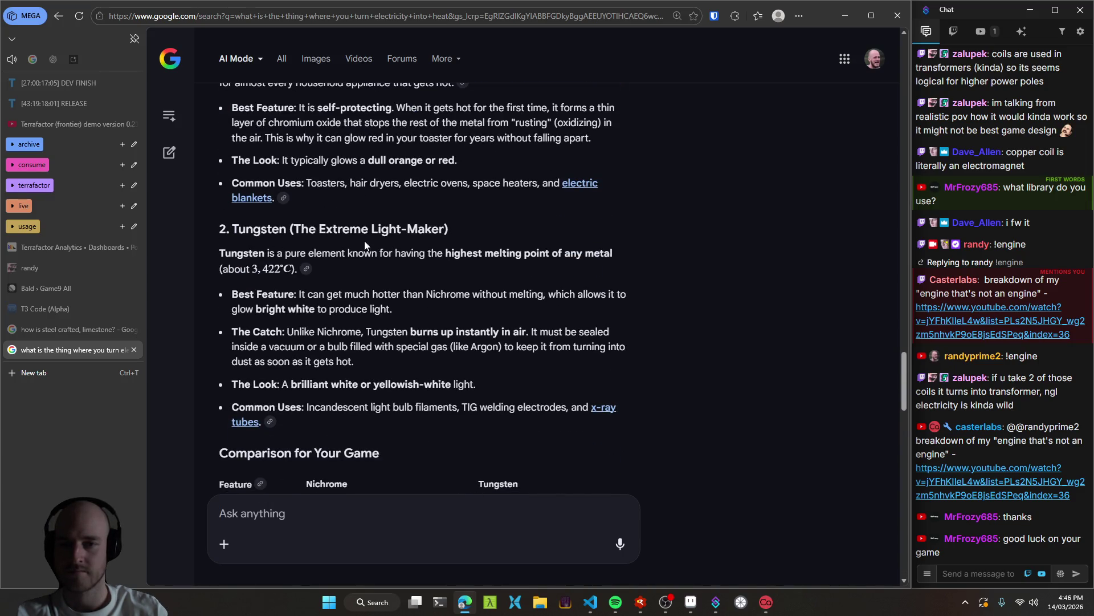
{"action": "scroll", "coordinate": [364, 240], "scroll_direction": "down", "scroll_amount": 5}
{"action": "scroll", "coordinate": [630, 272], "scroll_direction": "down", "scroll_amount": 10}
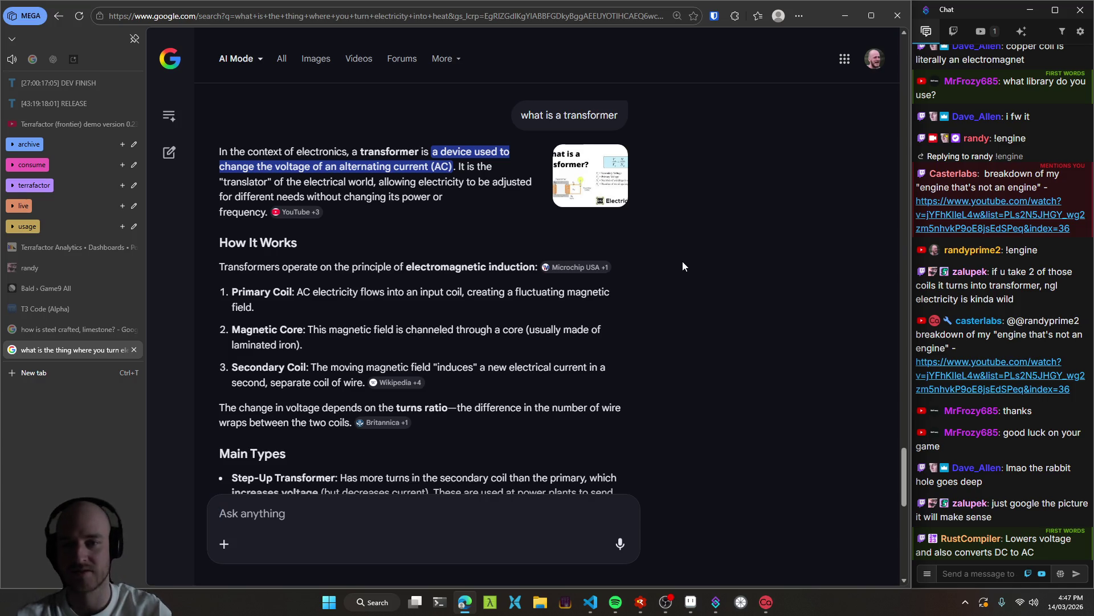
{"action": "scroll", "coordinate": [484, 317], "scroll_direction": "down", "scroll_amount": 1}
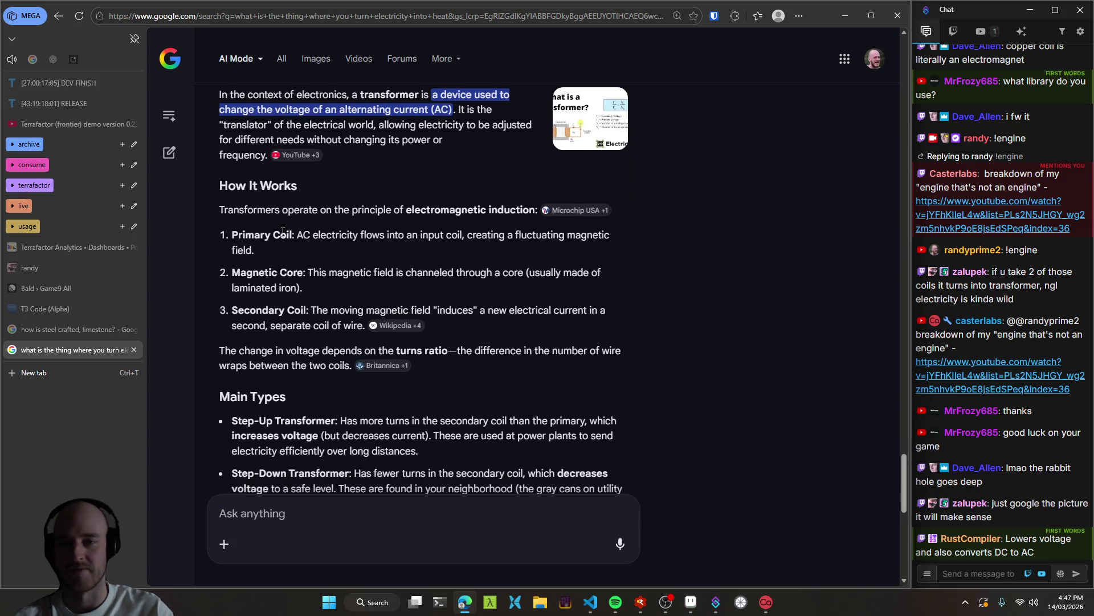
{"action": "scroll", "coordinate": [283, 232], "scroll_direction": "down", "scroll_amount": 2}
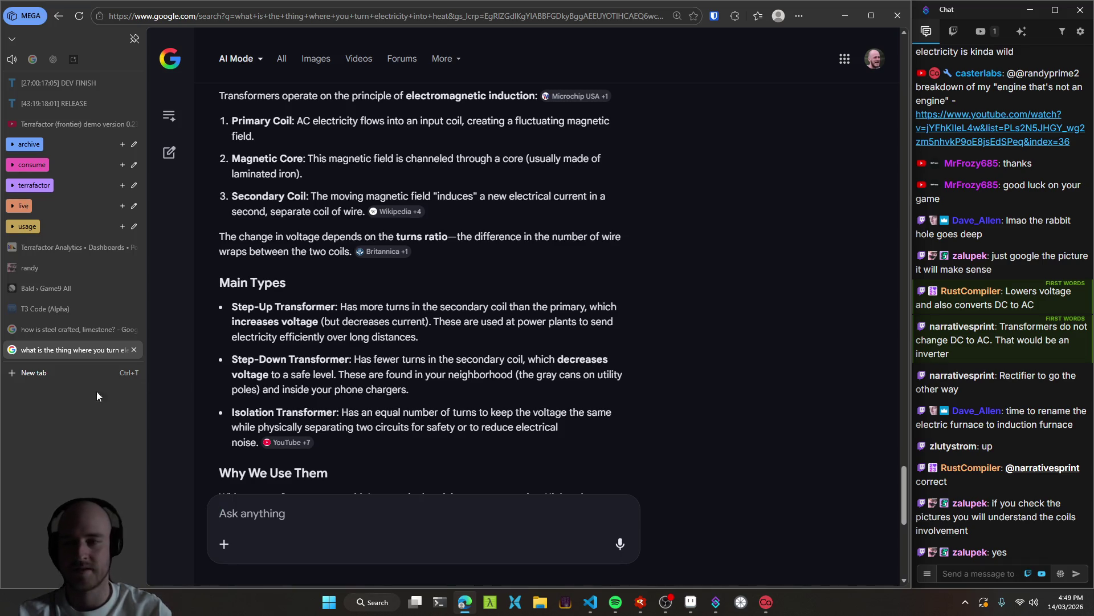
{"action": "left_click", "coordinate": [47, 371]}
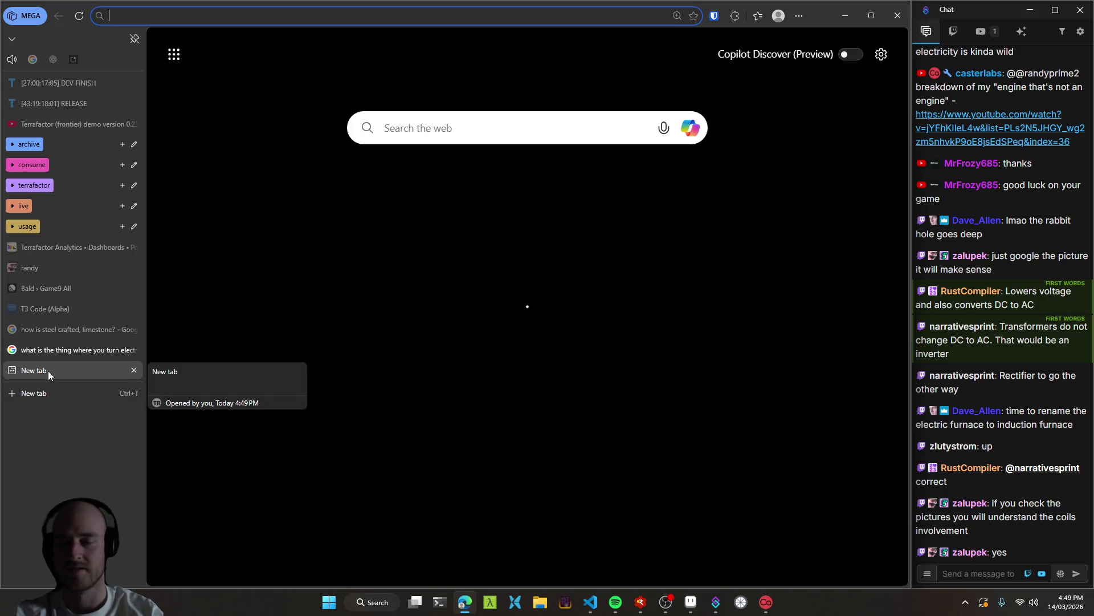
Search Google Images for 'transformer' and preview the Wikipedia copper-coil transformer photo.
{"action": "type", "text": "transformer"}
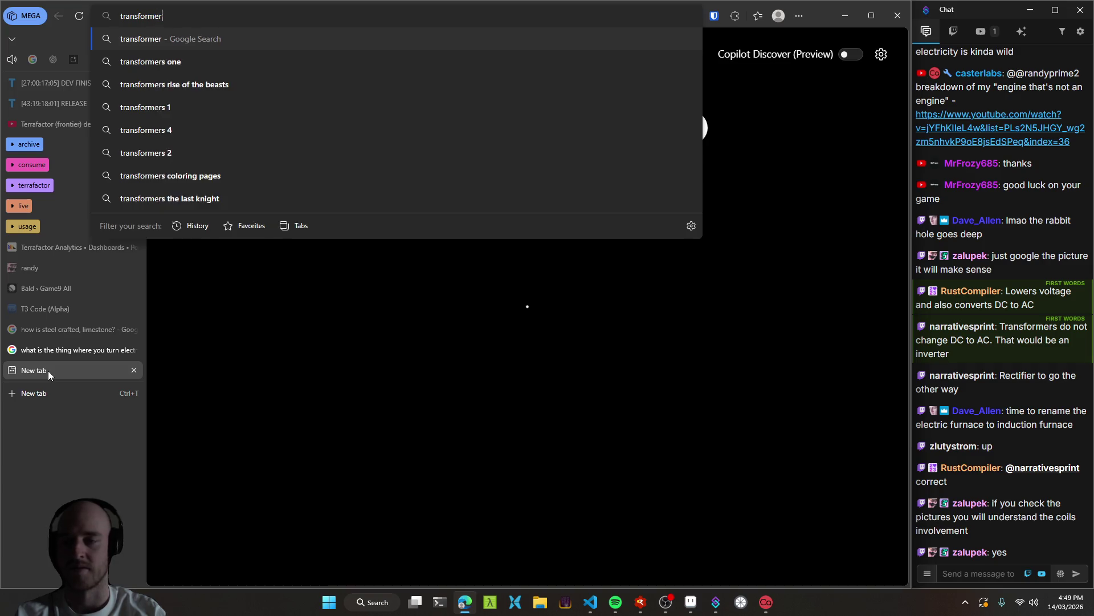
{"action": "key", "text": "Return"}
{"action": "left_click", "coordinate": [317, 100]}
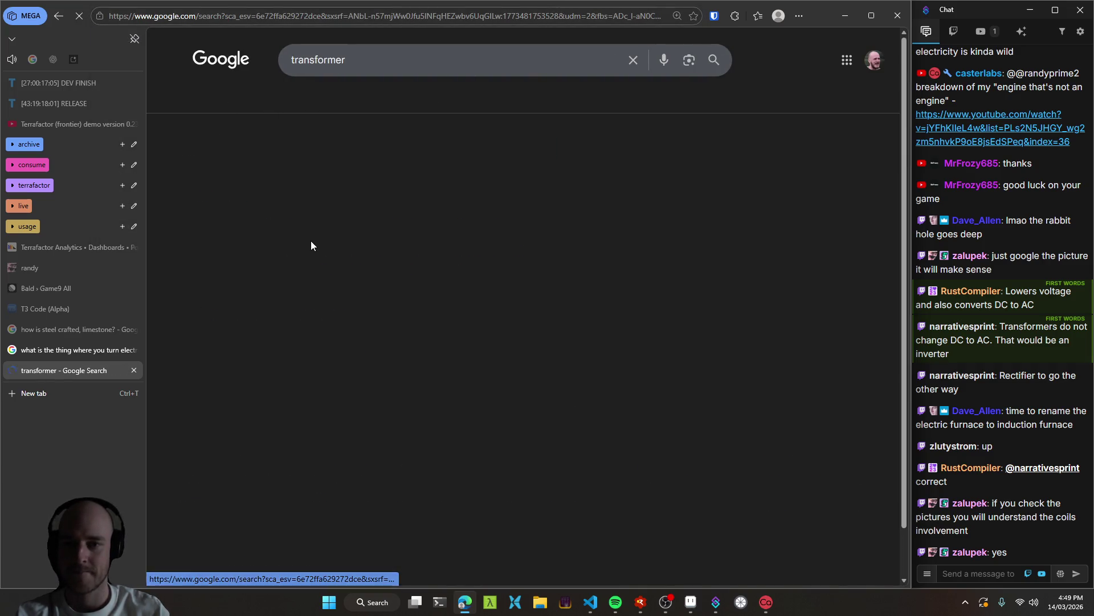
{"action": "left_click", "coordinate": [539, 239]}
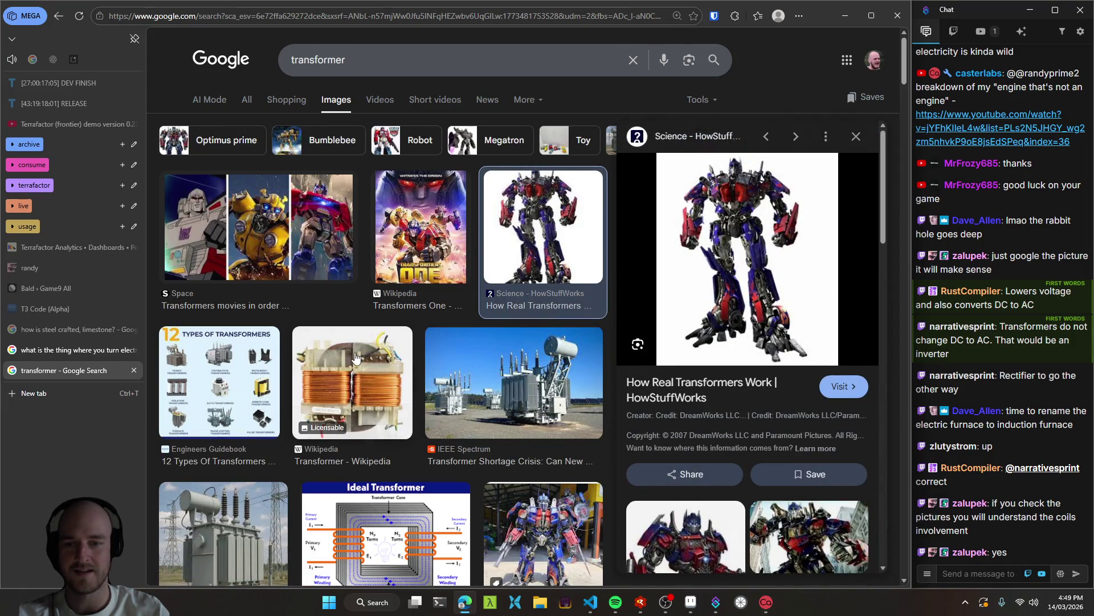
{"action": "left_click", "coordinate": [365, 407]}
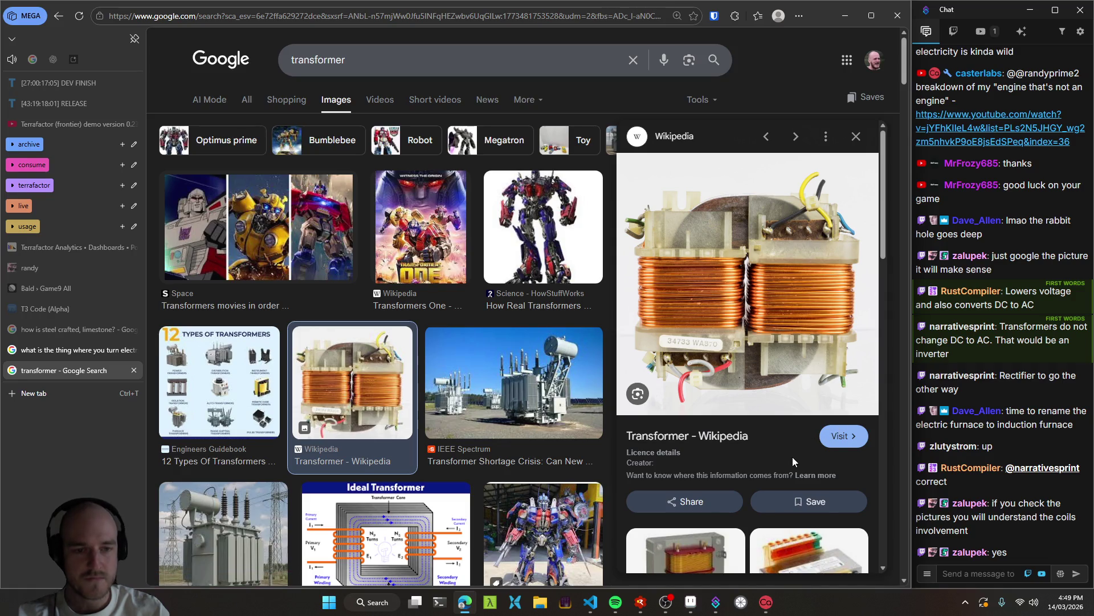
{"action": "scroll", "coordinate": [784, 452], "scroll_direction": "down", "scroll_amount": 2}
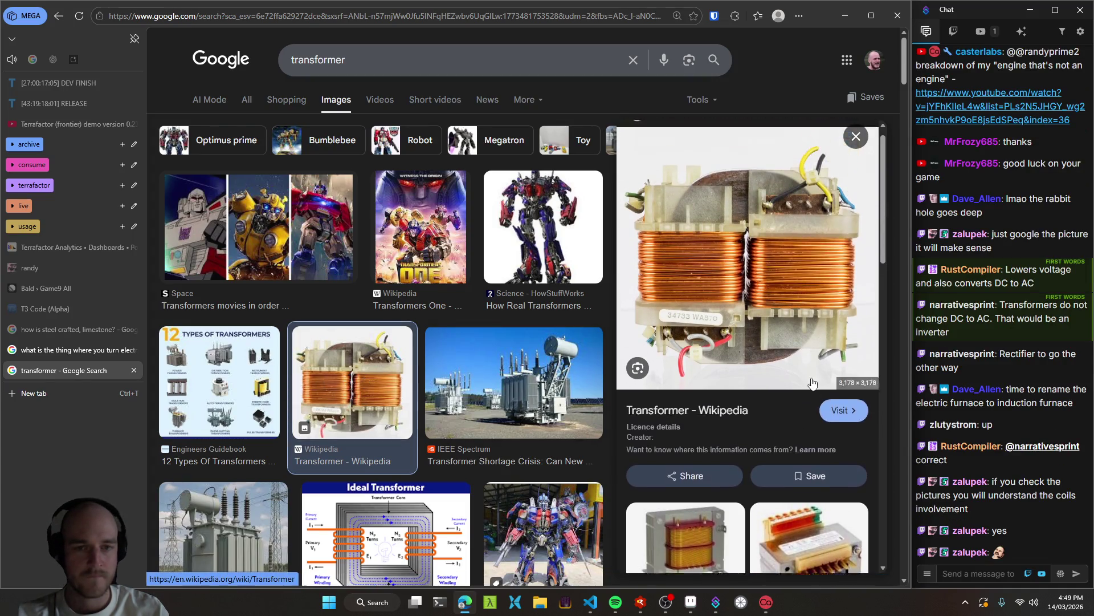
{"action": "scroll", "coordinate": [528, 350], "scroll_direction": "down", "scroll_amount": 5}
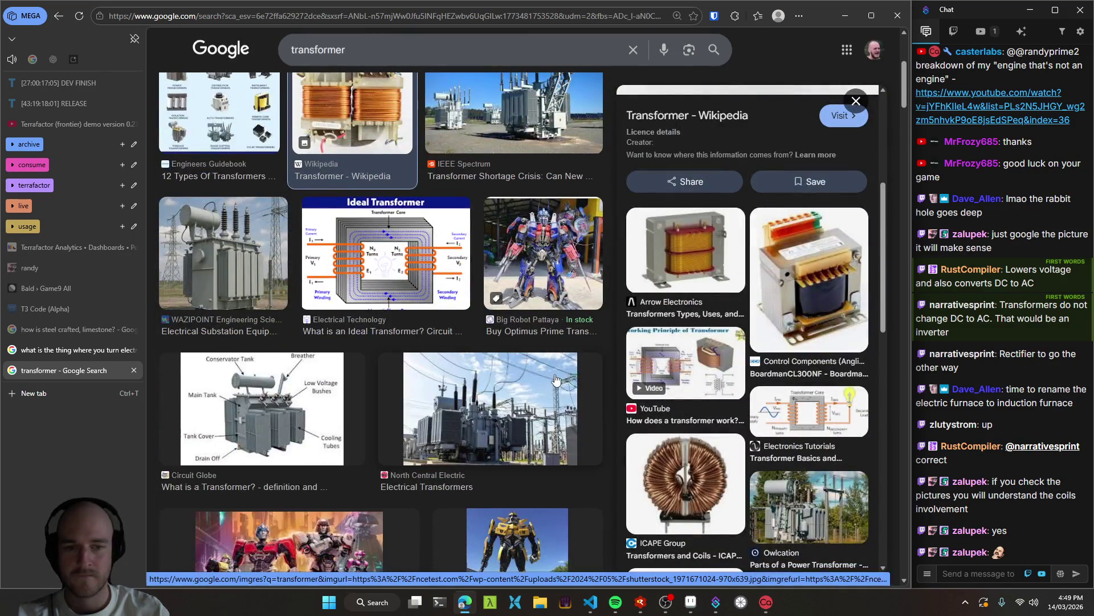
{"action": "scroll", "coordinate": [555, 379], "scroll_direction": "down", "scroll_amount": 1}
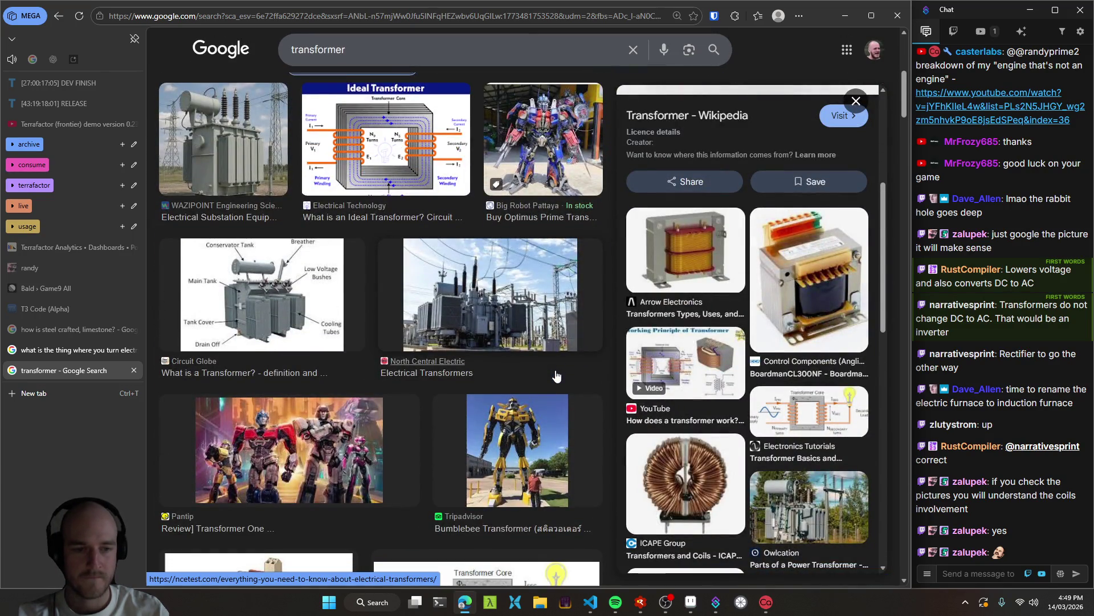
Preview the Transformer Basics diagram and browse further down the transformer image results.
{"action": "left_click", "coordinate": [809, 408]}
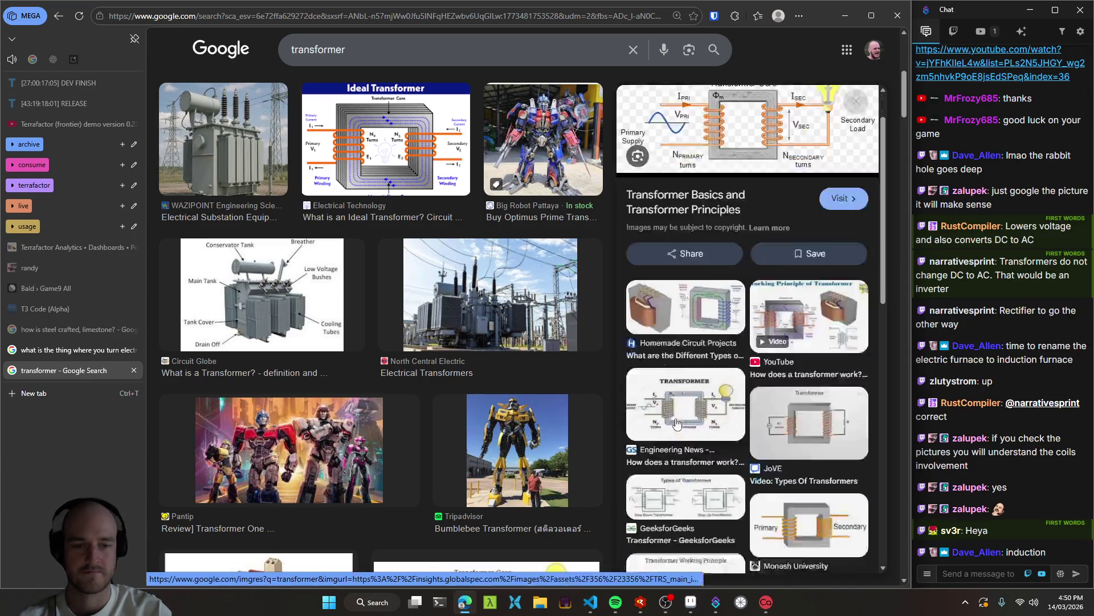
{"action": "scroll", "coordinate": [678, 406], "scroll_direction": "down", "scroll_amount": 6}
{"action": "scroll", "coordinate": [679, 406], "scroll_direction": "down", "scroll_amount": 1}
{"action": "scroll", "coordinate": [678, 406], "scroll_direction": "down", "scroll_amount": 2}
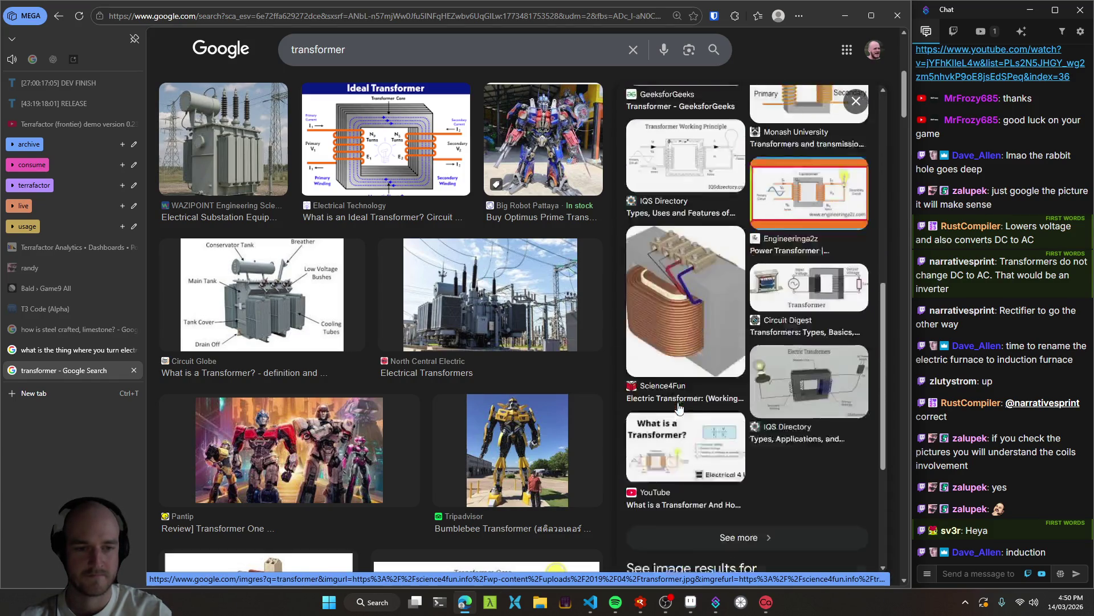
{"action": "scroll", "coordinate": [529, 411], "scroll_direction": "down", "scroll_amount": 4}
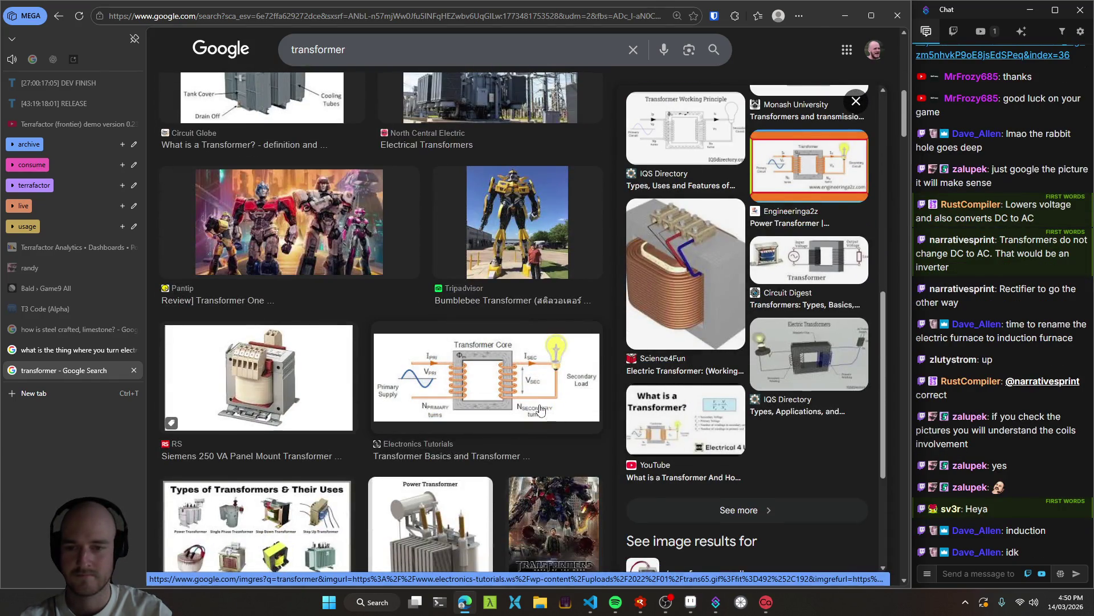
{"action": "scroll", "coordinate": [536, 413], "scroll_direction": "down", "scroll_amount": 4}
{"action": "scroll", "coordinate": [542, 417], "scroll_direction": "down", "scroll_amount": 6}
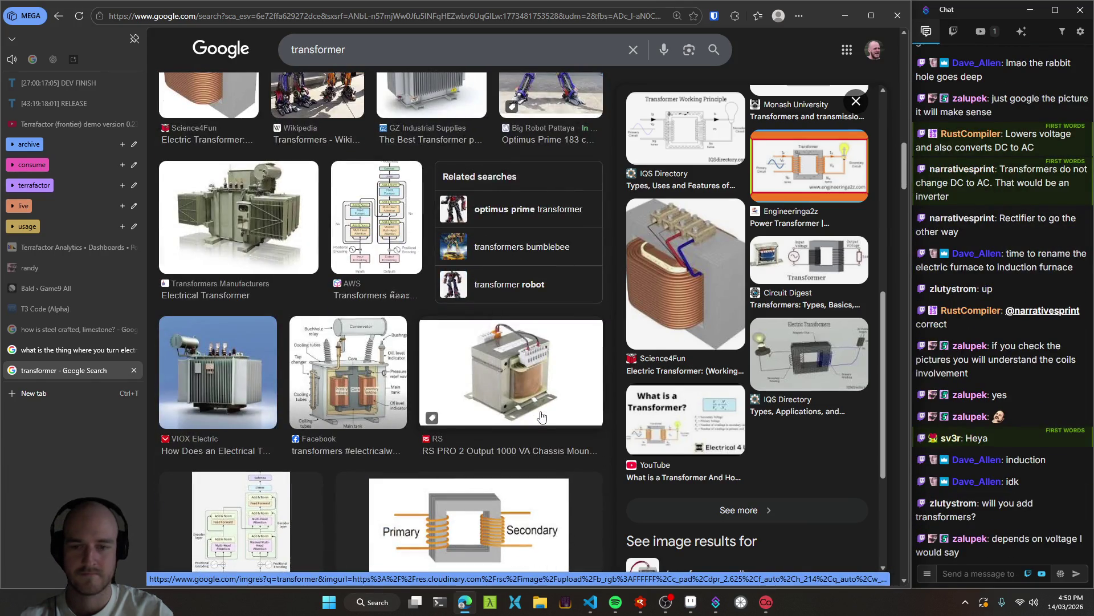
{"action": "scroll", "coordinate": [541, 417], "scroll_direction": "down", "scroll_amount": 3}
{"action": "scroll", "coordinate": [541, 417], "scroll_direction": "down", "scroll_amount": 5}
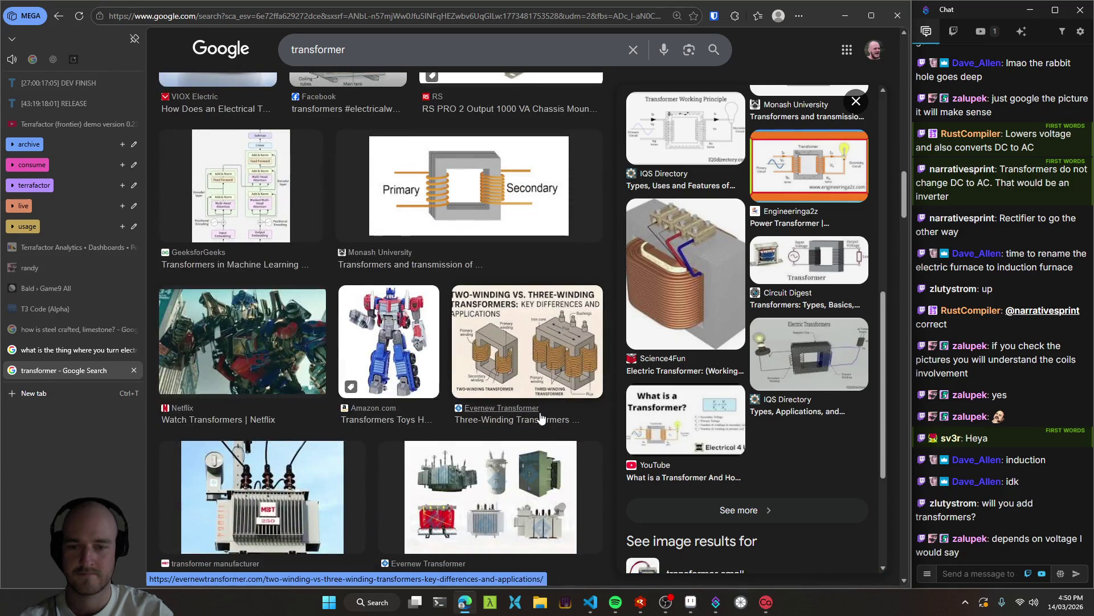
{"action": "scroll", "coordinate": [542, 418], "scroll_direction": "down", "scroll_amount": 4}
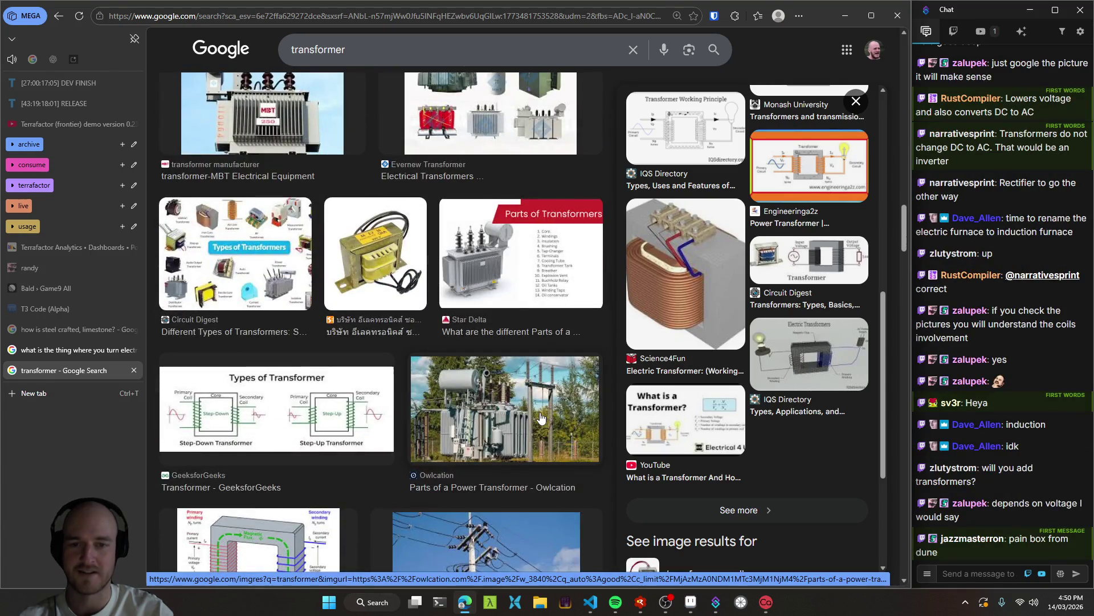
{"action": "scroll", "coordinate": [542, 418], "scroll_direction": "down", "scroll_amount": 4}
{"action": "scroll", "coordinate": [540, 418], "scroll_direction": "down", "scroll_amount": 3}
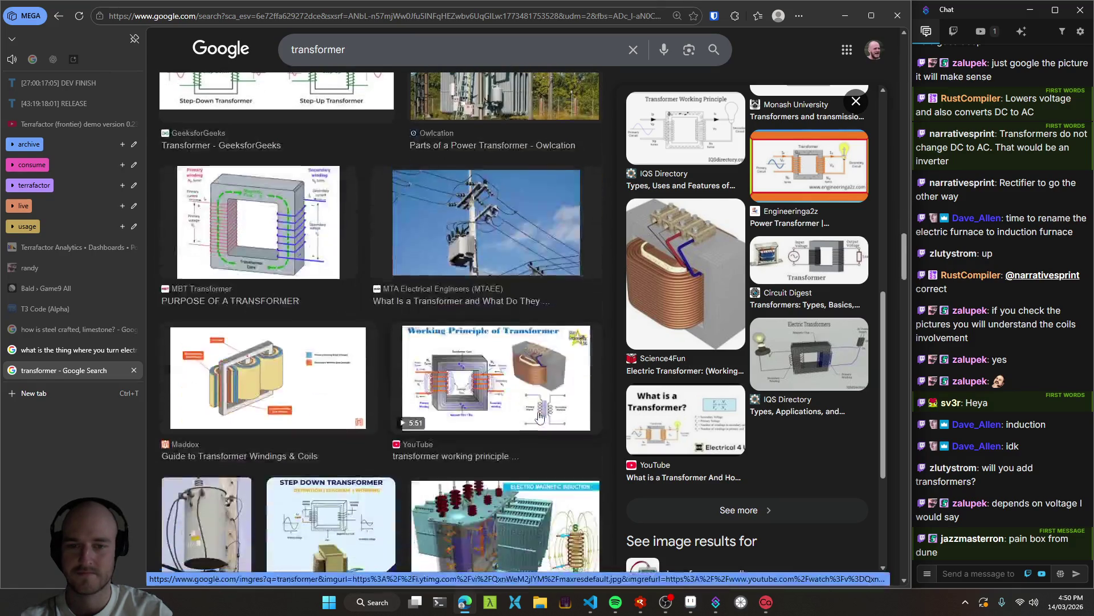
{"action": "scroll", "coordinate": [540, 418], "scroll_direction": "down", "scroll_amount": 2}
{"action": "scroll", "coordinate": [537, 415], "scroll_direction": "down", "scroll_amount": 4}
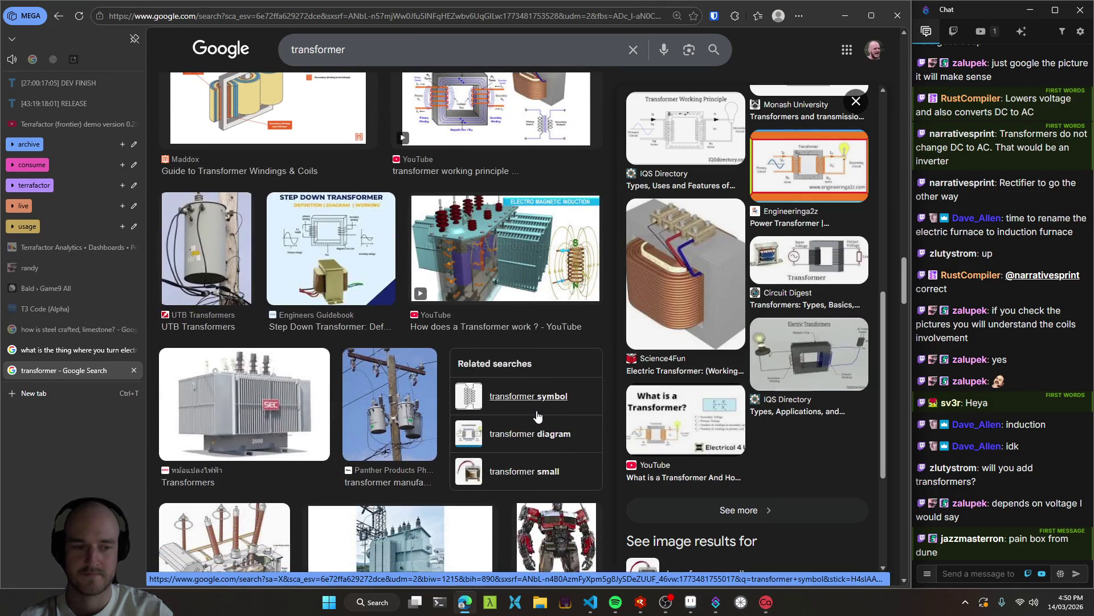
{"action": "scroll", "coordinate": [522, 423], "scroll_direction": "down", "scroll_amount": 4}
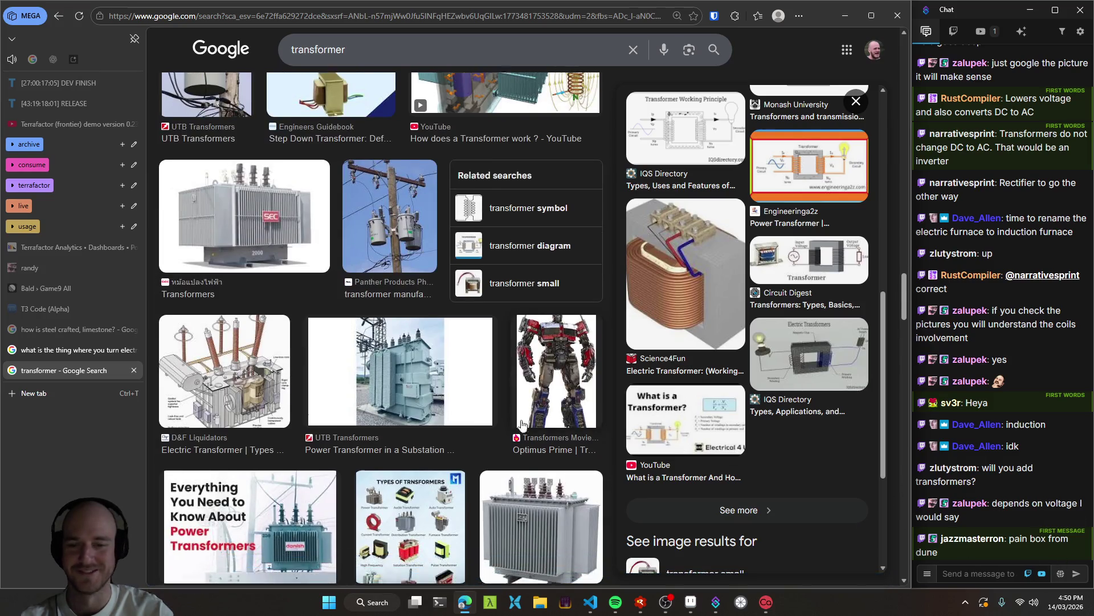
{"action": "scroll", "coordinate": [520, 419], "scroll_direction": "down", "scroll_amount": 4}
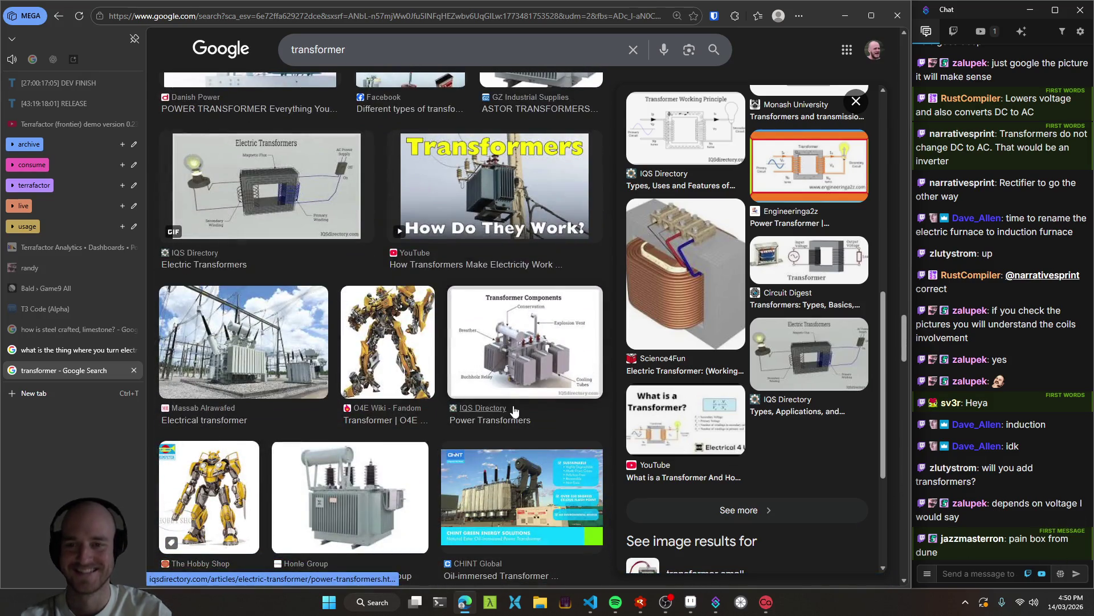
{"action": "scroll", "coordinate": [513, 413], "scroll_direction": "down", "scroll_amount": 4}
{"action": "scroll", "coordinate": [507, 410], "scroll_direction": "down", "scroll_amount": 6}
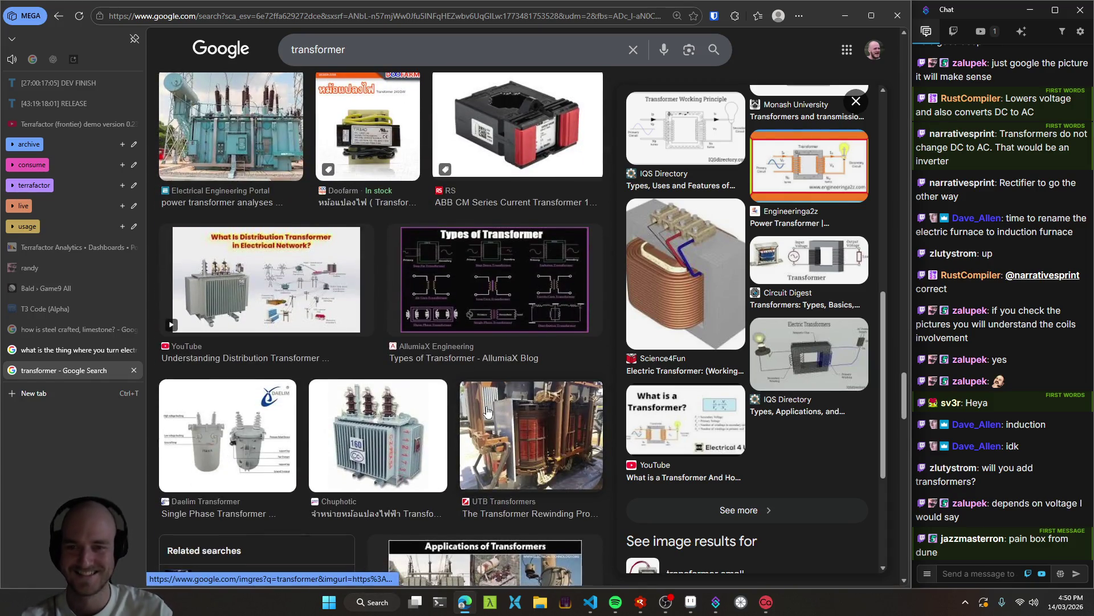
{"action": "scroll", "coordinate": [487, 411], "scroll_direction": "down", "scroll_amount": 4}
{"action": "scroll", "coordinate": [483, 389], "scroll_direction": "down", "scroll_amount": 5}
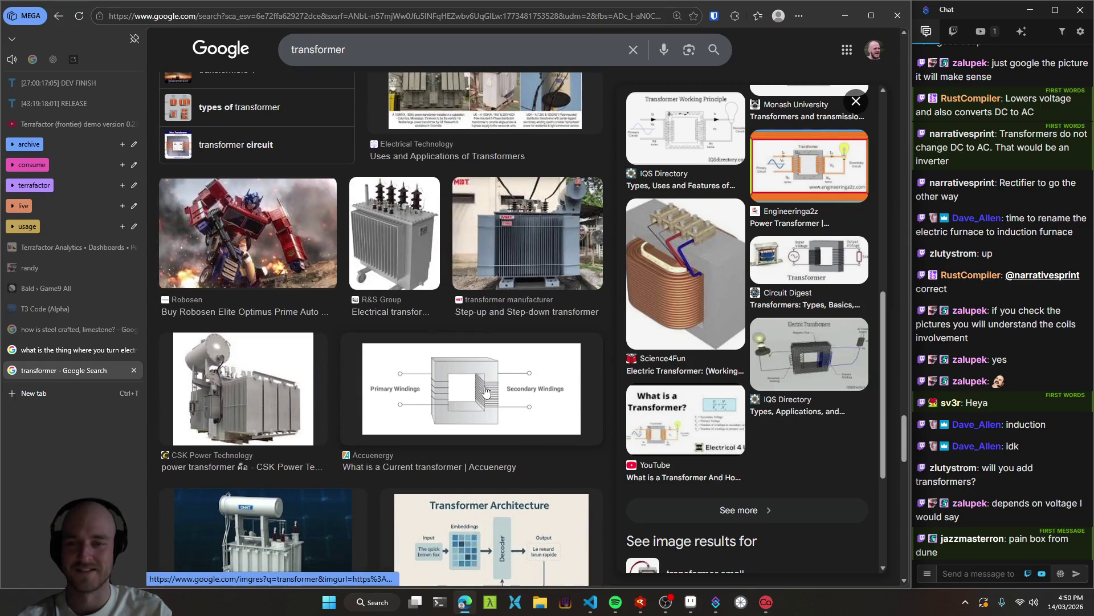
{"action": "scroll", "coordinate": [518, 425], "scroll_direction": "down", "scroll_amount": 4}
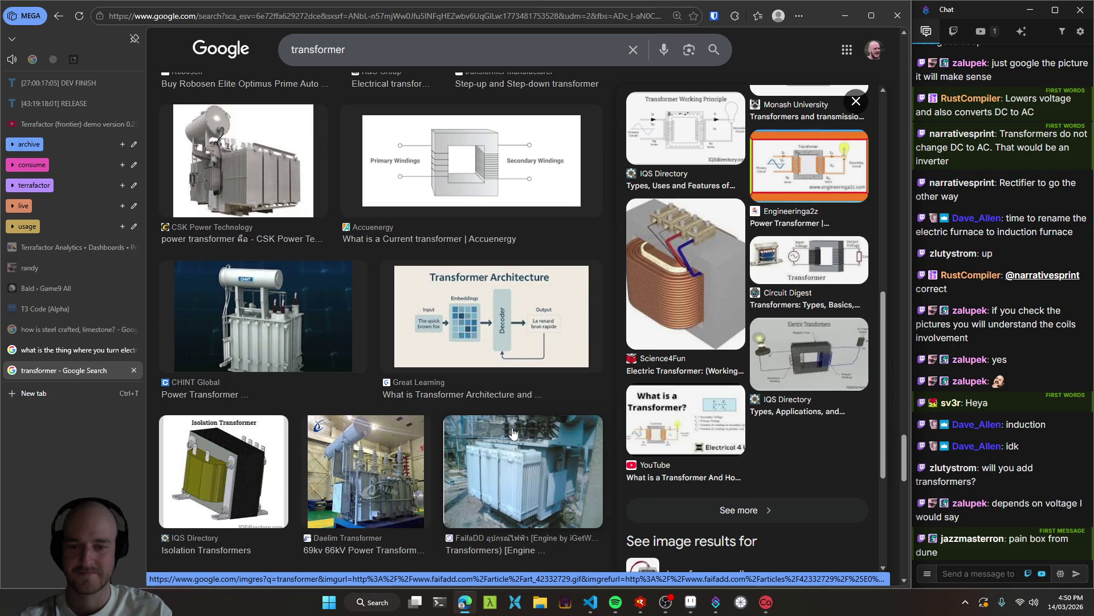
{"action": "scroll", "coordinate": [513, 434], "scroll_direction": "down", "scroll_amount": 5}
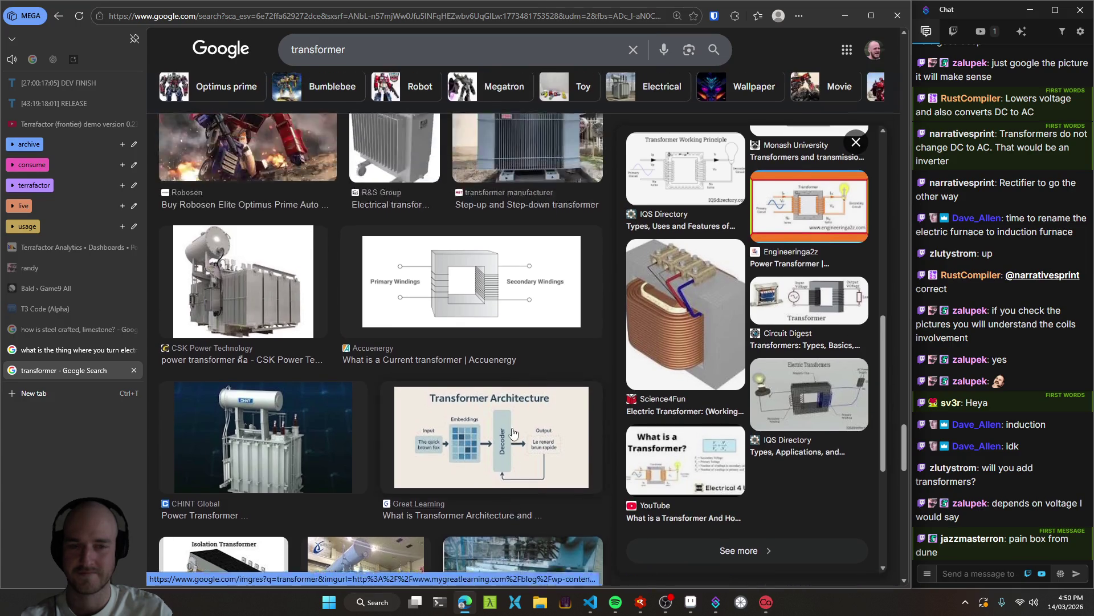
Return to the AI transformer answer, close the image search tab, and minimise Edge.
{"action": "left_click", "coordinate": [37, 354]}
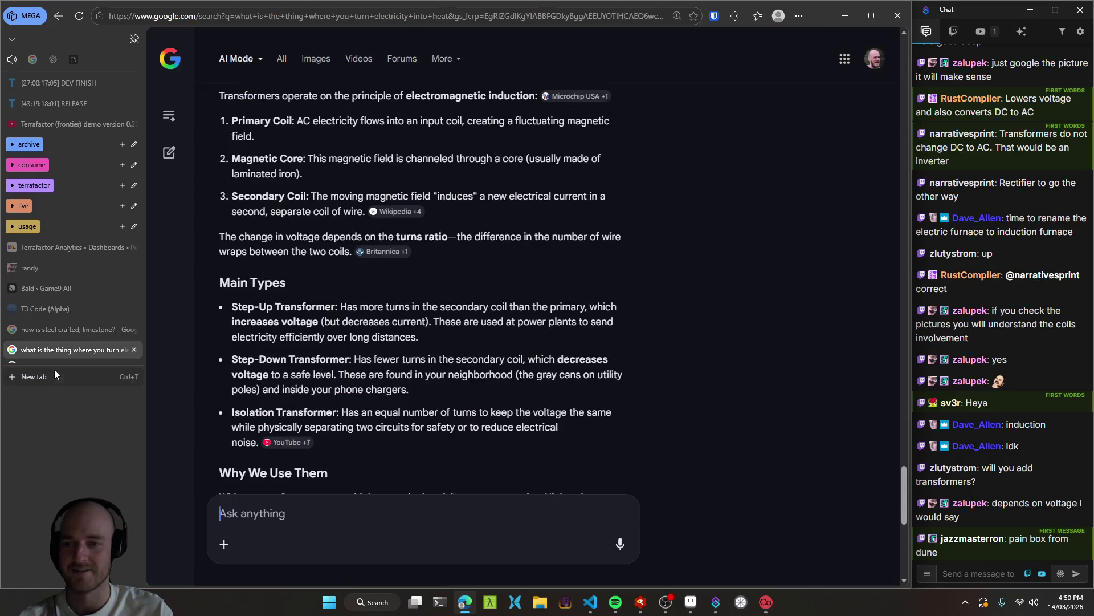
{"action": "middle_click", "coordinate": [54, 369]}
{"action": "scroll", "coordinate": [764, 383], "scroll_direction": "up", "scroll_amount": 5}
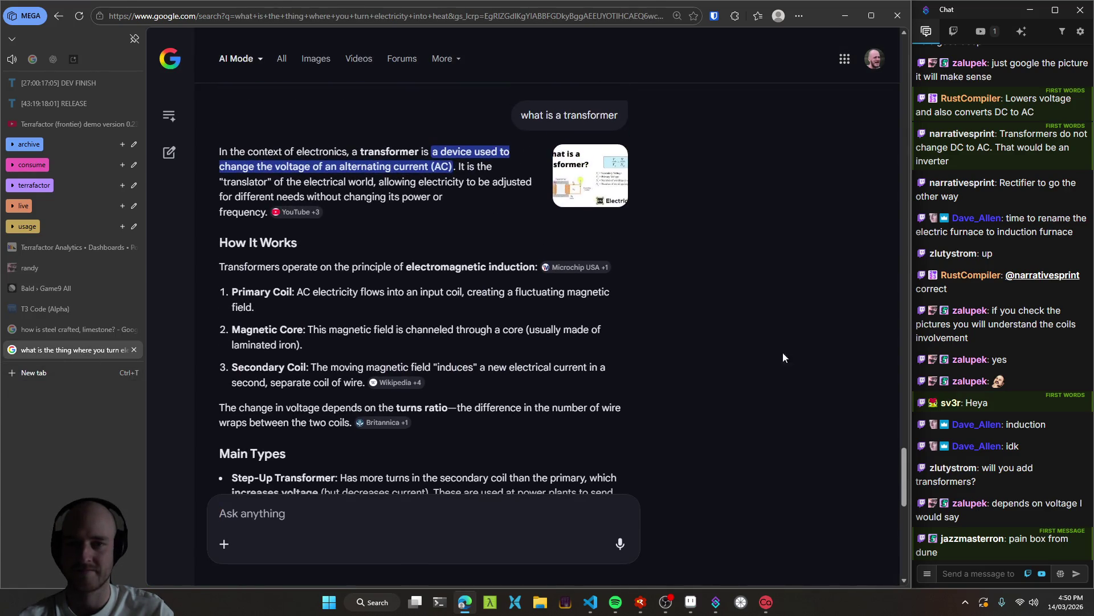
{"action": "left_click", "coordinate": [845, 15]}
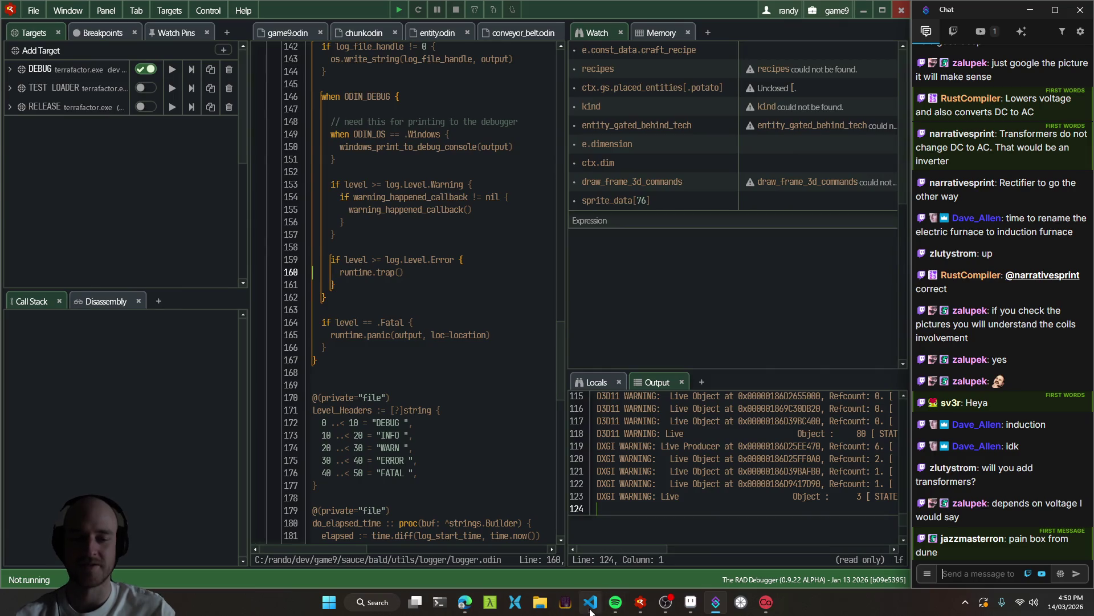
Save game9.odin to rebuild with the copper coil changes and relaunch the game under the debugger.
{"action": "left_click", "coordinate": [590, 602]}
{"action": "key", "text": "Up"}
{"action": "key", "text": "Up"}
{"action": "key", "text": "Up"}
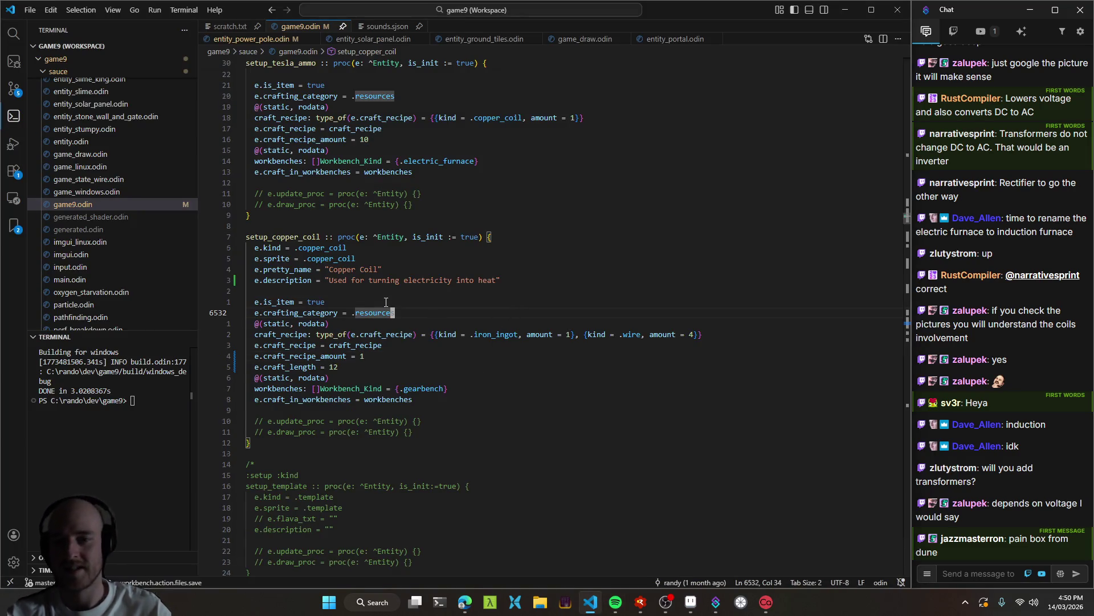
{"action": "key", "text": "Up"}
{"action": "key", "text": "ctrl+s"}
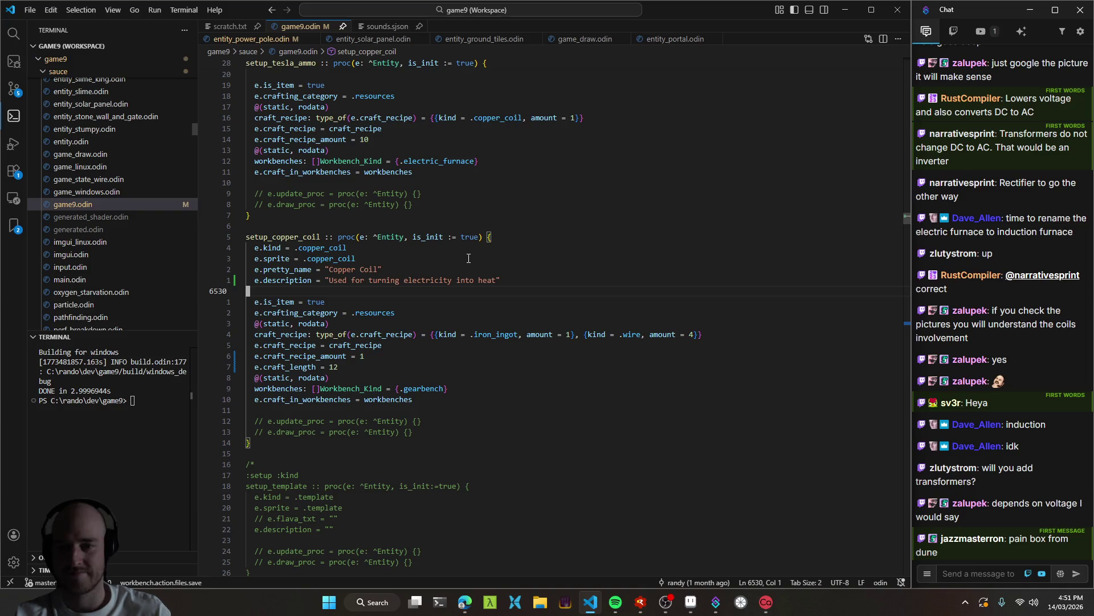
{"action": "key", "text": "alt+Tab"}
{"action": "key", "text": "F5"}
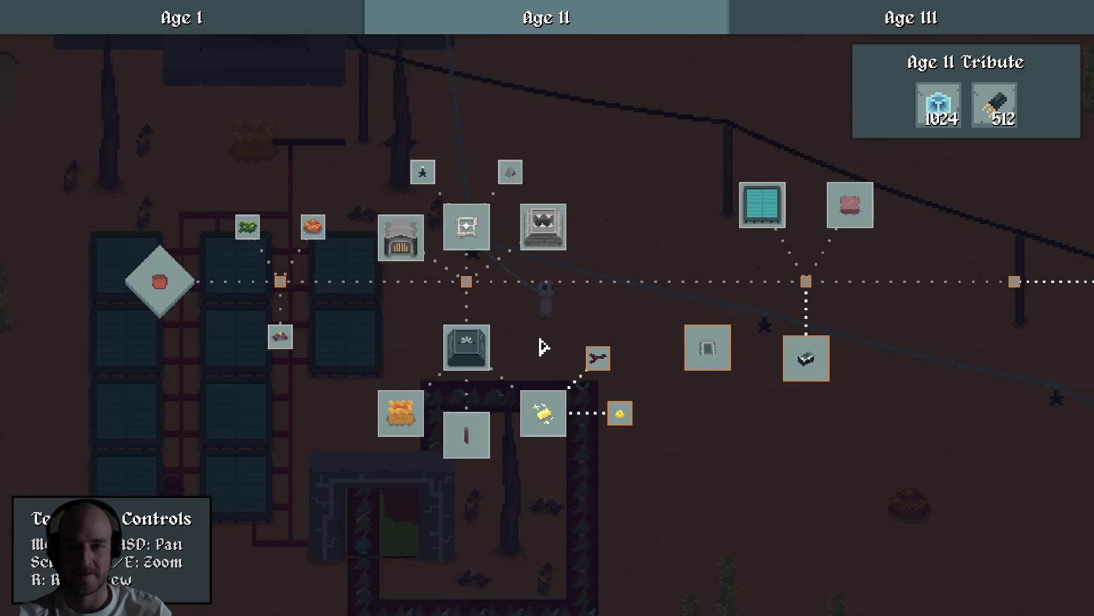
Check the Power Poles and Advanced Alloying quest details in the rebuilt game.
{"action": "scroll", "coordinate": [542, 347], "scroll_direction": "up", "scroll_amount": 2}
{"action": "left_click_drag", "start_coordinate": [542, 346], "coordinate": [518, 282]}
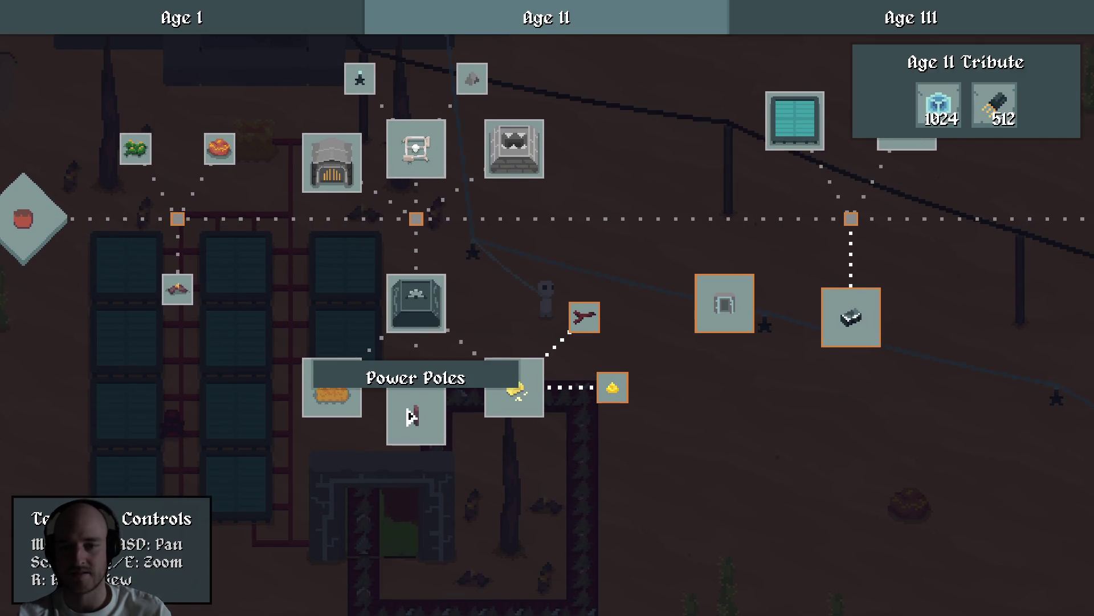
{"action": "left_click", "coordinate": [410, 416]}
{"action": "mouse_move", "coordinate": [928, 259]}
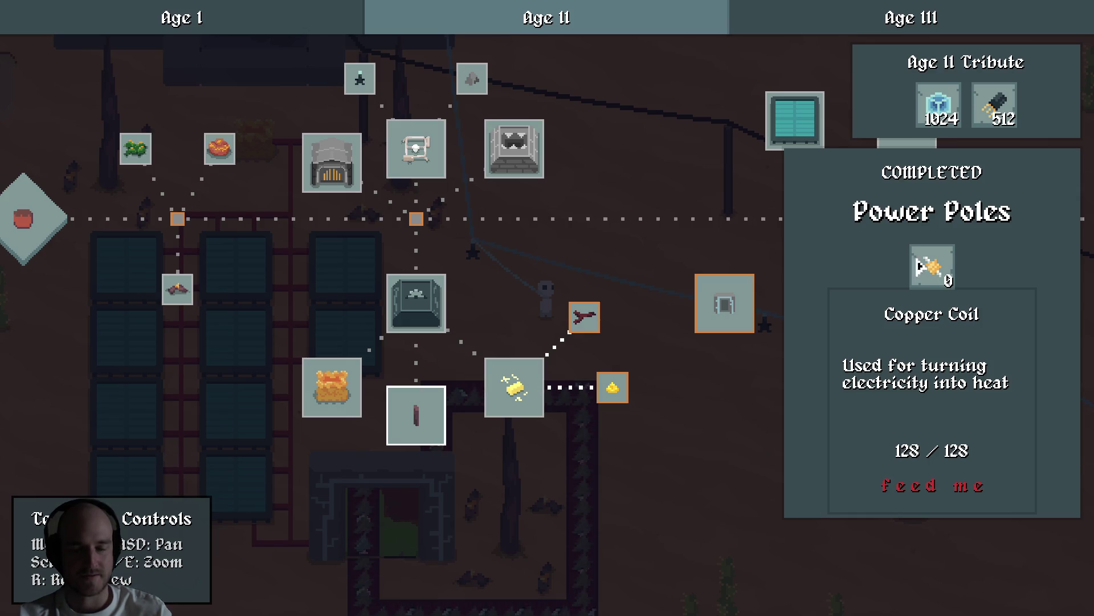
{"action": "left_click", "coordinate": [501, 288]}
{"action": "left_click", "coordinate": [525, 373]}
{"action": "mouse_move", "coordinate": [976, 275]}
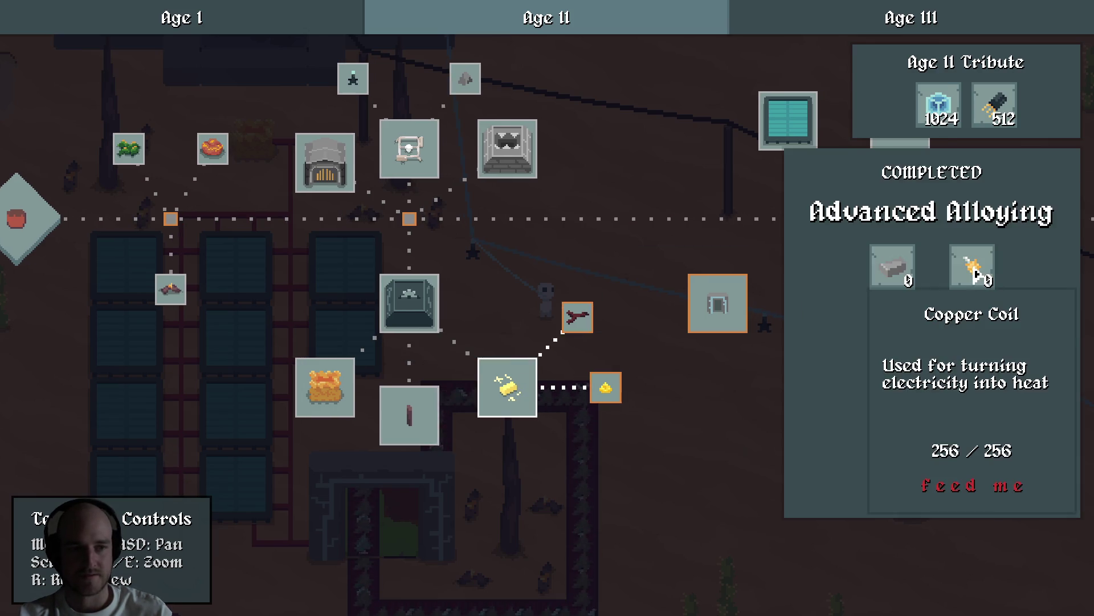
{"action": "left_click", "coordinate": [484, 291]}
{"action": "mouse_move", "coordinate": [484, 291]}
{"action": "left_mouse_down"}
{"action": "mouse_move", "coordinate": [471, 364]}
{"action": "mouse_move", "coordinate": [542, 318]}
{"action": "left_mouse_up"}
Open the Electric Heat quest details and pan the tree around it.
{"action": "left_click", "coordinate": [306, 245]}
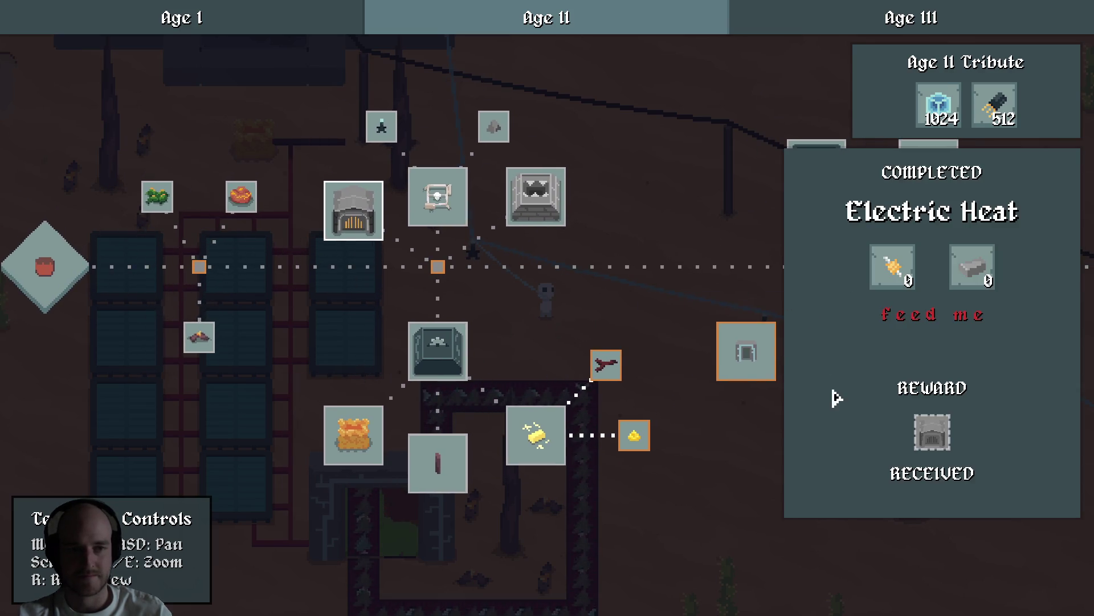
{"action": "key", "text": "s"}
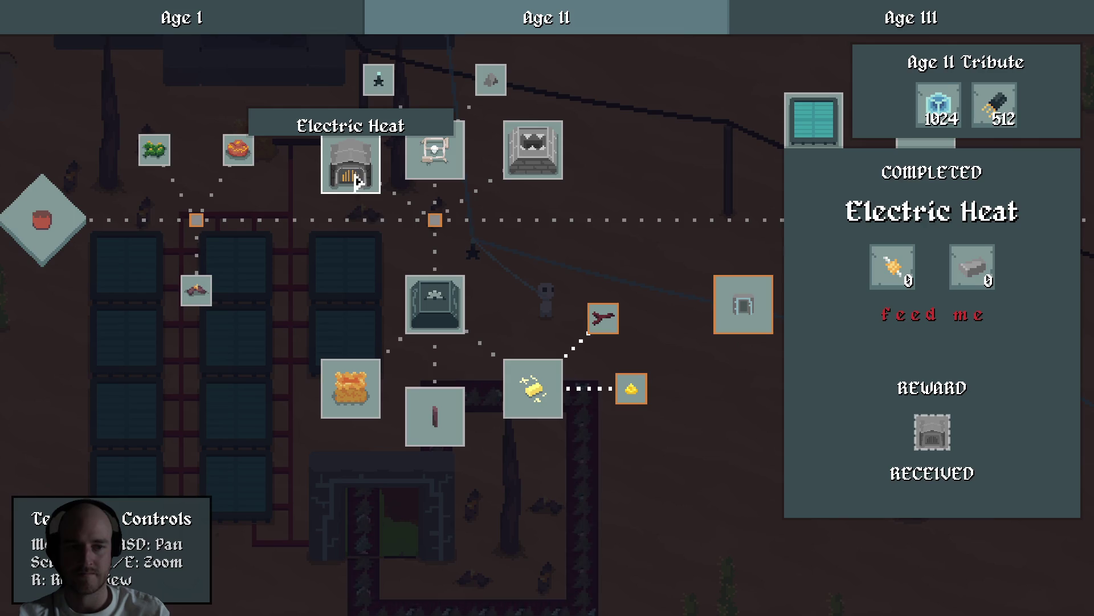
{"action": "left_click_drag", "start_coordinate": [360, 177], "coordinate": [402, 195]}
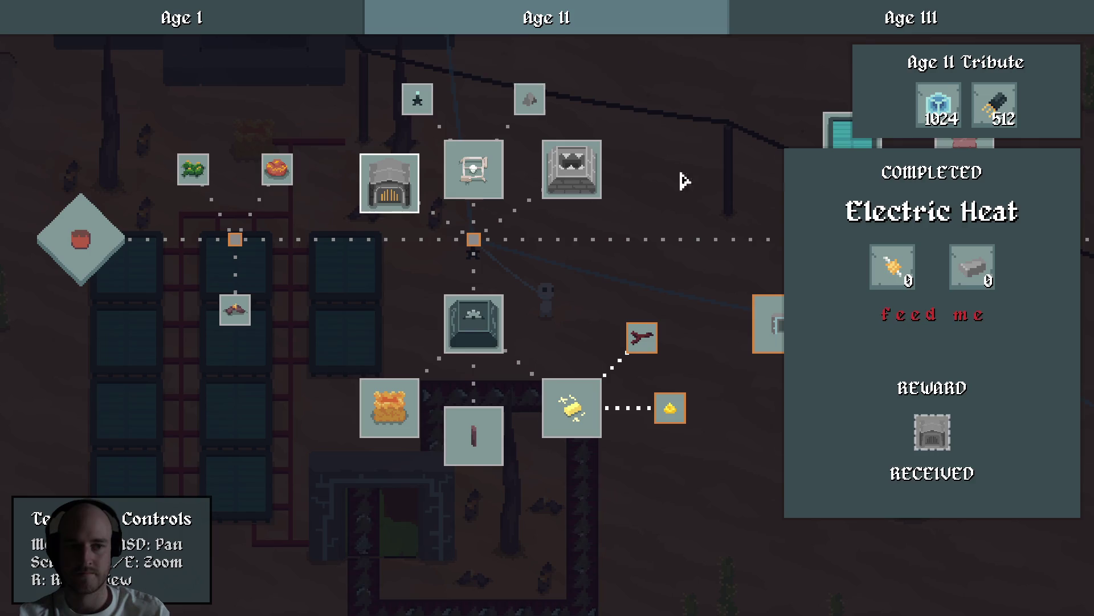
{"action": "mouse_move", "coordinate": [961, 280]}
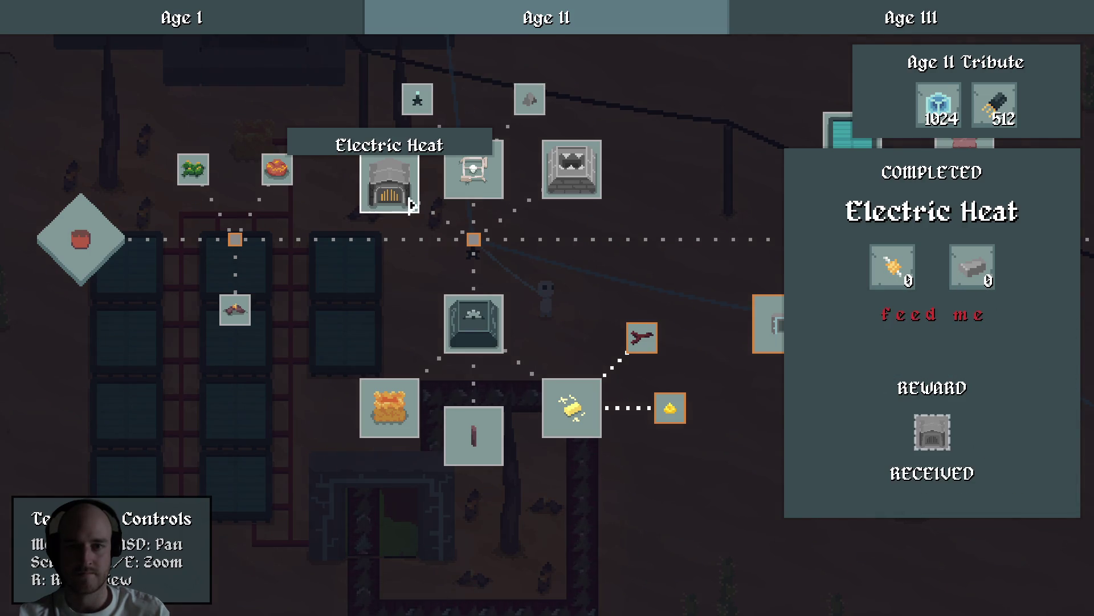
{"action": "left_click_drag", "start_coordinate": [408, 201], "coordinate": [425, 317]}
{"action": "key", "text": "w"}
{"action": "key", "text": "a"}
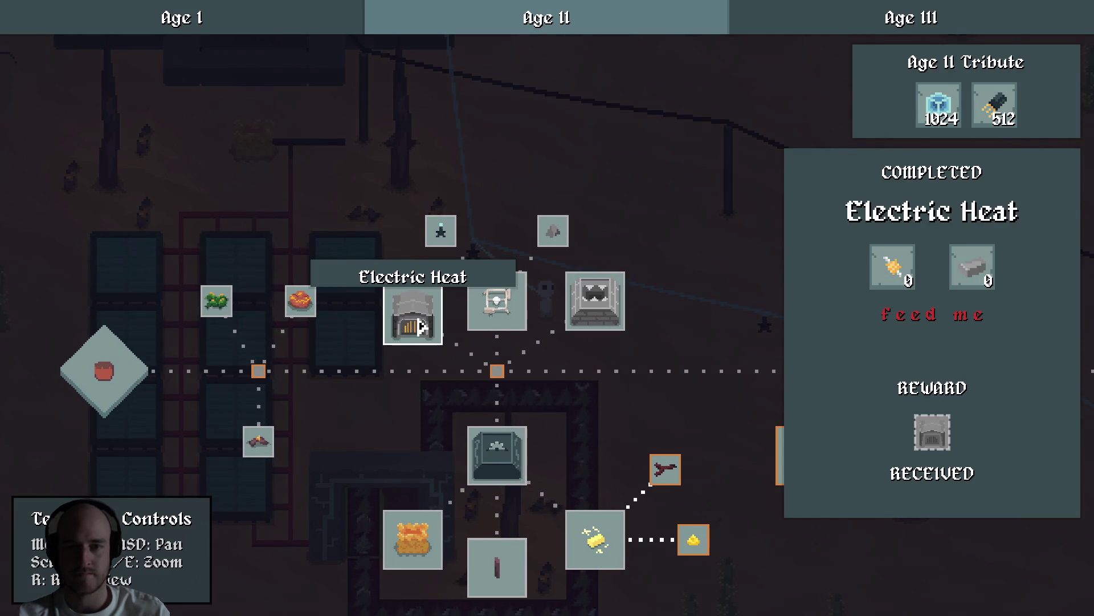
Switch to the Tech Tree Editor and drag the Electric Heat and Crushing nodes higher.
{"action": "key", "text": "F1"}
{"action": "key", "text": "F1"}
{"action": "key", "text": "a"}
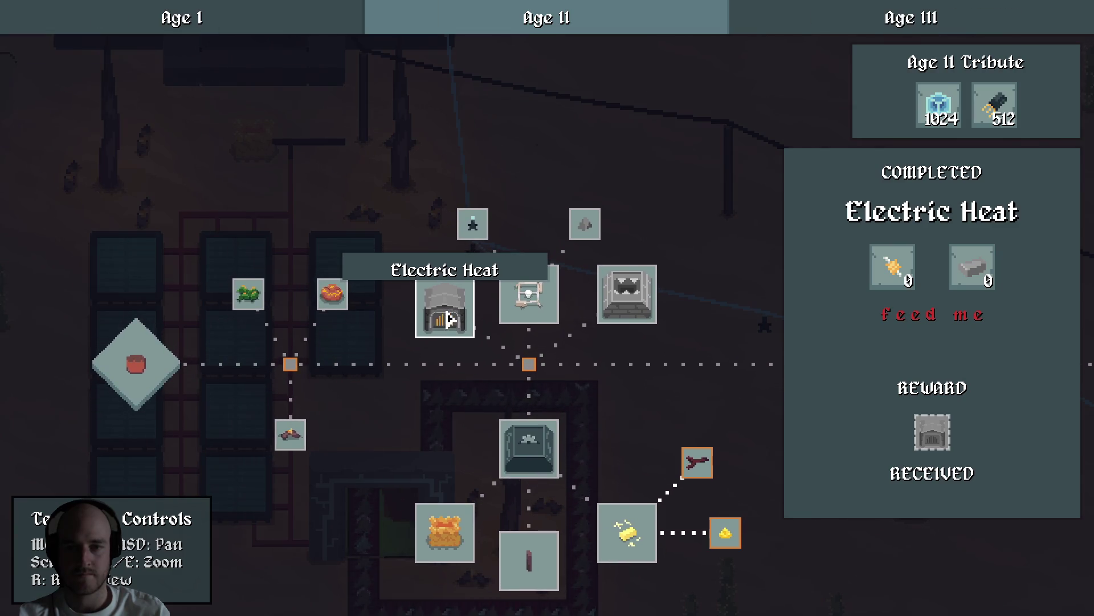
{"action": "key", "text": "F1"}
{"action": "mouse_move", "coordinate": [444, 322]}
{"action": "left_mouse_down"}
{"action": "mouse_move", "coordinate": [502, 141]}
{"action": "mouse_move", "coordinate": [487, 140]}
{"action": "left_mouse_up"}
{"action": "mouse_move", "coordinate": [627, 296]}
{"action": "left_mouse_down"}
{"action": "mouse_move", "coordinate": [660, 160]}
{"action": "mouse_move", "coordinate": [587, 114]}
{"action": "left_mouse_up"}
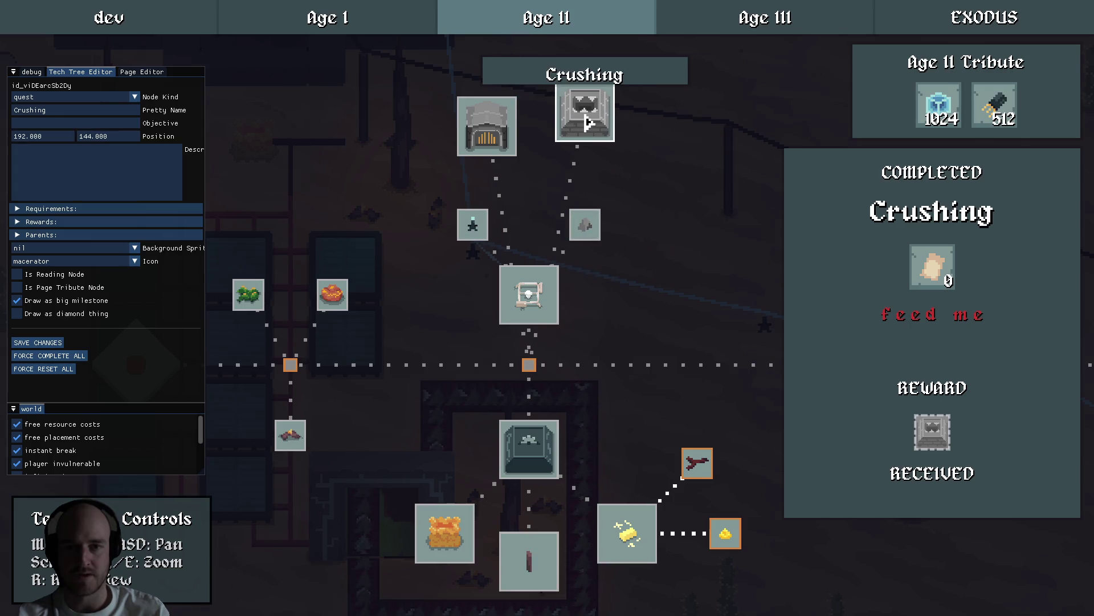
Remove Electric Heat's parent link in the Tech Tree Editor.
{"action": "left_click", "coordinate": [71, 235]}
{"action": "left_click", "coordinate": [487, 126]}
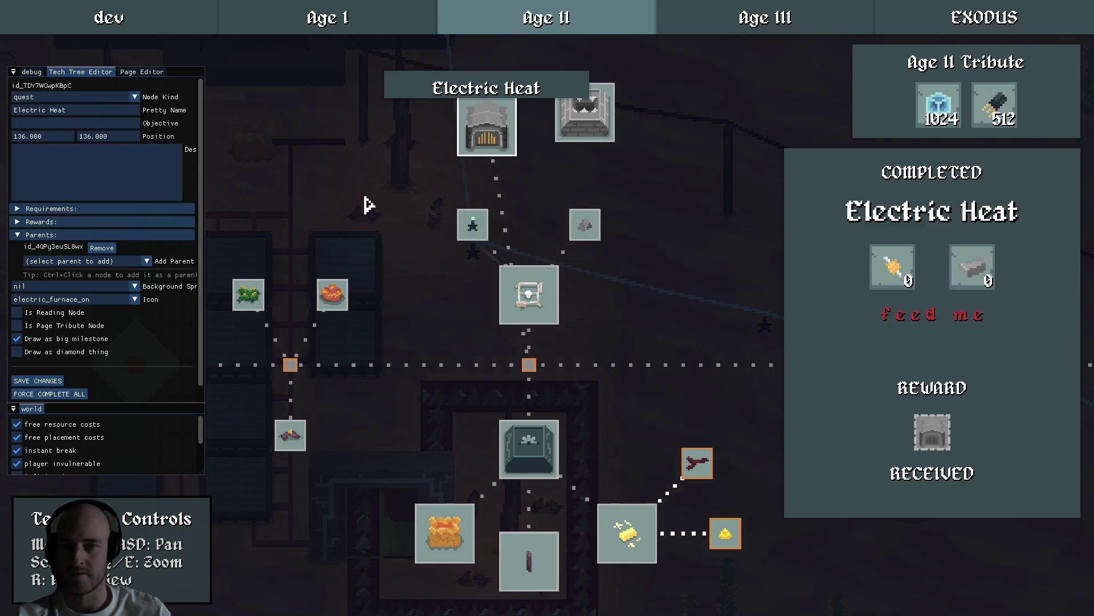
{"action": "left_click", "coordinate": [101, 249]}
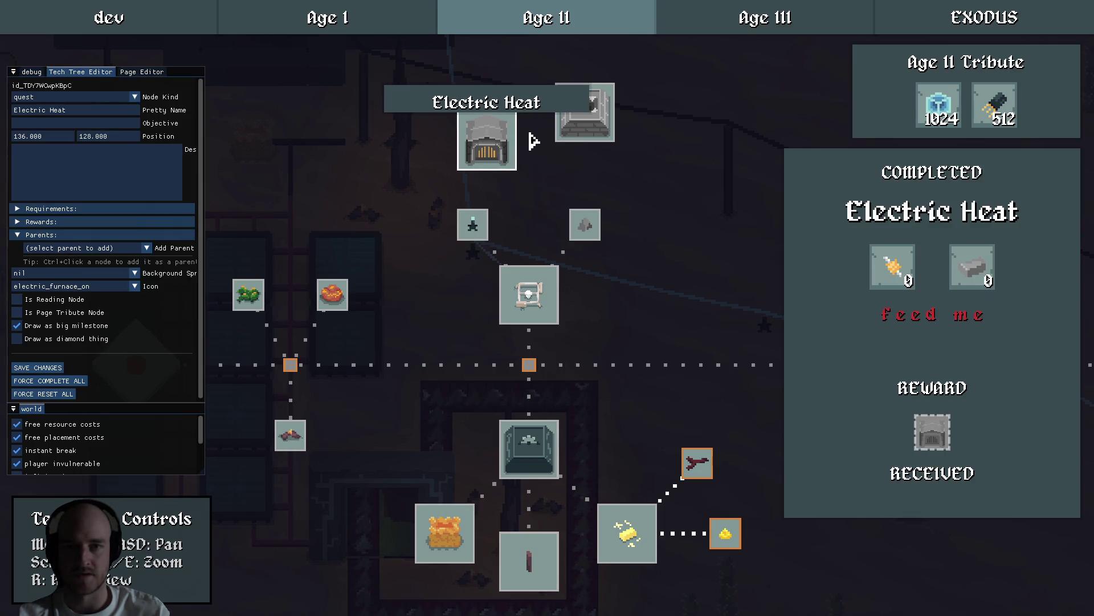
{"action": "left_click", "coordinate": [587, 134]}
{"action": "left_click", "coordinate": [504, 151]}
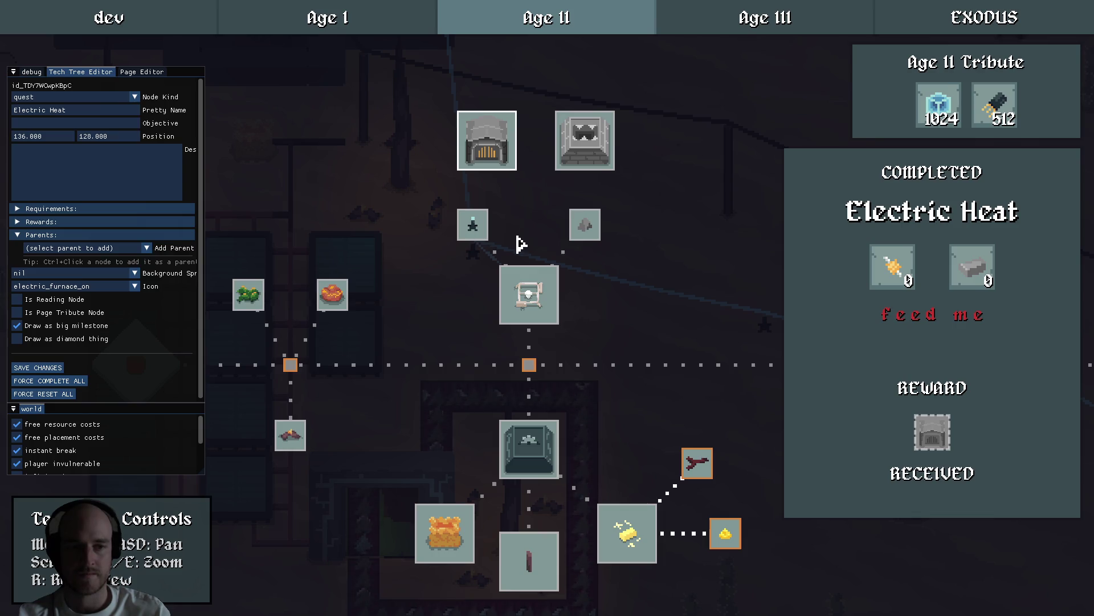
Deselect the node, close the game, and return to Visual Studio Code.
{"action": "mouse_move", "coordinate": [924, 436]}
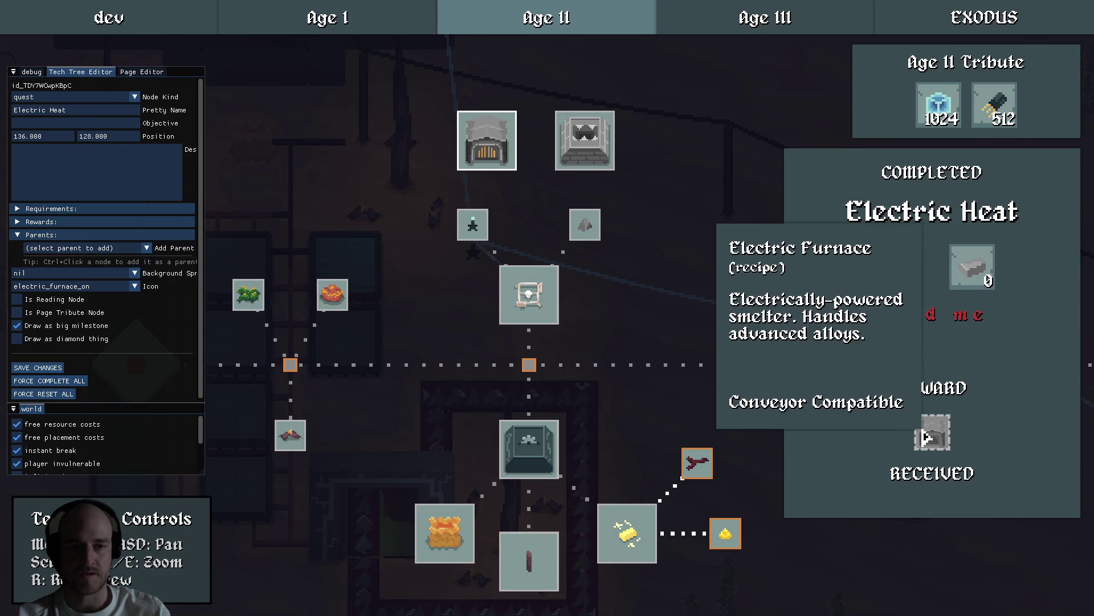
{"action": "left_click", "coordinate": [630, 313]}
{"action": "left_click", "coordinate": [34, 113]}
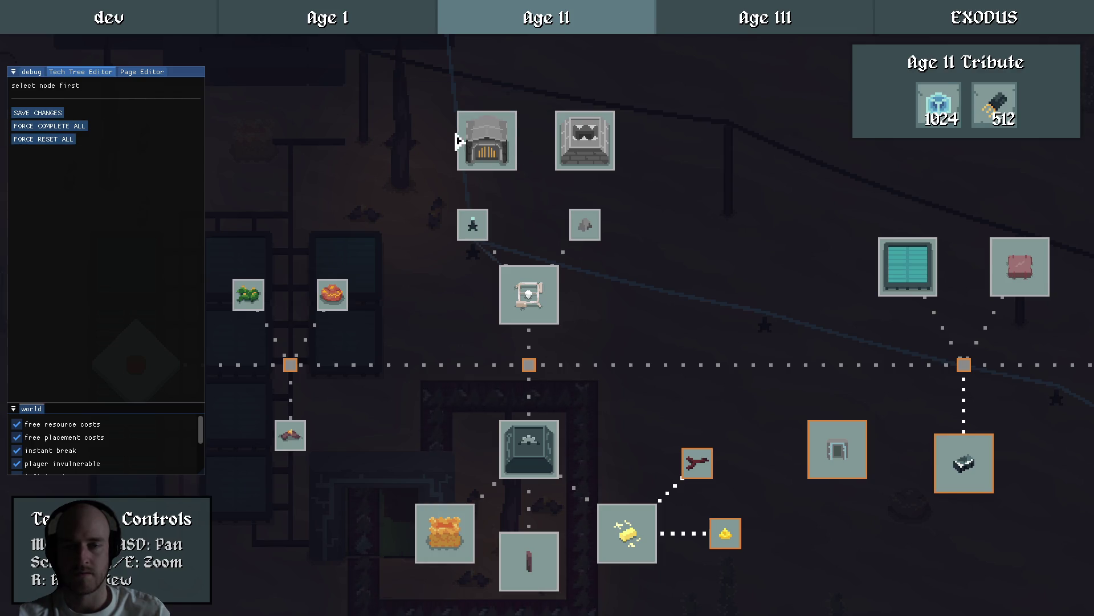
{"action": "key", "text": "Escape"}
{"action": "key", "text": "alt+Tab"}
Jump to setup_electric_furnace, fold its update, light and craft procs, and inspect the fire_brick recipe.
{"action": "key", "text": "ctrl+shift+o"}
{"action": "type", "text": "electri"}
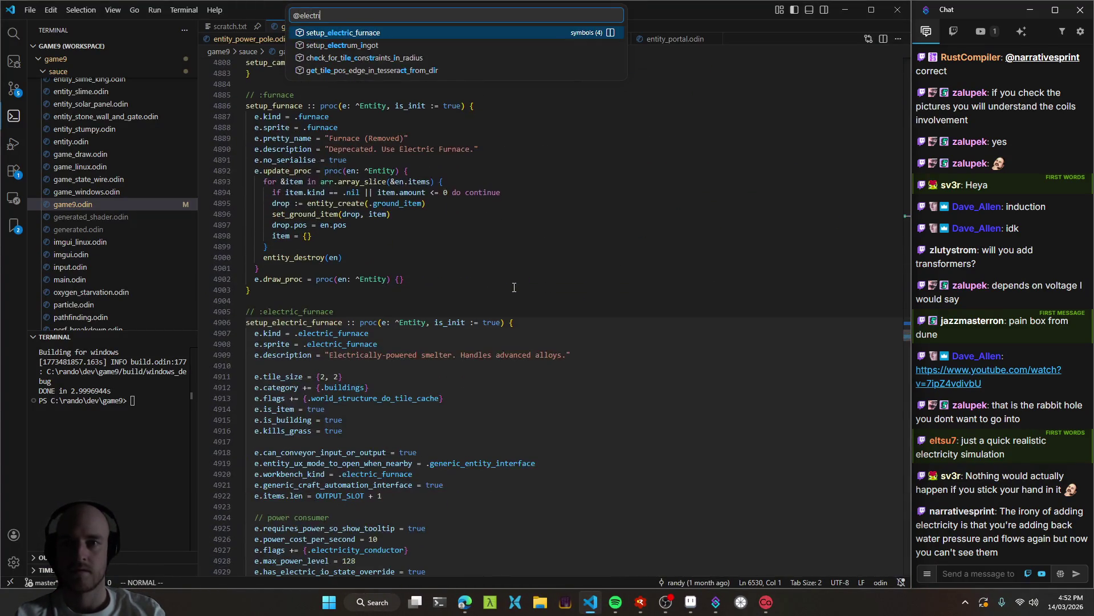
{"action": "key", "text": "Return"}
{"action": "scroll", "coordinate": [213, 235], "scroll_direction": "down", "scroll_amount": 14}
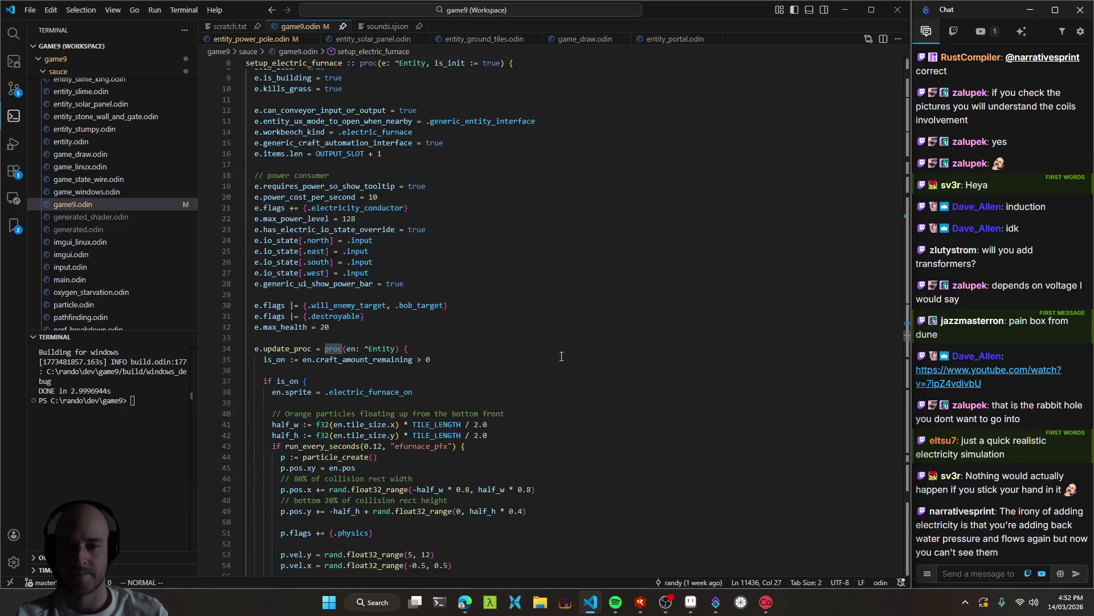
{"action": "left_click", "coordinate": [240, 235]}
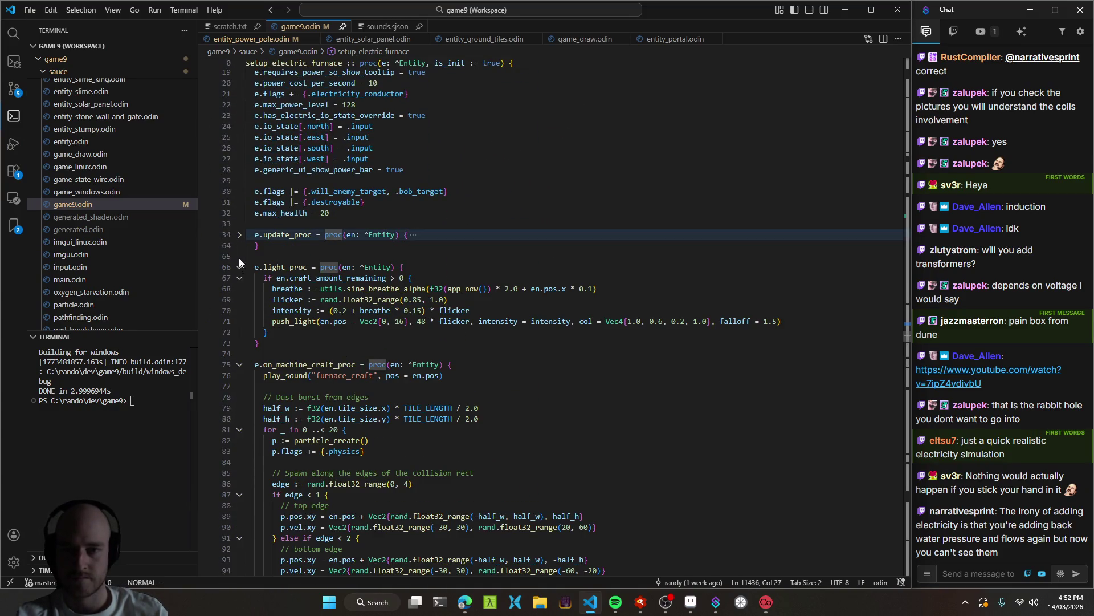
{"action": "left_click", "coordinate": [240, 268]}
{"action": "left_click", "coordinate": [240, 300]}
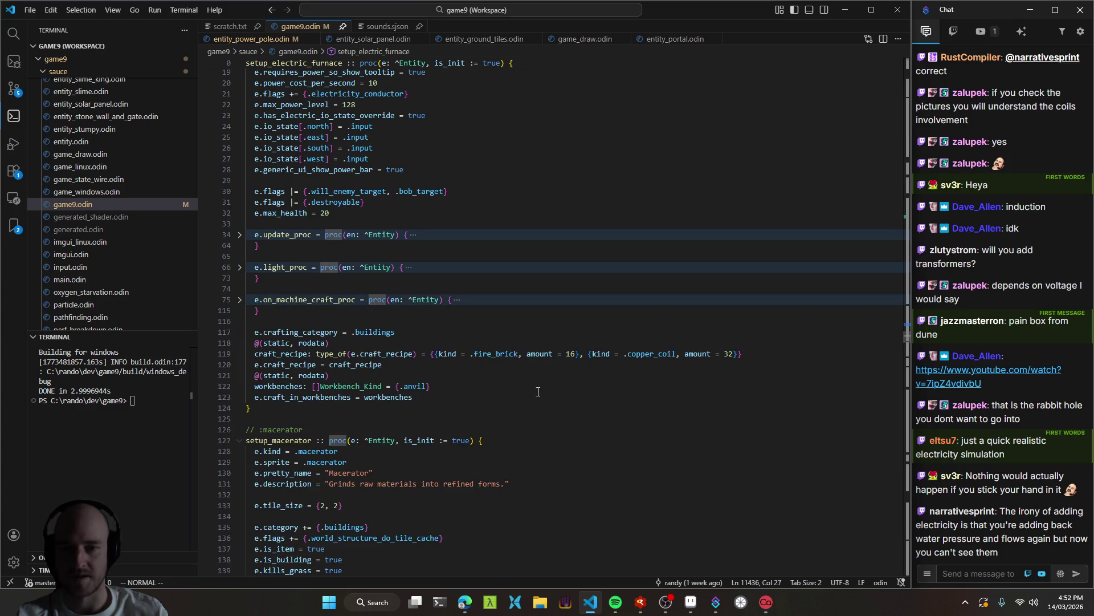
{"action": "left_click_drag", "start_coordinate": [474, 354], "coordinate": [553, 354]}
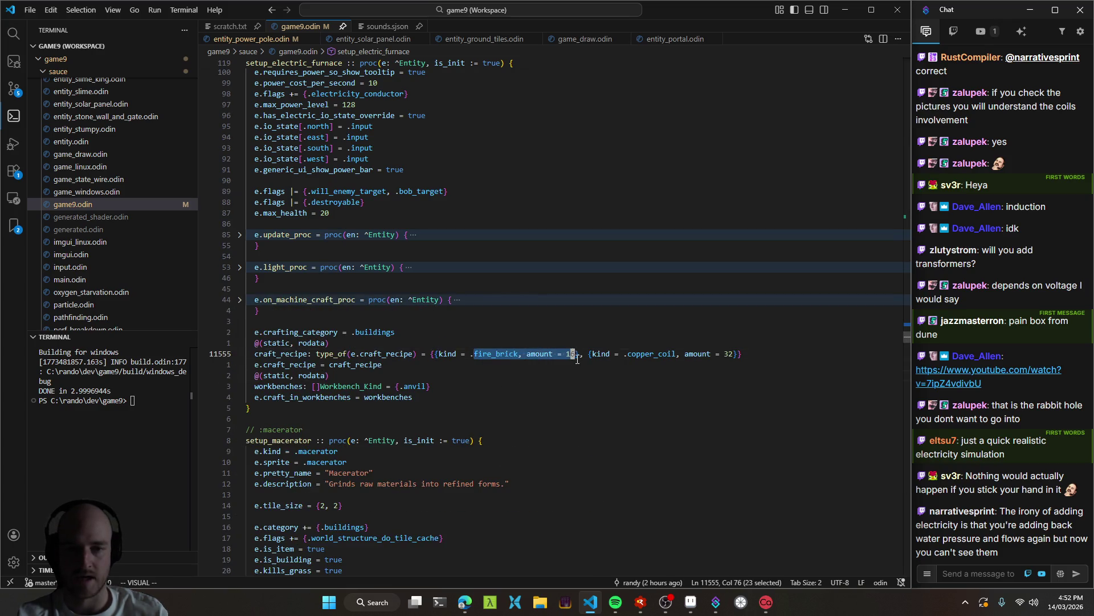
{"action": "left_click", "coordinate": [592, 390]}
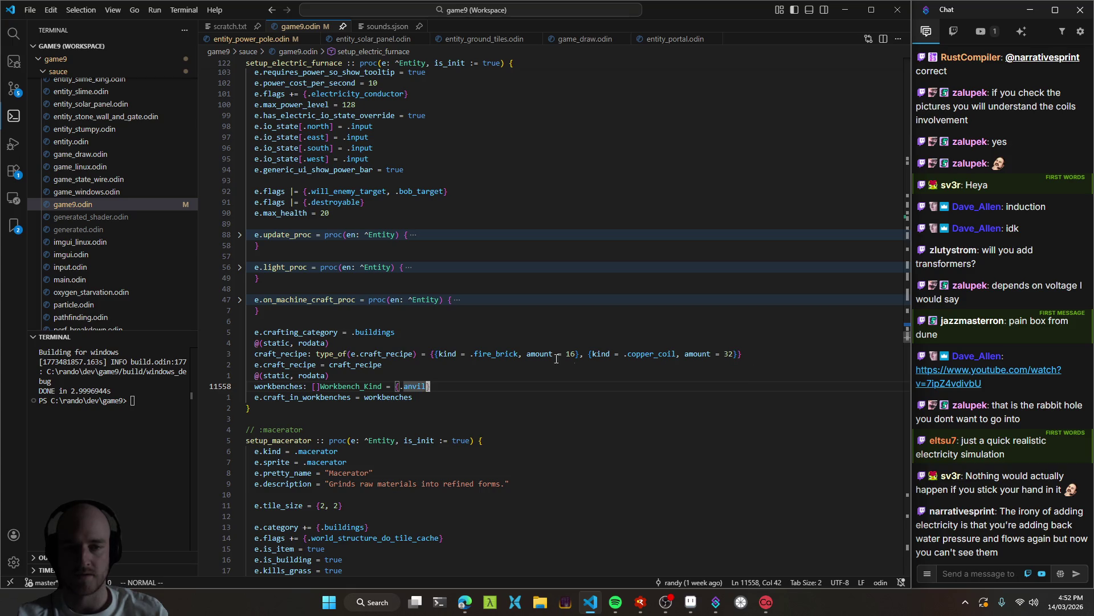
Jump to setup_fire_brick to see its campfire and electric_furnace recipes.
{"action": "double_click", "coordinate": [496, 354]}
{"action": "key", "text": "ctrl+shift+o"}
{"action": "type", "text": "f"}
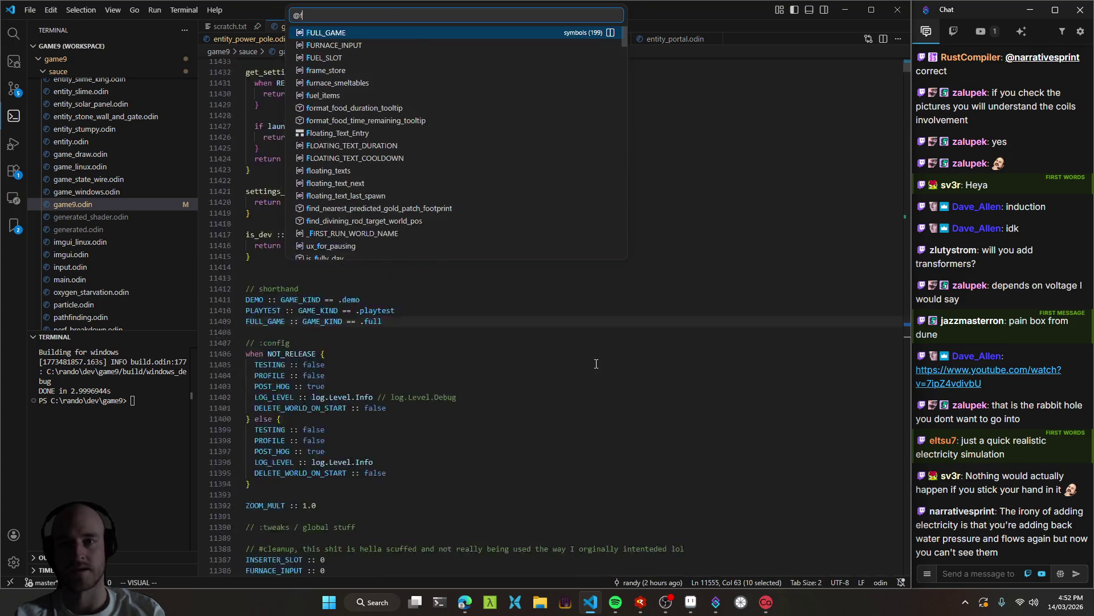
{"action": "type", "text": "ire_brick"}
{"action": "key", "text": "Return"}
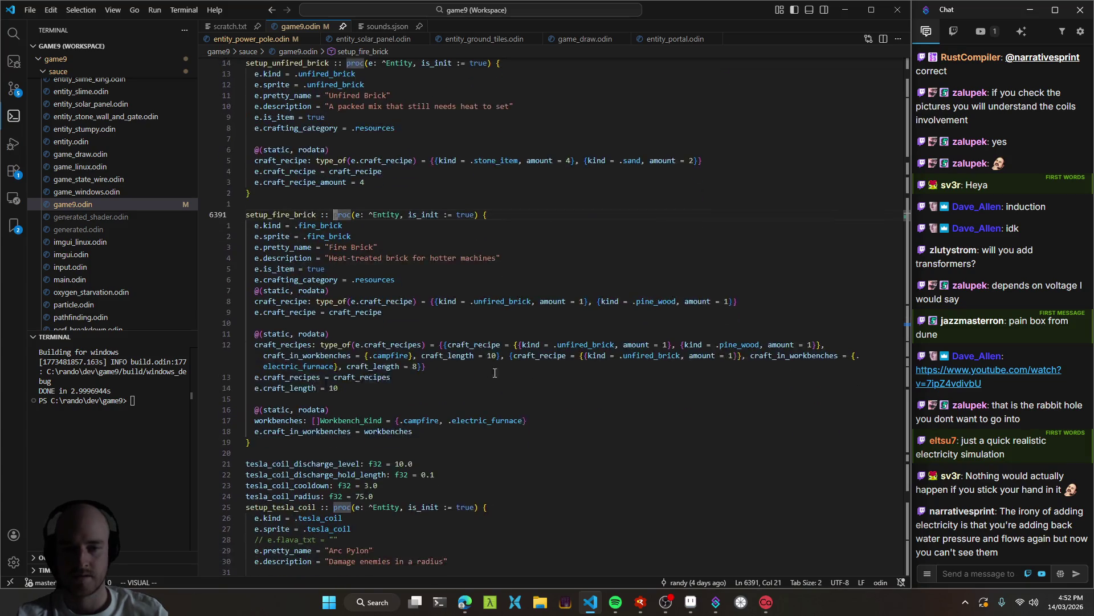
{"action": "scroll", "coordinate": [474, 337], "scroll_direction": "down", "scroll_amount": 1}
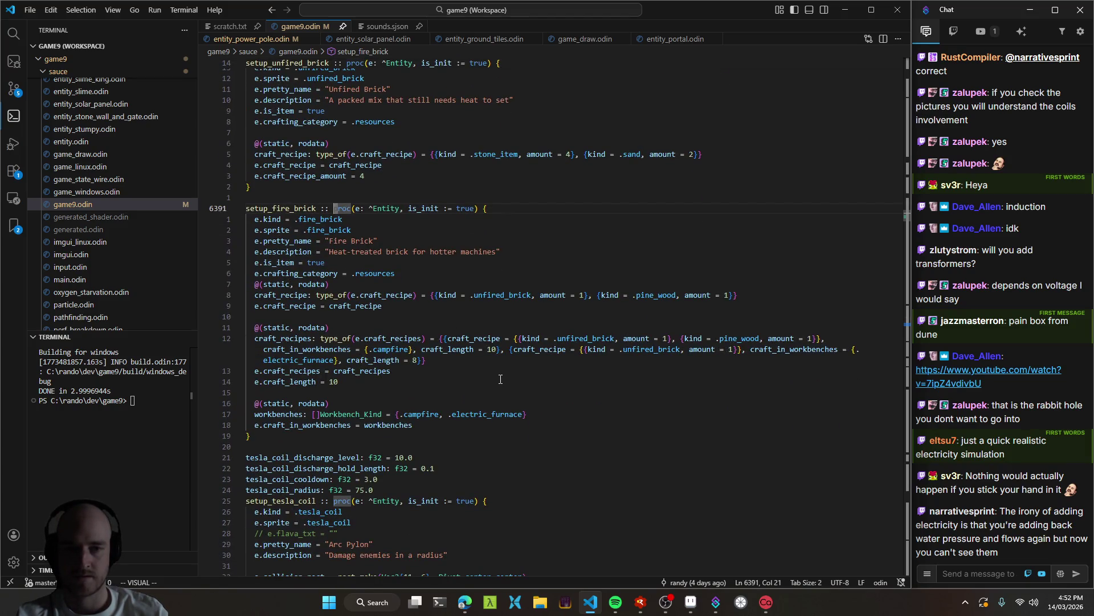
{"action": "key", "text": "ctrl+shift+o"}
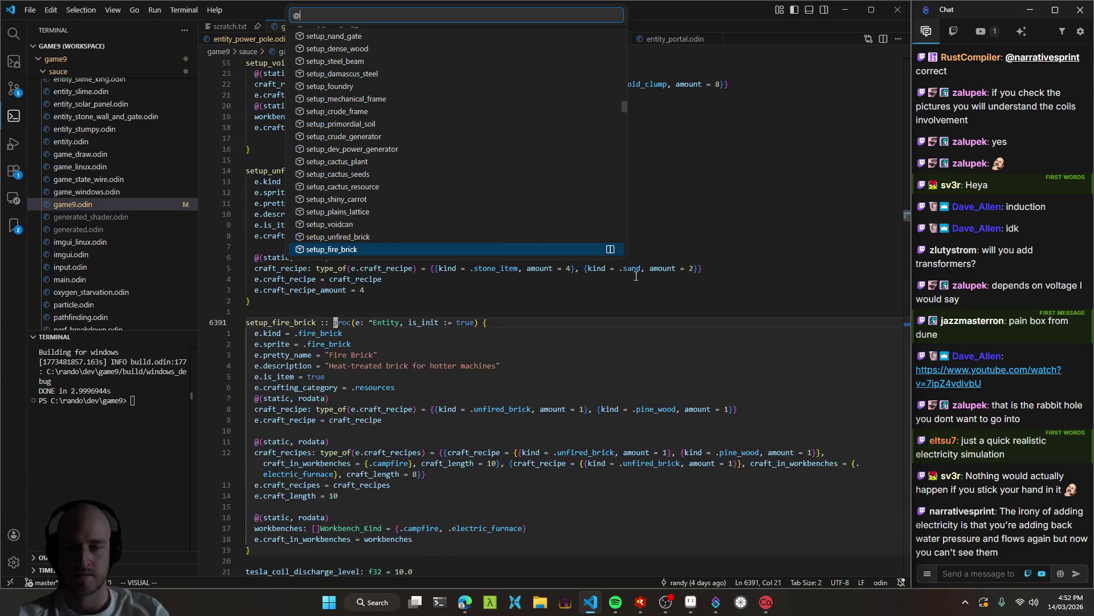
Jump to the unfired brick setup in game9.odin, change the sand amount to 16, and save.
{"action": "type", "text": "unfired"}
{"action": "key", "text": "Return"}
{"action": "scroll", "coordinate": [481, 288], "scroll_direction": "down", "scroll_amount": 3}
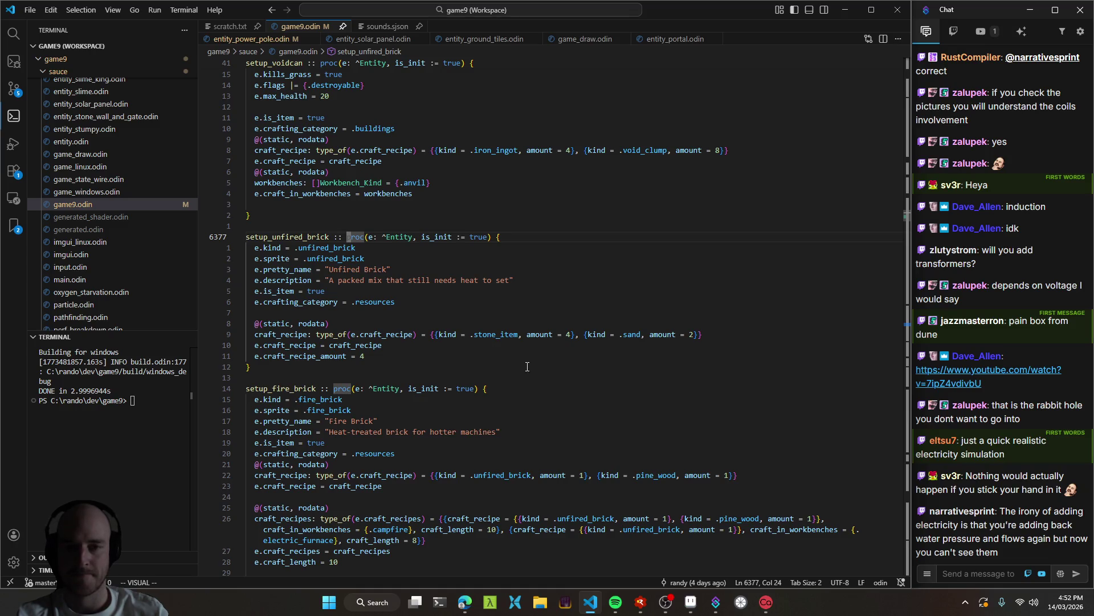
{"action": "left_click", "coordinate": [691, 335]}
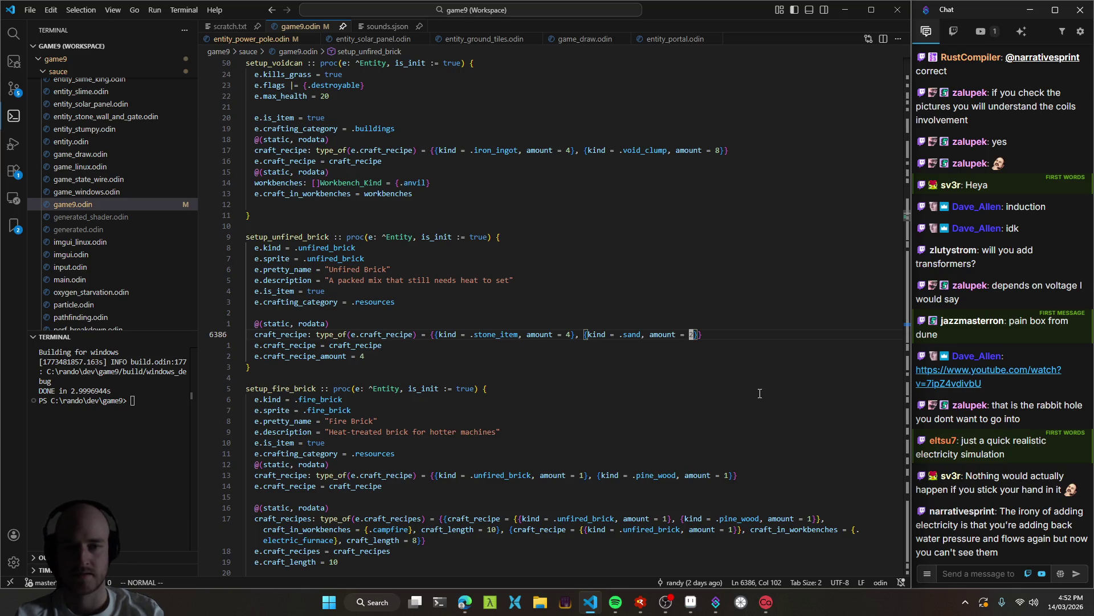
{"action": "type", "text": "s16"}
{"action": "key", "text": "Escape"}
{"action": "key", "text": "ctrl+s"}
Yank and select the unfired brick recipe lines around the output amount.
{"action": "left_click", "coordinate": [437, 346]}
{"action": "key", "text": "y"}
{"action": "key", "text": "i"}
{"action": "key", "text": "p"}
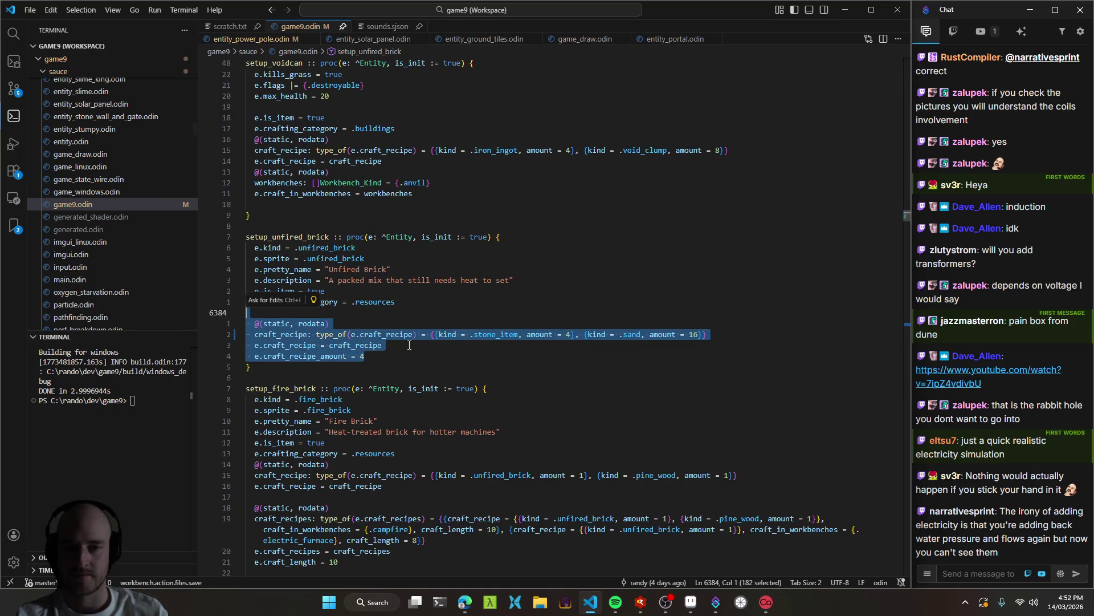
{"action": "left_click_drag", "start_coordinate": [588, 336], "coordinate": [707, 336]}
{"action": "left_click", "coordinate": [425, 356]}
{"action": "key", "text": "y"}
{"action": "key", "text": "i"}
{"action": "key", "text": "p"}
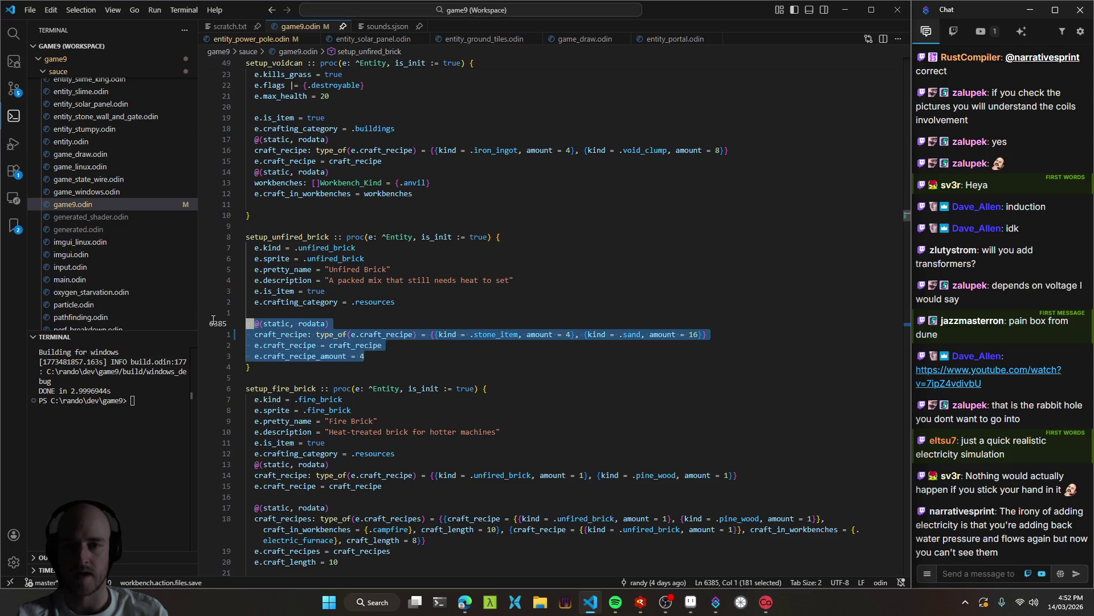
{"action": "mouse_move", "coordinate": [425, 356]}
{"action": "left_mouse_down"}
{"action": "mouse_move", "coordinate": [251, 360]}
{"action": "mouse_move", "coordinate": [246, 315]}
{"action": "left_mouse_up"}
Change the unfired brick craft_recipe_amount from 4 to 1.
{"action": "left_click", "coordinate": [573, 362]}
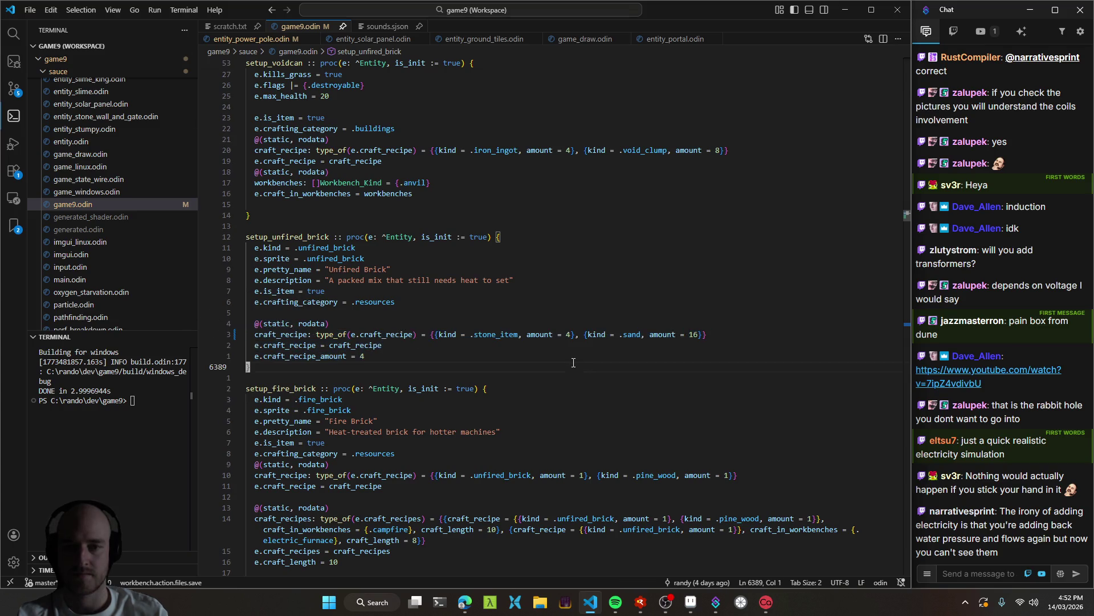
{"action": "left_click", "coordinate": [447, 353]}
{"action": "key", "text": "r"}
{"action": "key", "text": "1"}
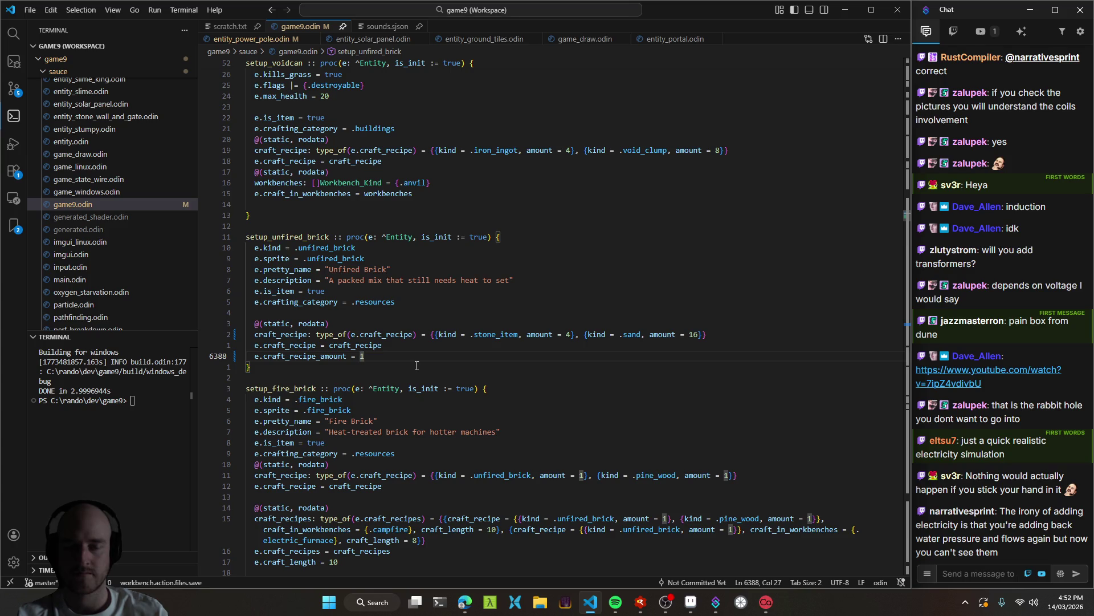
Rebuild the game for Windows and launch the fresh build from the debugger.
{"action": "key", "text": "j"}
{"action": "key", "text": "y"}
{"action": "key", "text": "i"}
{"action": "key", "text": "p"}
{"action": "key", "text": "k"}
{"action": "key", "text": "F5"}
{"action": "key", "text": "alt+Tab"}
{"action": "key", "text": "F5"}
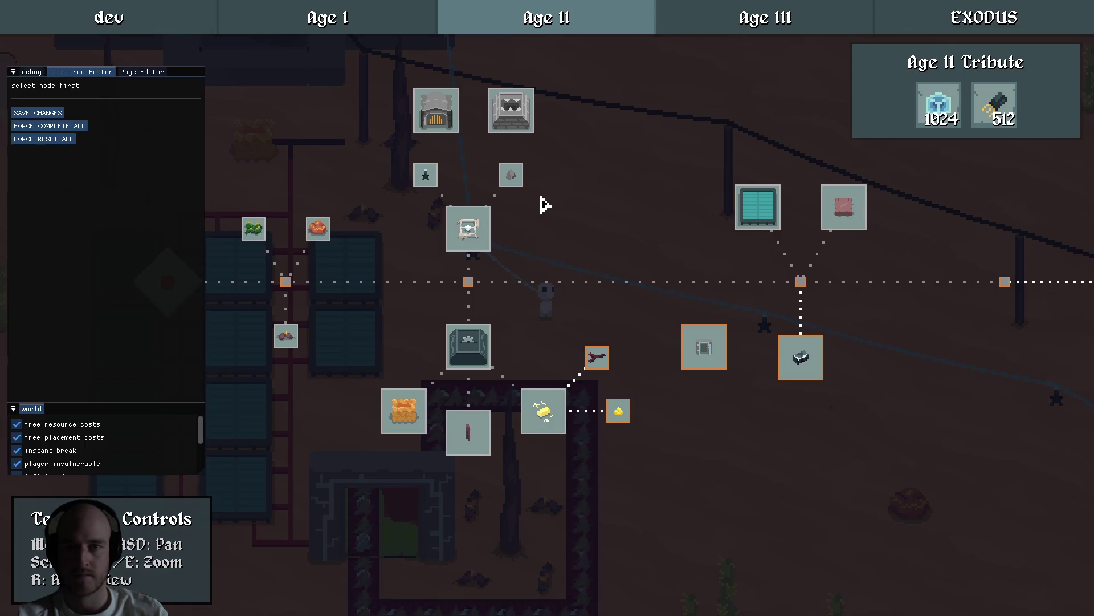
Create a router node above Wasteland Mining and link it to Wasteland Mining.
{"action": "scroll", "coordinate": [544, 204], "scroll_direction": "up", "scroll_amount": 2}
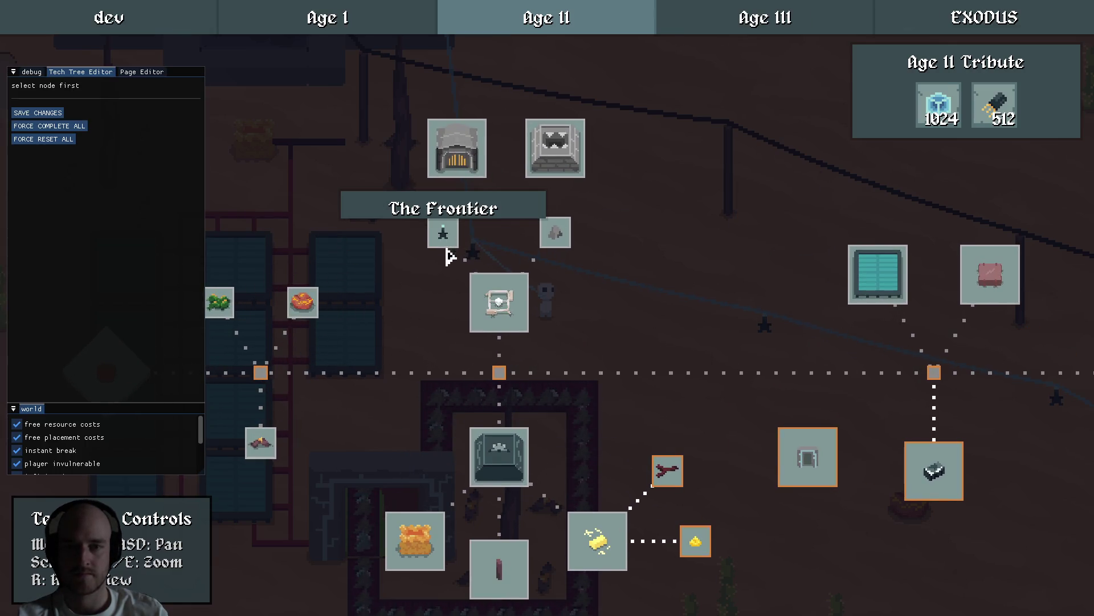
{"action": "left_click_drag", "start_coordinate": [448, 257], "coordinate": [513, 268]}
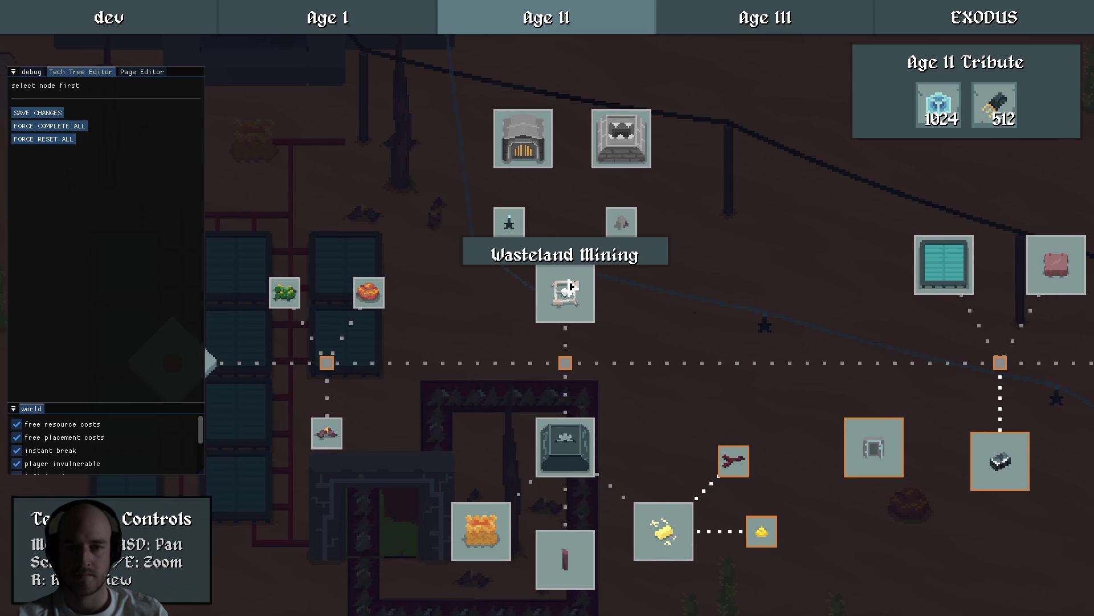
{"action": "left_click", "coordinate": [567, 215]}
{"action": "left_click", "coordinate": [567, 214]}
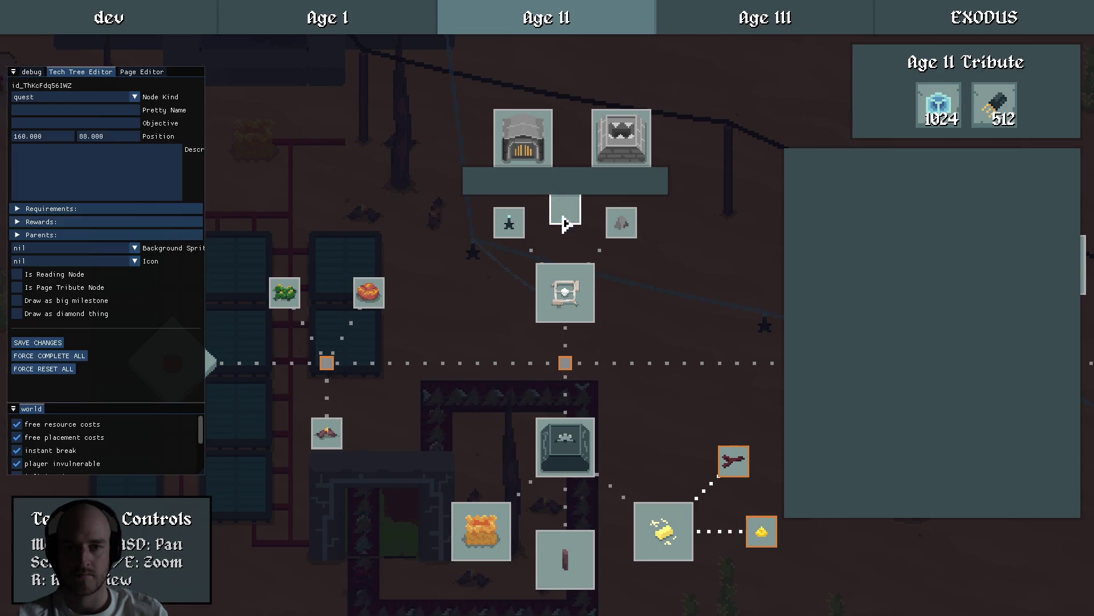
{"action": "left_click", "coordinate": [59, 100]}
{"action": "left_click", "coordinate": [61, 166]}
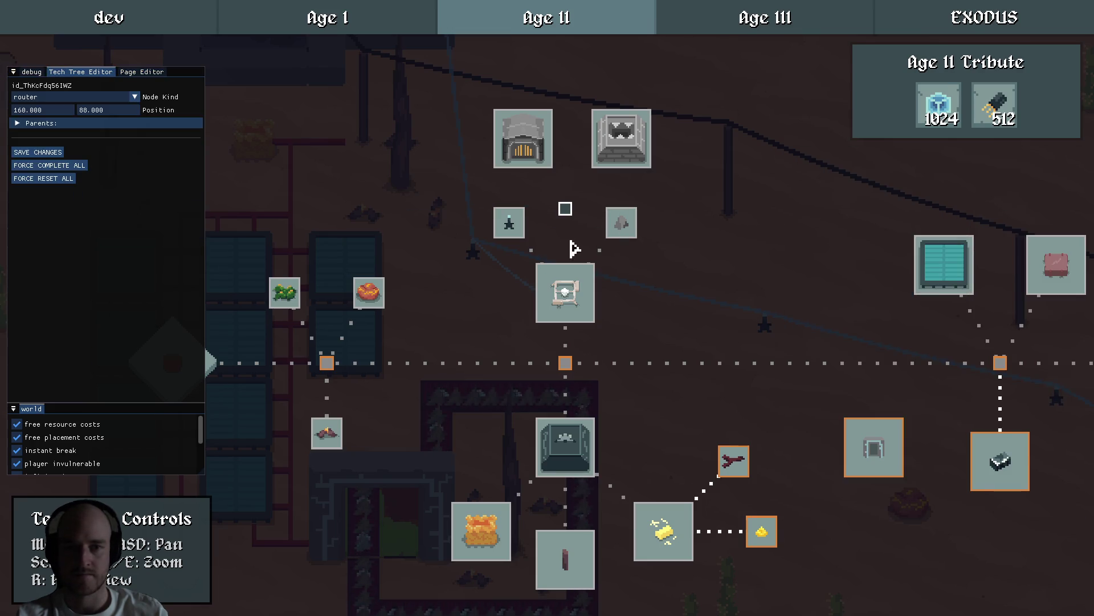
{"action": "left_click_drag", "start_coordinate": [571, 282], "coordinate": [574, 215]}
Attach Electric Heat to the new router by selecting the nodes together.
{"action": "left_click", "coordinate": [523, 139]}
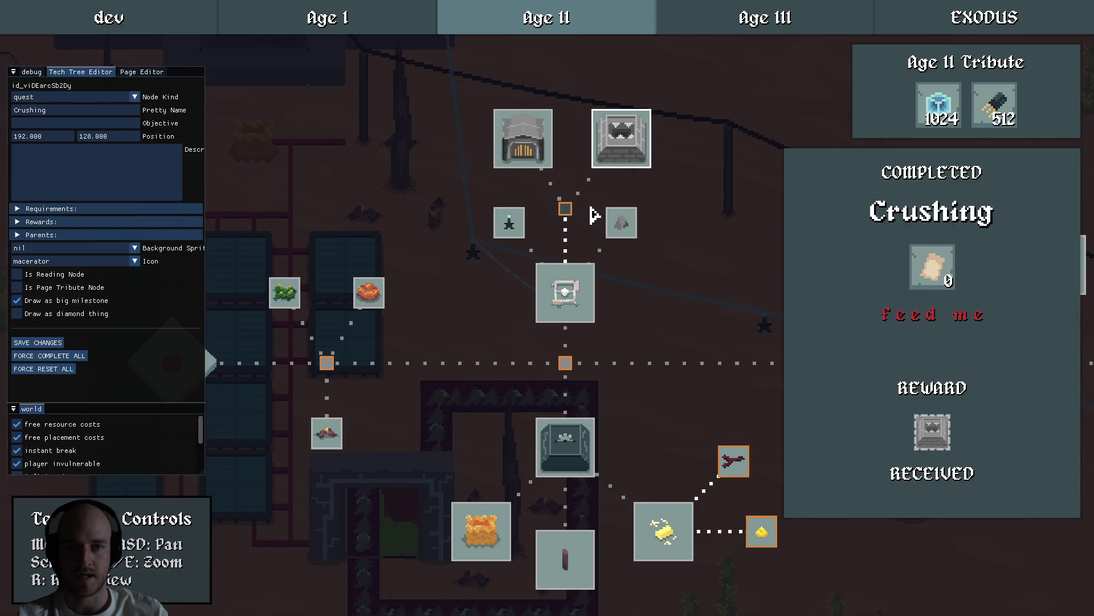
{"action": "left_click", "coordinate": [567, 209]}
{"action": "key", "text": "w"}
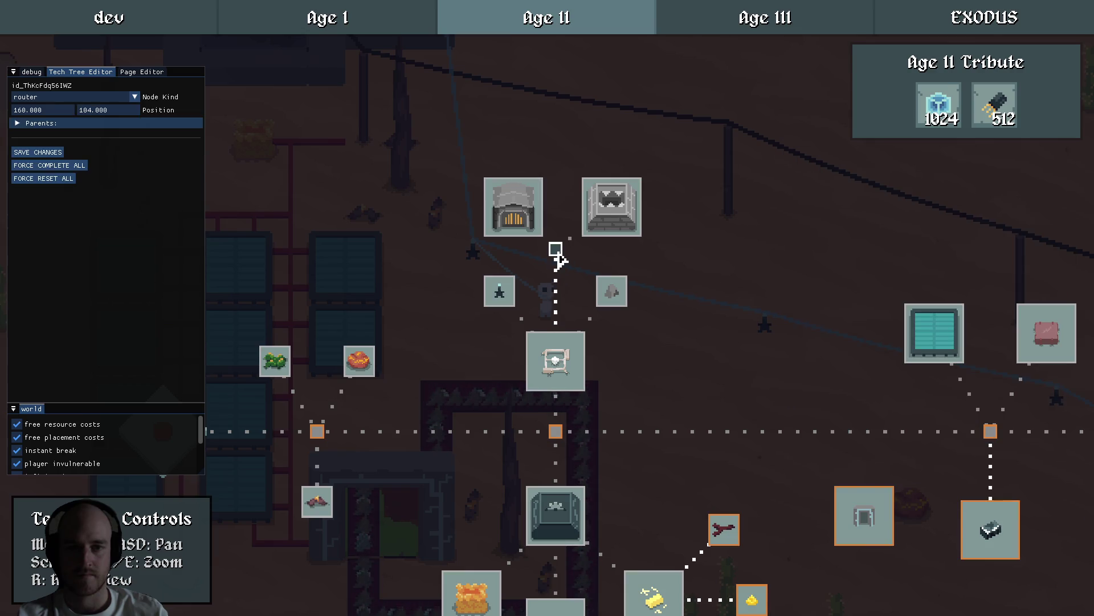
{"action": "left_click", "coordinate": [594, 270]}
{"action": "left_click", "coordinate": [534, 222]}
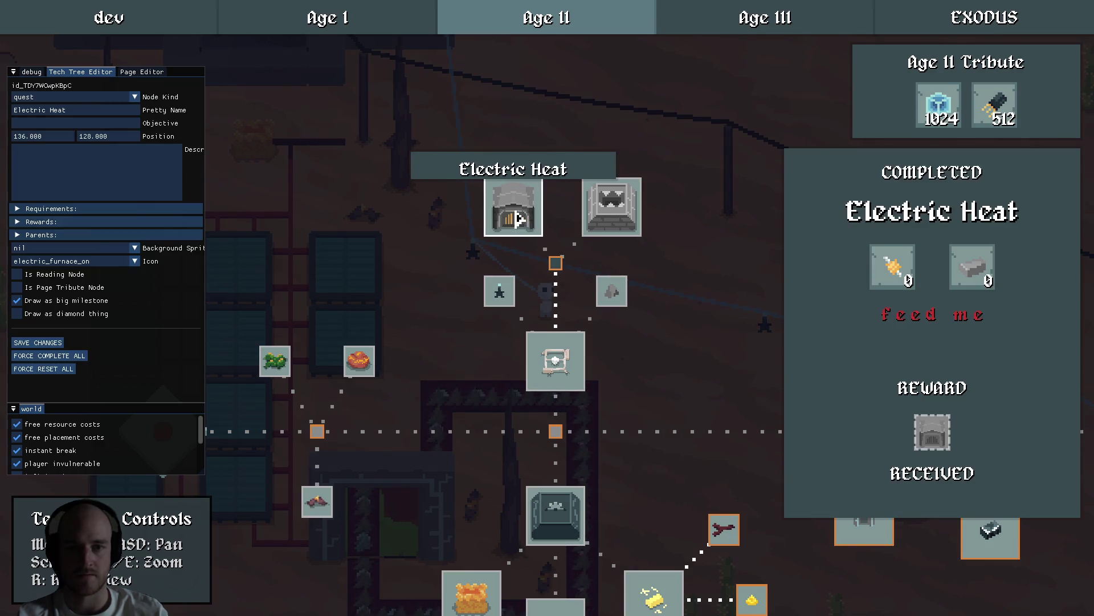
{"action": "left_click", "coordinate": [557, 220]}
{"action": "scroll", "coordinate": [599, 239], "scroll_direction": "up", "scroll_amount": 2}
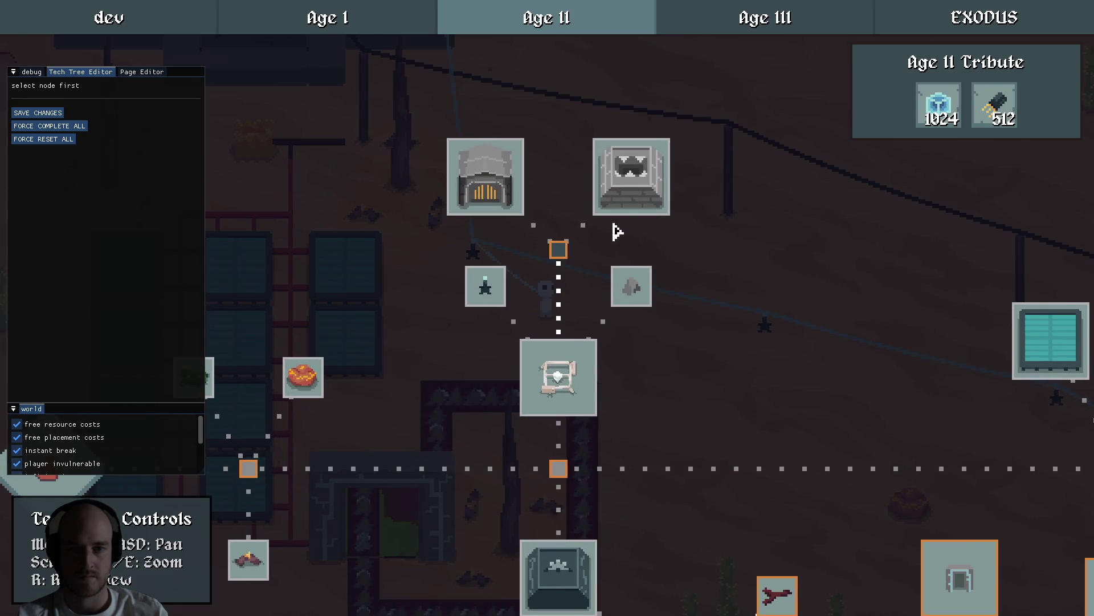
{"action": "mouse_move", "coordinate": [601, 265]}
{"action": "left_mouse_down"}
{"action": "mouse_move", "coordinate": [507, 165]}
{"action": "mouse_move", "coordinate": [518, 179]}
{"action": "mouse_move", "coordinate": [507, 117]}
{"action": "left_mouse_up"}
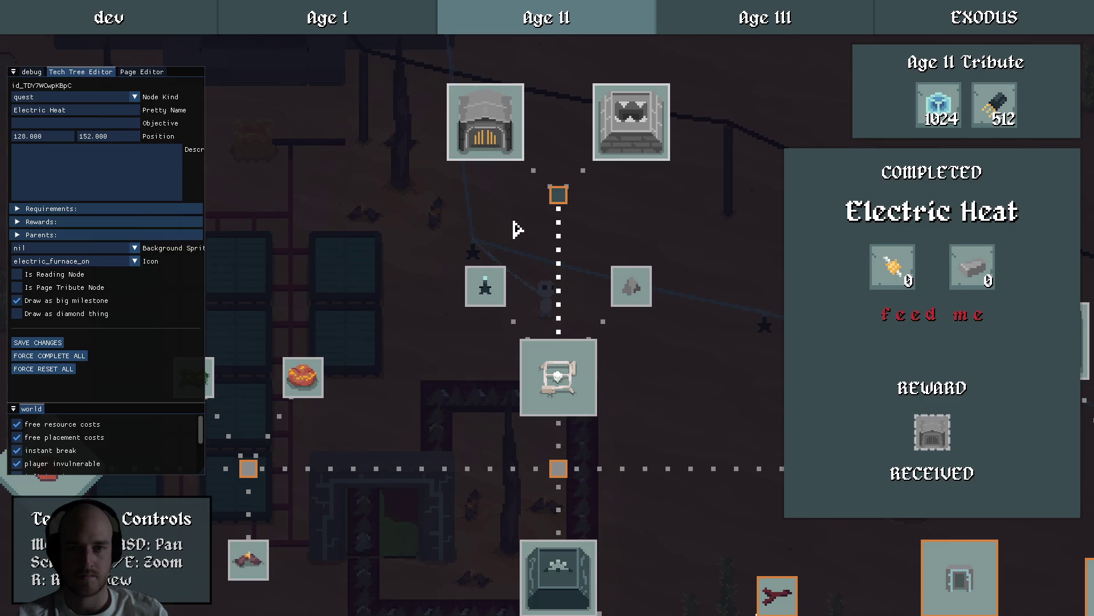
{"action": "left_click", "coordinate": [517, 229]}
Move the lower group of Age II nodes and Divination further down.
{"action": "scroll", "coordinate": [517, 229], "scroll_direction": "down", "scroll_amount": 2}
{"action": "mouse_move", "coordinate": [496, 248]}
{"action": "left_mouse_down"}
{"action": "mouse_move", "coordinate": [641, 303]}
{"action": "mouse_move", "coordinate": [525, 213]}
{"action": "mouse_move", "coordinate": [514, 188]}
{"action": "left_mouse_up"}
{"action": "mouse_move", "coordinate": [814, 450]}
{"action": "left_mouse_down"}
{"action": "mouse_move", "coordinate": [568, 362]}
{"action": "mouse_move", "coordinate": [489, 308]}
{"action": "left_mouse_up"}
{"action": "left_click_drag", "start_coordinate": [529, 347], "coordinate": [531, 388]}
{"action": "left_click", "coordinate": [689, 298]}
{"action": "left_click", "coordinate": [743, 289]}
{"action": "left_click_drag", "start_coordinate": [744, 289], "coordinate": [744, 333]}
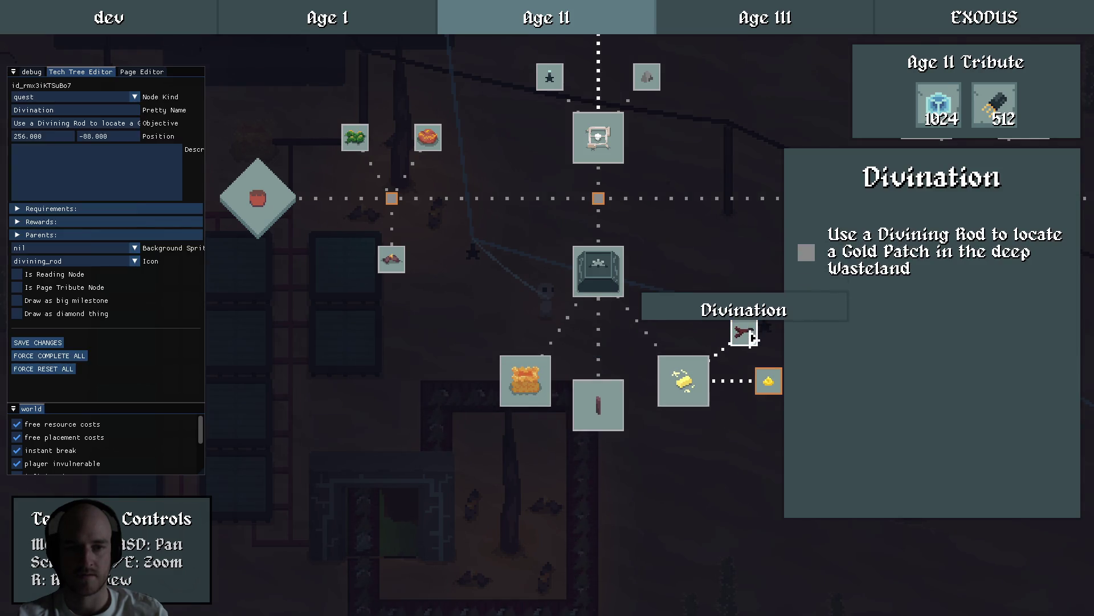
Replace Advanced Alloying's Advanced Crafting parent with a new router below the workbench node.
{"action": "left_click", "coordinate": [684, 378]}
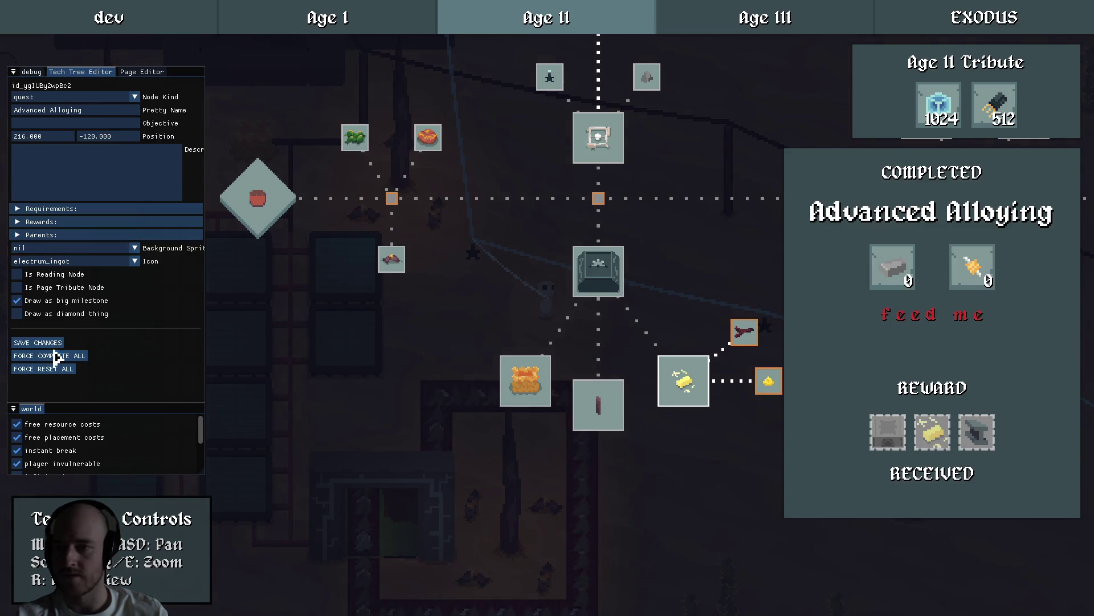
{"action": "left_click", "coordinate": [48, 235]}
{"action": "left_click", "coordinate": [110, 248]}
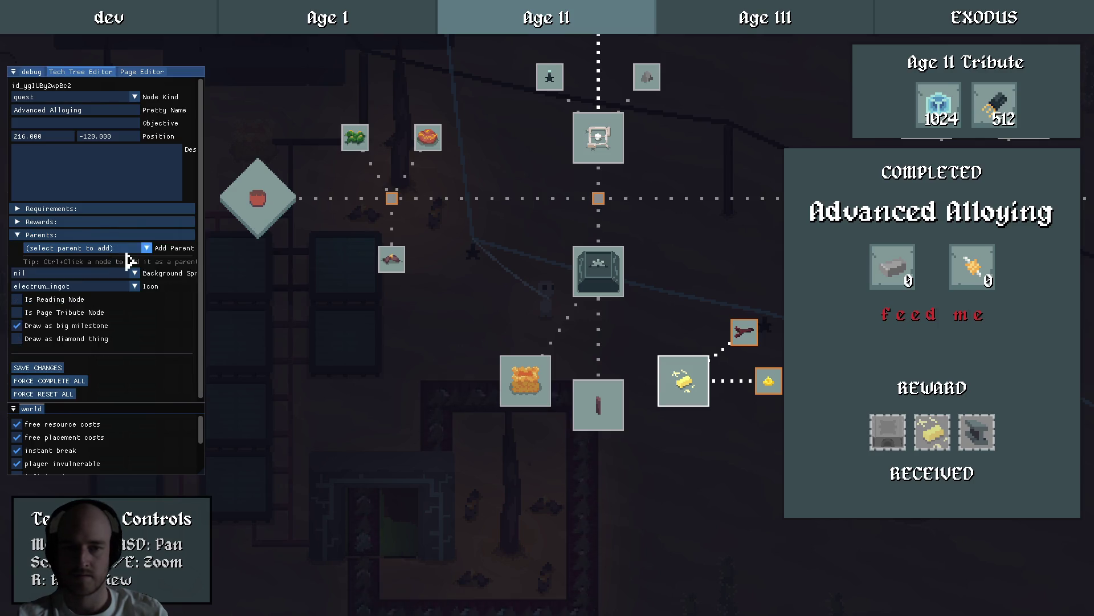
{"action": "left_click", "coordinate": [619, 338]}
{"action": "right_click", "coordinate": [620, 338]}
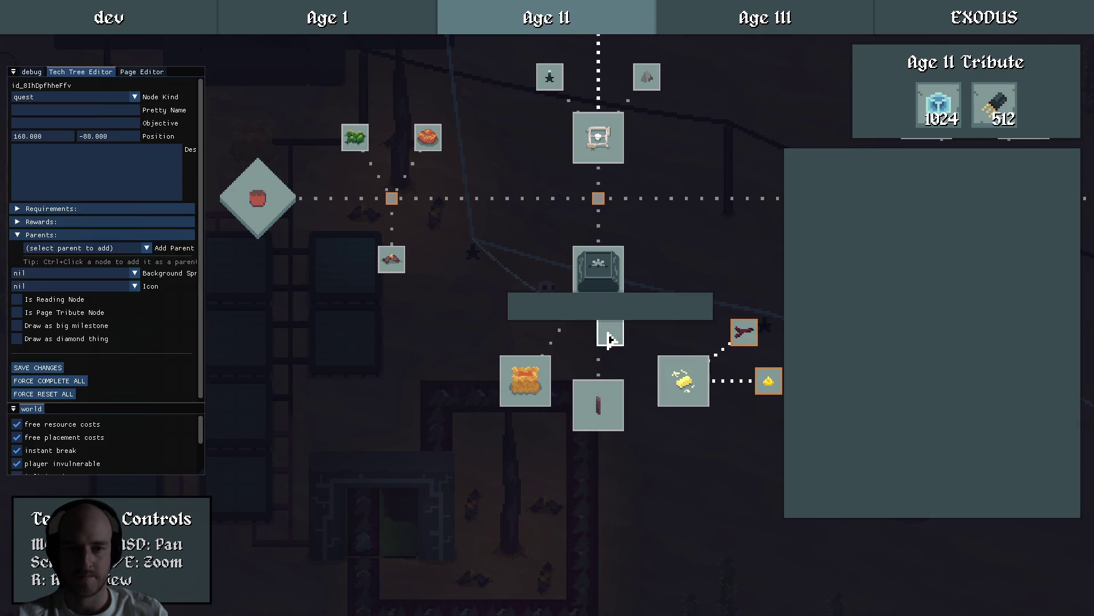
{"action": "left_click", "coordinate": [69, 97]}
{"action": "left_click", "coordinate": [54, 159]}
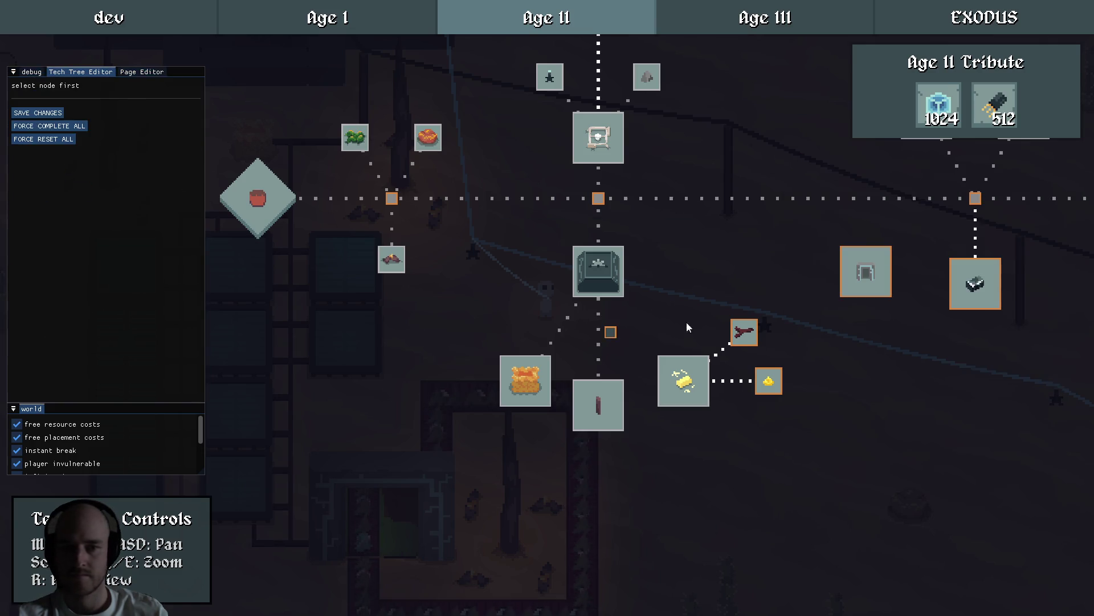
{"action": "left_click", "coordinate": [684, 381]}
{"action": "left_click", "coordinate": [611, 335], "text": "ctrl"}
{"action": "left_click", "coordinate": [611, 335]}
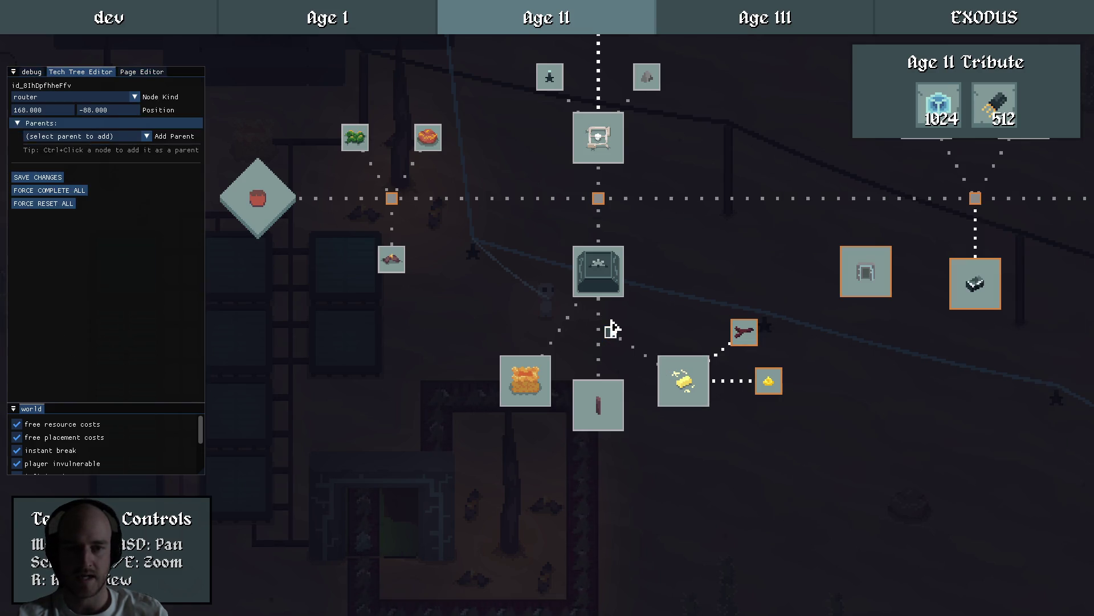
Remove Advanced Crafting as a parent of Power Poles and Energy Storage, and reposition both.
{"action": "left_click", "coordinate": [614, 402]}
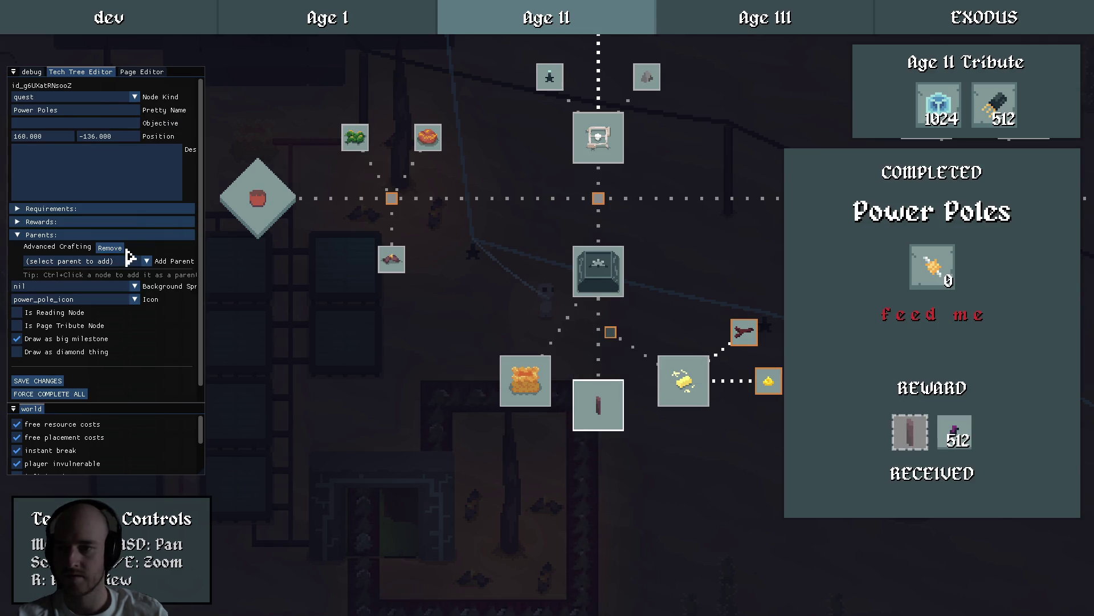
{"action": "left_click", "coordinate": [109, 247]}
{"action": "mouse_move", "coordinate": [623, 409]}
{"action": "left_mouse_down"}
{"action": "mouse_move", "coordinate": [635, 408]}
{"action": "mouse_move", "coordinate": [602, 390]}
{"action": "left_mouse_up"}
{"action": "left_click", "coordinate": [542, 379]}
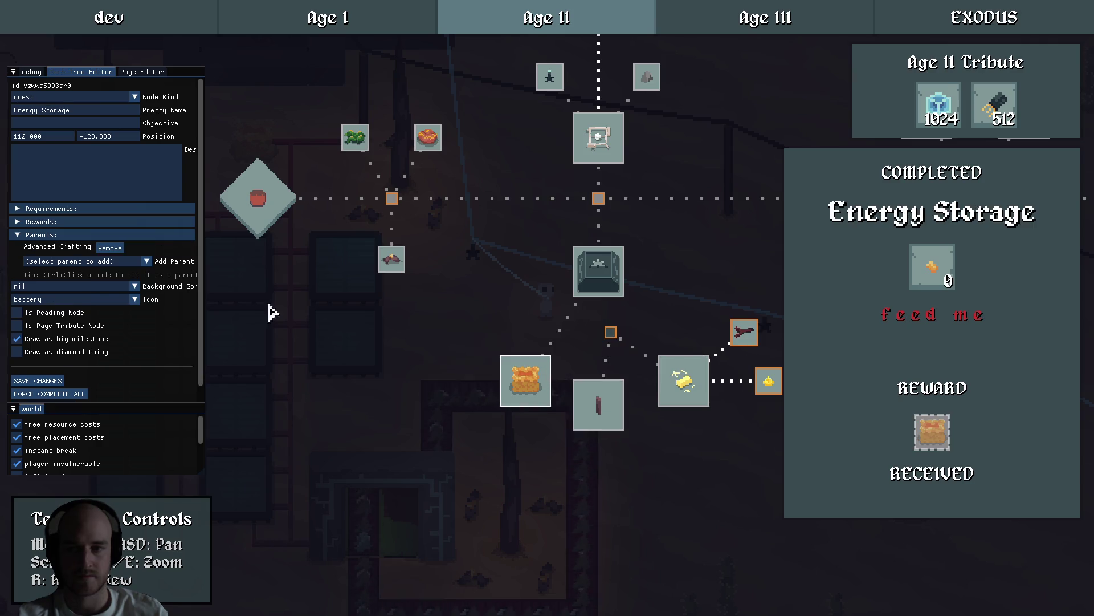
{"action": "left_click", "coordinate": [109, 248]}
{"action": "mouse_move", "coordinate": [547, 384]}
{"action": "left_mouse_down"}
{"action": "mouse_move", "coordinate": [570, 388]}
{"action": "mouse_move", "coordinate": [520, 380]}
{"action": "mouse_move", "coordinate": [532, 380]}
{"action": "left_mouse_up"}
{"action": "left_click", "coordinate": [597, 339]}
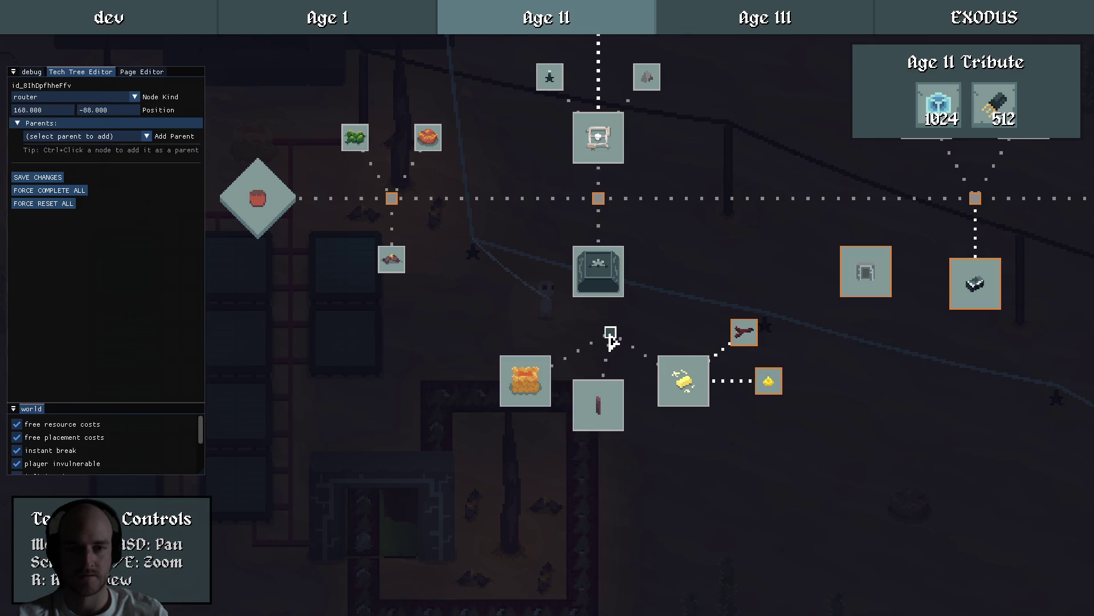
{"action": "left_click", "coordinate": [640, 342]}
Pan and zoom around the tech tree, inspecting the Divination and Gold Digger quests.
{"action": "key", "text": "d"}
{"action": "key", "text": "s"}
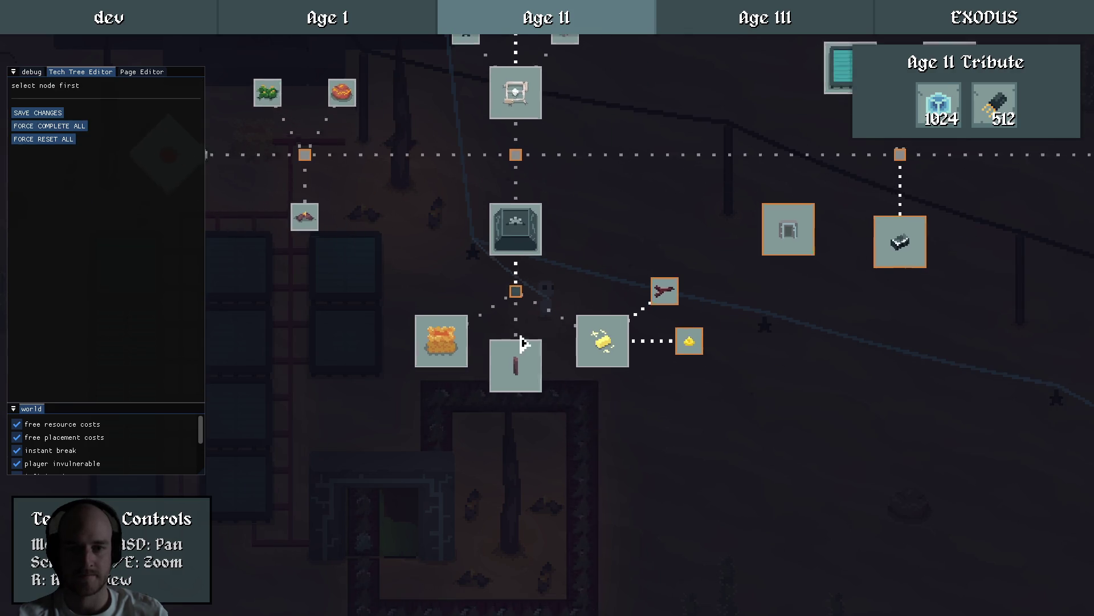
{"action": "key", "text": "e"}
{"action": "key", "text": "w"}
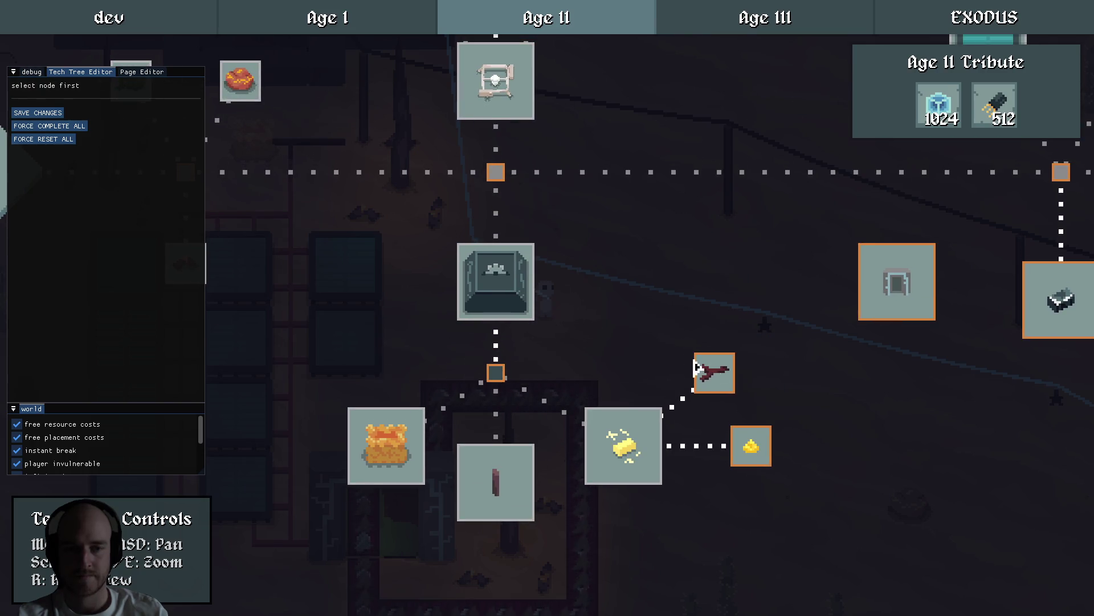
{"action": "left_click", "coordinate": [713, 369]}
{"action": "key", "text": "d"}
{"action": "key", "text": "s"}
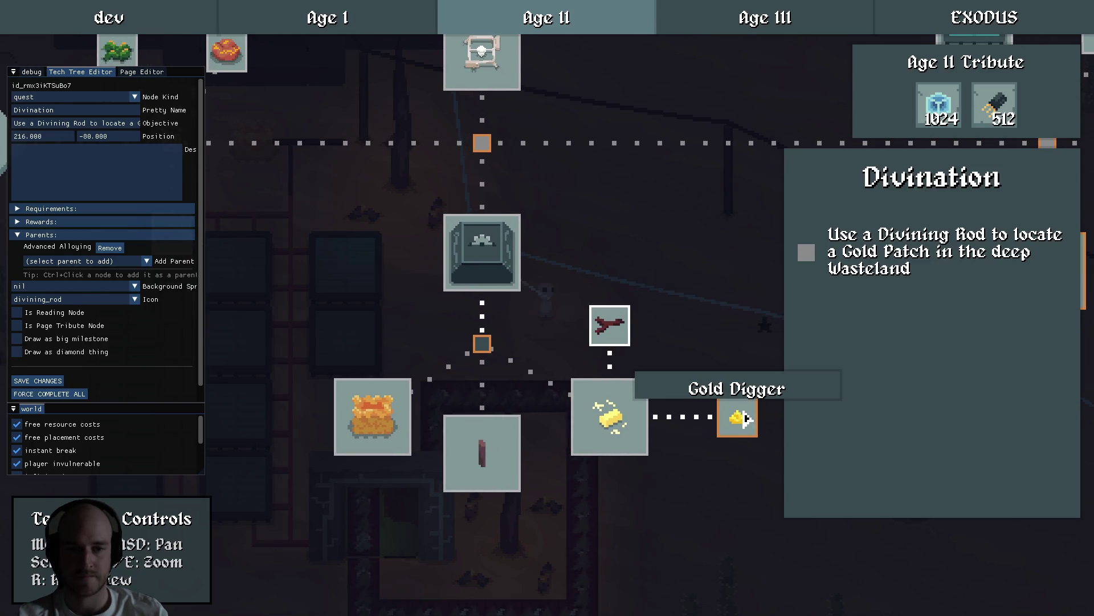
{"action": "left_click", "coordinate": [733, 416]}
{"action": "left_click", "coordinate": [674, 464]}
{"action": "key", "text": "q"}
{"action": "key", "text": "e"}
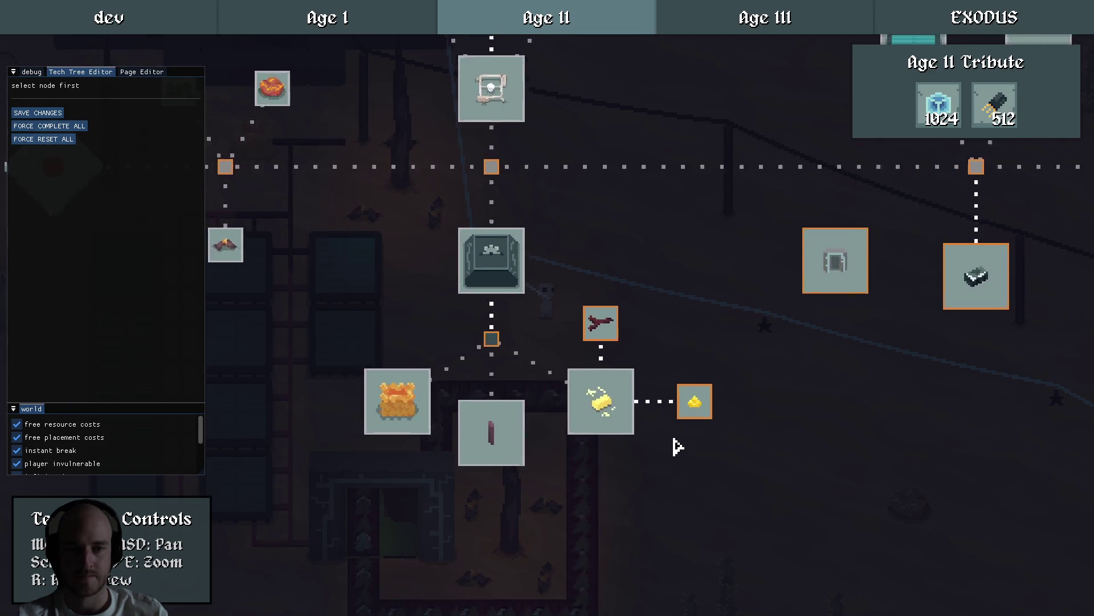
{"action": "left_click", "coordinate": [707, 418]}
{"action": "left_click", "coordinate": [716, 473]}
{"action": "key", "text": "q"}
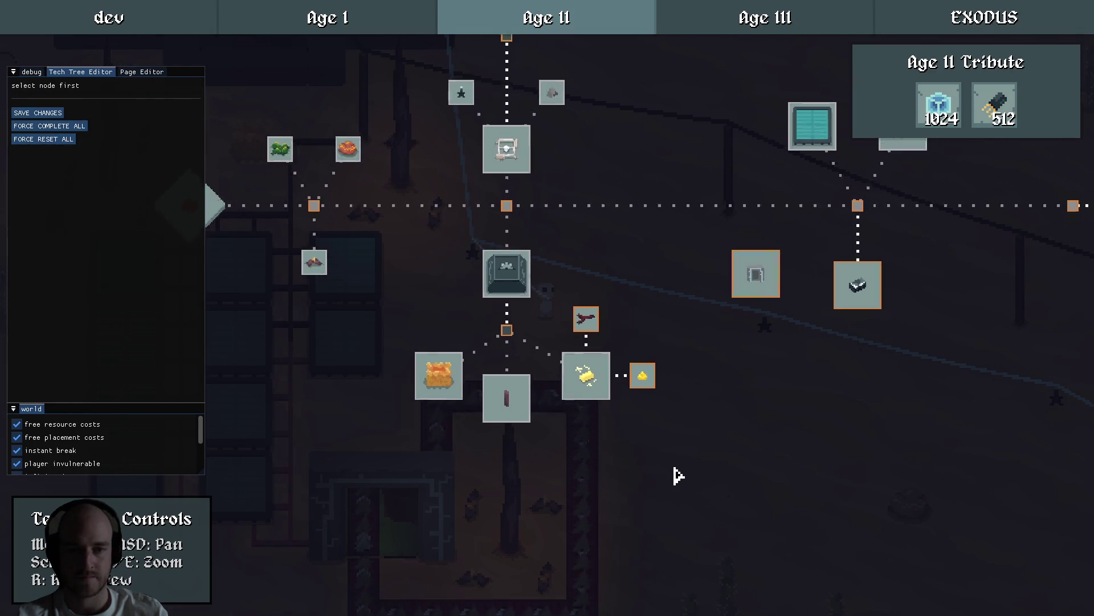
{"action": "key", "text": "w"}
{"action": "key", "text": "a"}
{"action": "key", "text": "d"}
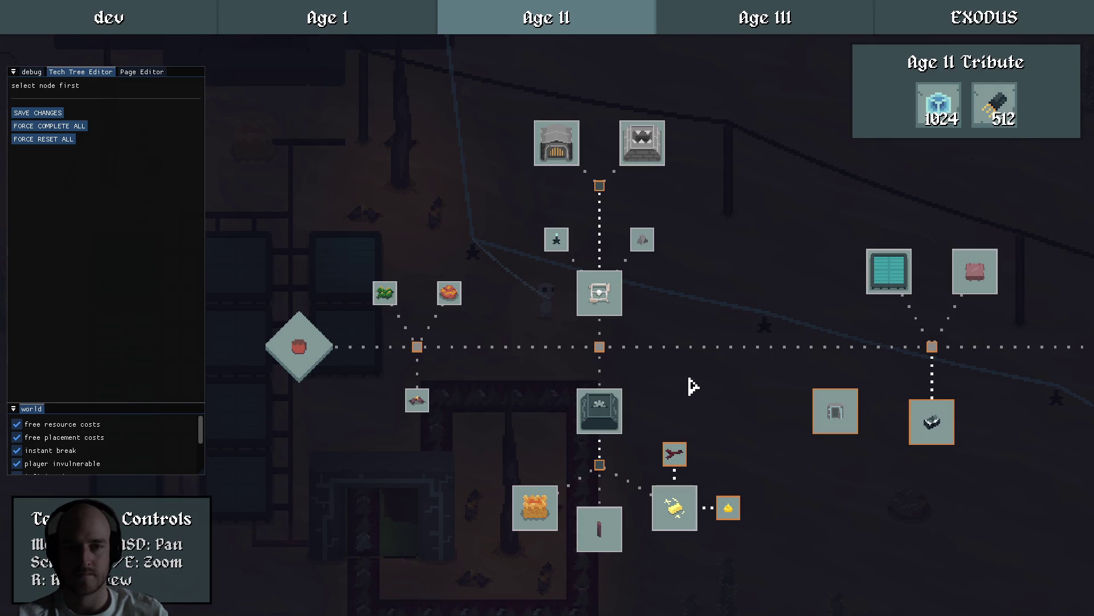
{"action": "mouse_move", "coordinate": [533, 279]}
{"action": "left_mouse_down"}
{"action": "mouse_move", "coordinate": [493, 262]}
{"action": "mouse_move", "coordinate": [471, 320]}
{"action": "left_mouse_up"}
{"action": "key", "text": "e"}
Check the parents of Wasteland Mining, Electric Heat and Crushing, ending on Crushing.
{"action": "left_click", "coordinate": [529, 319]}
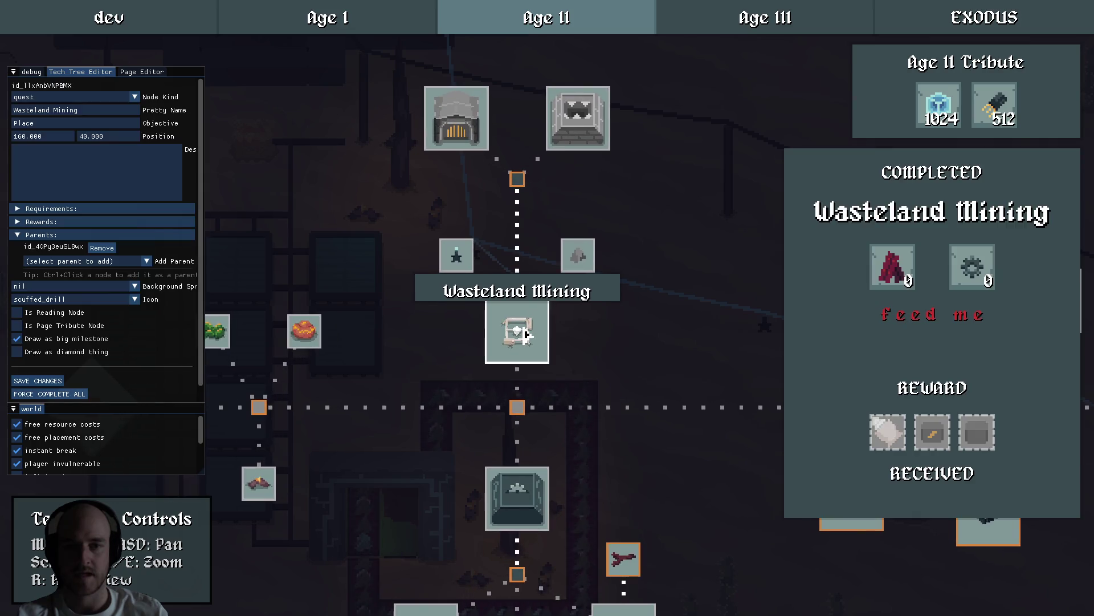
{"action": "left_click_drag", "start_coordinate": [617, 317], "coordinate": [640, 373]}
{"action": "left_click", "coordinate": [641, 374]}
{"action": "left_click", "coordinate": [486, 206]}
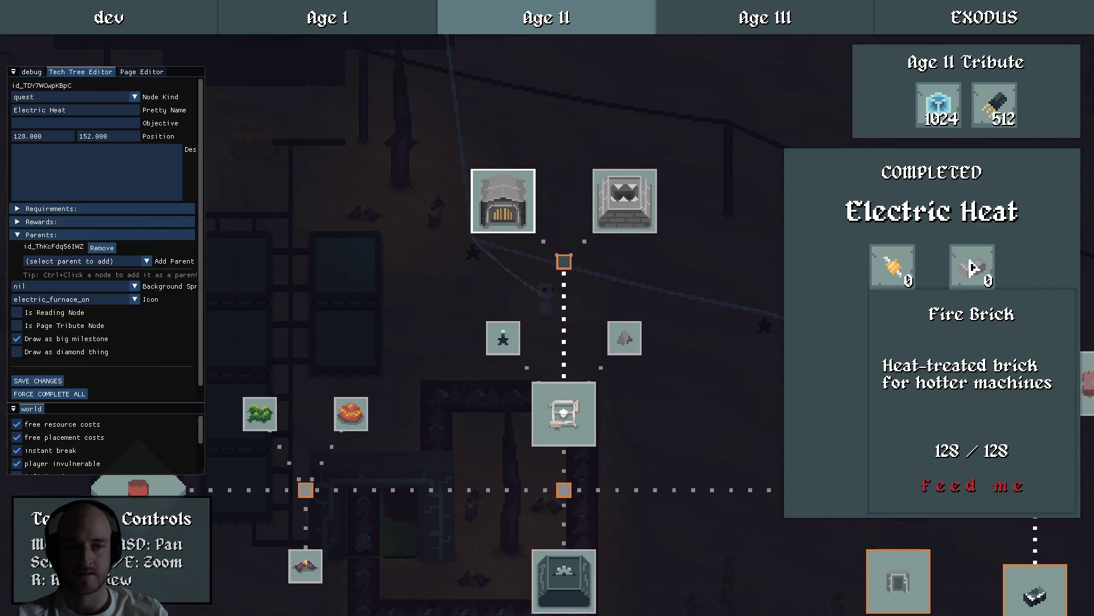
{"action": "left_click", "coordinate": [596, 315]}
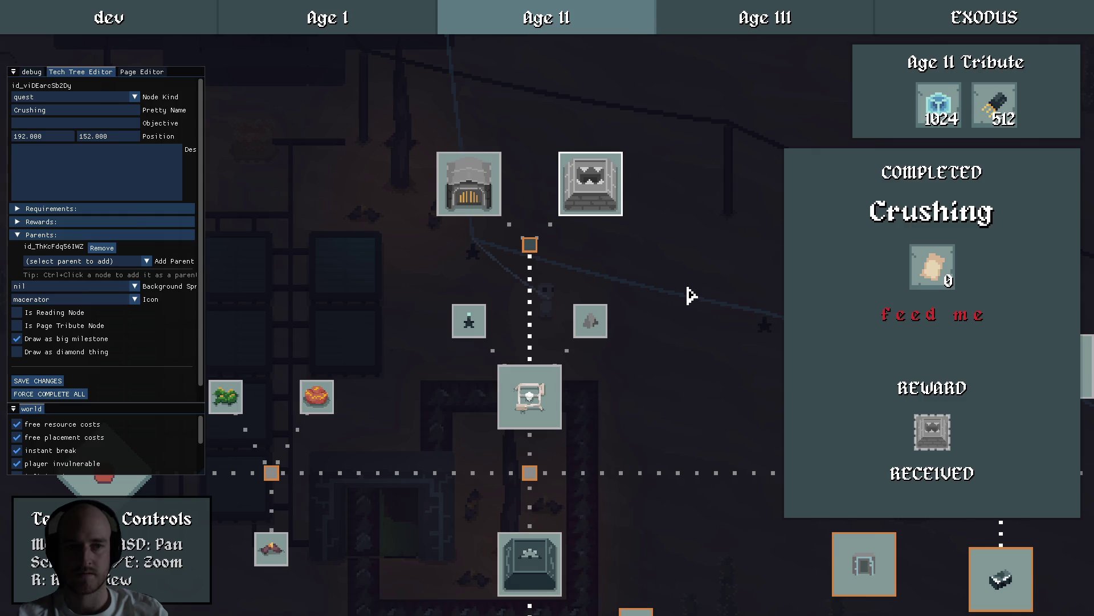
{"action": "mouse_move", "coordinate": [926, 279]}
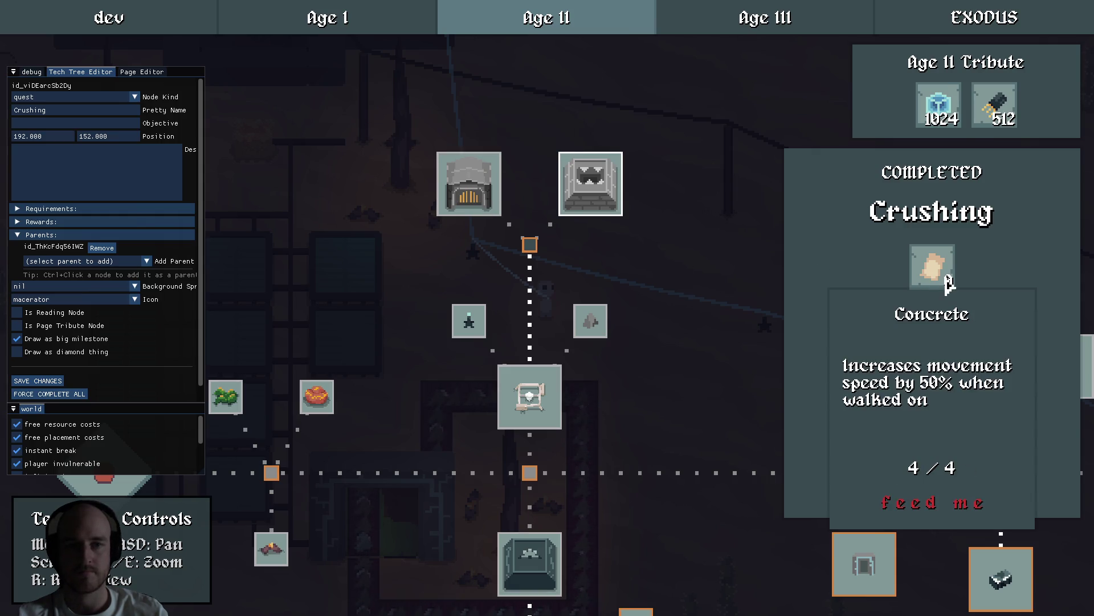
{"action": "left_click", "coordinate": [490, 200]}
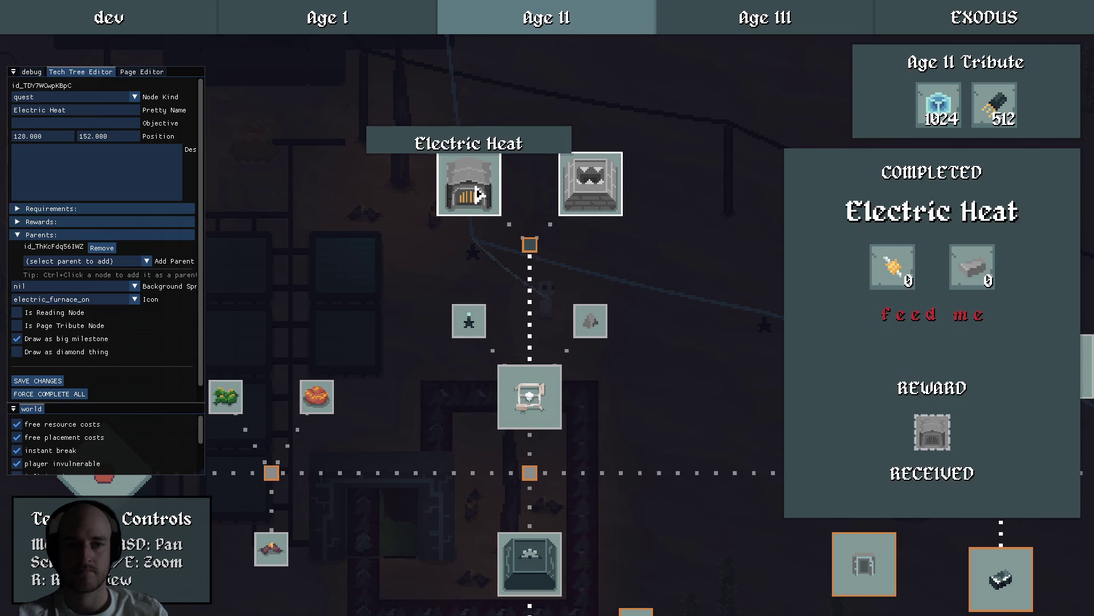
{"action": "mouse_move", "coordinate": [899, 282]}
{"action": "mouse_move", "coordinate": [986, 283]}
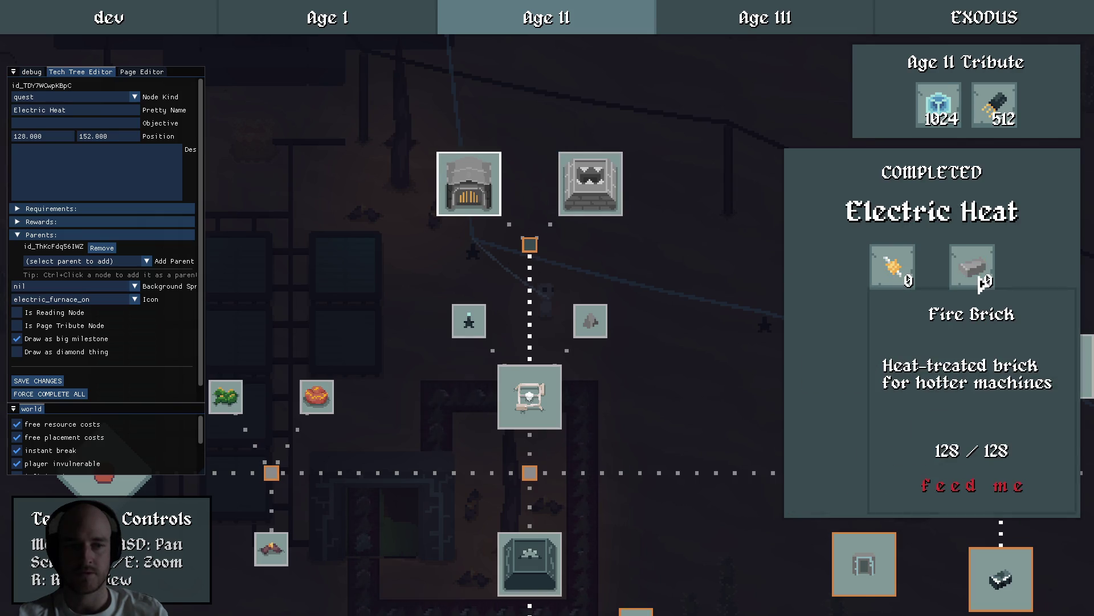
{"action": "left_click", "coordinate": [607, 200]}
Add Requirement #2 to the Crushing quest with item kind gear.
{"action": "mouse_move", "coordinate": [932, 272]}
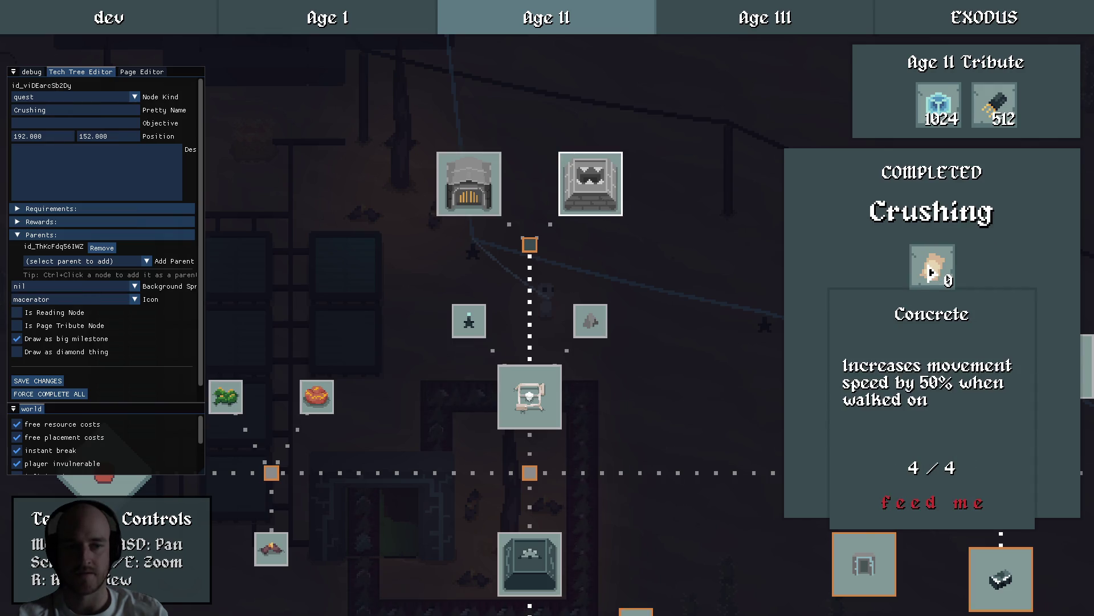
{"action": "left_click", "coordinate": [57, 210]}
{"action": "left_click", "coordinate": [57, 209]}
{"action": "left_click", "coordinate": [57, 211]}
{"action": "left_click", "coordinate": [57, 235]}
{"action": "left_click", "coordinate": [57, 235]}
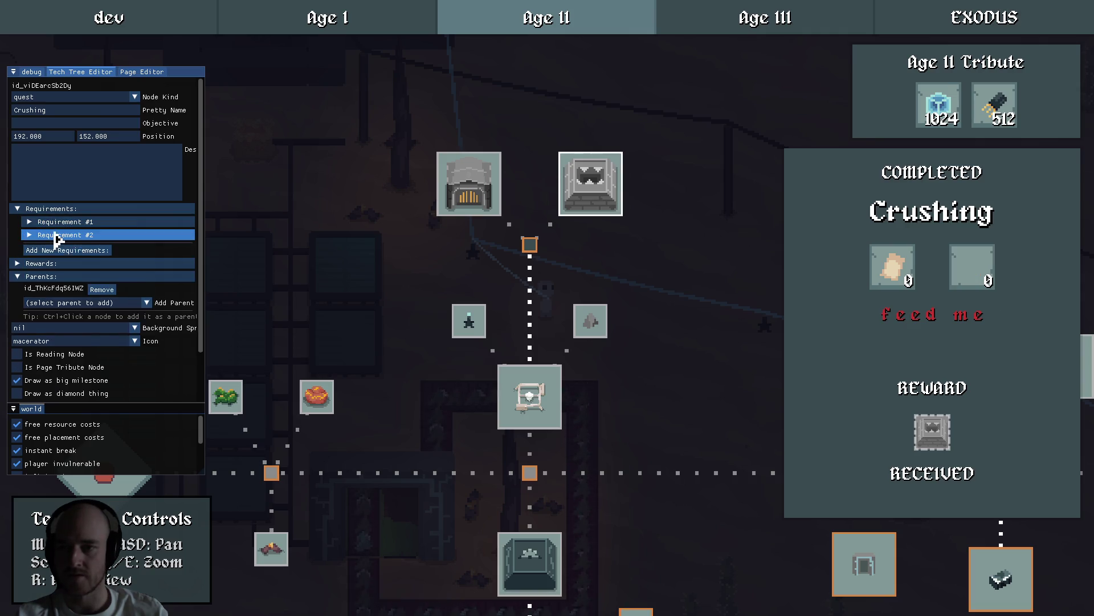
{"action": "left_click", "coordinate": [57, 235]}
{"action": "left_click", "coordinate": [74, 248]}
{"action": "type", "text": "gear"}
{"action": "left_click", "coordinate": [68, 280]}
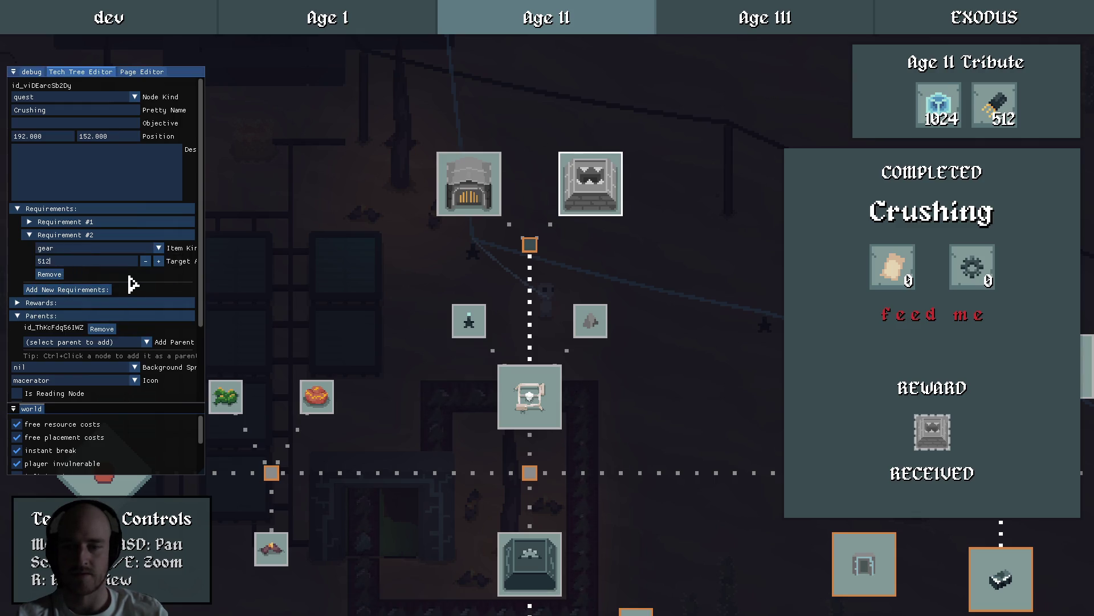
Set the gear requirement's target amount to 51.
{"action": "key", "text": "BackSpace"}
{"action": "type", "text": "1024"}
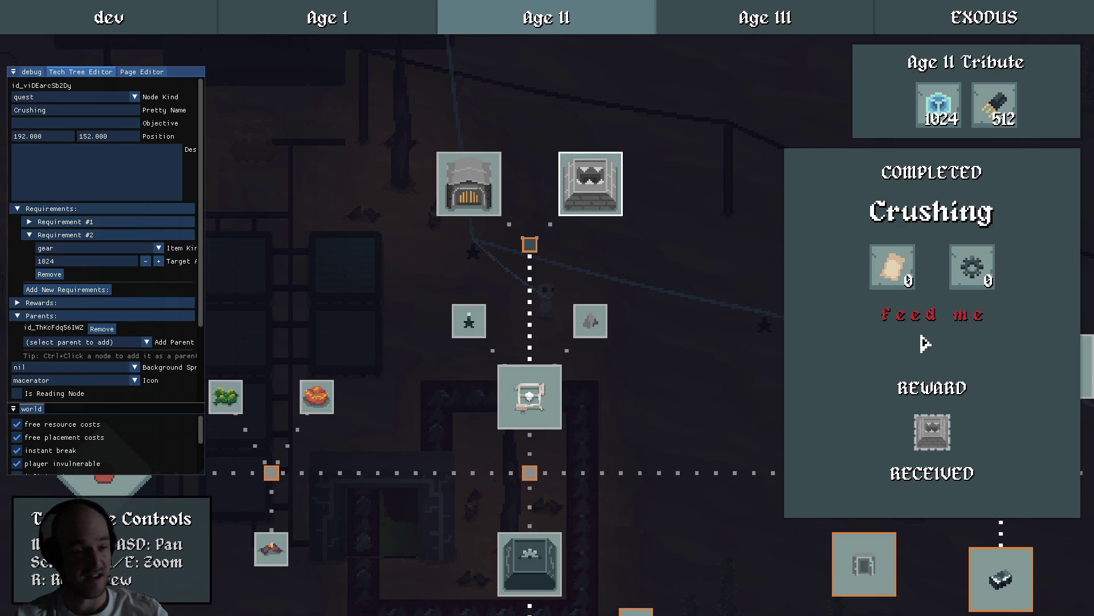
{"action": "mouse_move", "coordinate": [985, 275]}
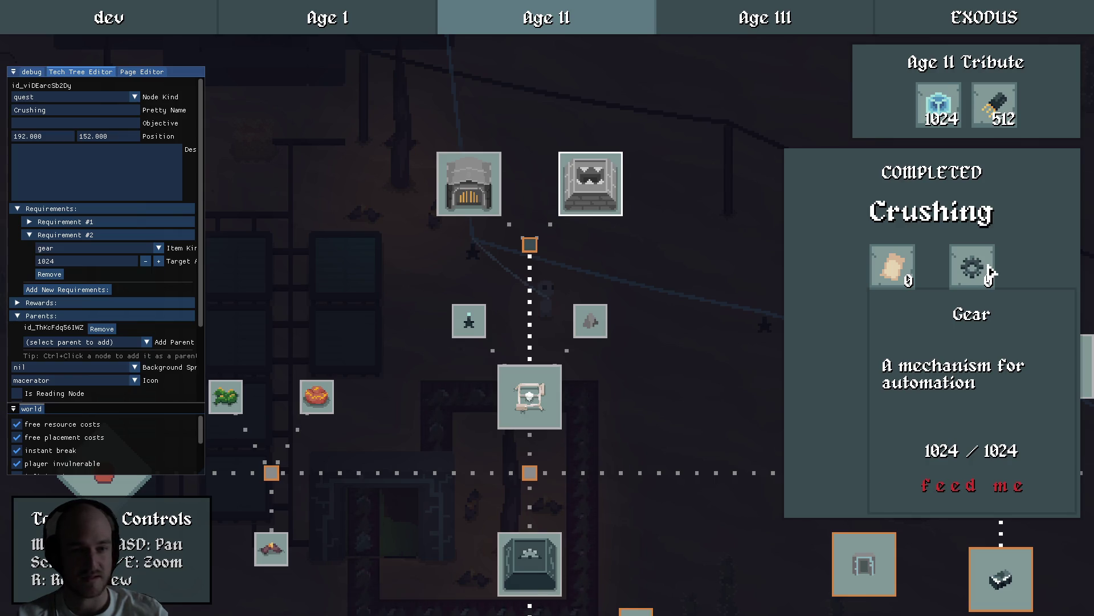
{"action": "mouse_move", "coordinate": [940, 450]}
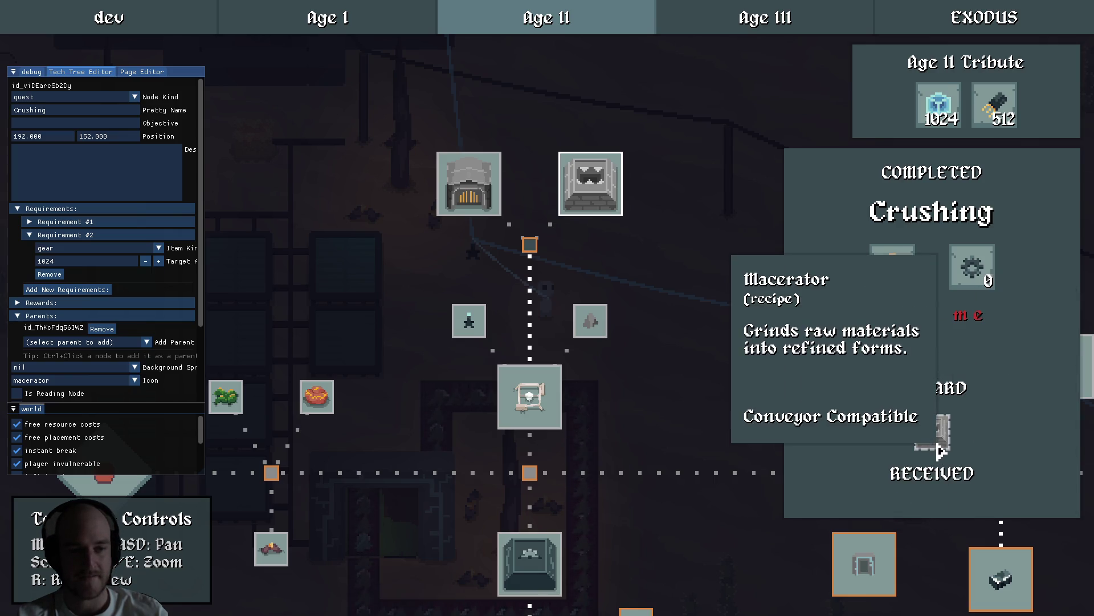
{"action": "double_click", "coordinate": [72, 260]}
{"action": "type", "text": "51"}
Save the Crushing quest changes and reselect the node to review its rewards.
{"action": "left_click", "coordinate": [57, 235]}
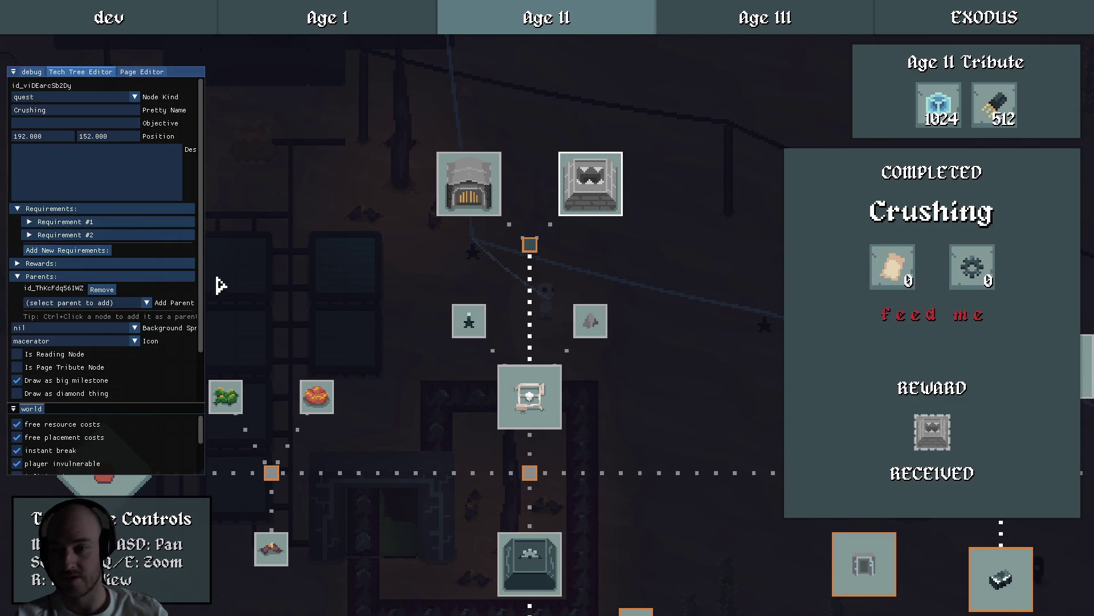
{"action": "scroll", "coordinate": [197, 274], "scroll_direction": "down", "scroll_amount": 2}
{"action": "left_click", "coordinate": [37, 367]}
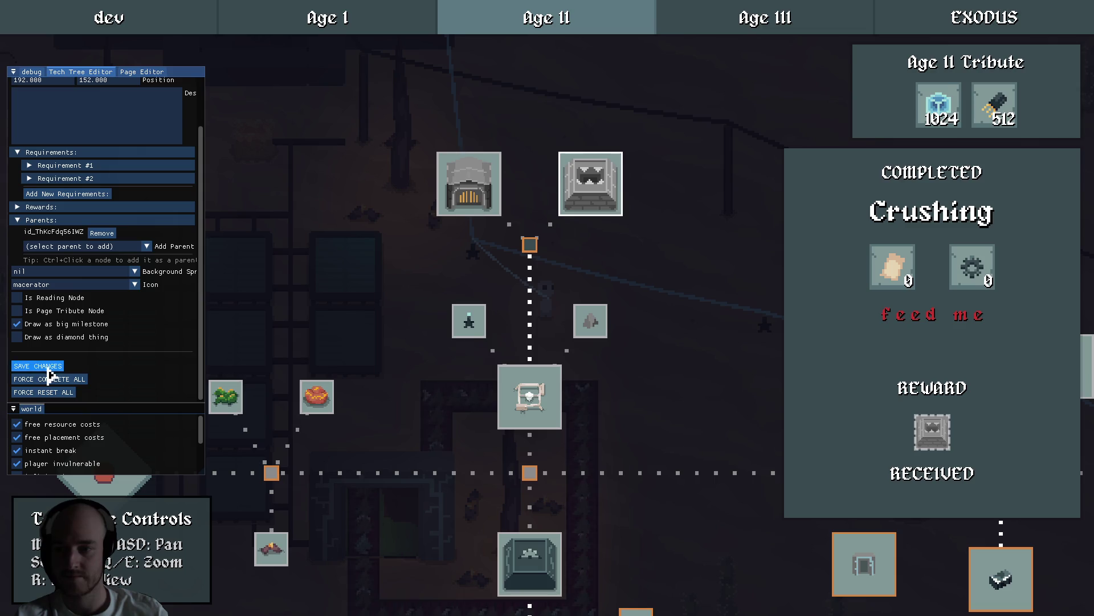
{"action": "left_click", "coordinate": [391, 271]}
{"action": "left_click", "coordinate": [590, 210]}
{"action": "mouse_move", "coordinate": [930, 427]}
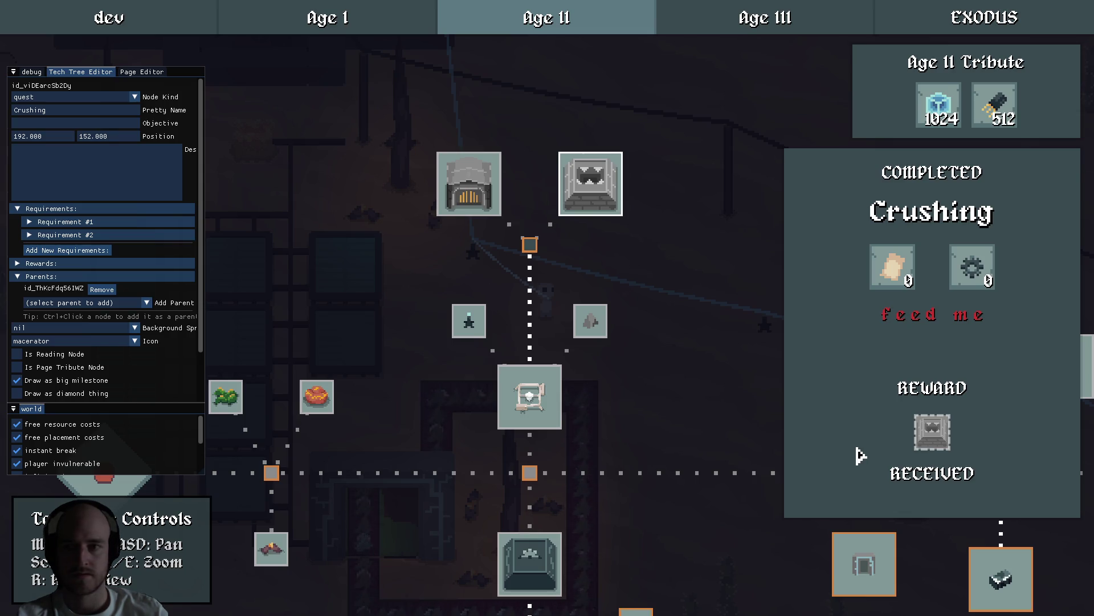
{"action": "left_click_drag", "start_coordinate": [51, 222], "coordinate": [84, 263]}
Add a second Crushing quest reward of recipe type: crushed_limestone.
{"action": "left_click", "coordinate": [46, 268]}
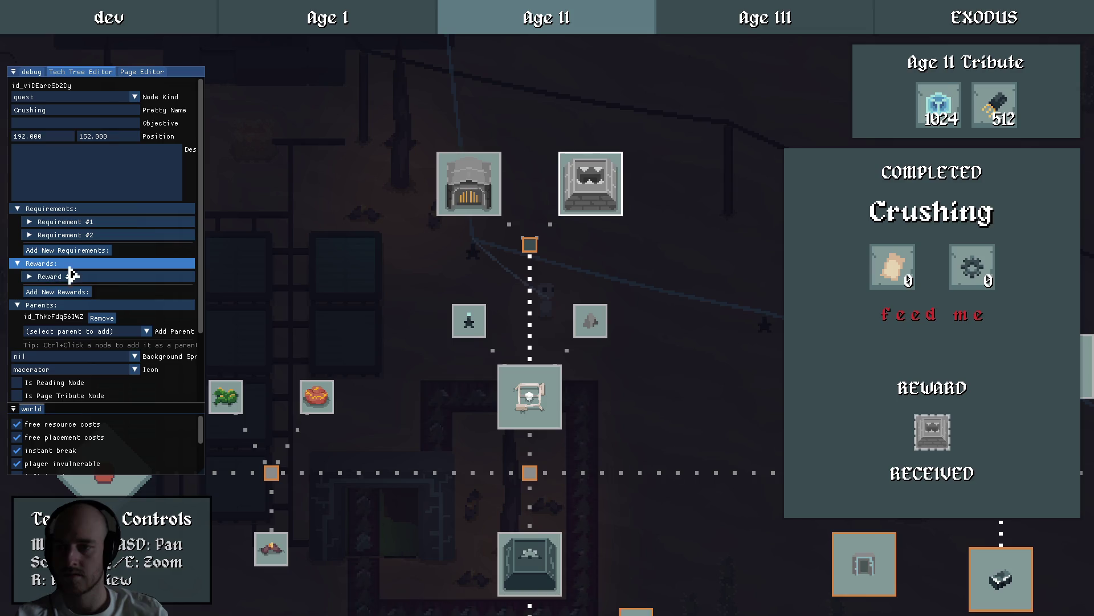
{"action": "left_click", "coordinate": [74, 290]}
{"action": "left_click", "coordinate": [63, 290]}
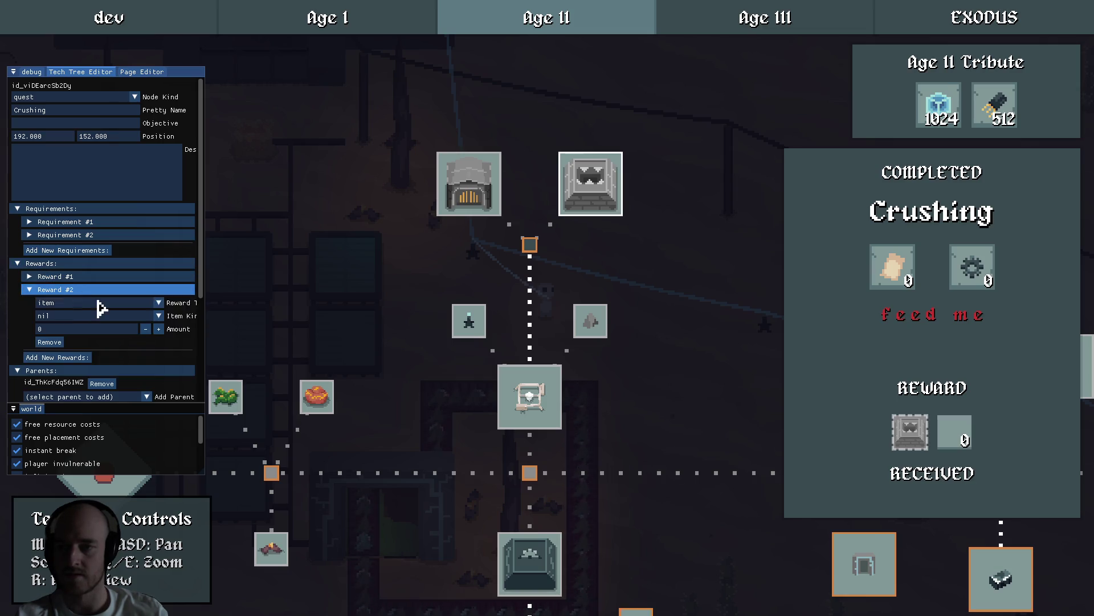
{"action": "left_click", "coordinate": [85, 302]}
{"action": "left_click", "coordinate": [70, 333]}
{"action": "left_click", "coordinate": [70, 316]}
{"action": "type", "text": "gear"}
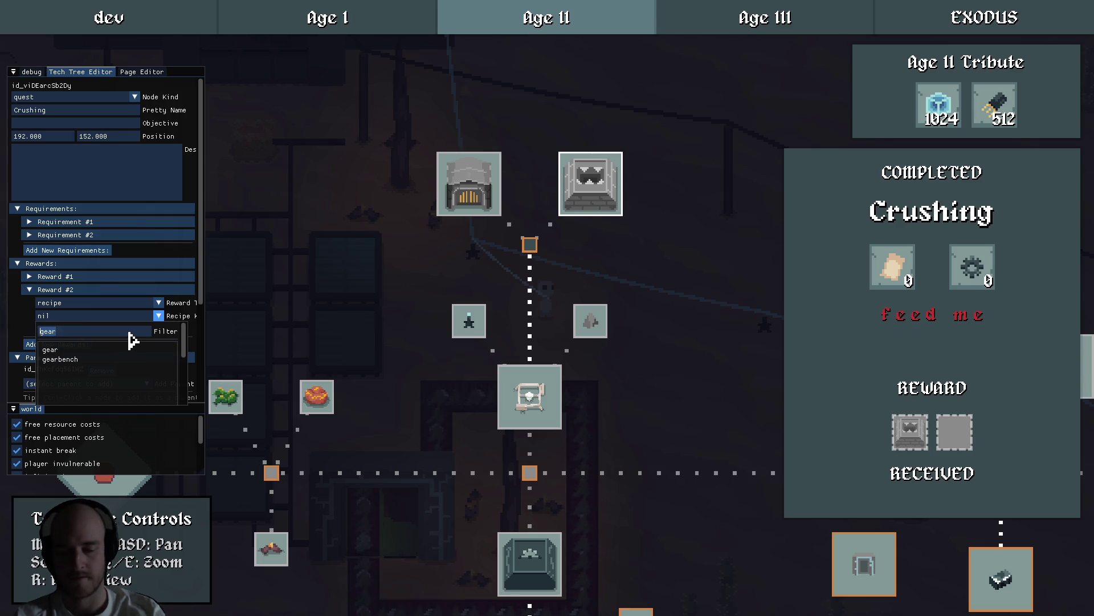
{"action": "key", "text": "BackSpace"}
{"action": "key", "text": "BackSpace"}
{"action": "key", "text": "BackSpace"}
{"action": "type", "text": "crush"}
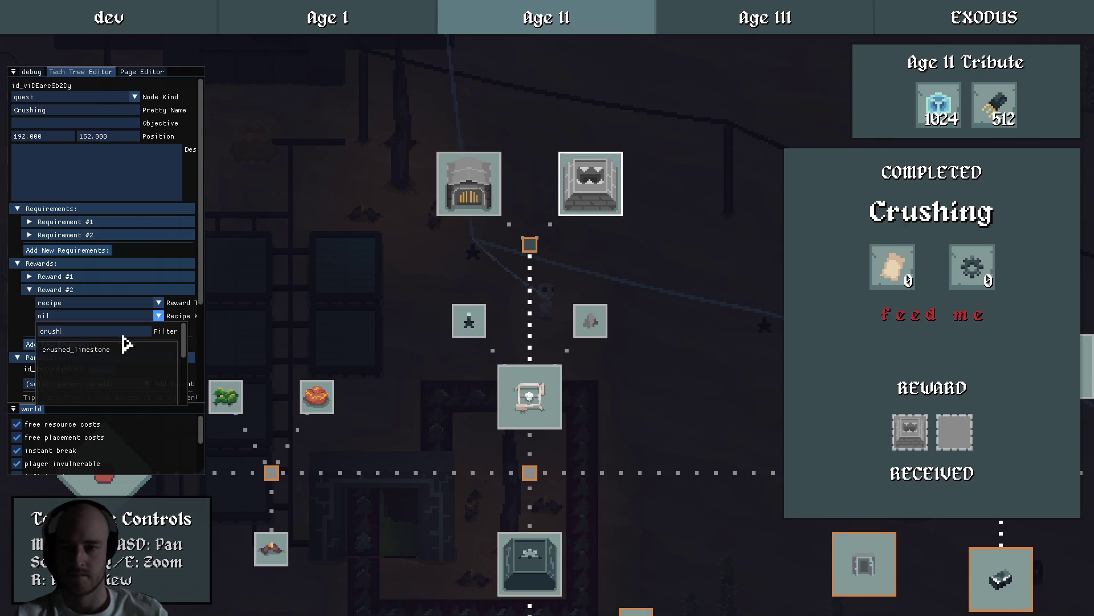
{"action": "left_click", "coordinate": [88, 349]}
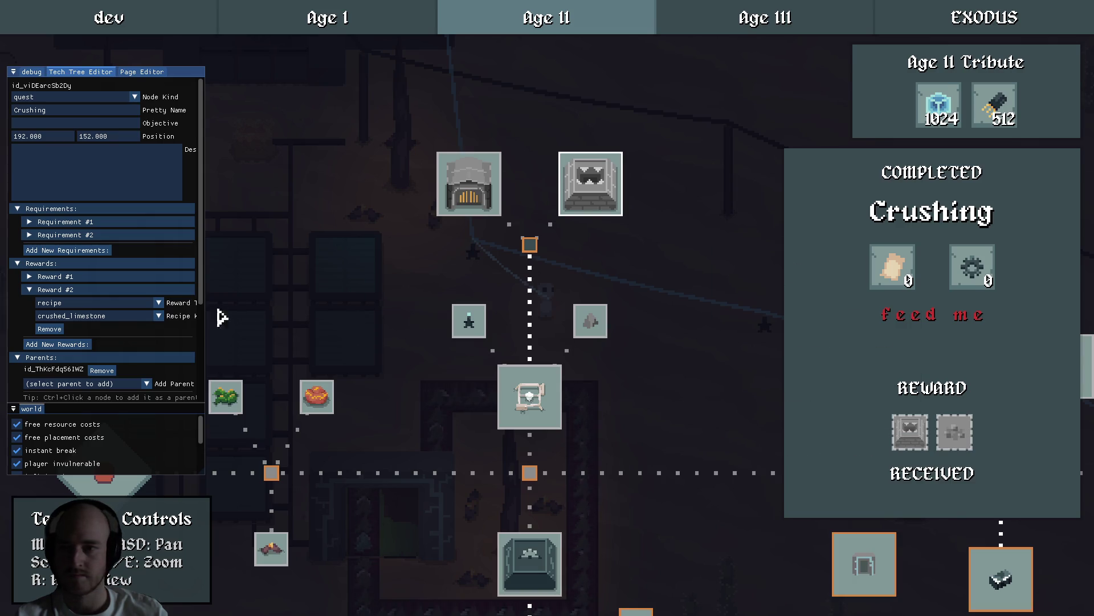
{"action": "left_click", "coordinate": [69, 291]}
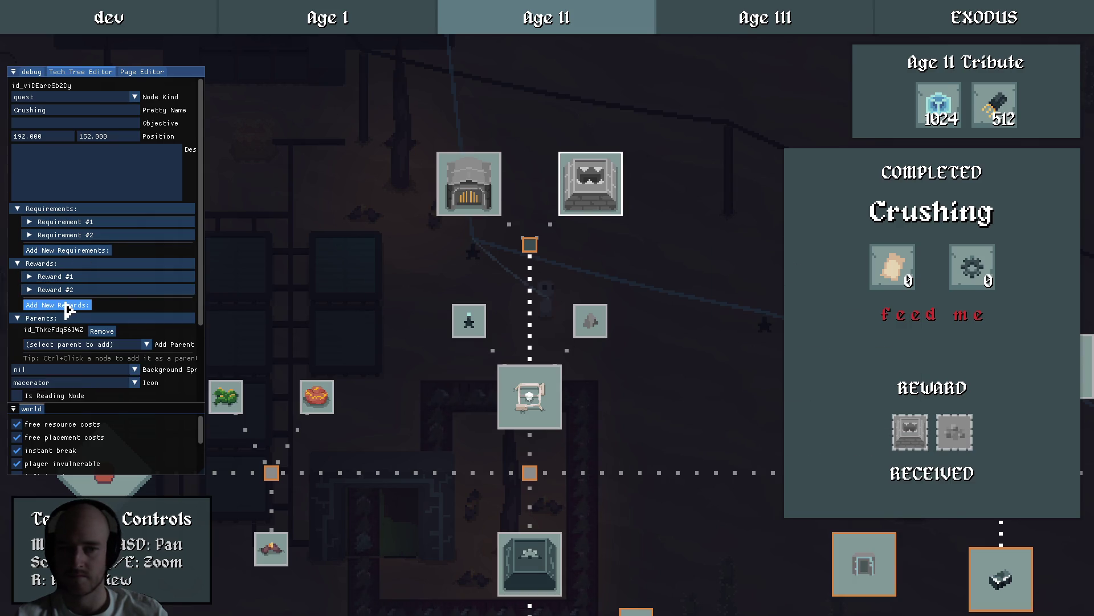
Add a third recipe reward: iron_dust.
{"action": "left_click", "coordinate": [57, 305]}
{"action": "left_click", "coordinate": [54, 302]}
{"action": "left_click", "coordinate": [92, 316]}
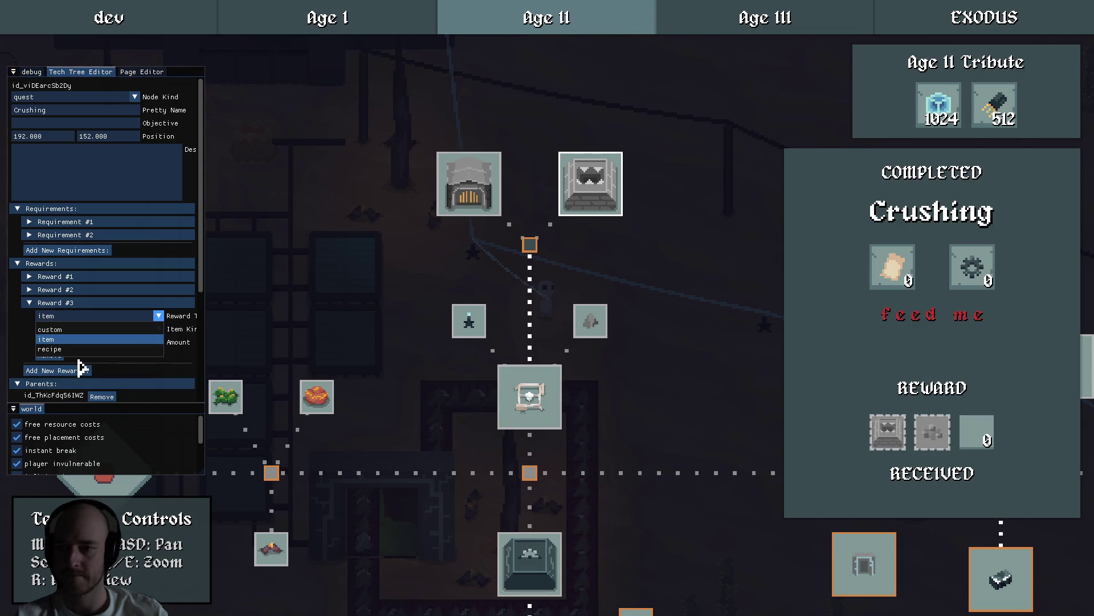
{"action": "left_click", "coordinate": [69, 342]}
{"action": "left_click", "coordinate": [72, 329]}
{"action": "type", "text": "crush"}
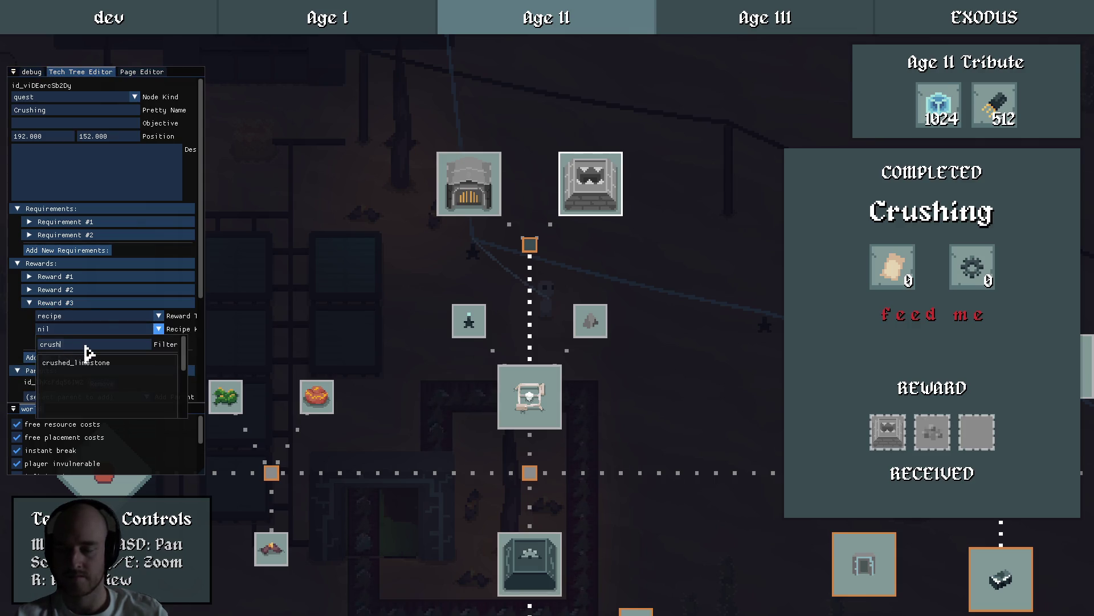
{"action": "key", "text": "BackSpace"}
{"action": "key", "text": "BackSpace"}
{"action": "key", "text": "BackSpace"}
{"action": "type", "text": "dust"}
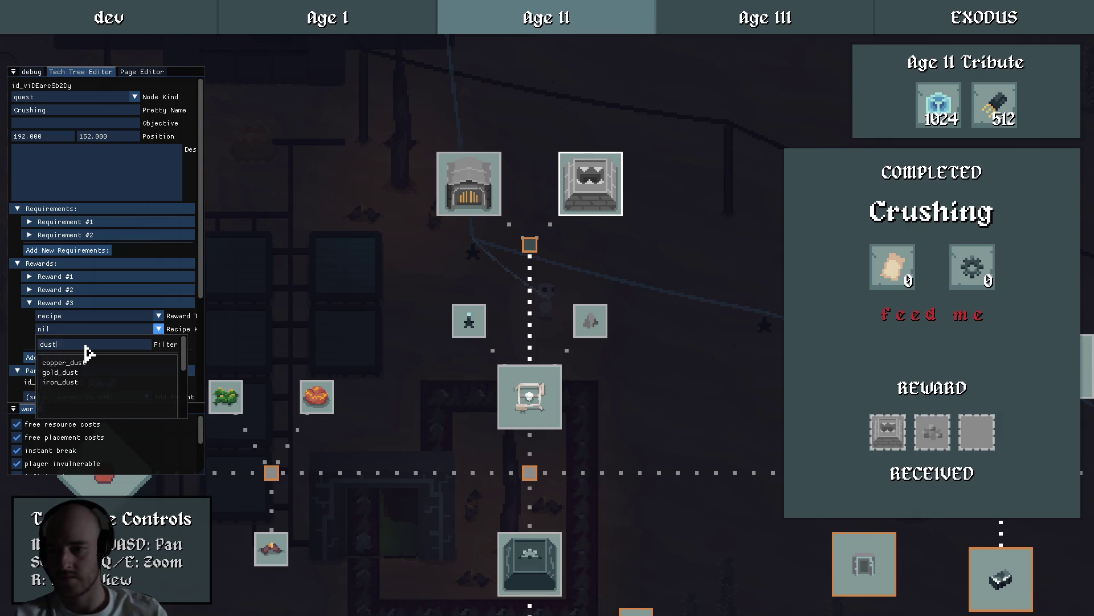
{"action": "left_click", "coordinate": [76, 382]}
{"action": "left_click", "coordinate": [46, 302]}
Add copper_dust as the fourth recipe reward and save the Crushing quest.
{"action": "left_click", "coordinate": [56, 317]}
{"action": "left_click", "coordinate": [56, 316]}
{"action": "left_click", "coordinate": [69, 329]}
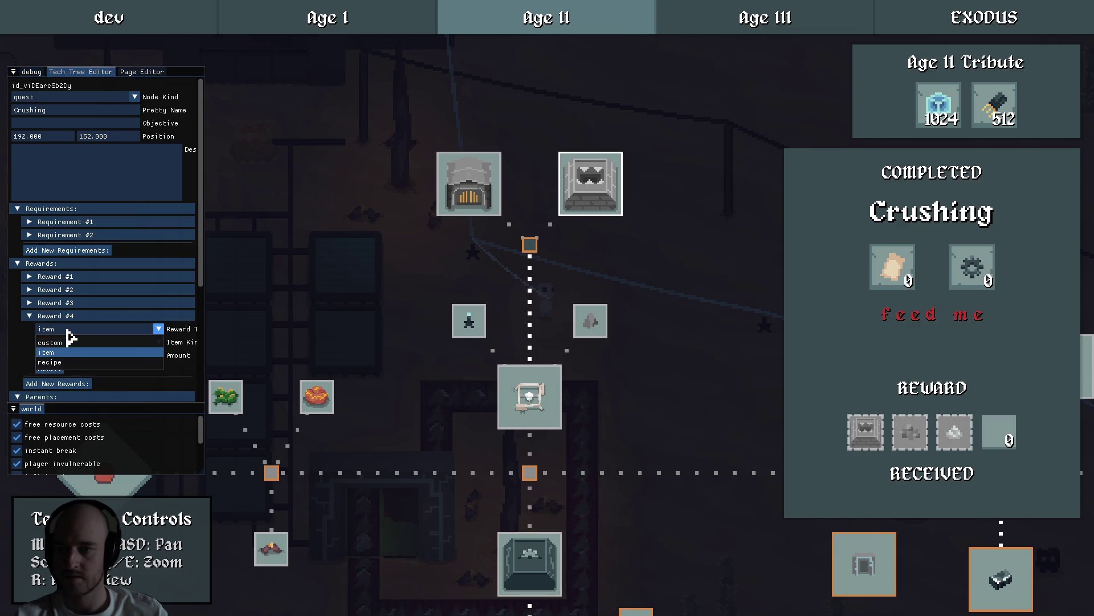
{"action": "left_click", "coordinate": [66, 362]}
{"action": "left_click", "coordinate": [74, 342]}
{"action": "type", "text": "dust"}
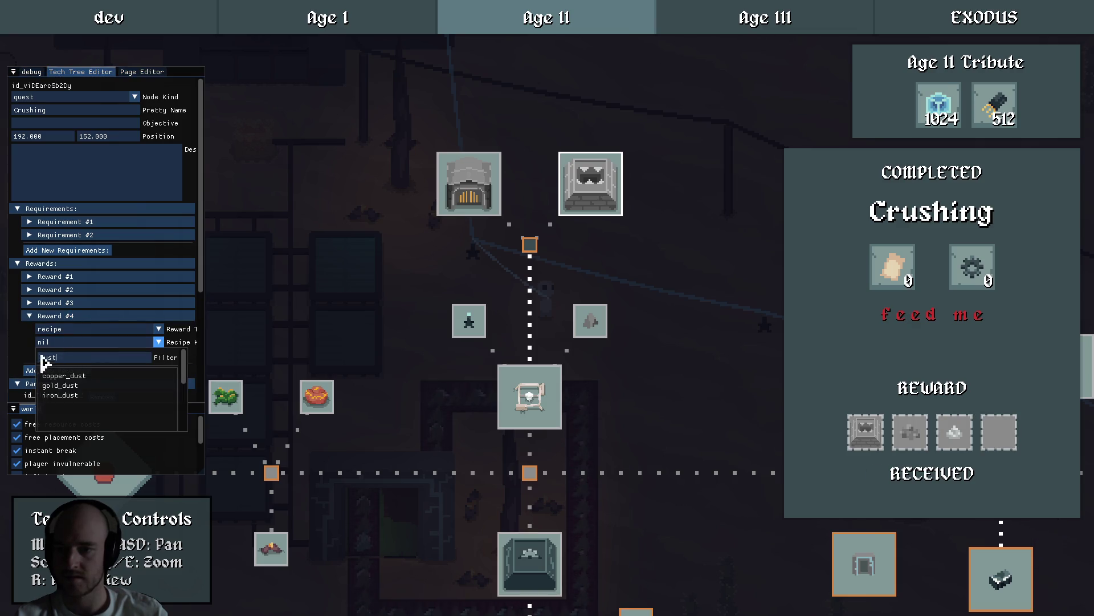
{"action": "left_click", "coordinate": [77, 376]}
{"action": "mouse_move", "coordinate": [1012, 449]}
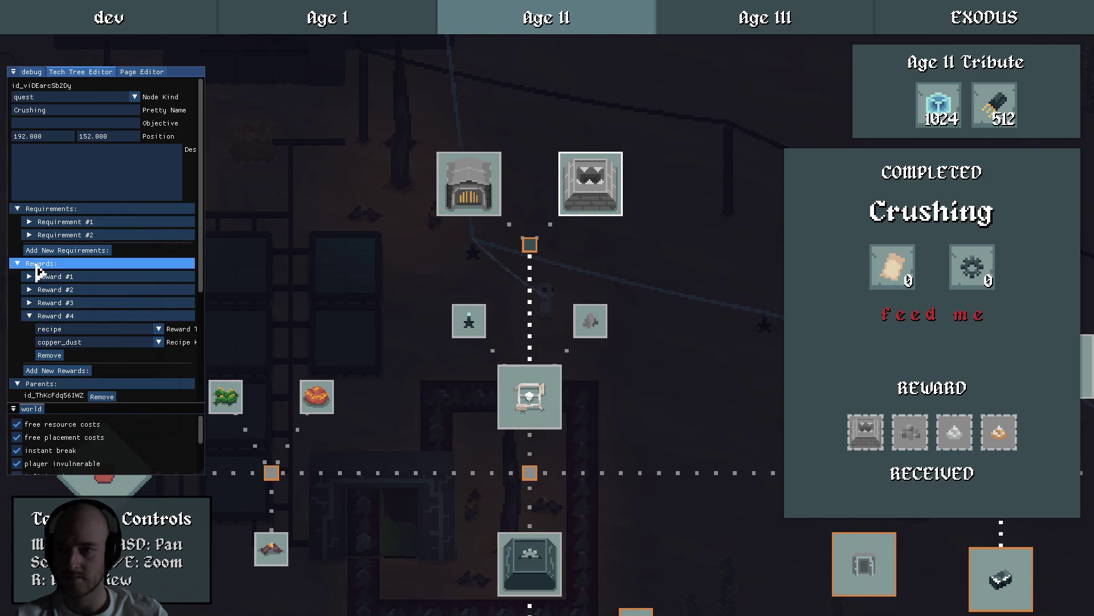
{"action": "left_click", "coordinate": [51, 263]}
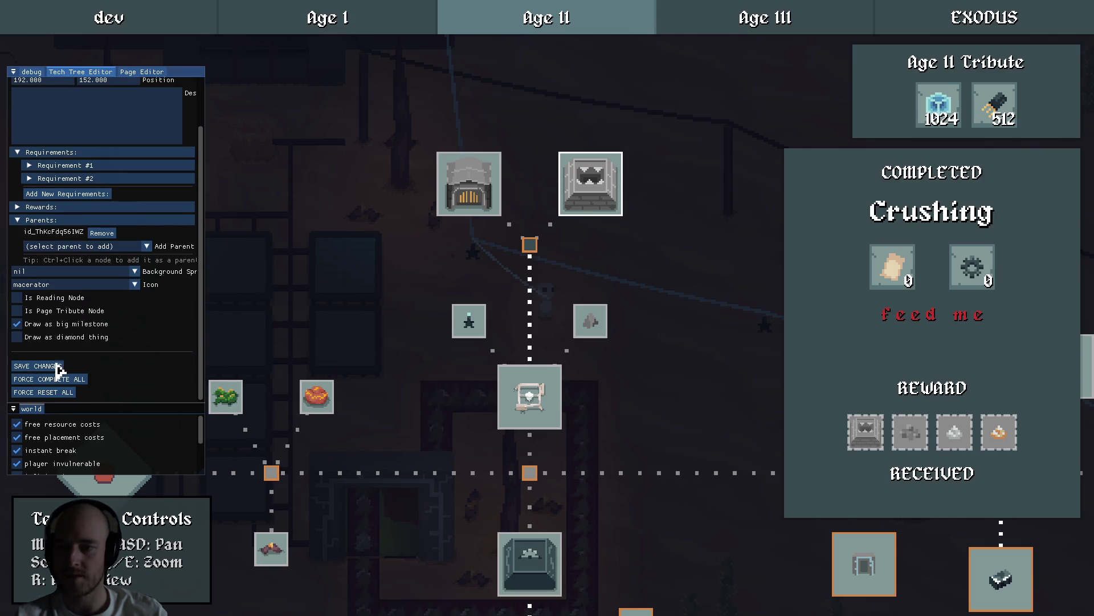
{"action": "left_click", "coordinate": [513, 248]}
{"action": "left_click", "coordinate": [615, 204]}
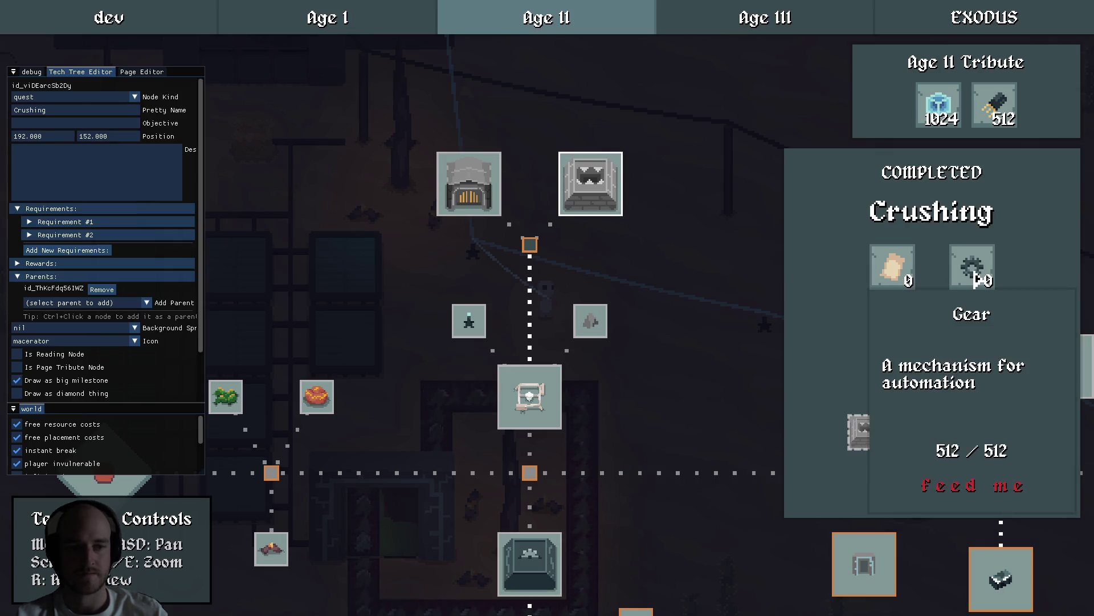
Pan left past Crushing, then open The Deep Wasteland, The Frontier and Electric Heat quests.
{"action": "left_click", "coordinate": [719, 248]}
{"action": "key", "text": "d"}
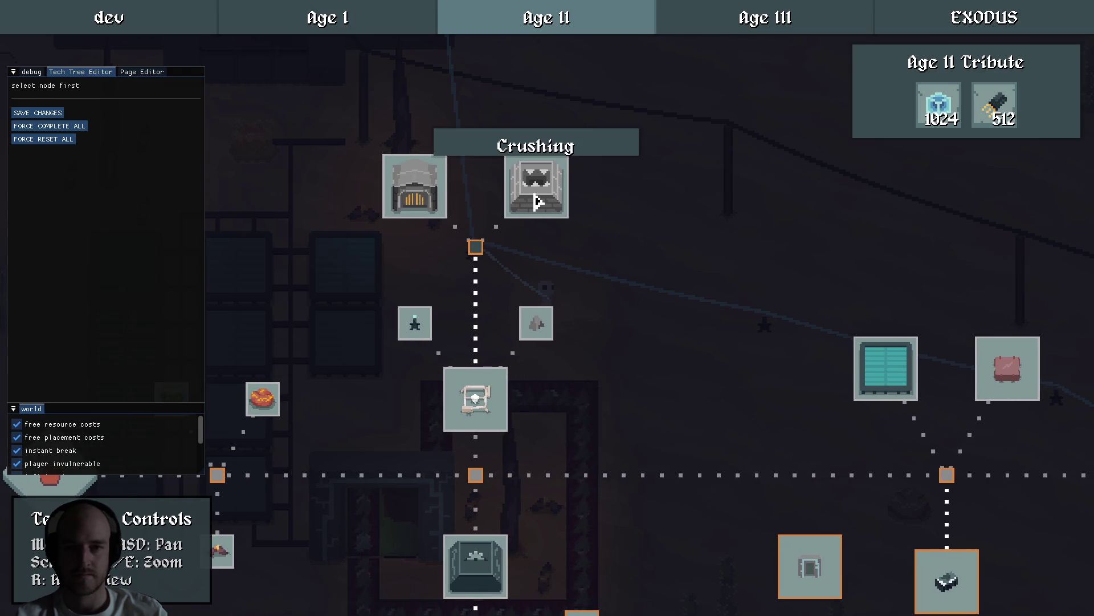
{"action": "left_click", "coordinate": [536, 193]}
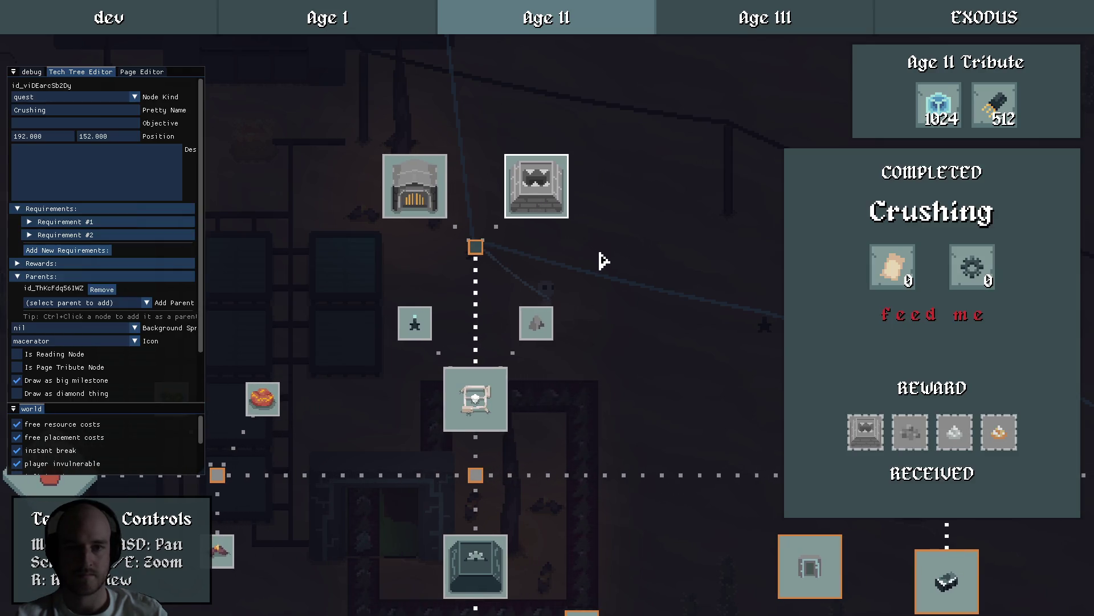
{"action": "mouse_move", "coordinate": [912, 275]}
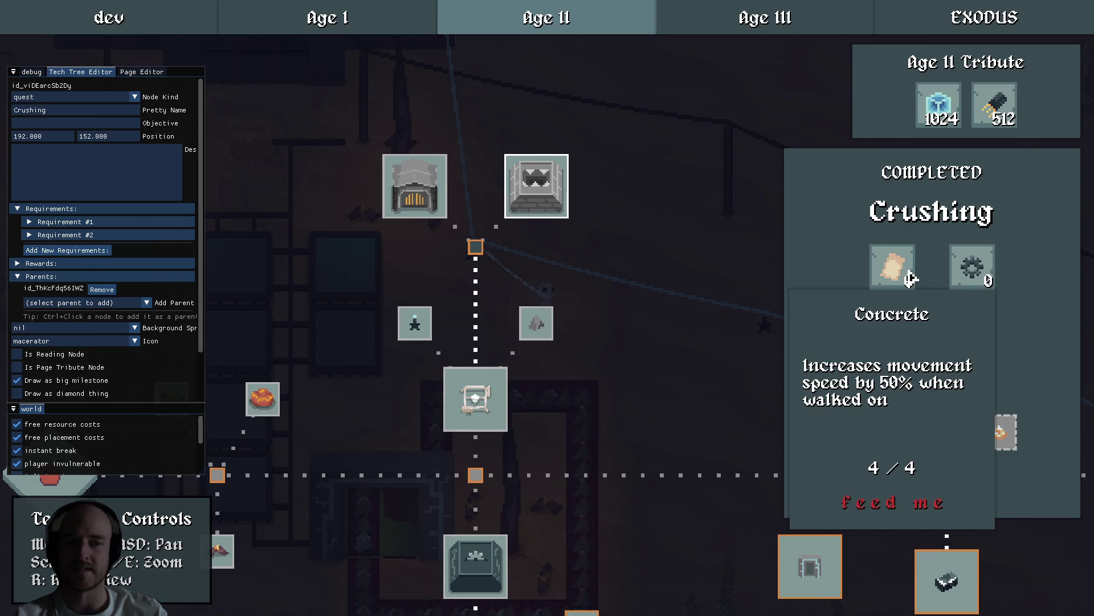
{"action": "left_click", "coordinate": [703, 295]}
{"action": "key", "text": "d"}
{"action": "left_click", "coordinate": [497, 320]}
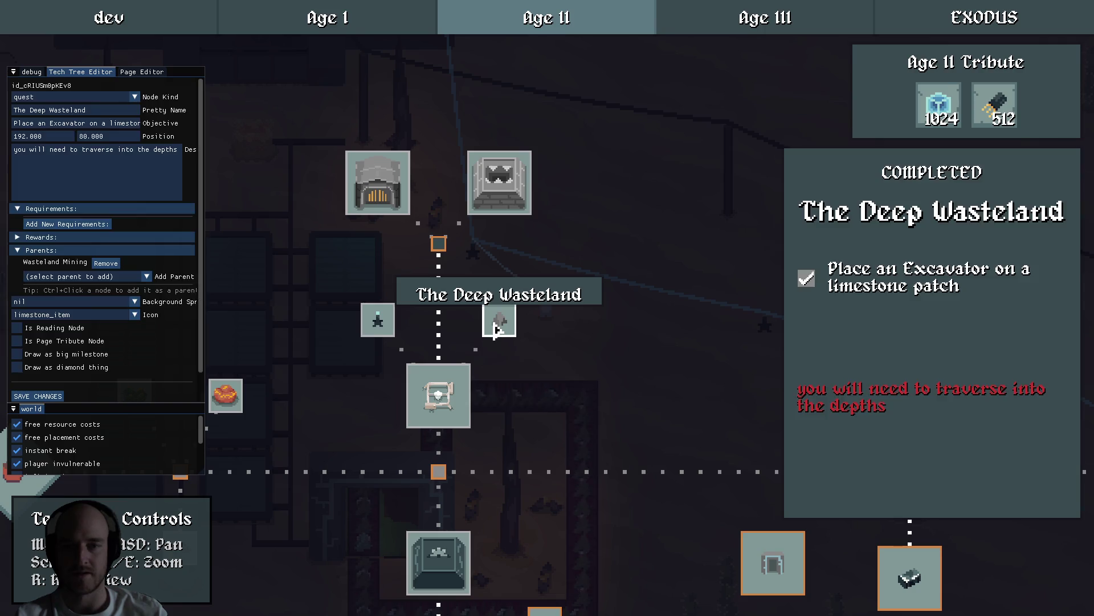
{"action": "left_click", "coordinate": [633, 347]}
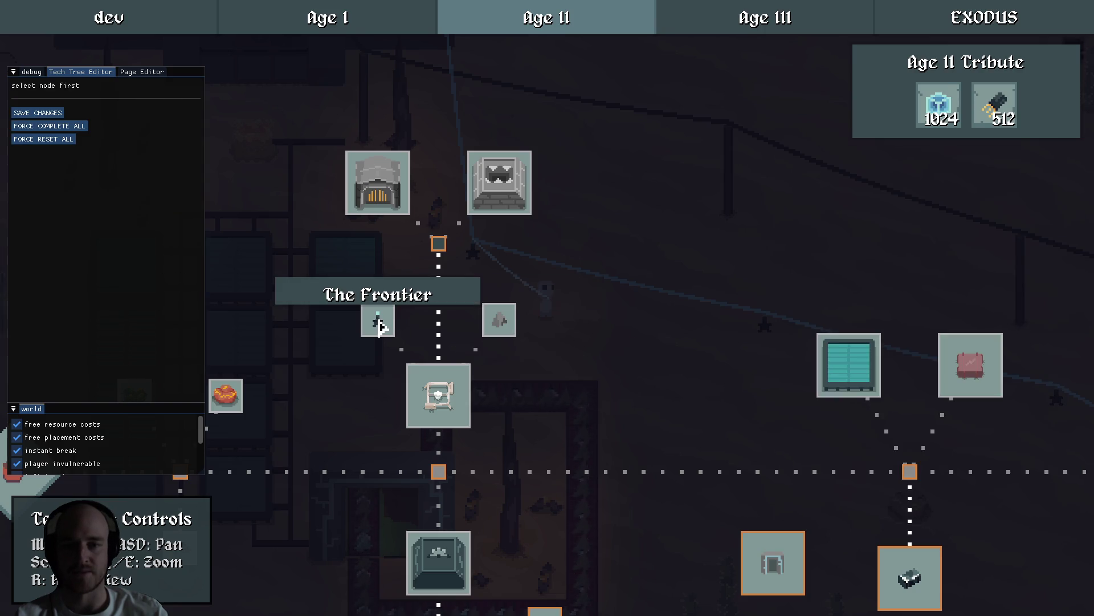
{"action": "left_click", "coordinate": [378, 320]}
{"action": "left_click", "coordinate": [443, 323]}
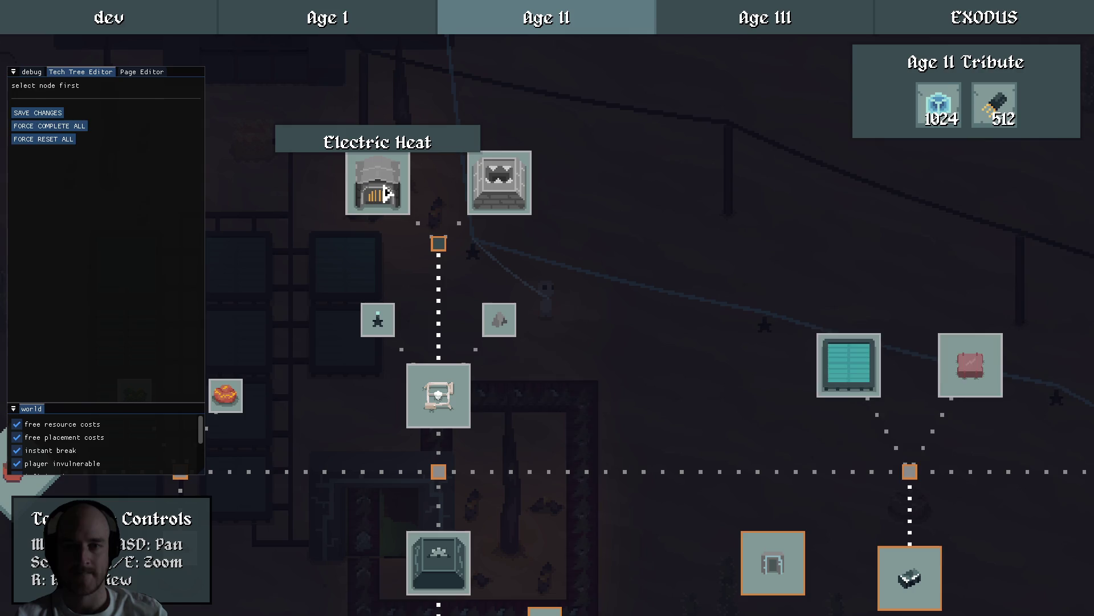
{"action": "left_click", "coordinate": [379, 179]}
{"action": "key", "text": "a"}
{"action": "mouse_move", "coordinate": [987, 280]}
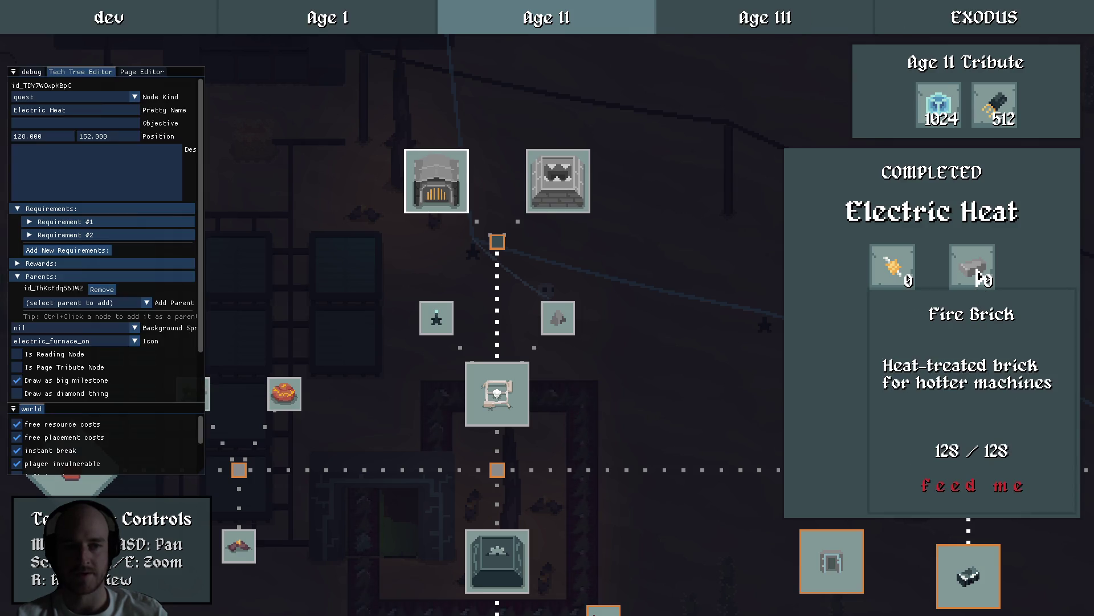
Lower Electric Heat's fire_brick requirement to 16 and save the tech tree.
{"action": "left_click", "coordinate": [105, 239]}
{"action": "left_click", "coordinate": [69, 261]}
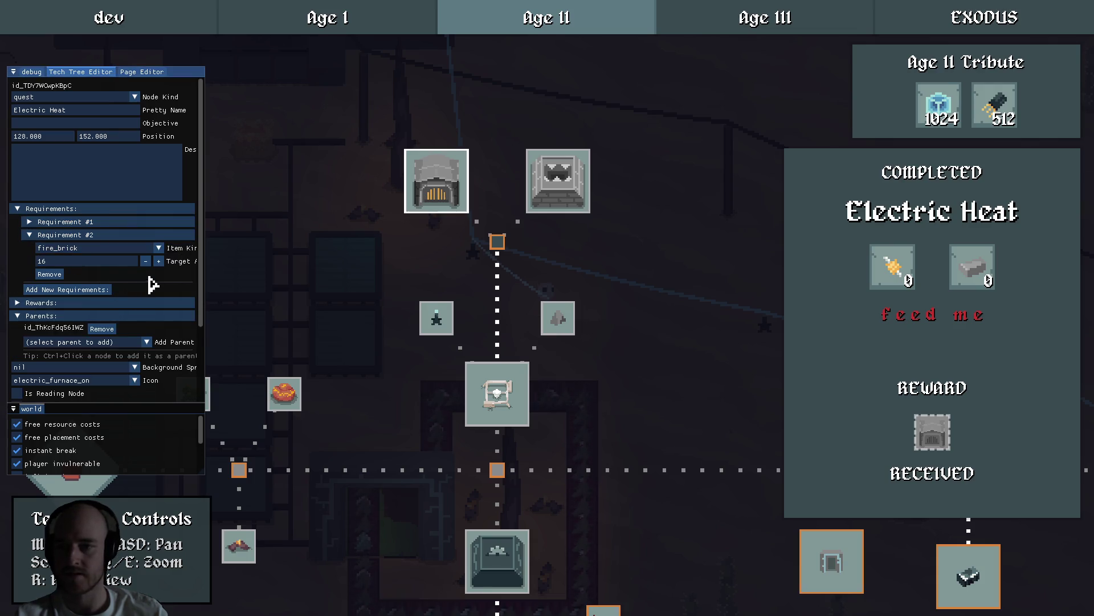
{"action": "left_click", "coordinate": [185, 235]}
{"action": "scroll", "coordinate": [200, 253], "scroll_direction": "down", "scroll_amount": 2}
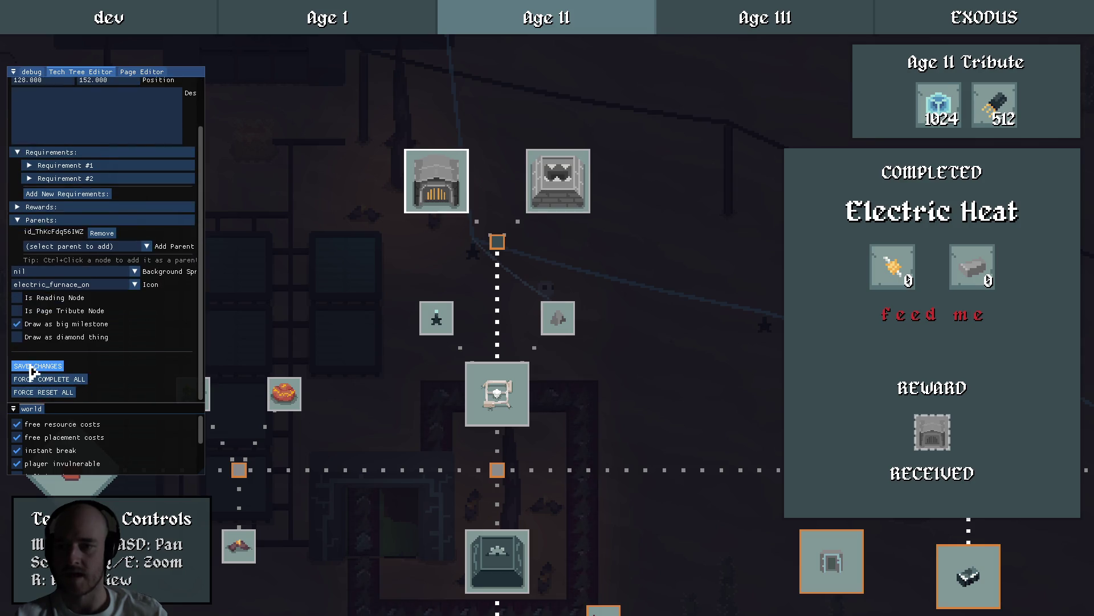
{"action": "left_click", "coordinate": [450, 221]}
Review the Wasteland Mining quest details and save the tech tree again.
{"action": "left_click", "coordinate": [443, 206]}
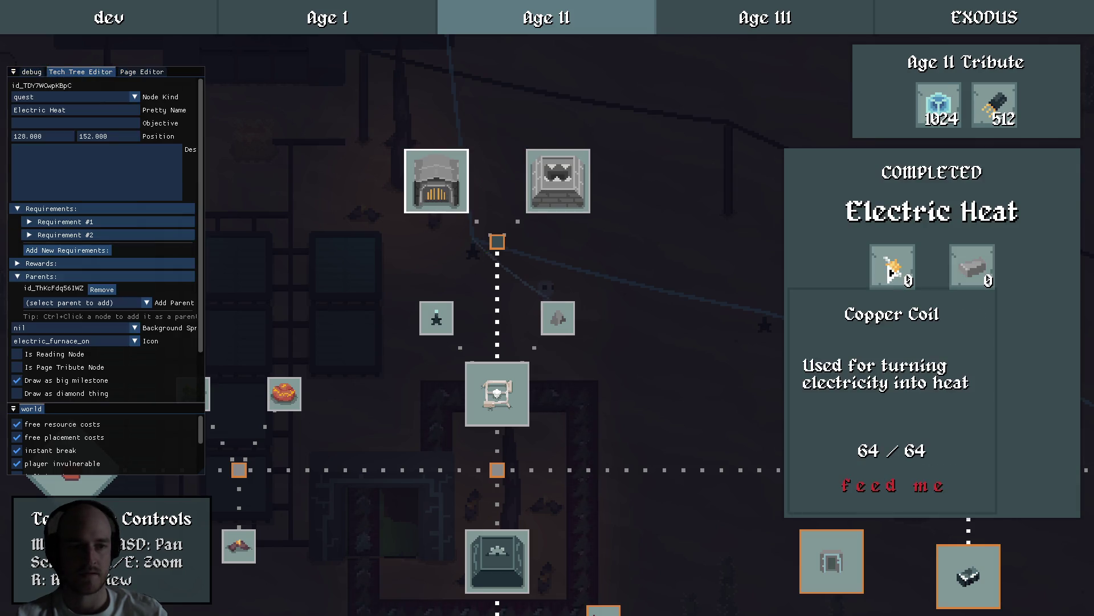
{"action": "left_click", "coordinate": [540, 373]}
{"action": "left_click", "coordinate": [489, 390]}
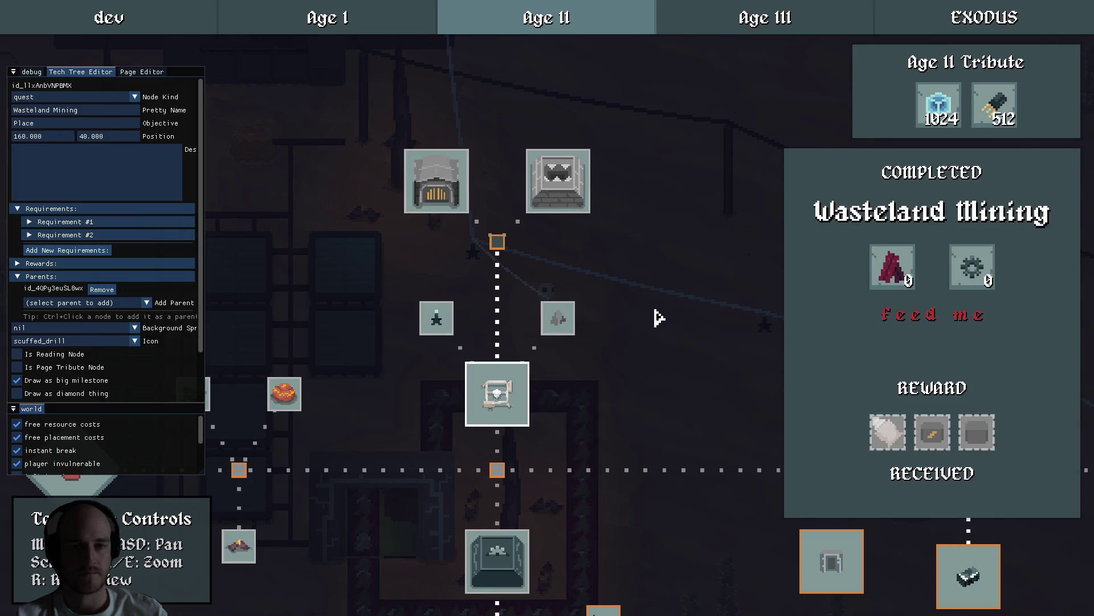
{"action": "mouse_move", "coordinate": [940, 439]}
{"action": "left_click", "coordinate": [612, 391]}
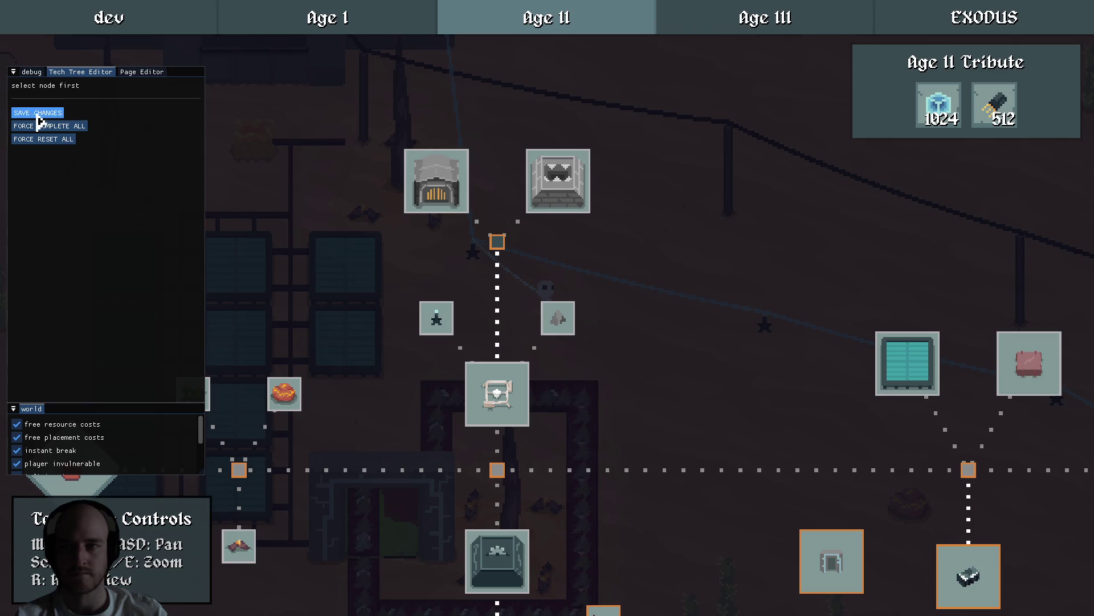
Zoom out and pan the Age II tree to bring Quantum Travel into view.
{"action": "key", "text": "s"}
{"action": "key", "text": "d"}
{"action": "key", "text": "q"}
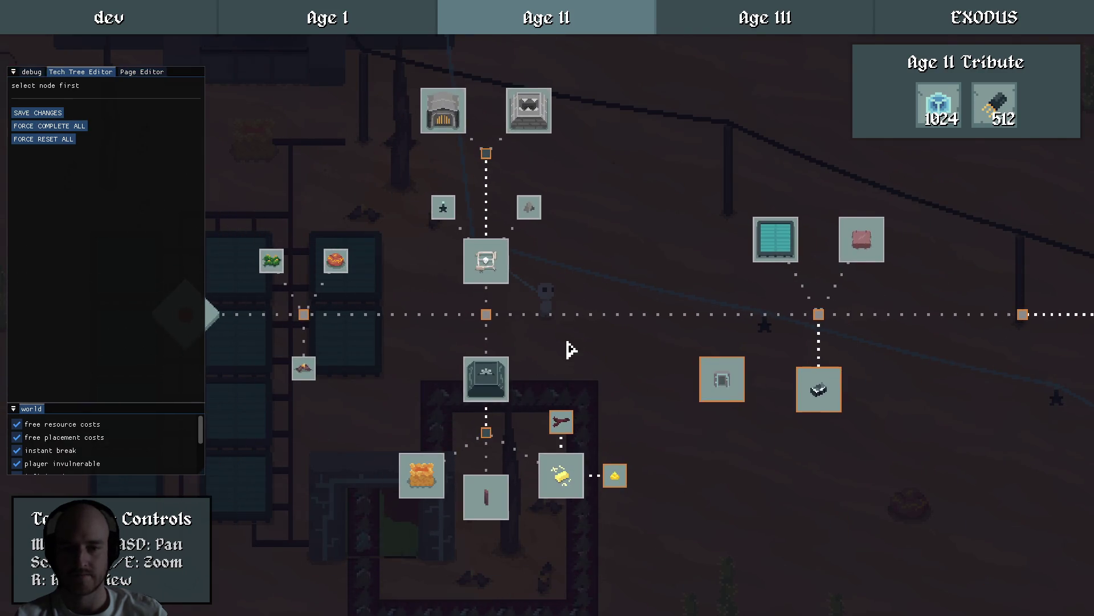
{"action": "key", "text": "grave"}
{"action": "left_click_drag", "start_coordinate": [562, 306], "coordinate": [429, 296]}
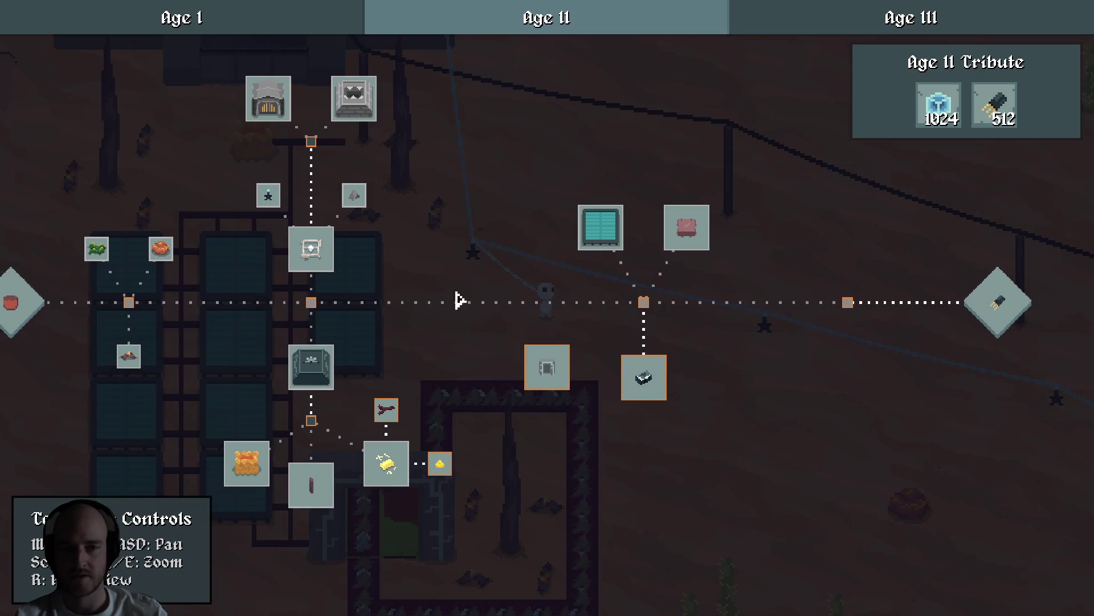
{"action": "key", "text": "a"}
{"action": "mouse_move", "coordinate": [448, 285]}
{"action": "left_mouse_down"}
{"action": "mouse_move", "coordinate": [648, 244]}
{"action": "mouse_move", "coordinate": [576, 309]}
{"action": "mouse_move", "coordinate": [691, 342]}
{"action": "mouse_move", "coordinate": [745, 281]}
{"action": "mouse_move", "coordinate": [450, 308]}
{"action": "left_mouse_up"}
{"action": "scroll", "coordinate": [691, 342], "scroll_direction": "up", "scroll_amount": 3}
{"action": "scroll", "coordinate": [745, 281], "scroll_direction": "down", "scroll_amount": 3}
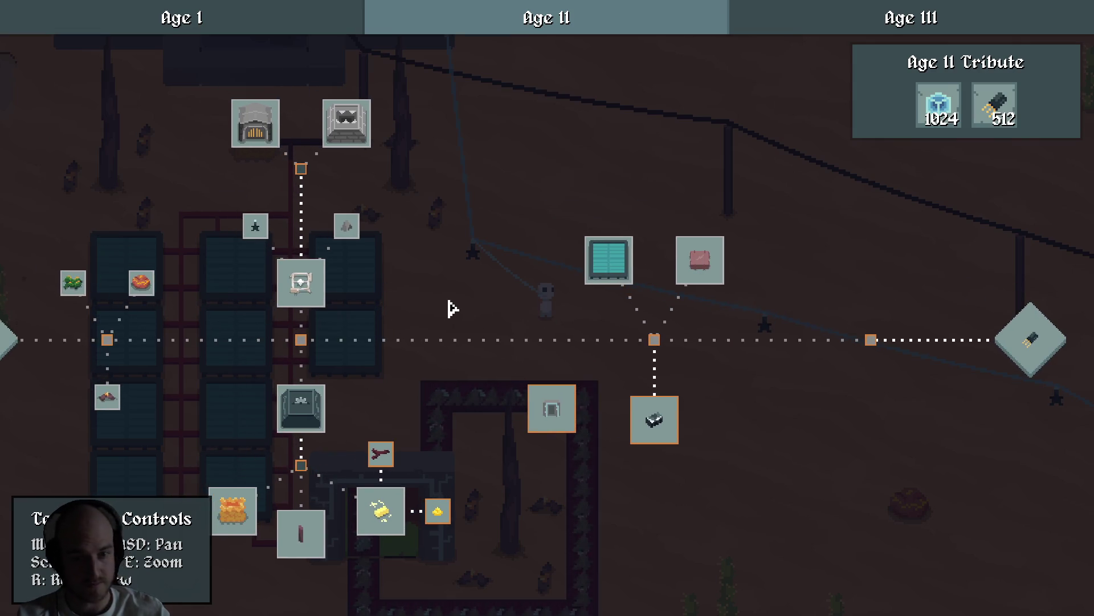
{"action": "scroll", "coordinate": [491, 454], "scroll_direction": "up", "scroll_amount": 3}
Move the Quantum Travel node slightly right and down to 312, -56.
{"action": "left_click", "coordinate": [492, 454]}
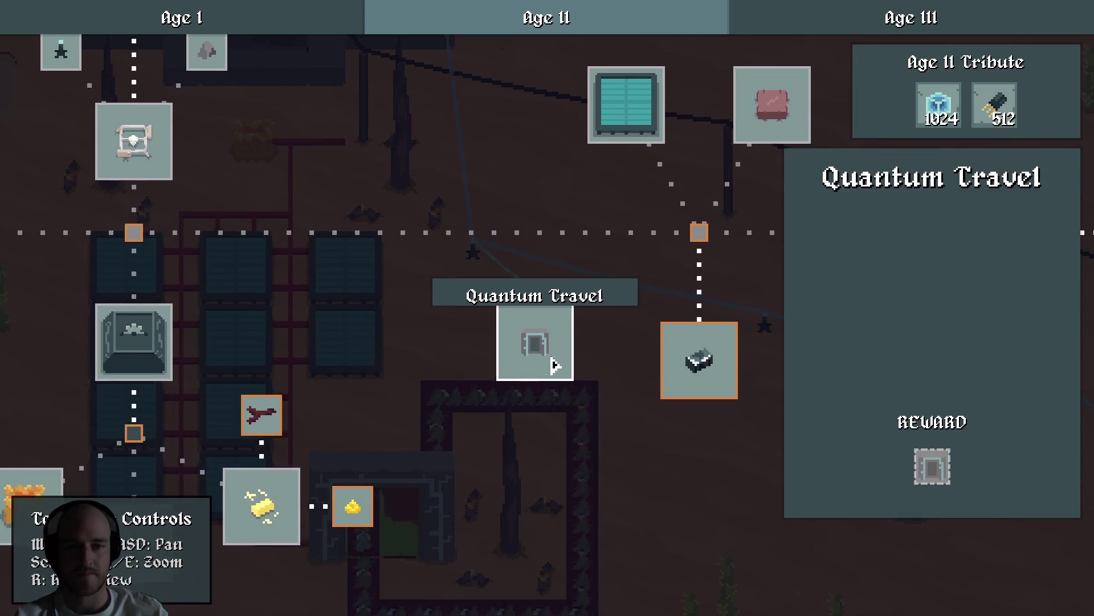
{"action": "key", "text": "grave"}
{"action": "mouse_move", "coordinate": [513, 350]}
{"action": "left_mouse_down"}
{"action": "mouse_move", "coordinate": [559, 376]}
{"action": "mouse_move", "coordinate": [520, 385]}
{"action": "left_mouse_up"}
{"action": "left_click", "coordinate": [642, 401]}
Review the Steel Folding and Age II Tribute quests, then switch back to VS Code.
{"action": "key", "text": "grave"}
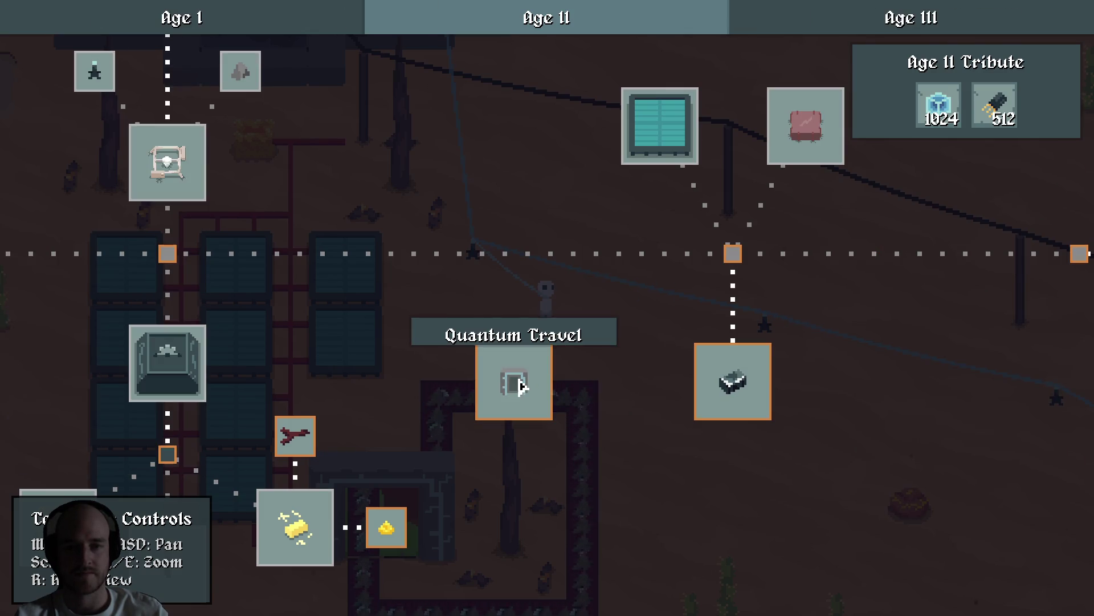
{"action": "left_click_drag", "start_coordinate": [630, 361], "coordinate": [439, 353]}
{"action": "left_click", "coordinate": [534, 370]}
{"action": "mouse_move", "coordinate": [655, 342]}
{"action": "left_mouse_down"}
{"action": "mouse_move", "coordinate": [471, 357]}
{"action": "mouse_move", "coordinate": [362, 418]}
{"action": "left_mouse_up"}
{"action": "scroll", "coordinate": [478, 381], "scroll_direction": "down", "scroll_amount": 2}
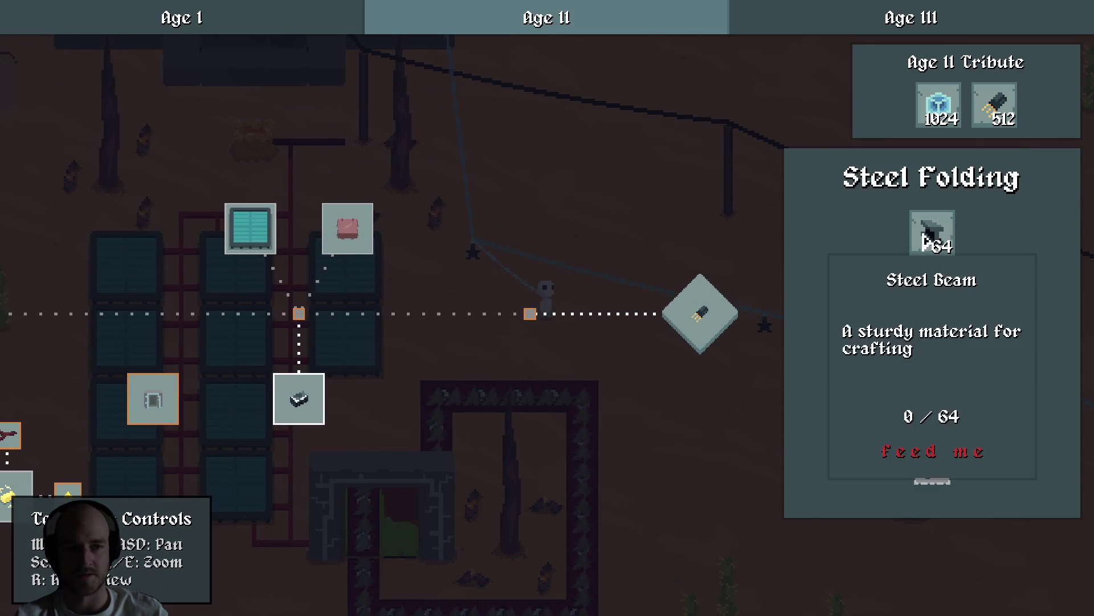
{"action": "mouse_move", "coordinate": [935, 468]}
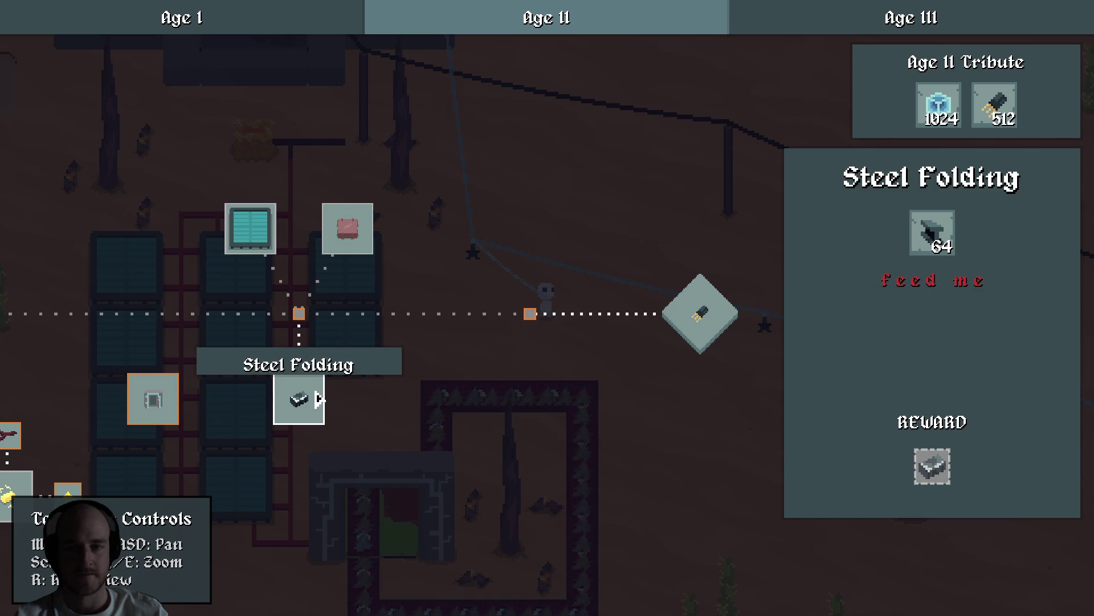
{"action": "left_click", "coordinate": [699, 312]}
{"action": "left_click_drag", "start_coordinate": [639, 386], "coordinate": [521, 381]}
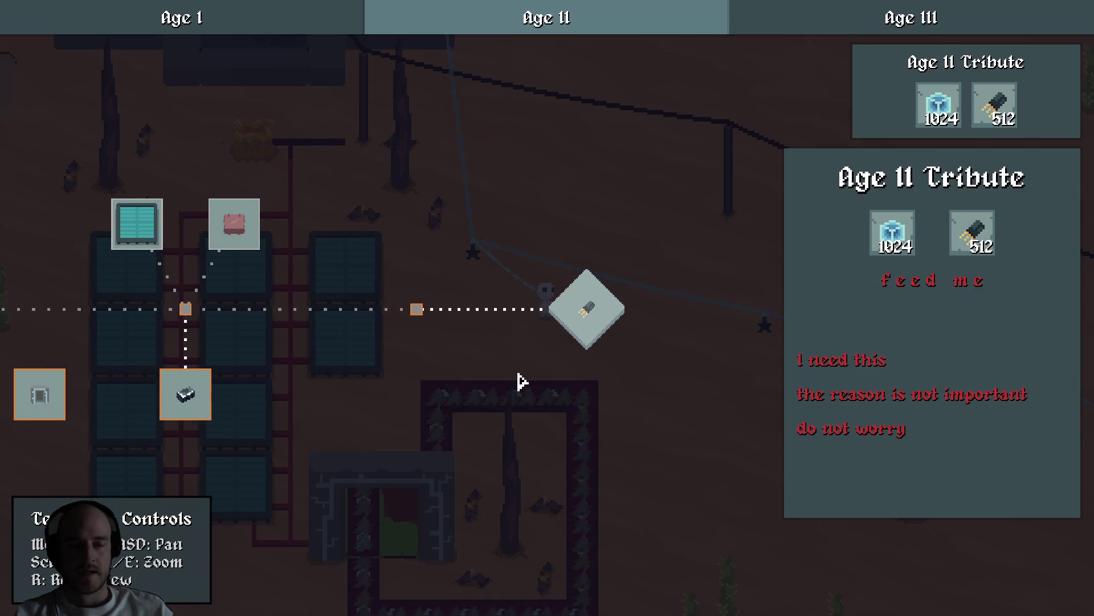
{"action": "scroll", "coordinate": [513, 379], "scroll_direction": "up", "scroll_amount": 2}
{"action": "left_click", "coordinate": [322, 372]}
{"action": "left_click_drag", "start_coordinate": [322, 372], "coordinate": [579, 344]}
{"action": "mouse_move", "coordinate": [997, 118]}
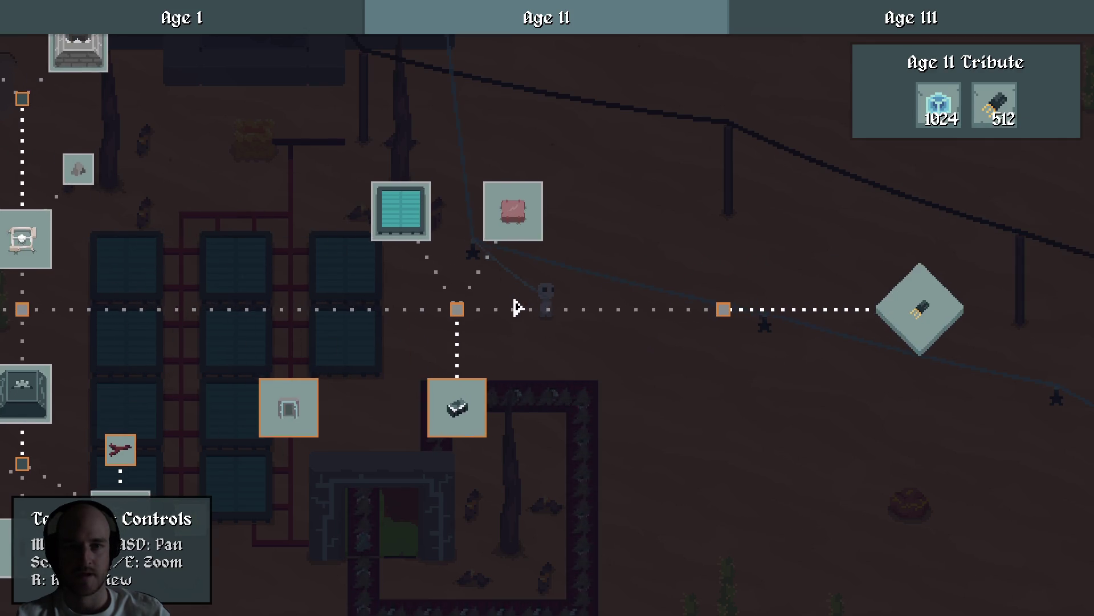
{"action": "left_click_drag", "start_coordinate": [519, 307], "coordinate": [589, 313]}
{"action": "key", "text": "alt+Tab"}
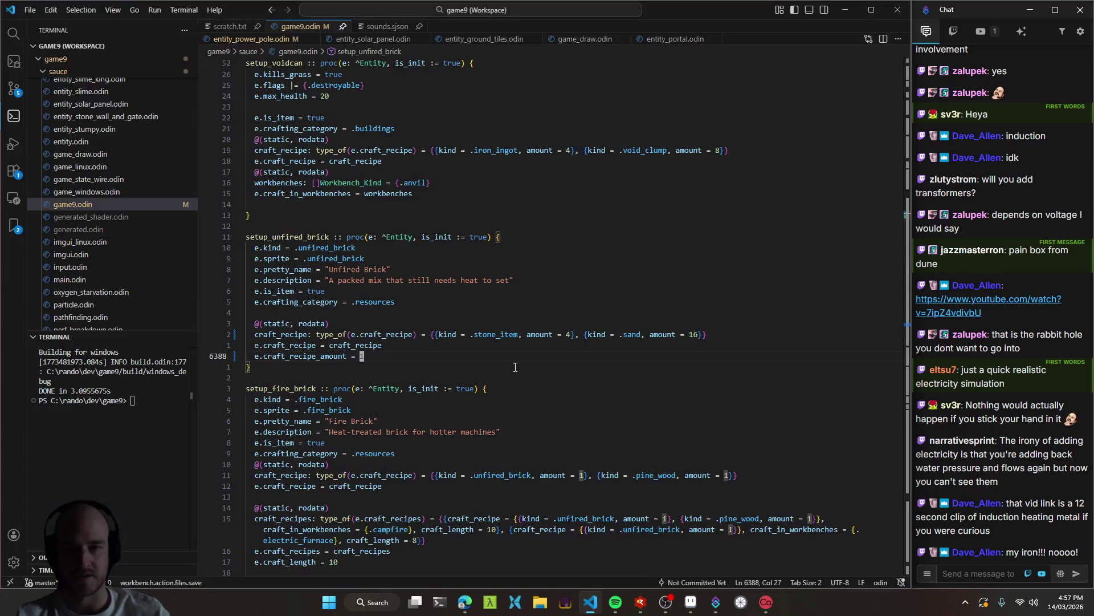
Check setup_unfired_brick and the browser's transformer explanation, then switch to scratch.txt.
{"action": "left_click", "coordinate": [508, 220]}
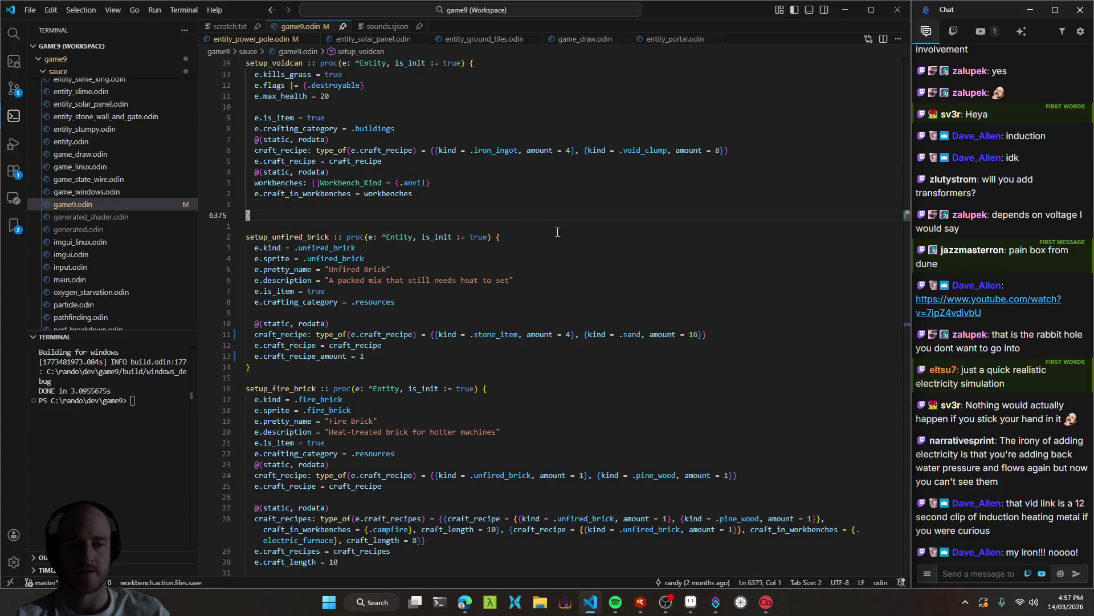
{"action": "left_click", "coordinate": [378, 308]}
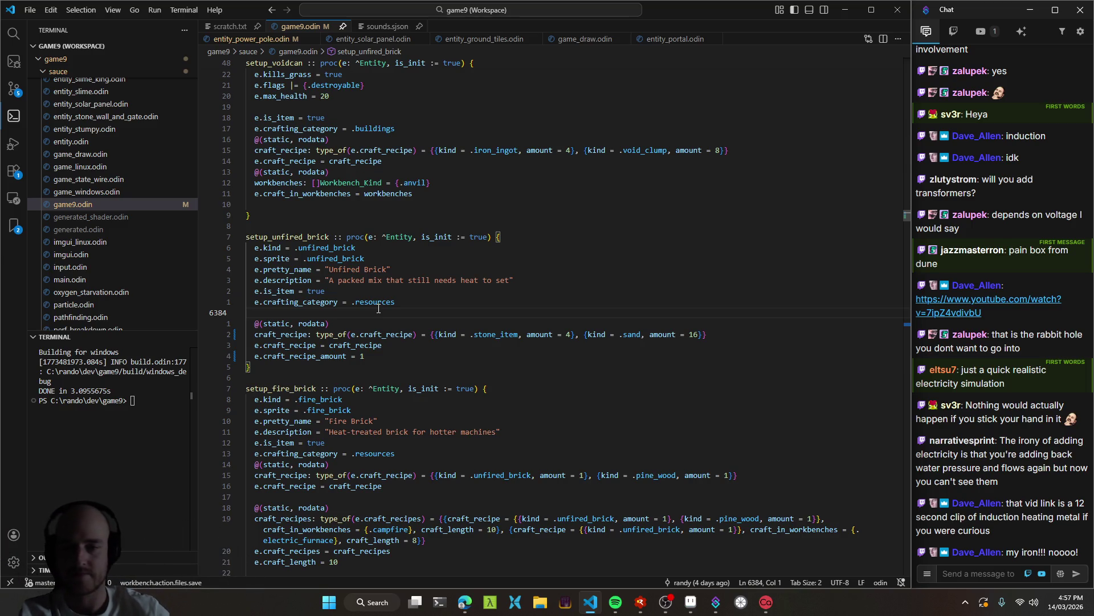
{"action": "left_click", "coordinate": [465, 602]}
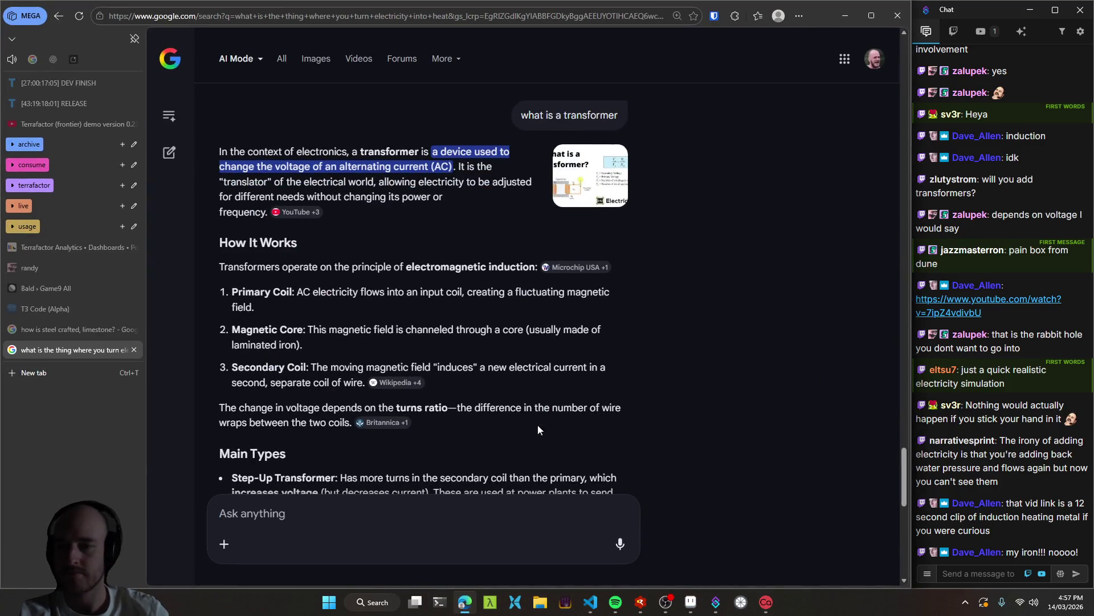
{"action": "left_click", "coordinate": [588, 604]}
{"action": "key", "text": "ctrl+Tab"}
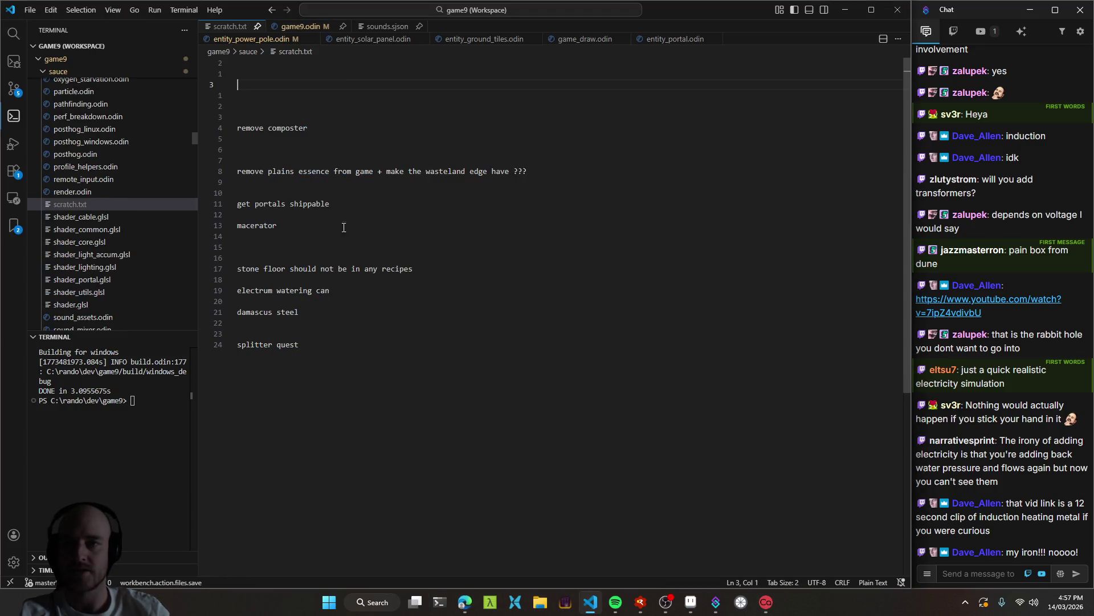
Add an 'electrum wire' note to scratch.txt, save it, and show Source Control.
{"action": "type", "text": "elect"}
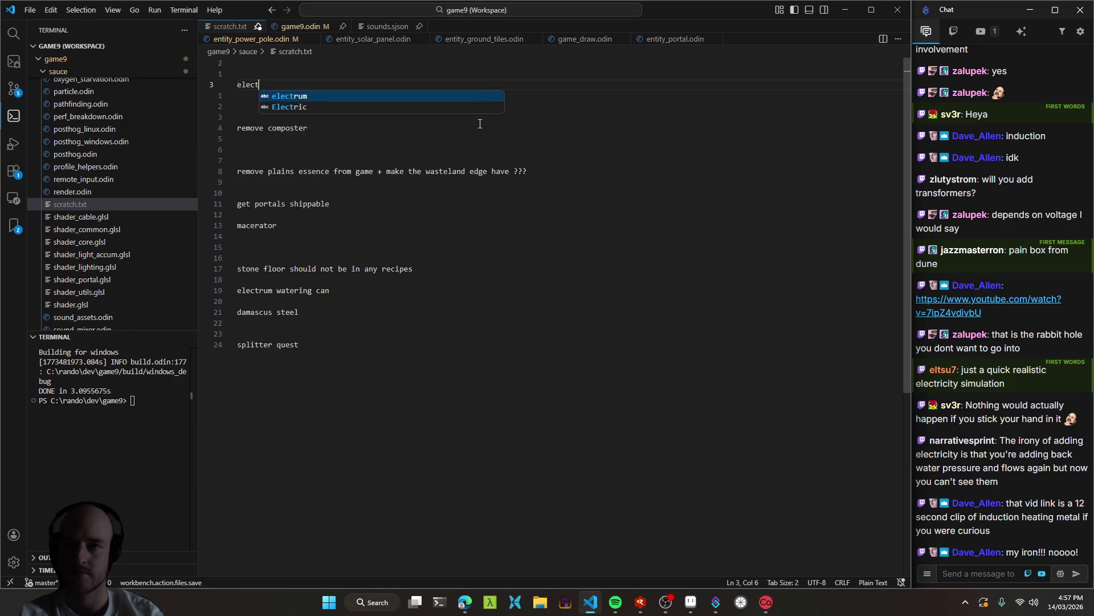
{"action": "type", "text": "rum wire"}
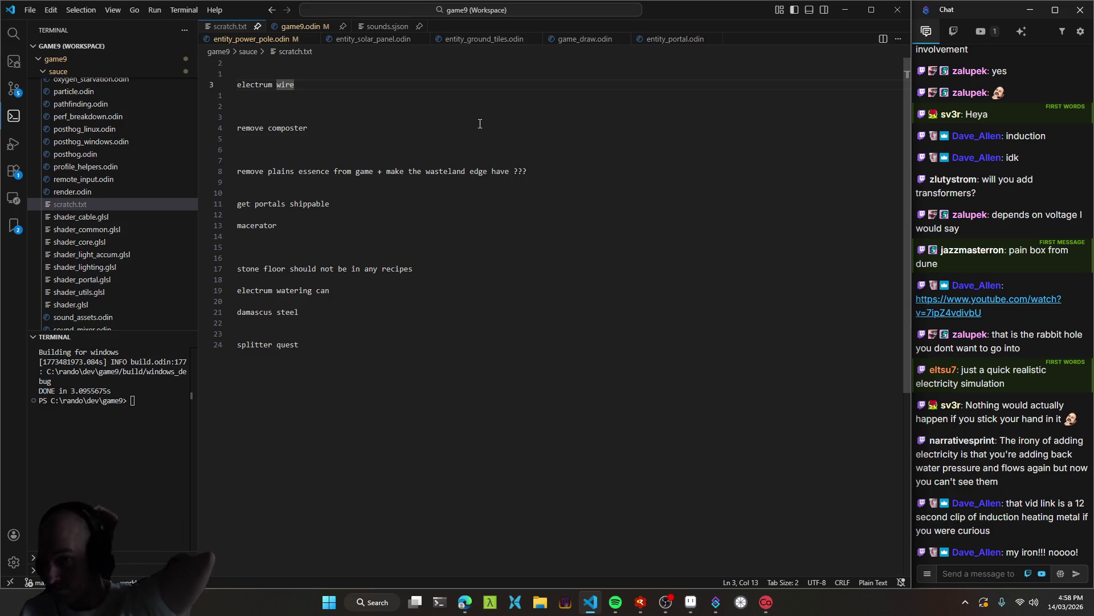
{"action": "key", "text": "ctrl+s"}
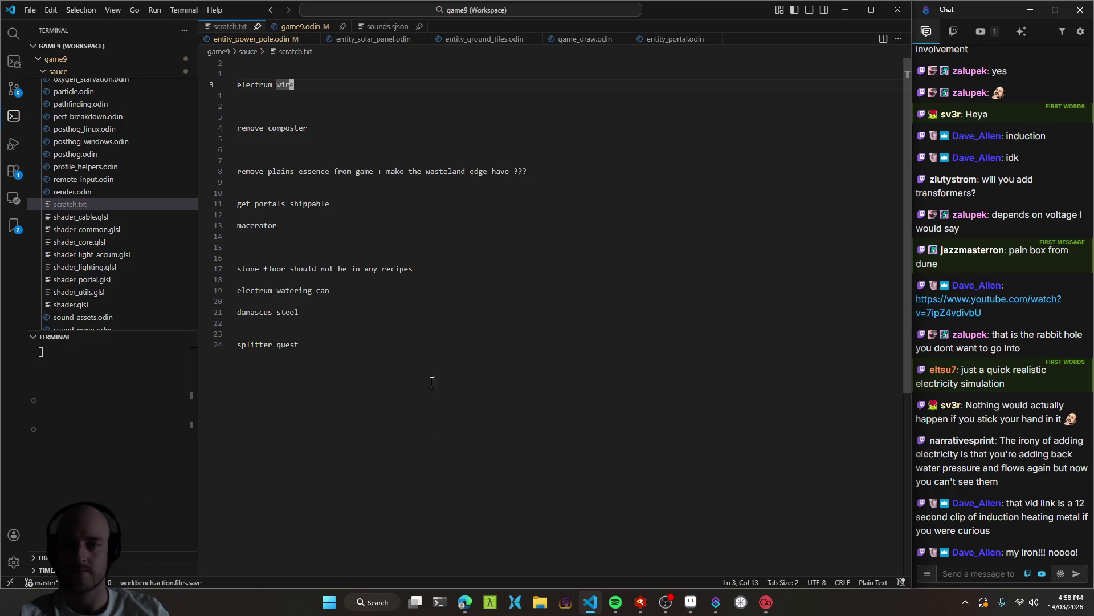
{"action": "key", "text": "ctrl+shift+g"}
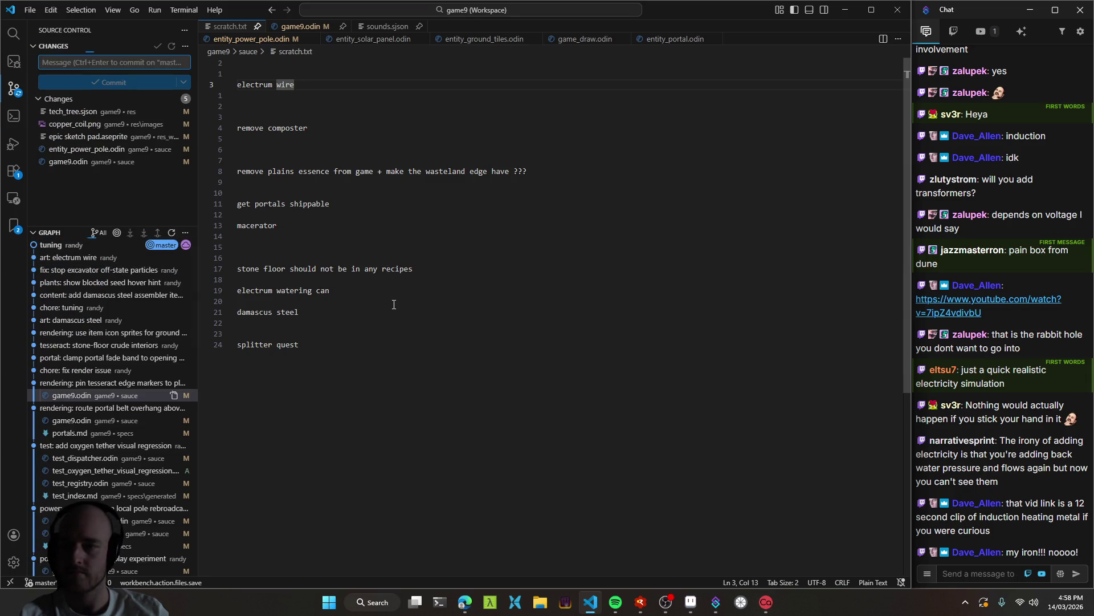
Scroll through the latest commit's game9.odin diff.
{"action": "left_click", "coordinate": [86, 247]}
{"action": "left_click", "coordinate": [80, 258]}
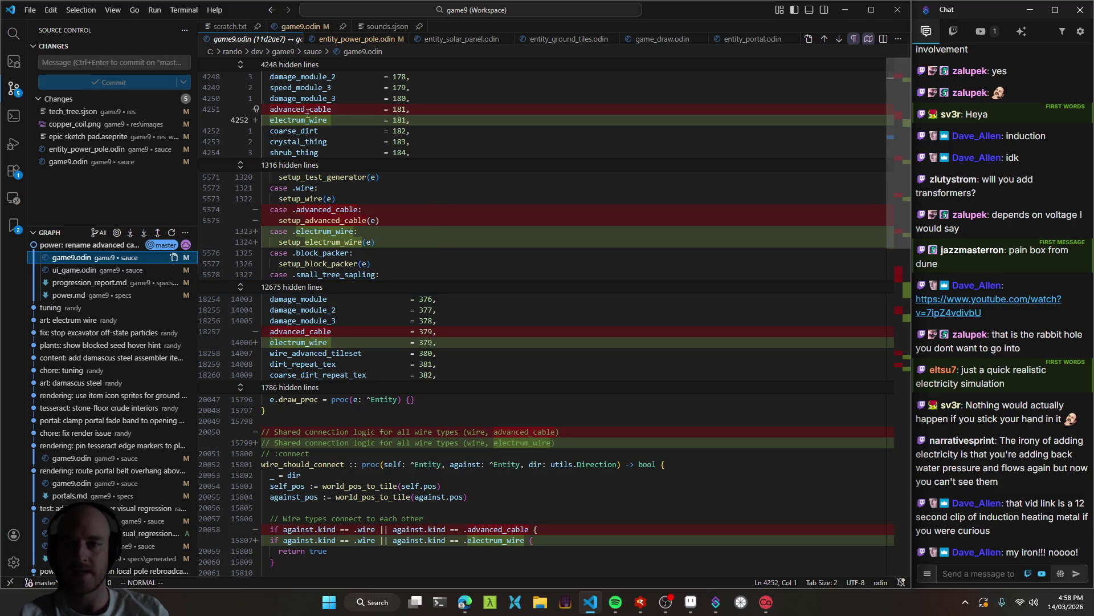
{"action": "scroll", "coordinate": [448, 290], "scroll_direction": "down", "scroll_amount": 3}
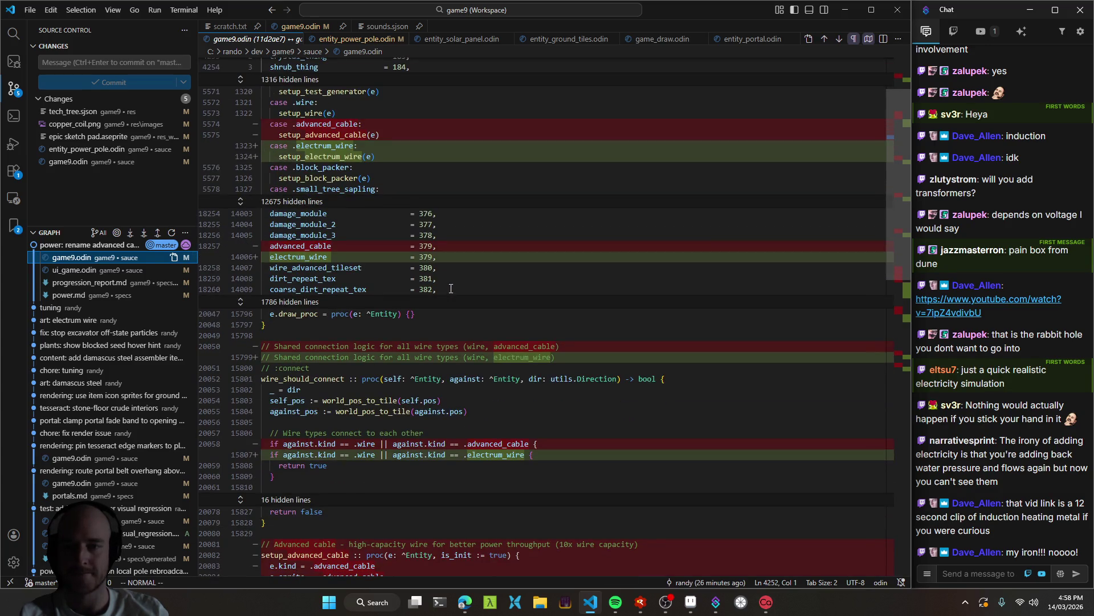
{"action": "scroll", "coordinate": [451, 288], "scroll_direction": "down", "scroll_amount": 1}
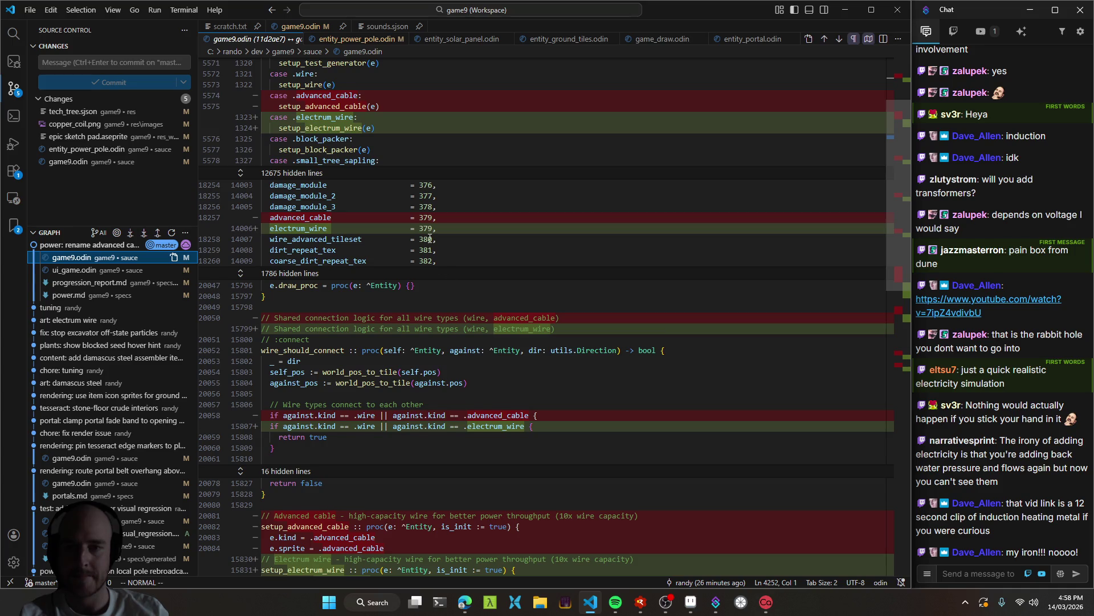
{"action": "scroll", "coordinate": [504, 395], "scroll_direction": "down", "scroll_amount": 3}
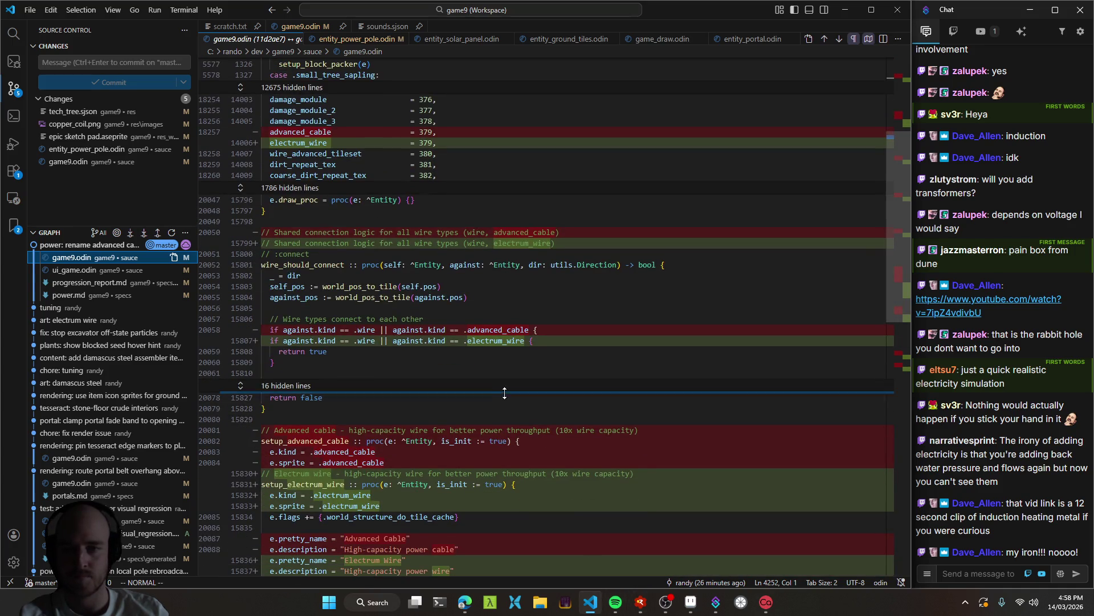
{"action": "scroll", "coordinate": [512, 386], "scroll_direction": "down", "scroll_amount": 2}
{"action": "scroll", "coordinate": [513, 385], "scroll_direction": "down", "scroll_amount": 3}
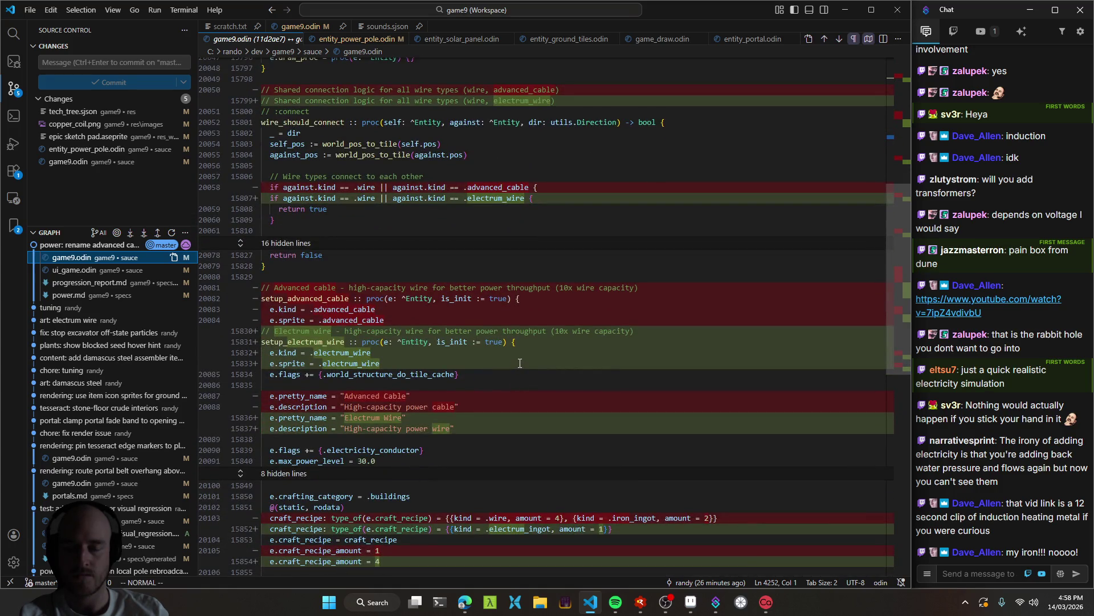
{"action": "scroll", "coordinate": [520, 363], "scroll_direction": "down", "scroll_amount": 2}
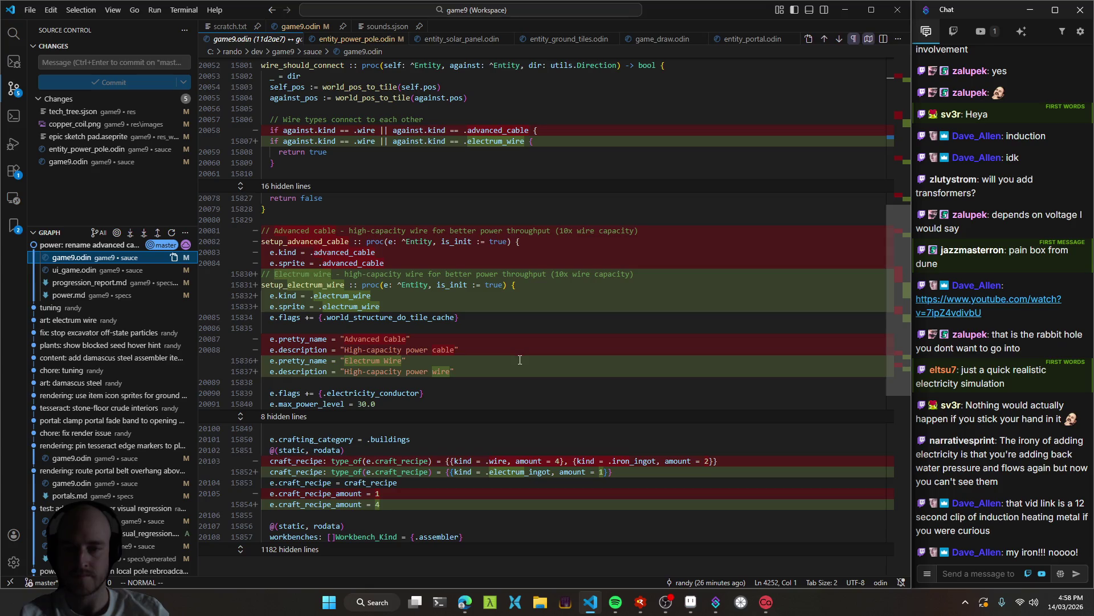
{"action": "scroll", "coordinate": [520, 361], "scroll_direction": "down", "scroll_amount": 4}
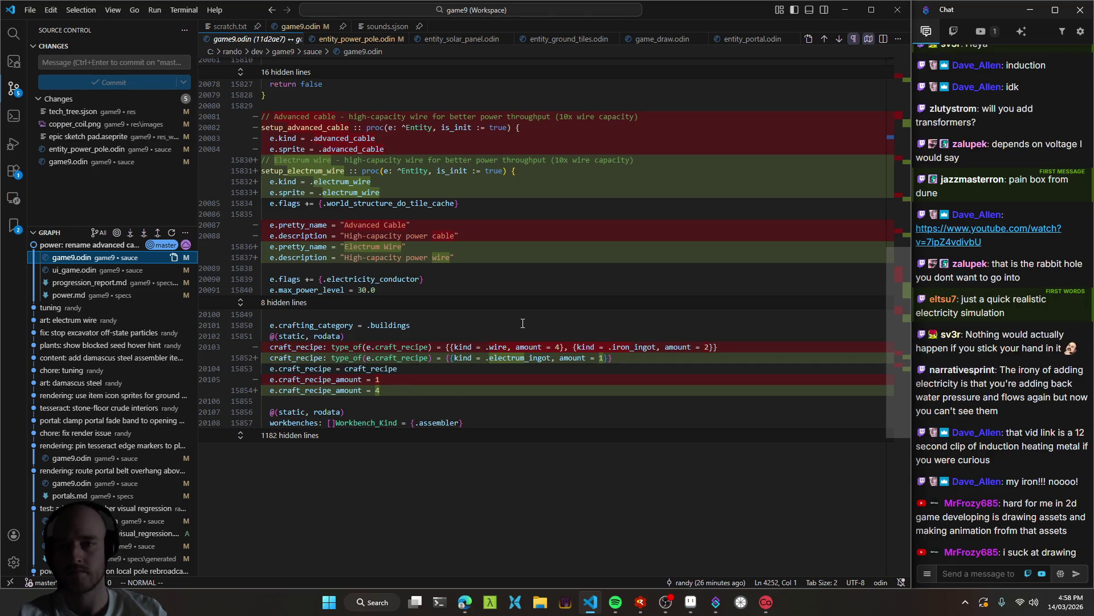
Glance at scratch.txt, return to game9.odin, and launch the game in the debugger with F5.
{"action": "left_click", "coordinate": [297, 39]}
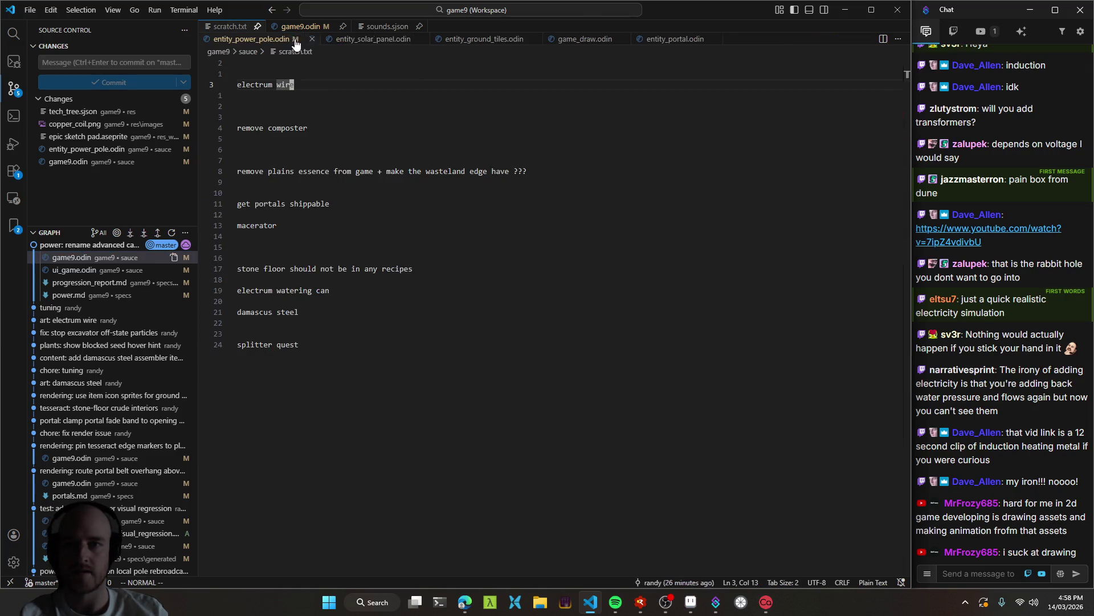
{"action": "key", "text": "ctrl+Tab"}
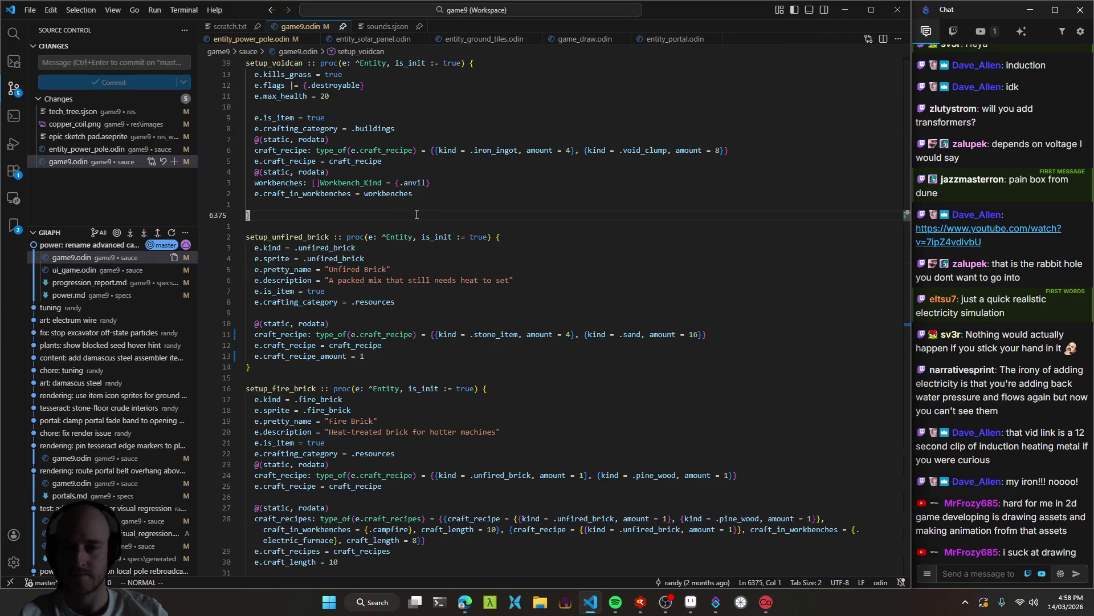
{"action": "key", "text": "k"}
{"action": "key", "text": "alt+Tab"}
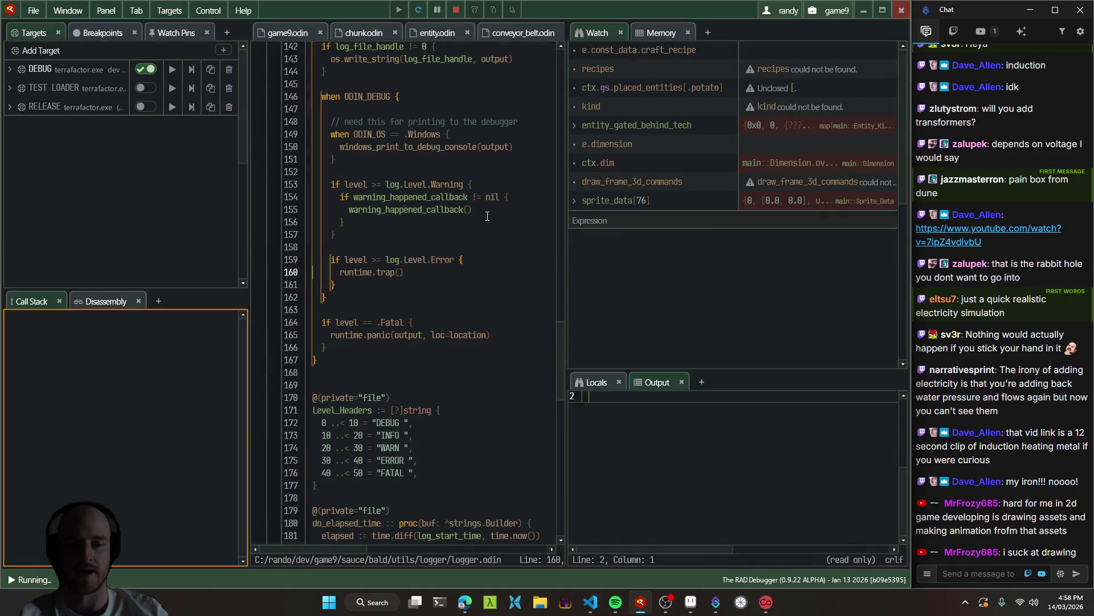
{"action": "key", "text": "F5"}
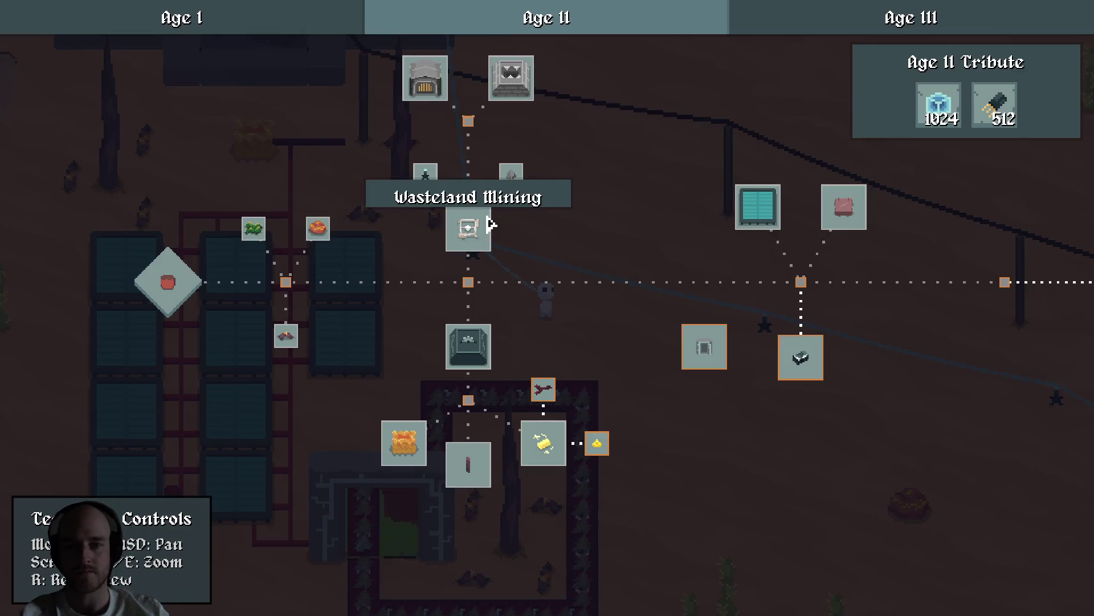
Inspect the Advanced Alloying and Quantum Travel quests in the Age II tree.
{"action": "left_click", "coordinate": [545, 500]}
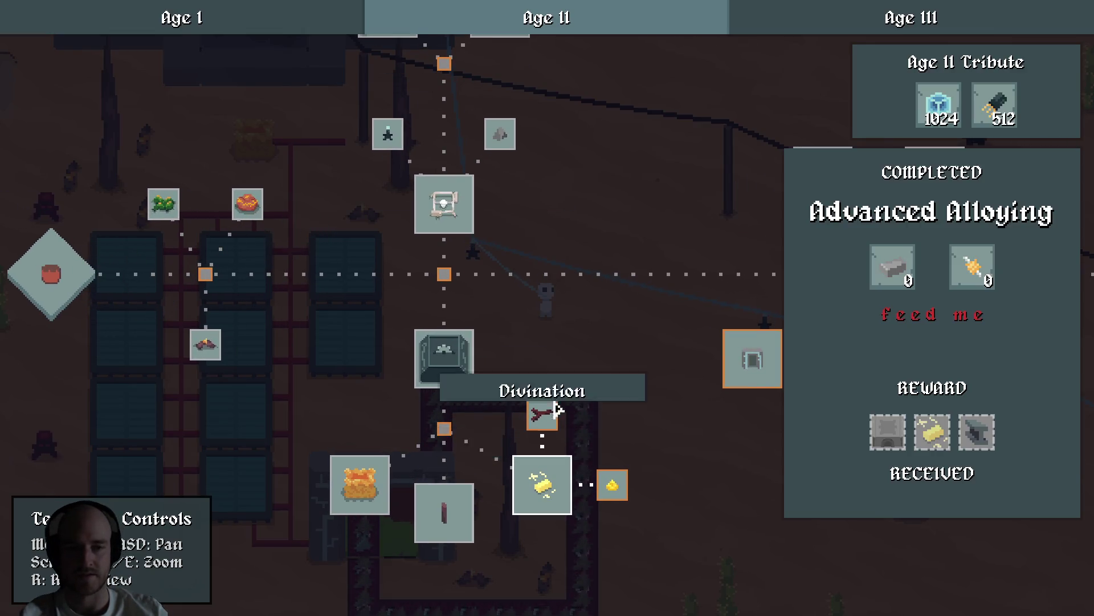
{"action": "mouse_move", "coordinate": [940, 439]}
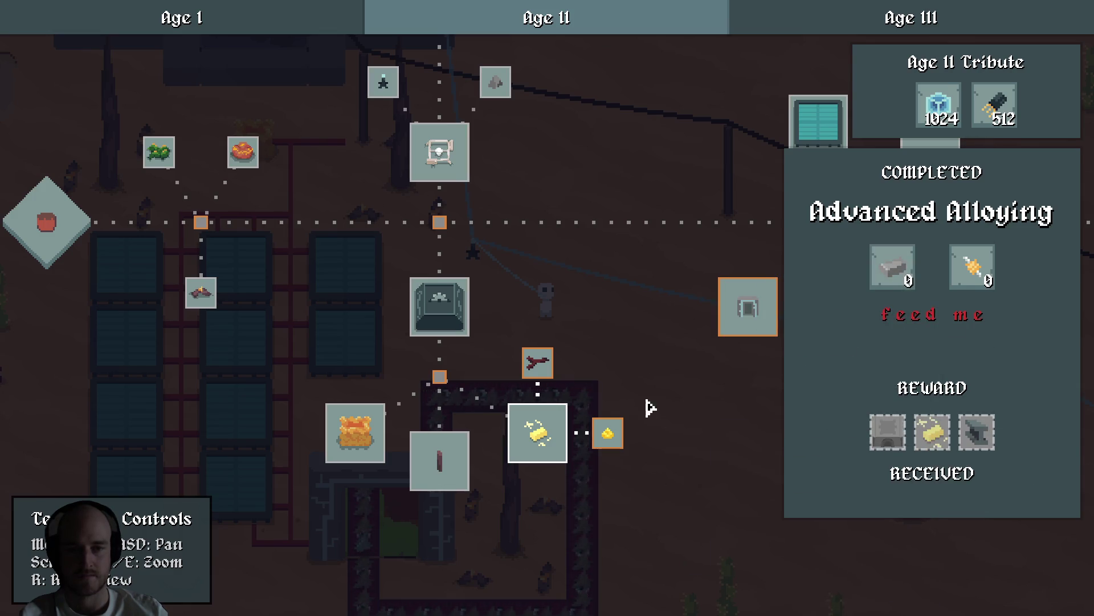
{"action": "left_click", "coordinate": [625, 319]}
{"action": "mouse_move", "coordinate": [642, 340]}
{"action": "left_mouse_down"}
{"action": "mouse_move", "coordinate": [513, 298]}
{"action": "mouse_move", "coordinate": [577, 382]}
{"action": "left_mouse_up"}
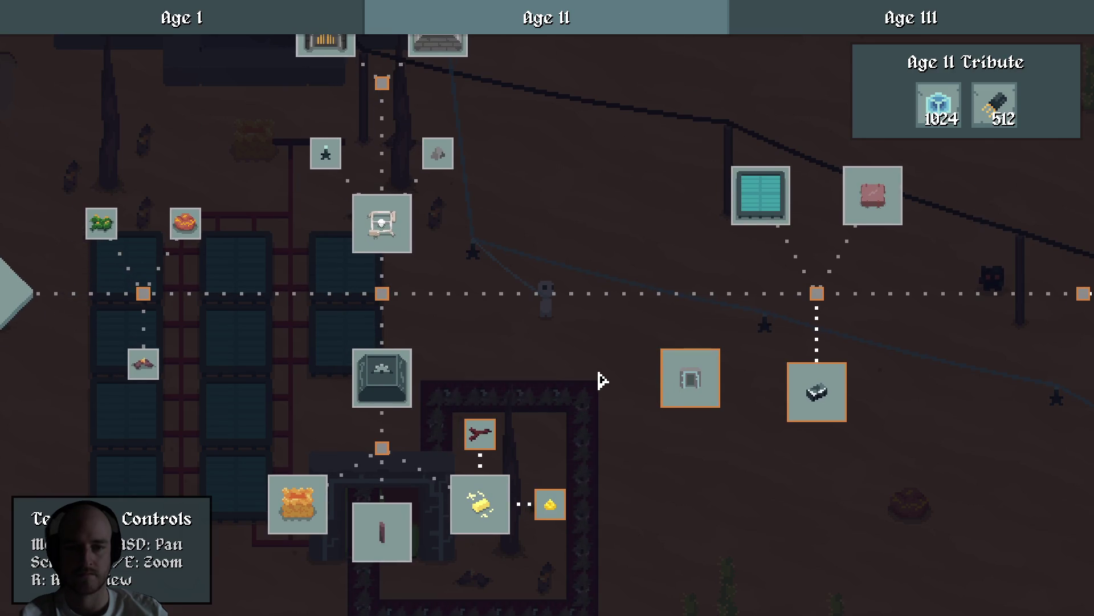
{"action": "left_click_drag", "start_coordinate": [609, 374], "coordinate": [460, 379]}
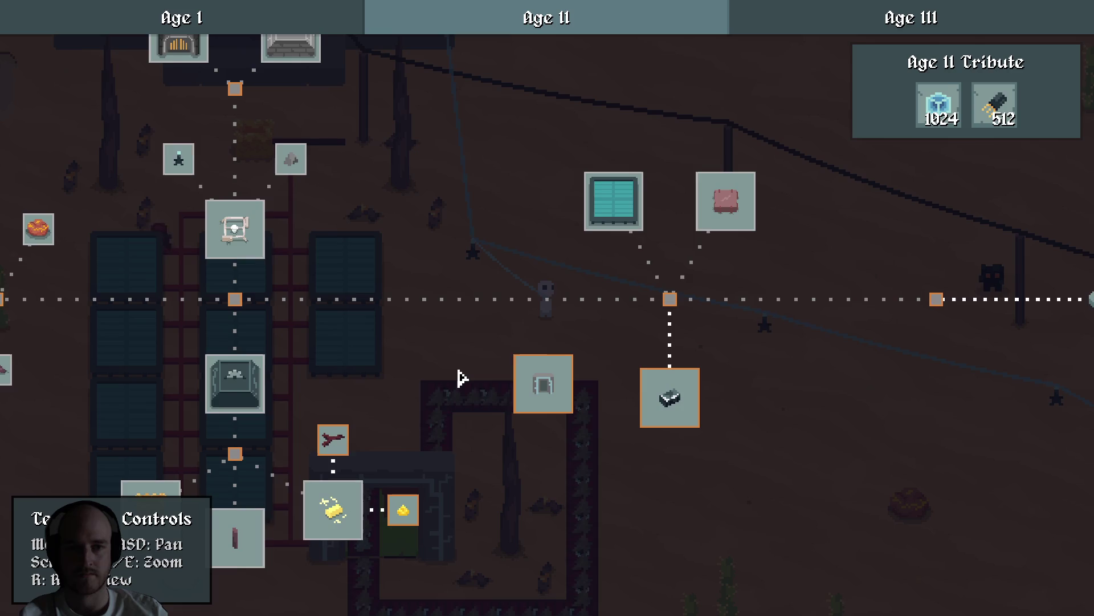
{"action": "key", "text": "d"}
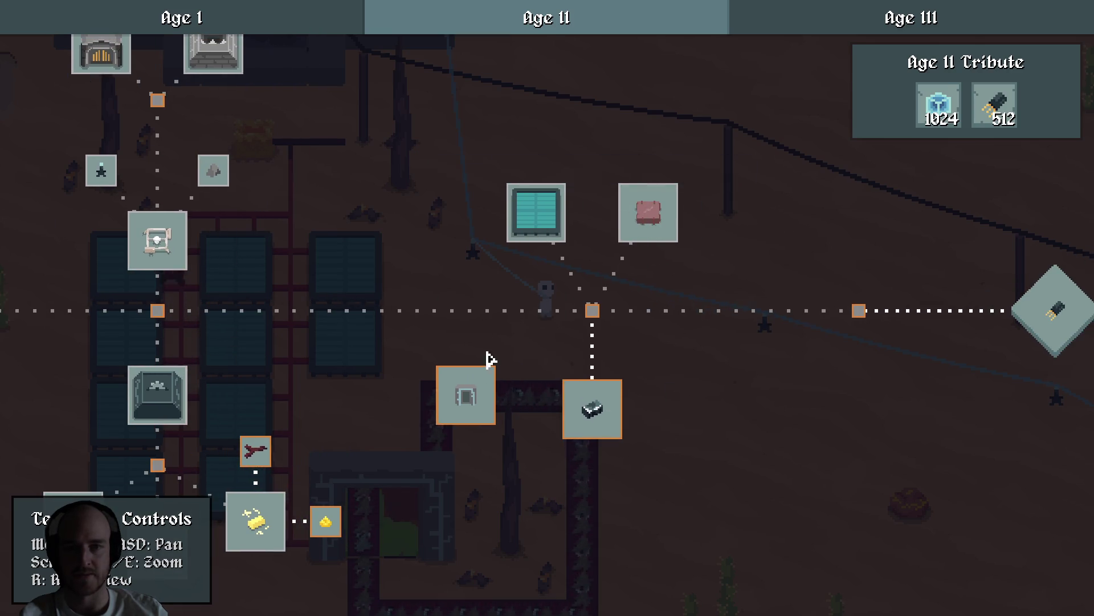
{"action": "left_click", "coordinate": [478, 399]}
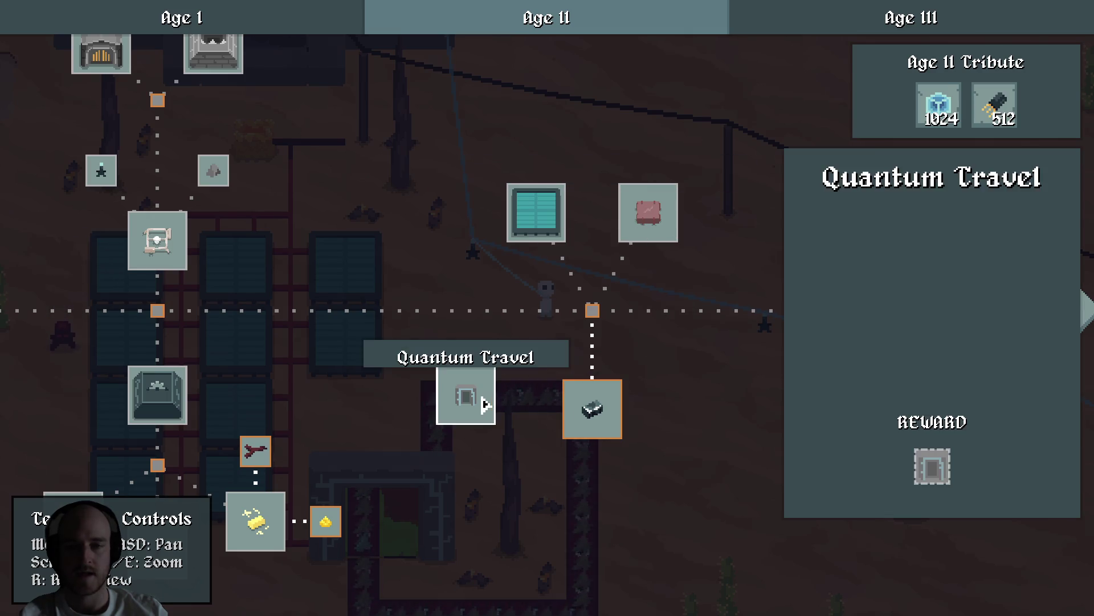
{"action": "key", "text": "a"}
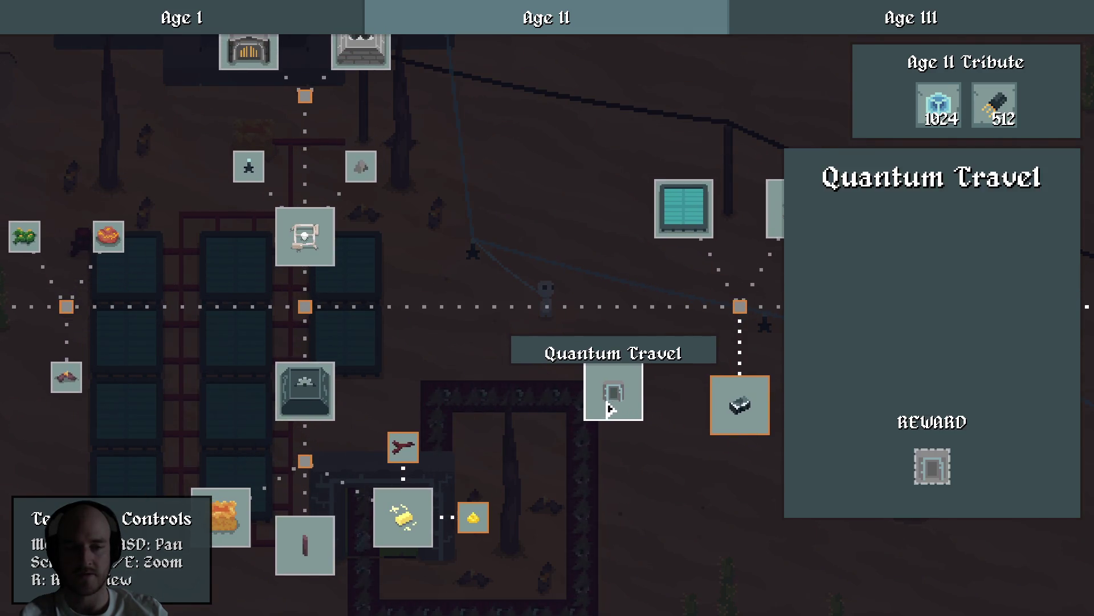
{"action": "scroll", "coordinate": [609, 408], "scroll_direction": "up", "scroll_amount": 2}
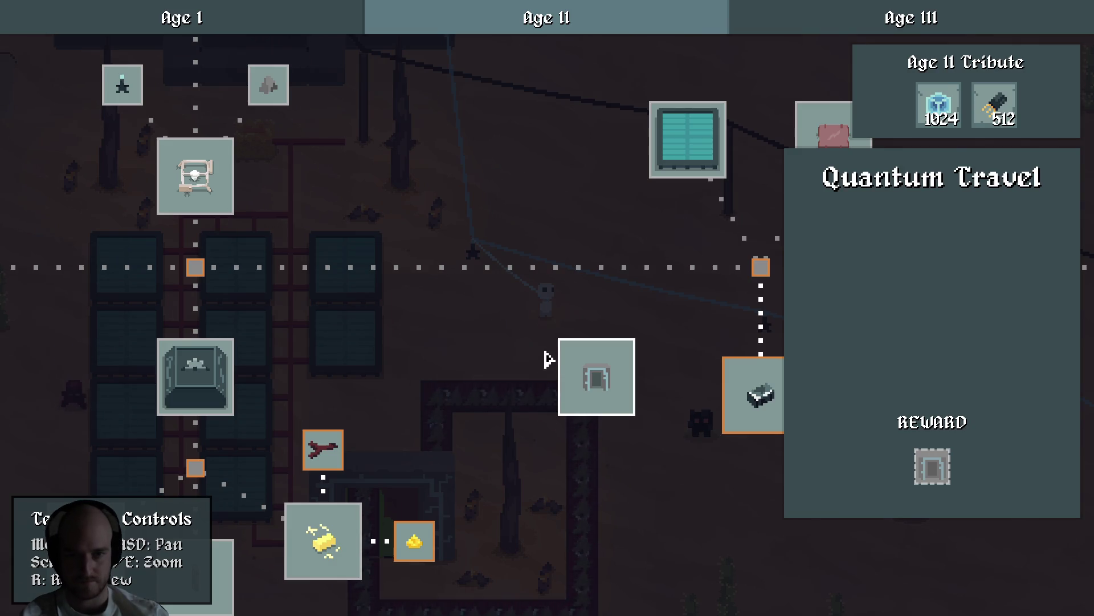
Drag the Quantum Travel node up onto the main line at 208, 24.
{"action": "key", "text": "F1"}
{"action": "mouse_move", "coordinate": [594, 386]}
{"action": "left_mouse_down"}
{"action": "mouse_move", "coordinate": [488, 262]}
{"action": "mouse_move", "coordinate": [505, 274]}
{"action": "left_mouse_up"}
{"action": "key", "text": "F1"}
{"action": "scroll", "coordinate": [504, 283], "scroll_direction": "down", "scroll_amount": 3}
{"action": "mouse_move", "coordinate": [471, 312]}
{"action": "left_mouse_down"}
{"action": "mouse_move", "coordinate": [726, 300]}
{"action": "mouse_move", "coordinate": [487, 384]}
{"action": "left_mouse_up"}
{"action": "mouse_move", "coordinate": [568, 352]}
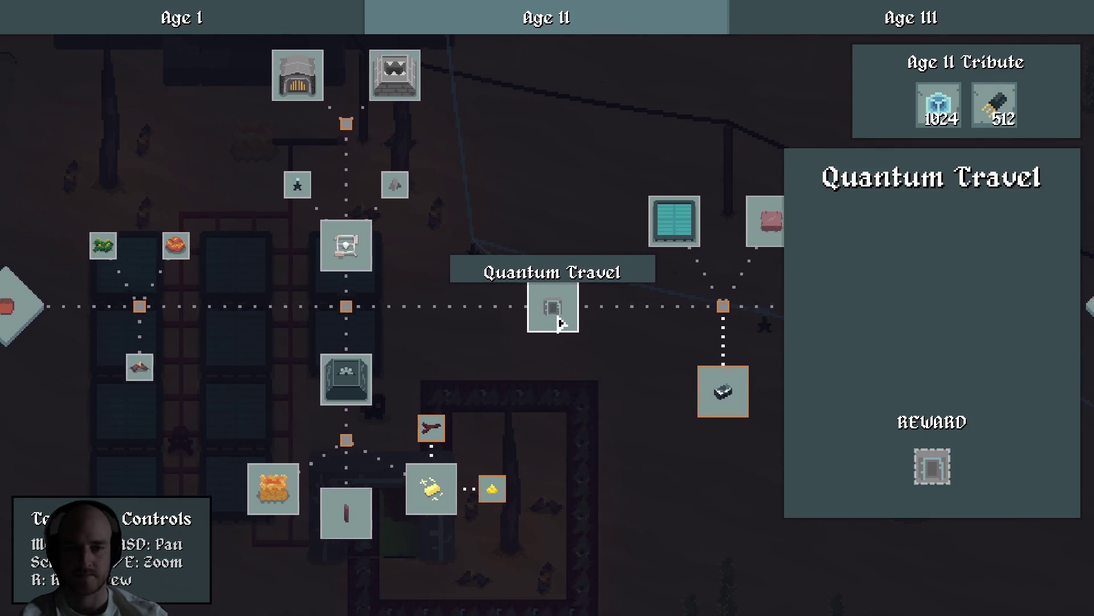
{"action": "key", "text": "F1"}
{"action": "left_click_drag", "start_coordinate": [562, 336], "coordinate": [553, 304]}
Link Quantum Travel to the left connector and the neighbouring router node.
{"action": "left_click", "coordinate": [353, 339]}
{"action": "left_click", "coordinate": [740, 342]}
{"action": "left_click", "coordinate": [738, 337]}
{"action": "left_click", "coordinate": [552, 308]}
{"action": "left_click", "coordinate": [643, 339]}
{"action": "left_click", "coordinate": [731, 337]}
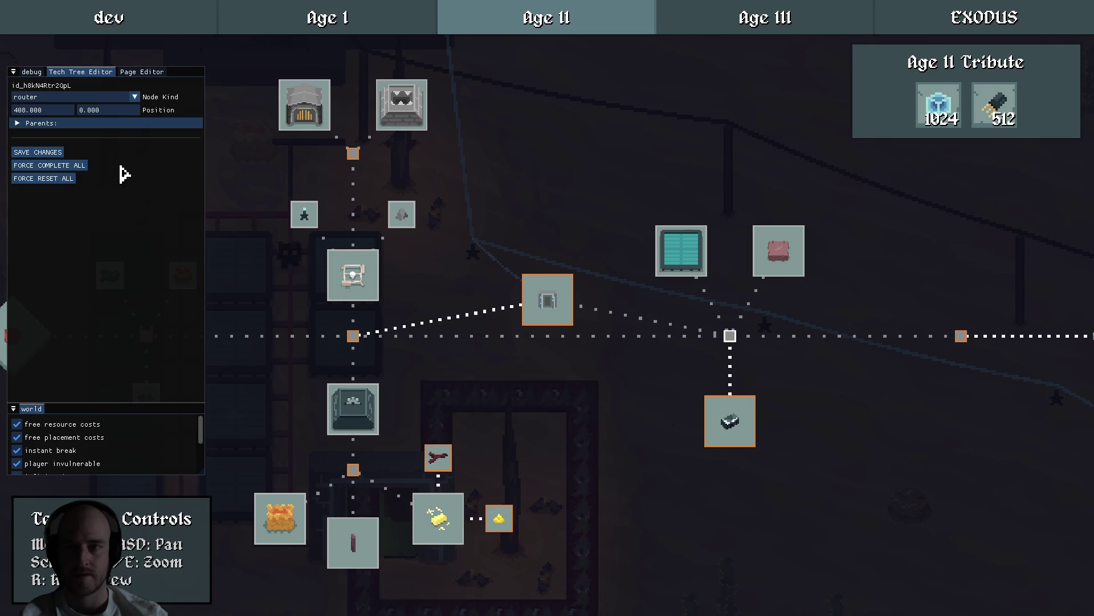
Remove Quantum Travel from the router's parent list and drag it down level with the router.
{"action": "left_click", "coordinate": [28, 123]}
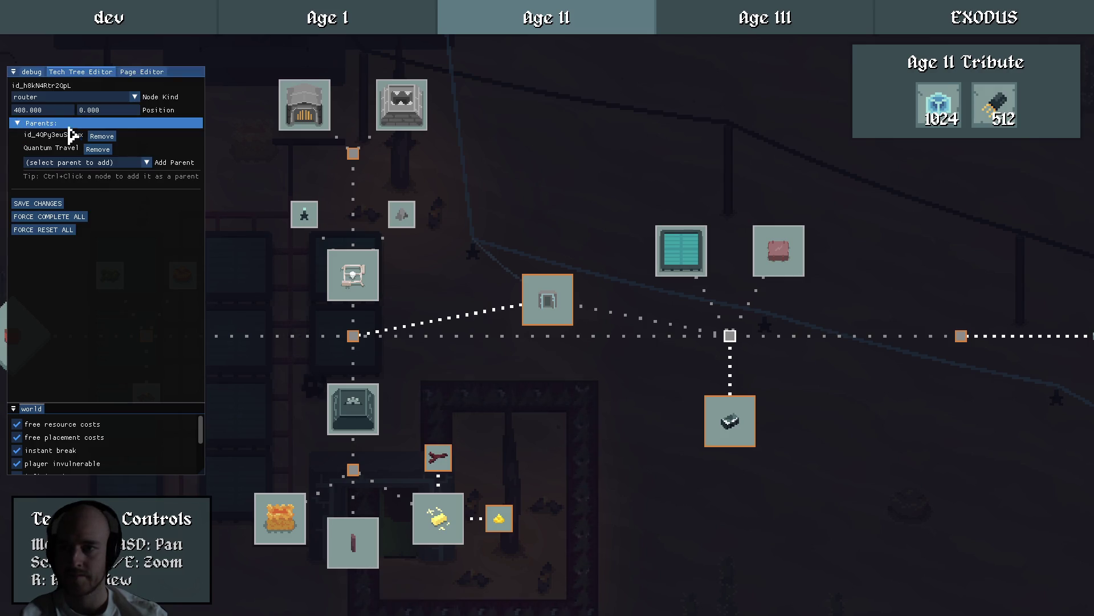
{"action": "left_click", "coordinate": [101, 148]}
{"action": "left_click_drag", "start_coordinate": [550, 311], "coordinate": [550, 343]}
{"action": "left_click", "coordinate": [551, 406]}
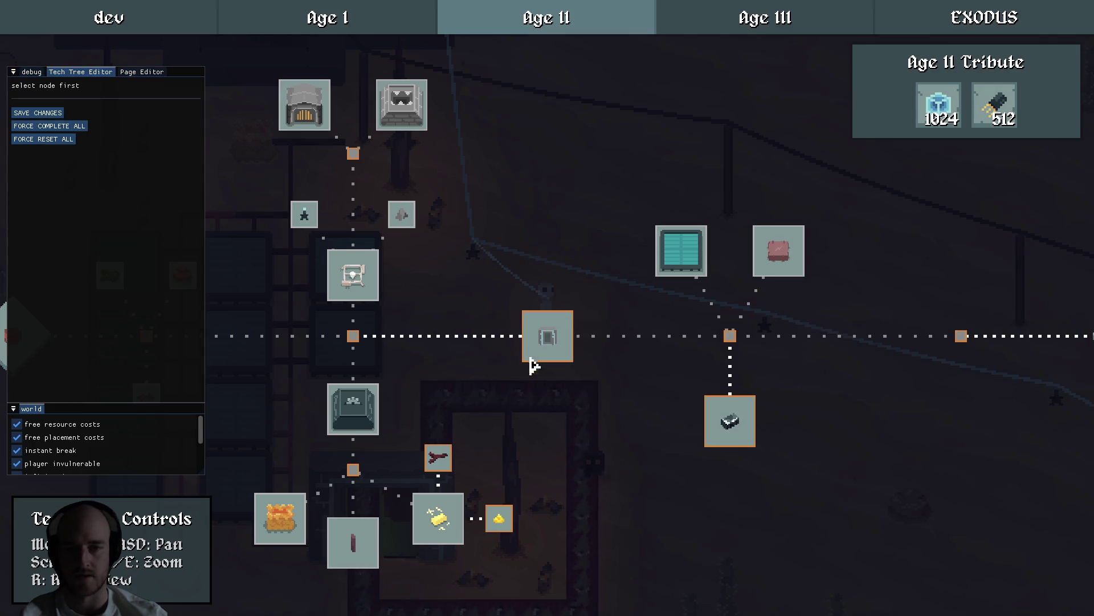
Pan the tech tree to inspect the Age II Tribute diamond node.
{"action": "key", "text": "d"}
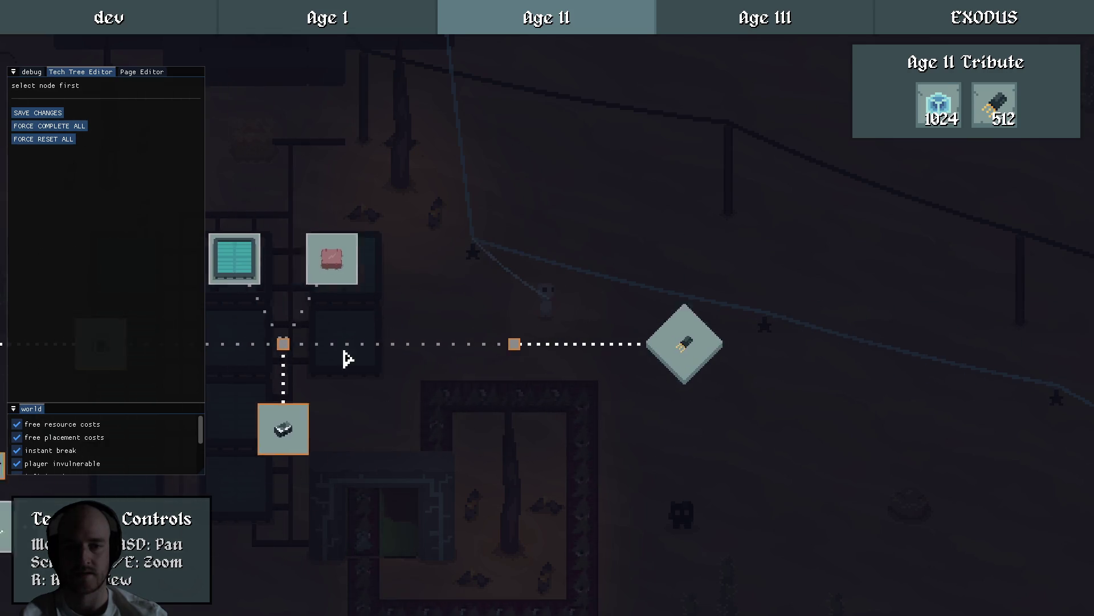
{"action": "scroll", "coordinate": [597, 350], "scroll_direction": "up", "scroll_amount": 2}
{"action": "left_click", "coordinate": [600, 368]}
{"action": "scroll", "coordinate": [432, 384], "scroll_direction": "down", "scroll_amount": 2}
{"action": "left_click", "coordinate": [411, 389]}
{"action": "scroll", "coordinate": [359, 396], "scroll_direction": "down", "scroll_amount": 2}
{"action": "key", "text": "a"}
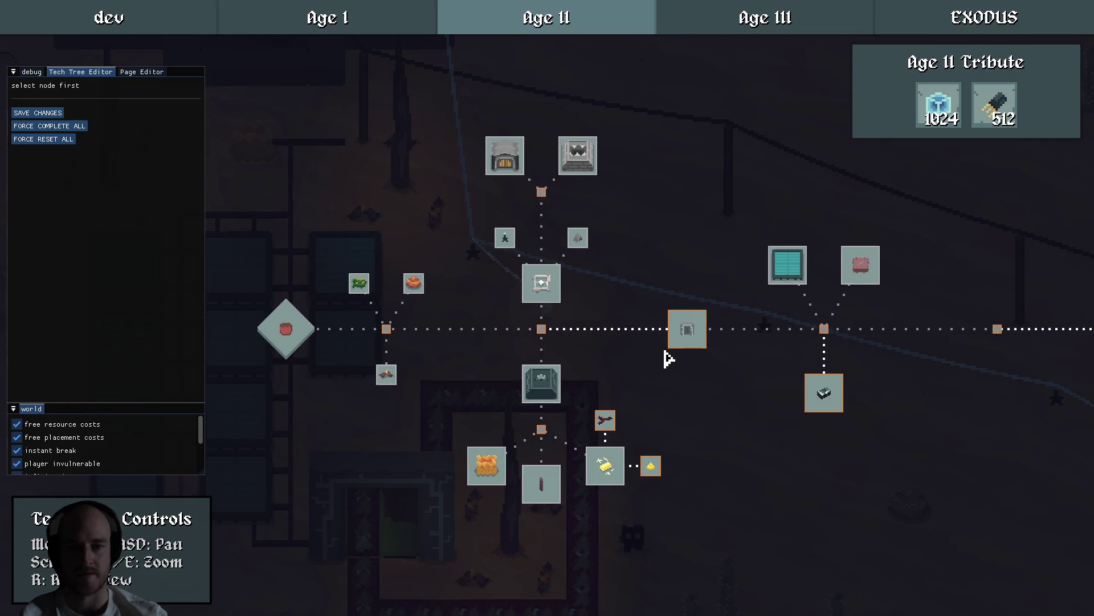
{"action": "scroll", "coordinate": [656, 365], "scroll_direction": "up", "scroll_amount": 3}
Select Quantum Travel and pan around it to check its new position in the tree.
{"action": "left_click", "coordinate": [654, 317]}
{"action": "key", "text": "d"}
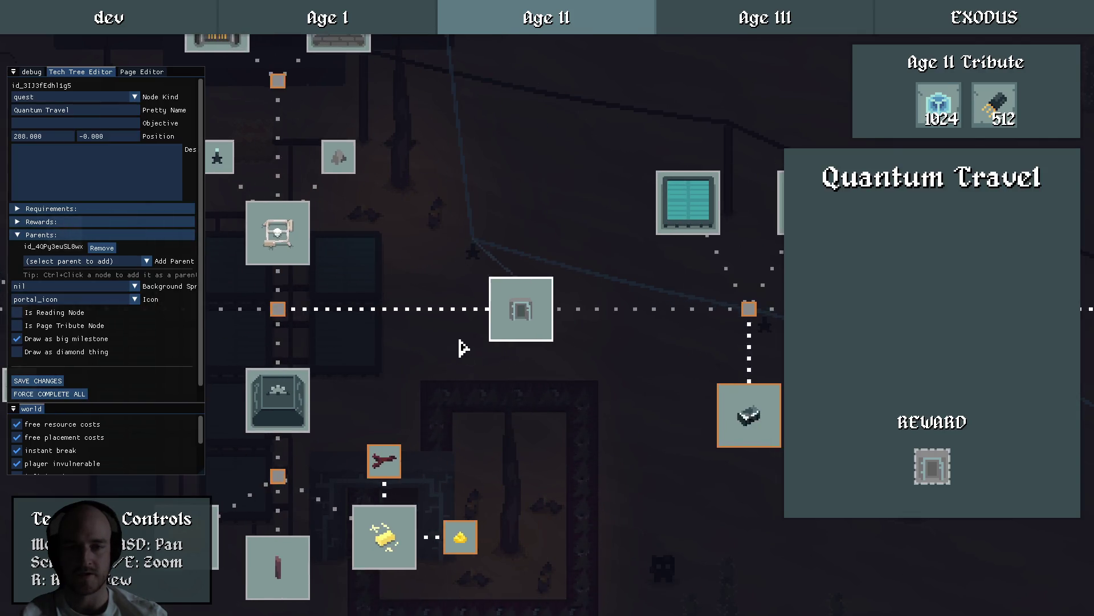
{"action": "scroll", "coordinate": [513, 310], "scroll_direction": "up", "scroll_amount": 1}
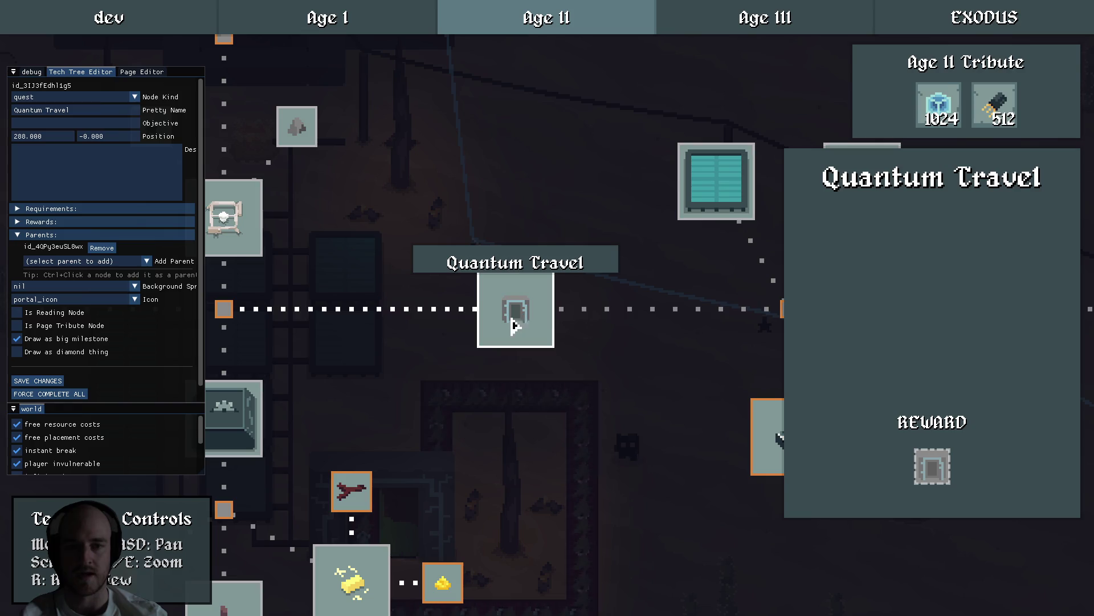
{"action": "left_click", "coordinate": [420, 335]}
{"action": "key", "text": "a"}
{"action": "key", "text": "w"}
{"action": "left_click", "coordinate": [601, 365]}
{"action": "key", "text": "s"}
{"action": "key", "text": "d"}
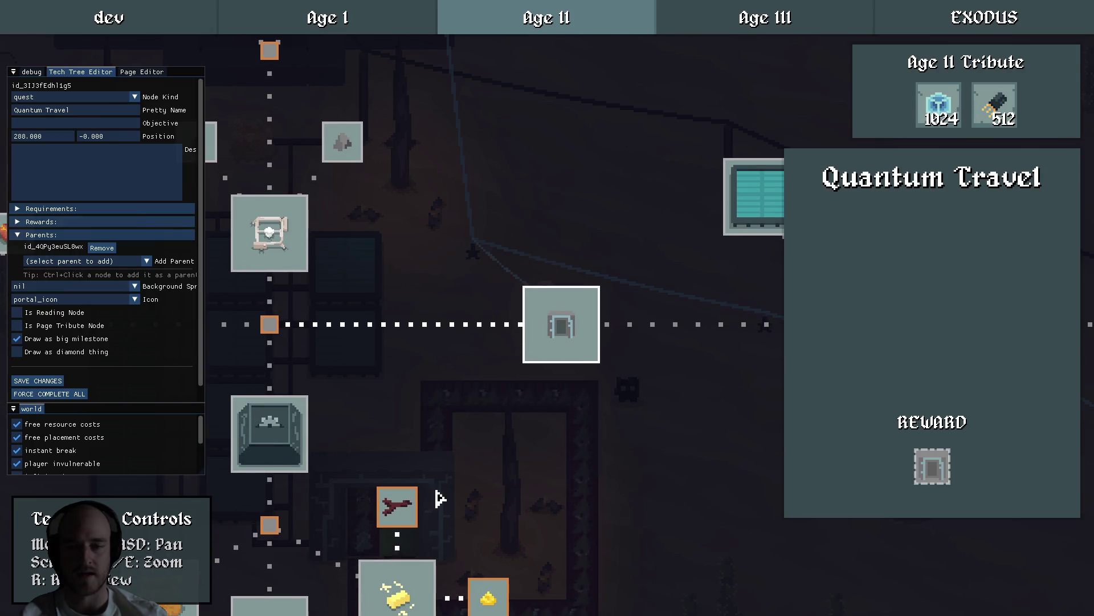
{"action": "key", "text": "s"}
{"action": "key", "text": "a"}
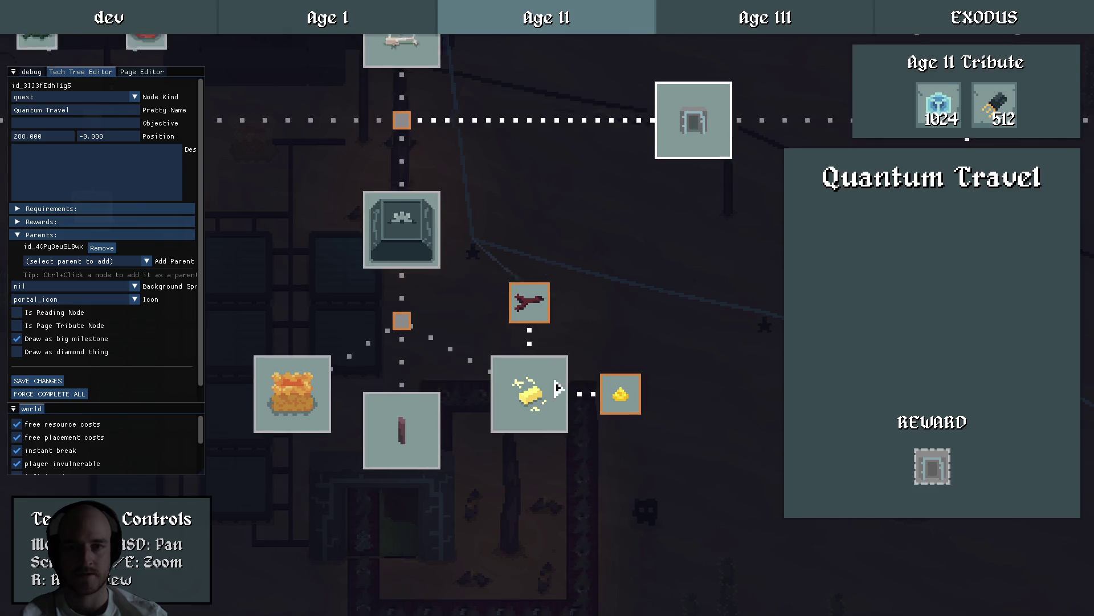
{"action": "key", "text": "w"}
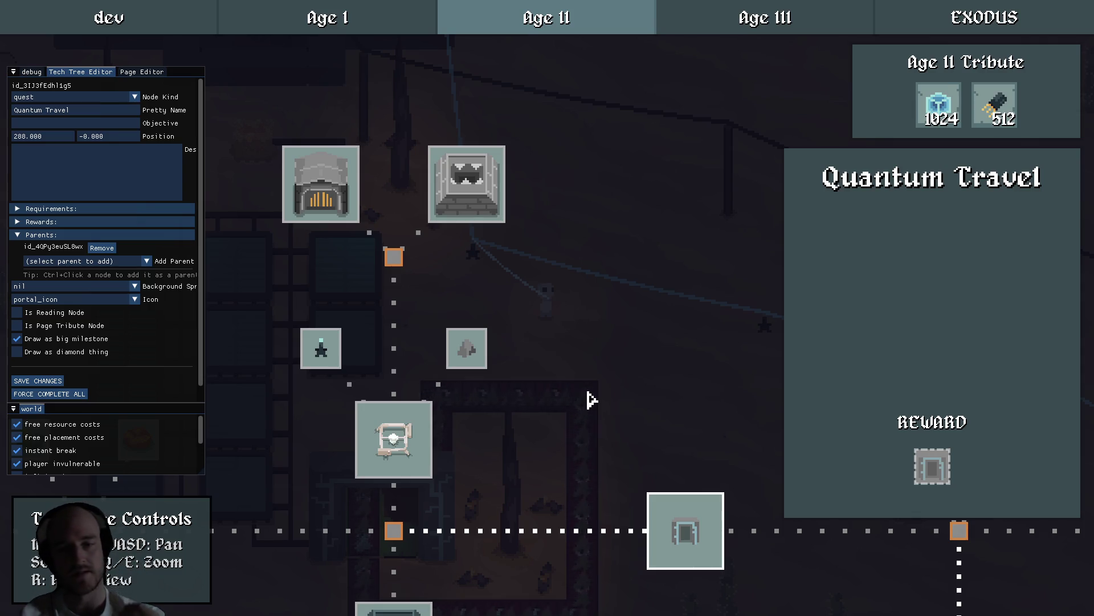
{"action": "left_click", "coordinate": [591, 400]}
Inspect the Advanced Alloying node, and bring the upper tech tree nodes into view.
{"action": "key", "text": "s"}
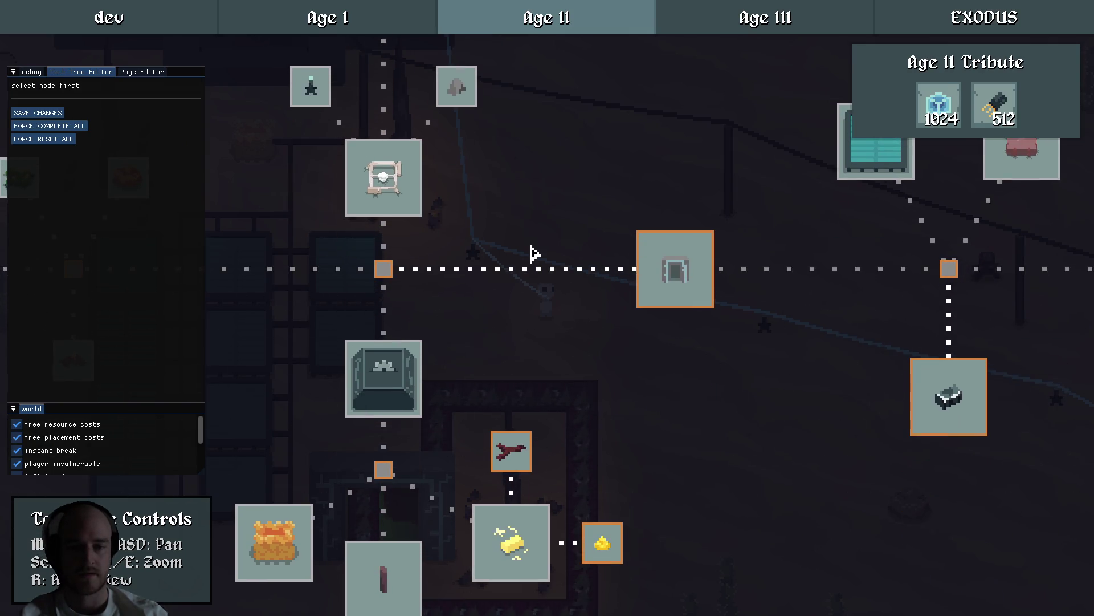
{"action": "key", "text": "a"}
{"action": "left_click", "coordinate": [613, 453]}
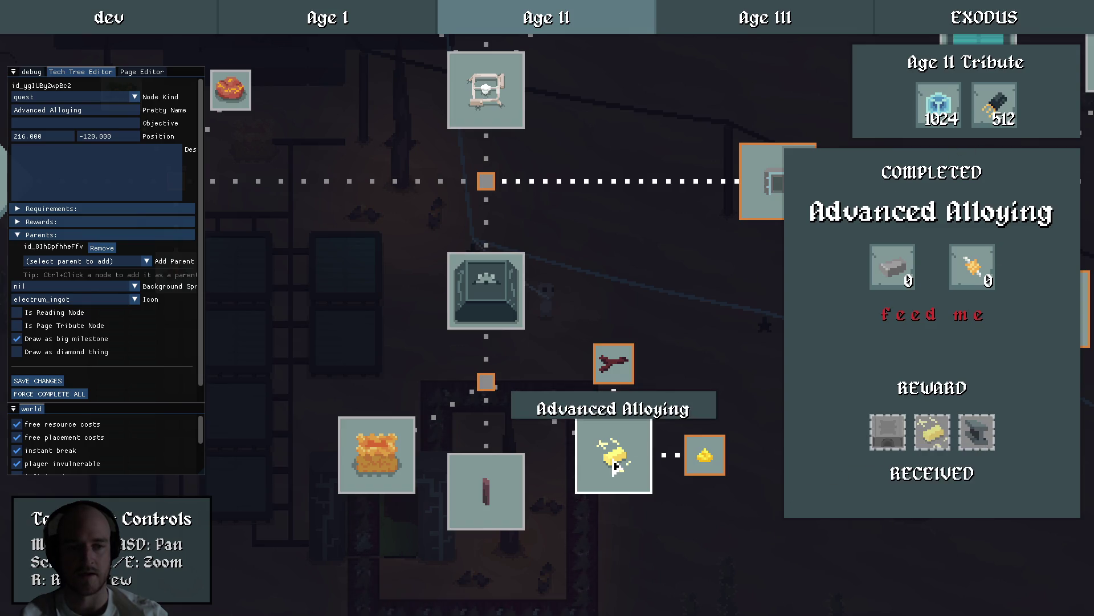
{"action": "left_click", "coordinate": [661, 293]}
{"action": "left_click_drag", "start_coordinate": [659, 256], "coordinate": [617, 496]}
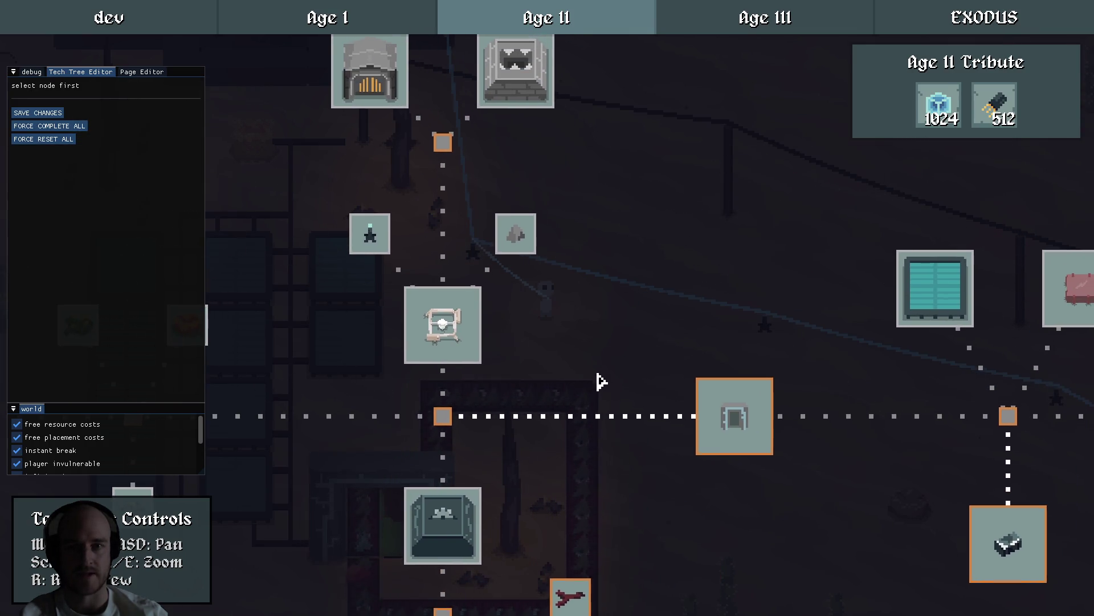
{"action": "key", "text": "w"}
Inspect the Electric Heat node's details.
{"action": "left_click", "coordinate": [370, 162]}
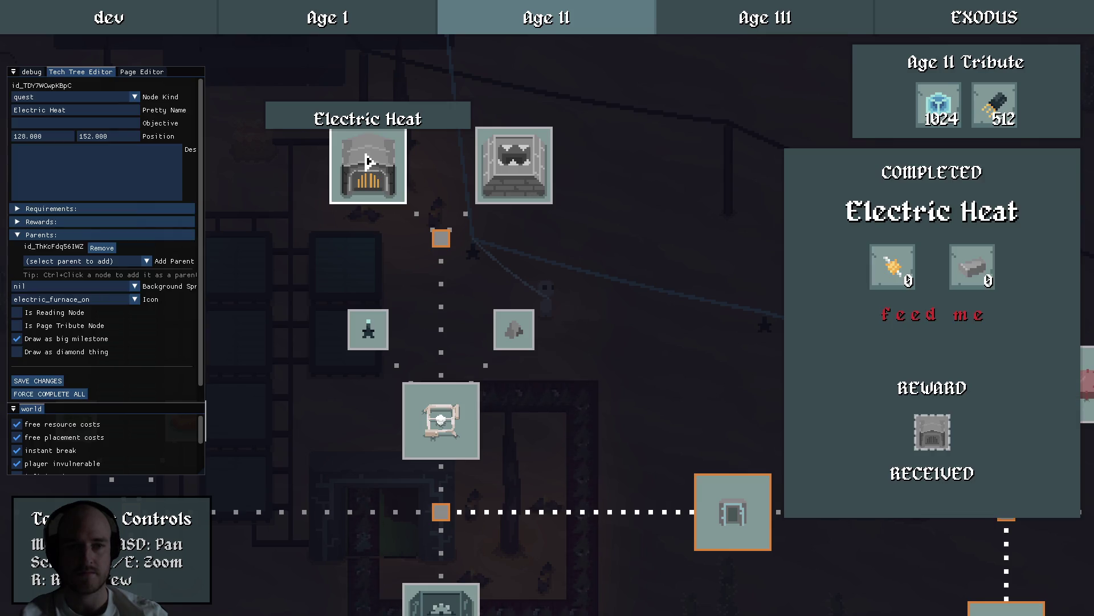
{"action": "scroll", "coordinate": [542, 373], "scroll_direction": "down", "scroll_amount": 2}
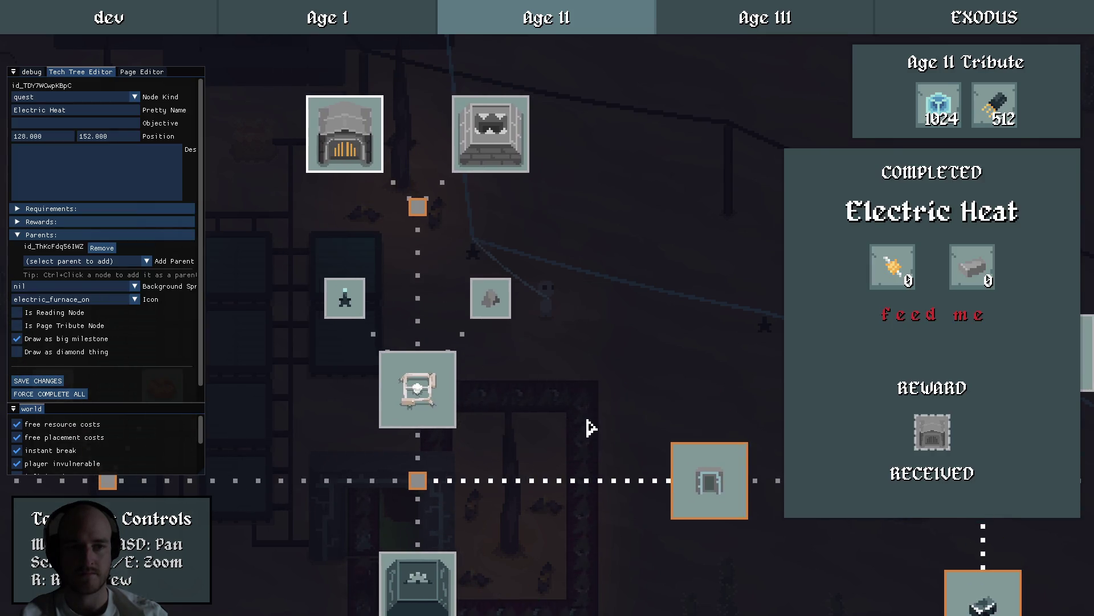
{"action": "key", "text": "s"}
{"action": "key", "text": "d"}
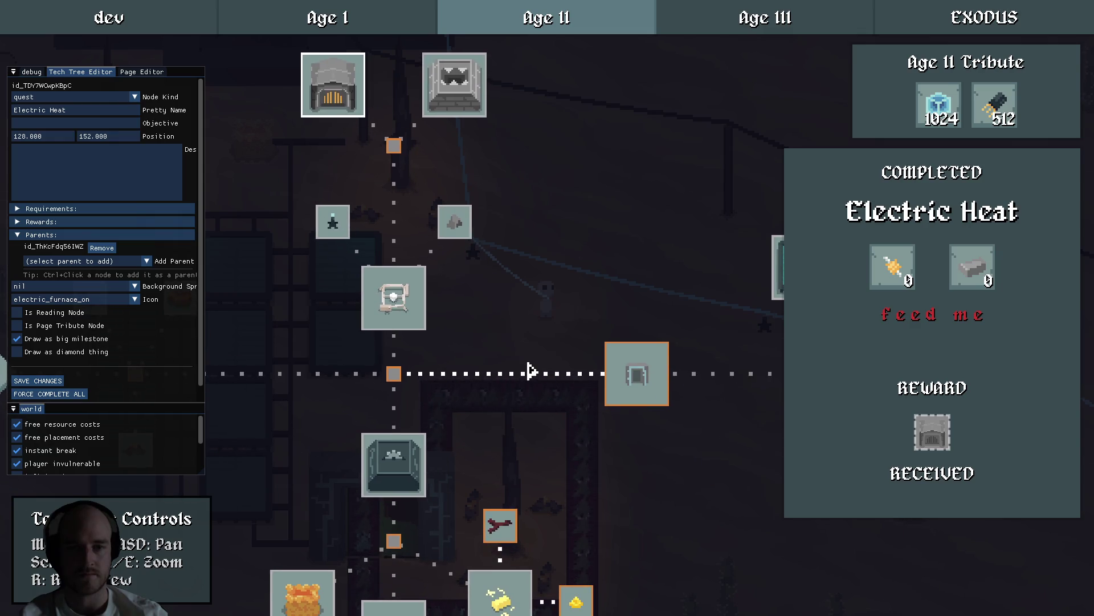
{"action": "left_click_drag", "start_coordinate": [530, 371], "coordinate": [424, 356]}
{"action": "left_click", "coordinate": [429, 359]}
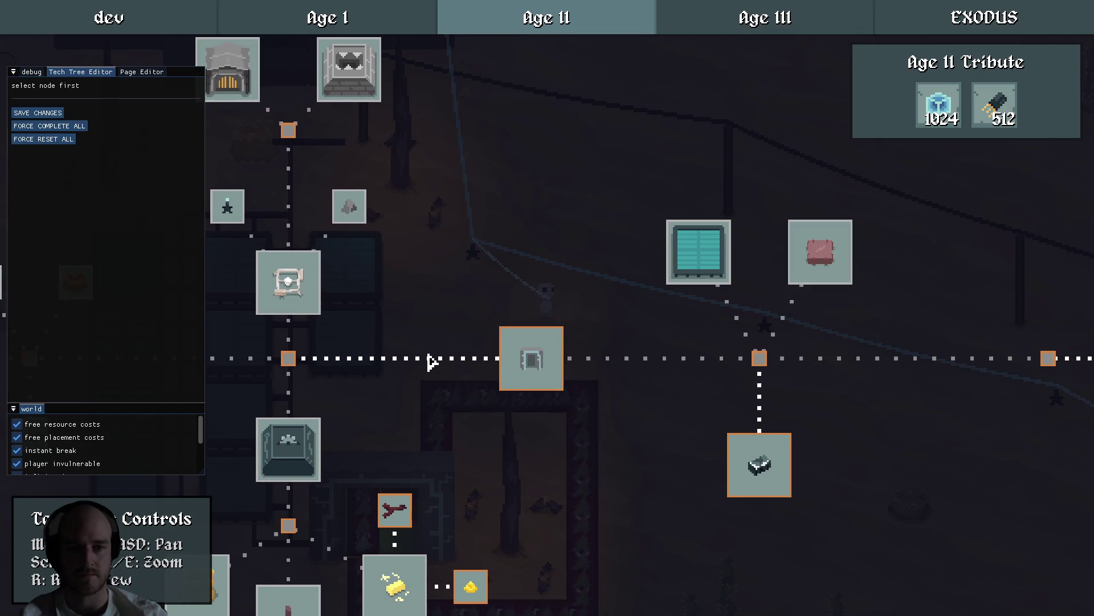
Review Quantum Travel's details and editor fields.
{"action": "left_click", "coordinate": [536, 371]}
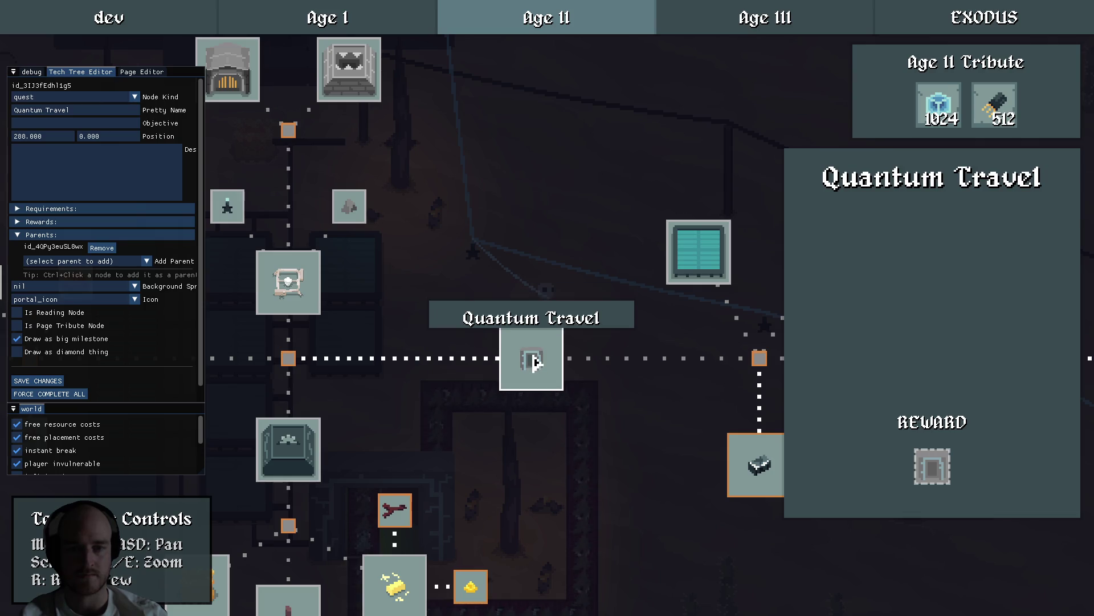
{"action": "left_click", "coordinate": [462, 384]}
{"action": "mouse_move", "coordinate": [460, 361]}
{"action": "left_mouse_down"}
{"action": "mouse_move", "coordinate": [536, 344]}
{"action": "mouse_move", "coordinate": [509, 350]}
{"action": "left_mouse_up"}
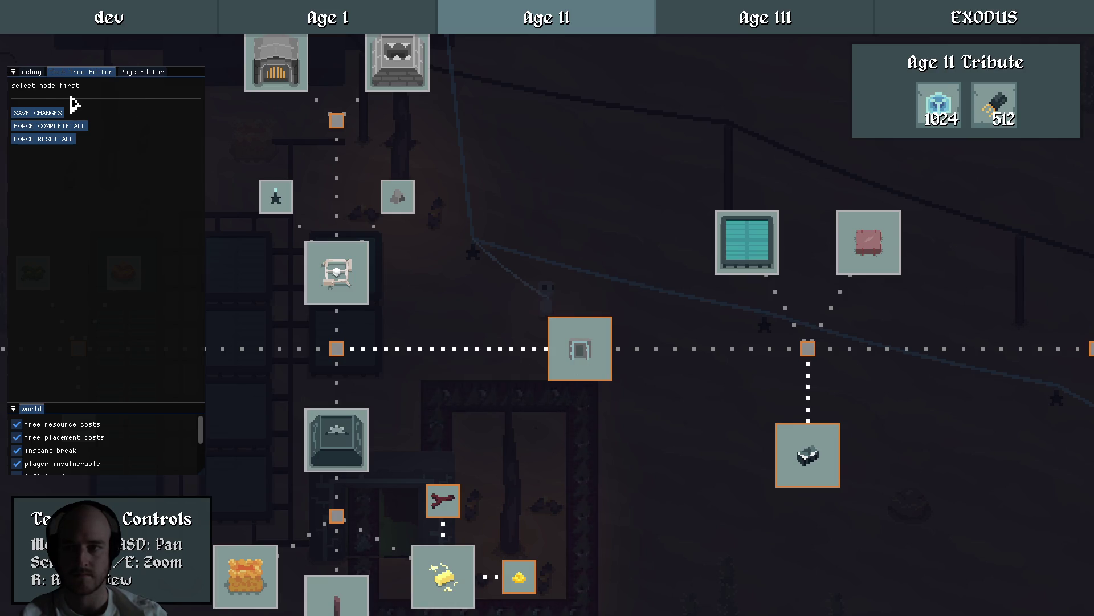
{"action": "left_click", "coordinate": [59, 117]}
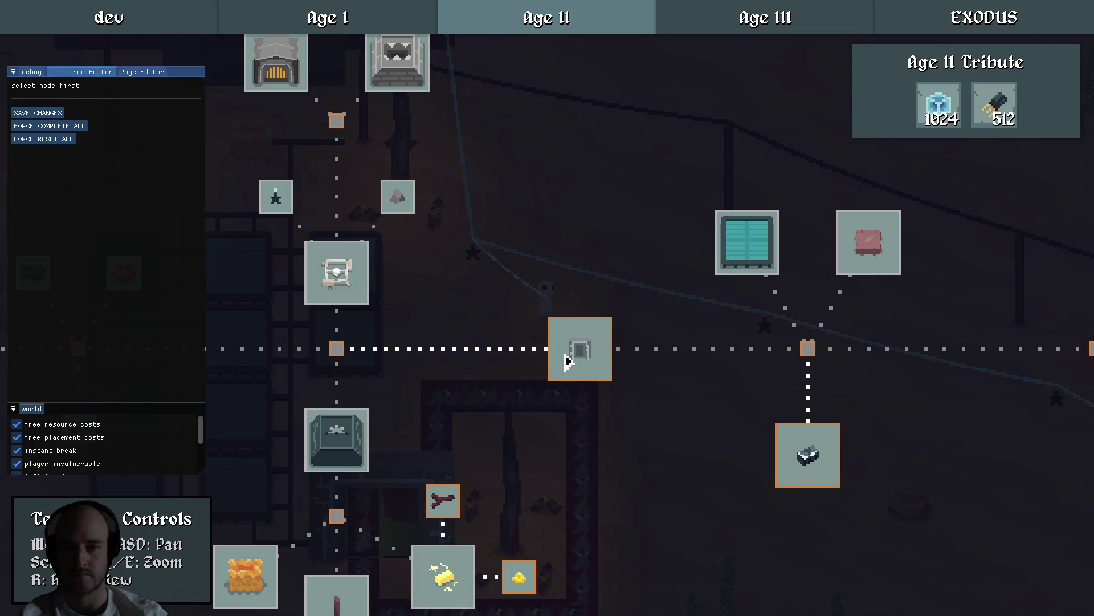
{"action": "left_click", "coordinate": [576, 360]}
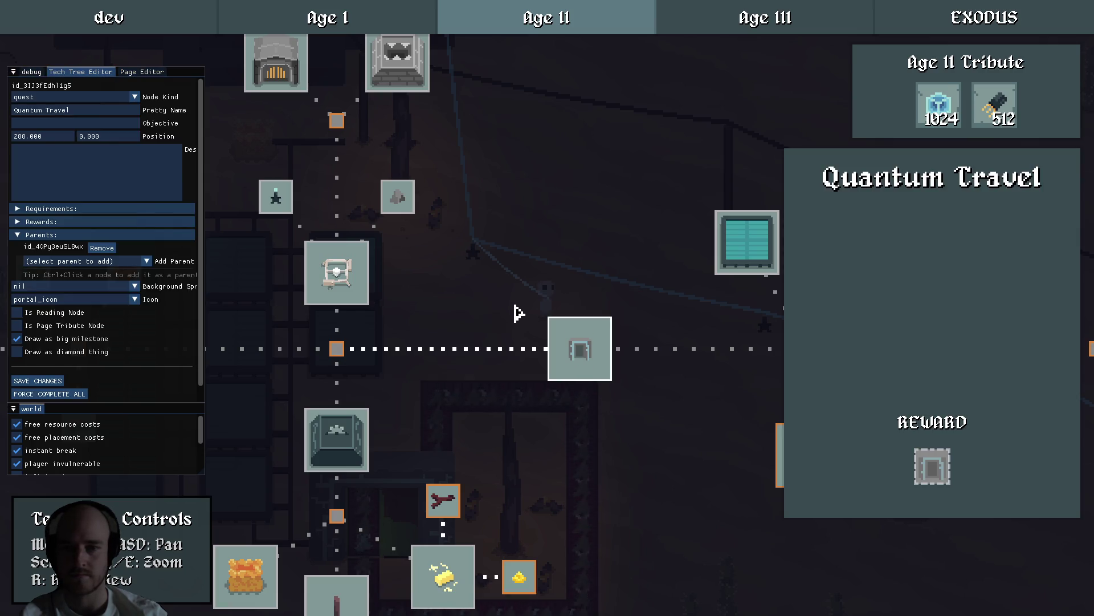
{"action": "left_click", "coordinate": [518, 313]}
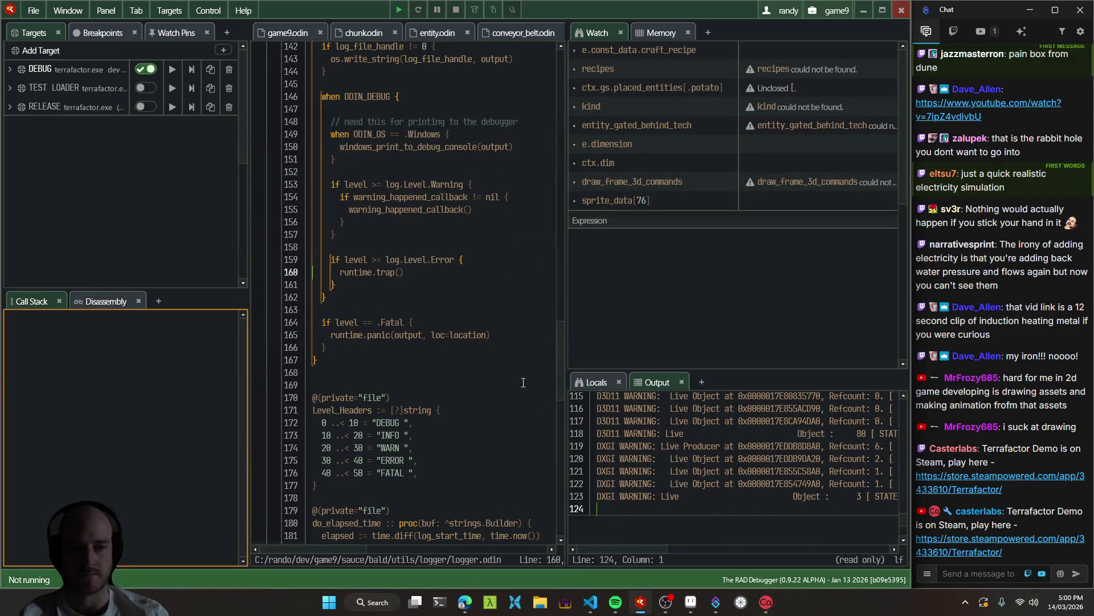
Switch through VS Code to the item sprite sheet in Aseprite and zoom the canvas.
{"action": "mouse_move", "coordinate": [590, 602]}
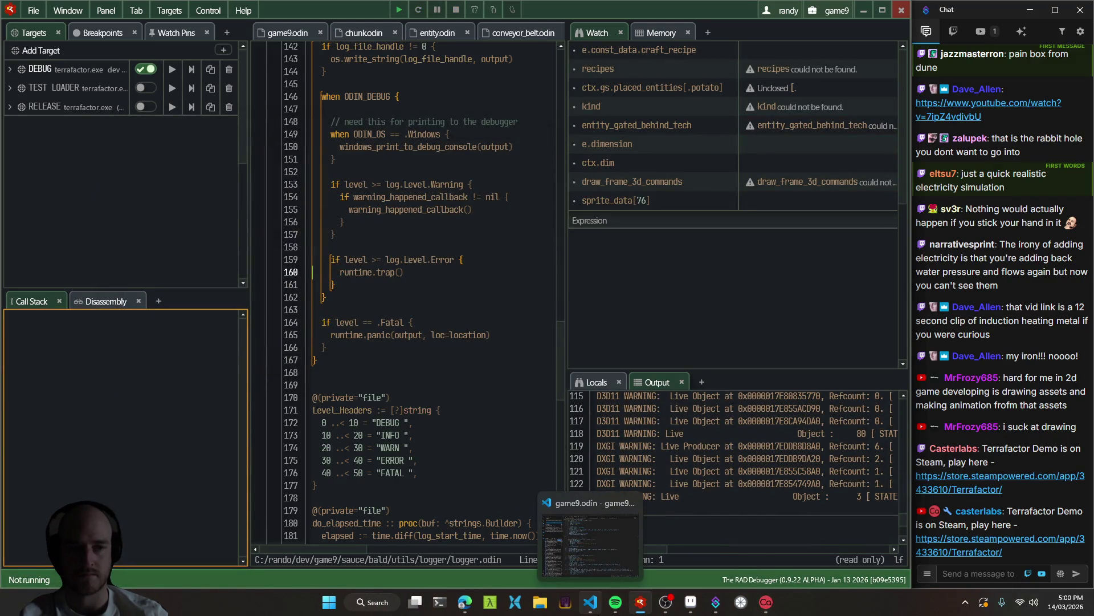
{"action": "left_click", "coordinate": [590, 602]}
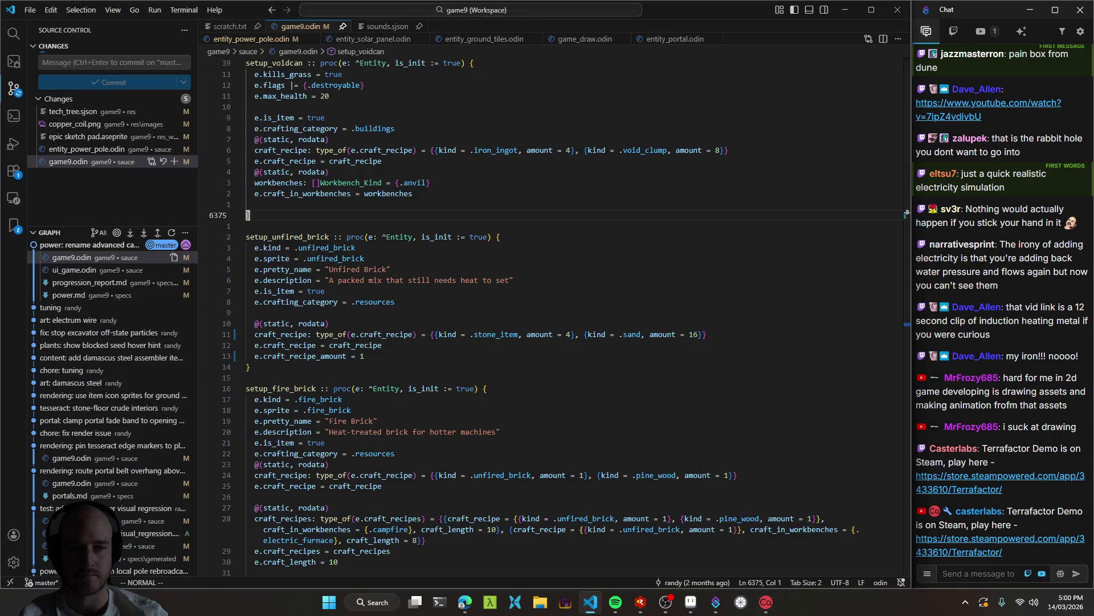
{"action": "left_click", "coordinate": [691, 602]}
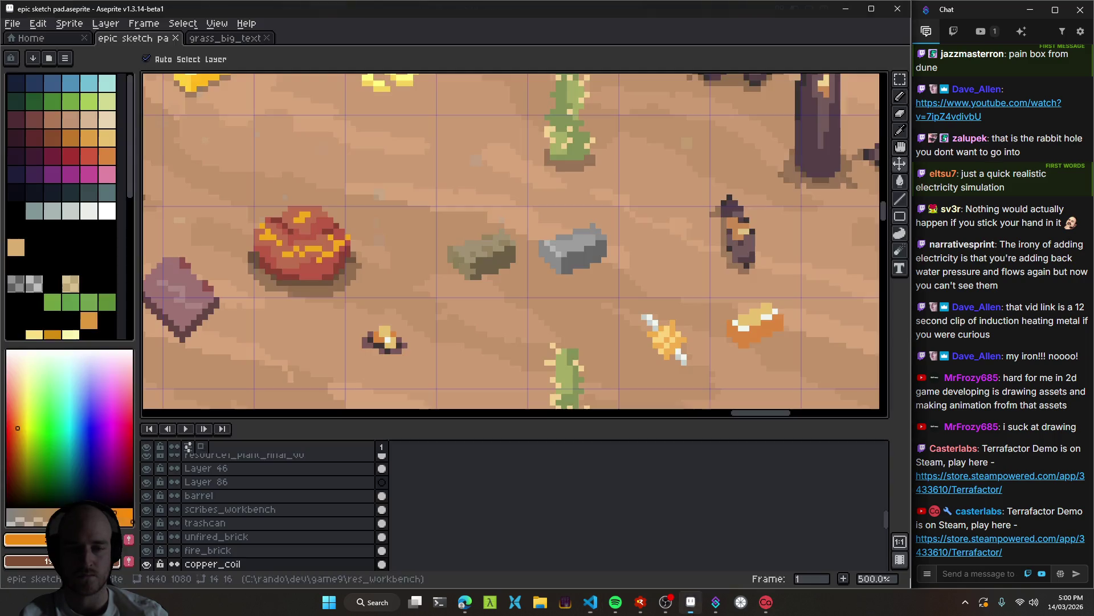
{"action": "scroll", "coordinate": [435, 281], "scroll_direction": "down", "scroll_amount": 3}
{"action": "scroll", "coordinate": [522, 272], "scroll_direction": "up", "scroll_amount": 2}
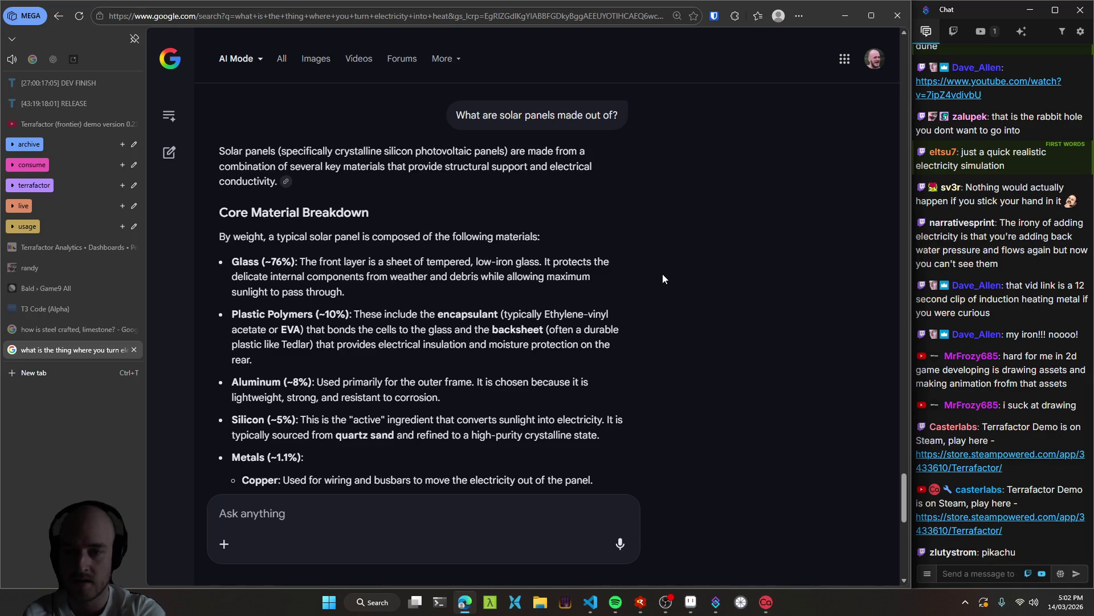
Read the AI Mode answer on solar panel materials, select the Glass line, and return to game9.odin.
{"action": "scroll", "coordinate": [252, 384], "scroll_direction": "down", "scroll_amount": 2}
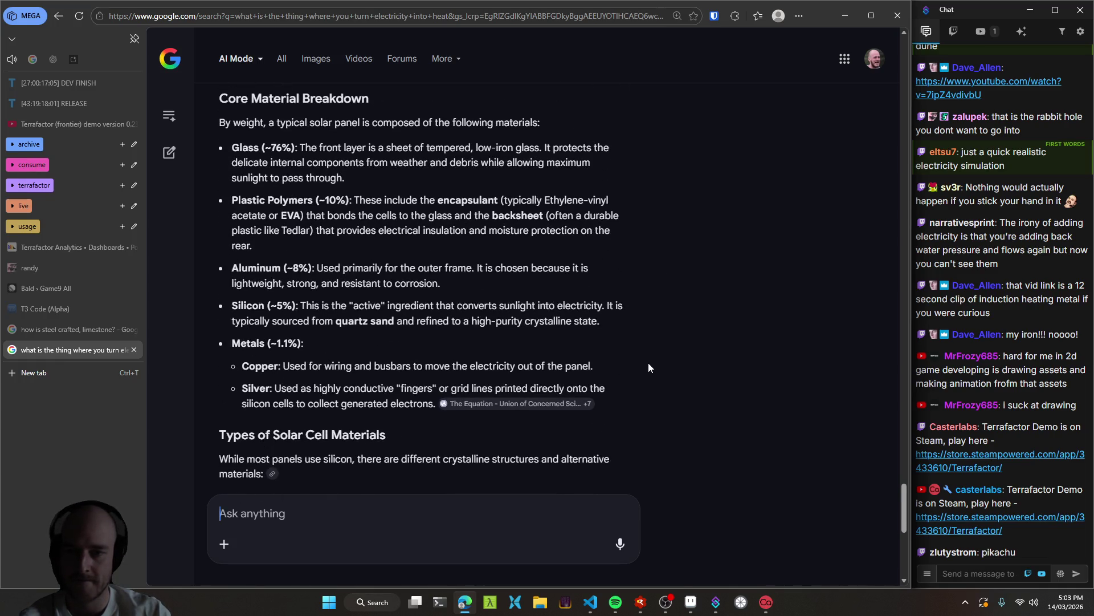
{"action": "scroll", "coordinate": [648, 368], "scroll_direction": "up", "scroll_amount": 1}
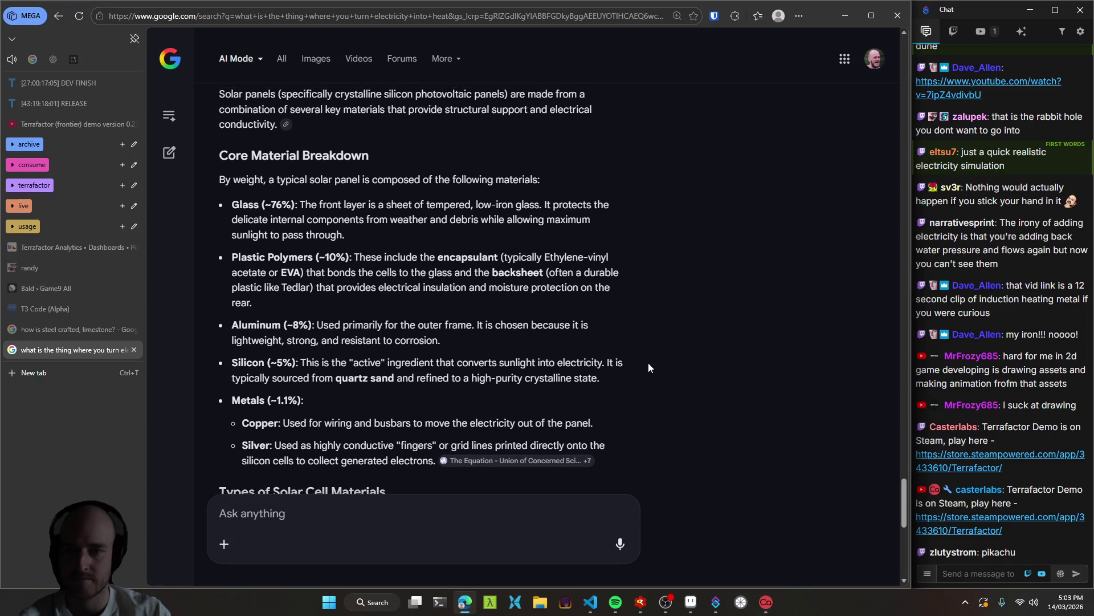
{"action": "scroll", "coordinate": [648, 367], "scroll_direction": "up", "scroll_amount": 1}
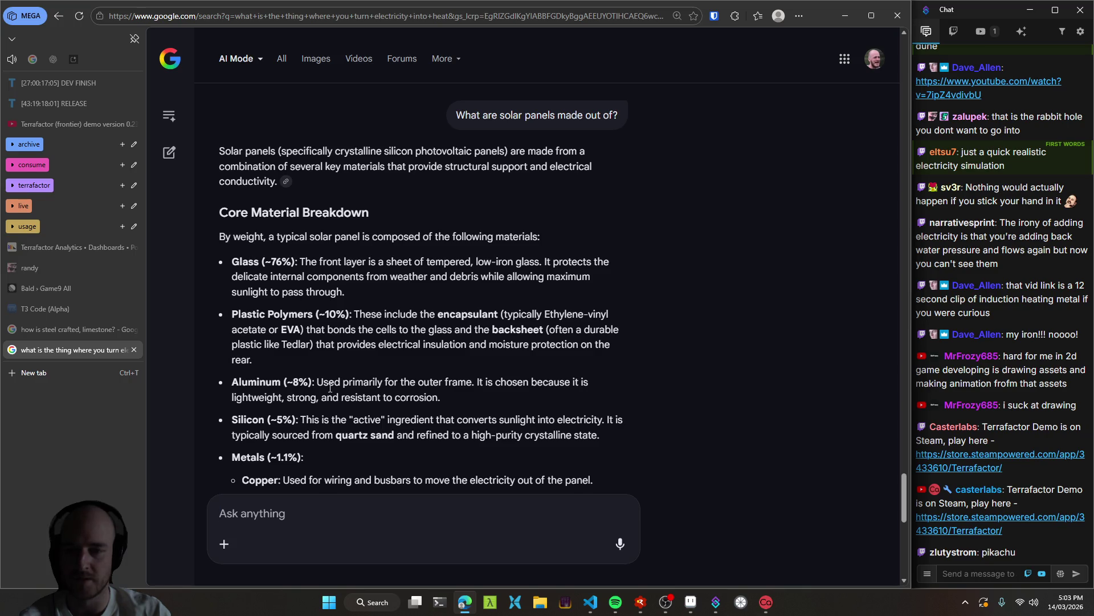
{"action": "scroll", "coordinate": [716, 366], "scroll_direction": "down", "scroll_amount": 1}
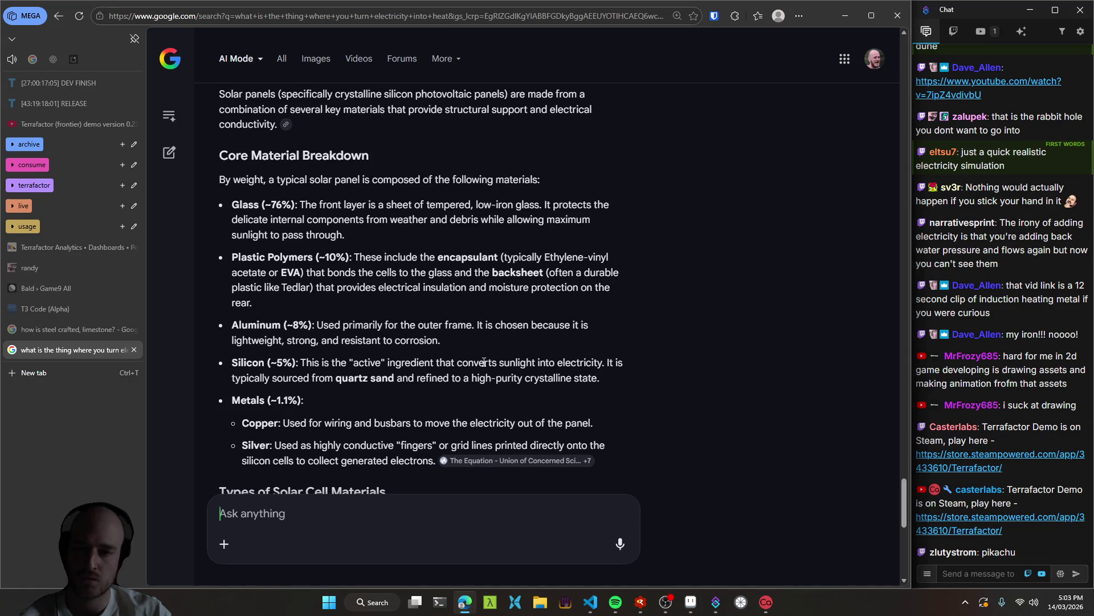
{"action": "mouse_move", "coordinate": [245, 205]}
{"action": "left_mouse_down"}
{"action": "mouse_move", "coordinate": [380, 242]}
{"action": "mouse_move", "coordinate": [240, 205]}
{"action": "left_mouse_up"}
{"action": "left_click", "coordinate": [591, 601]}
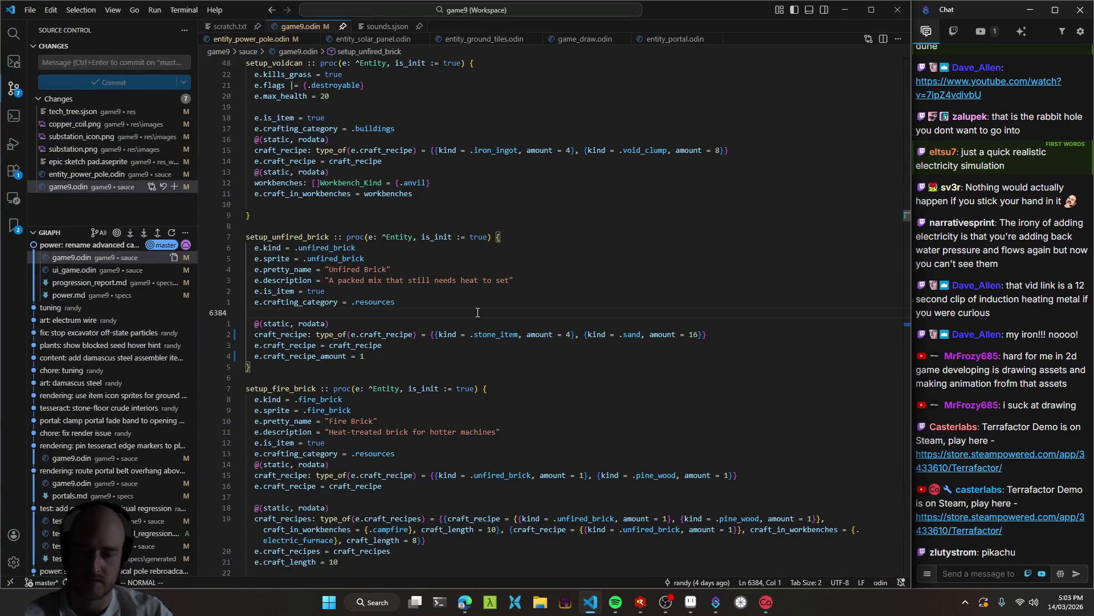
Relaunch the game and check the Advanced Alloying node's rewards in the tech tree.
{"action": "key", "text": "F5"}
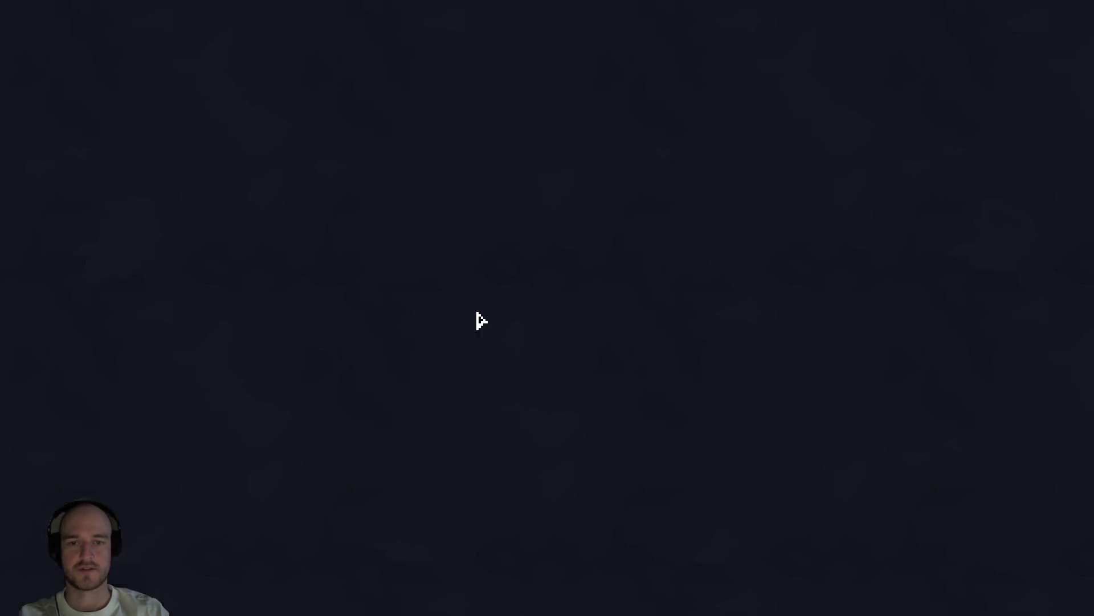
{"action": "scroll", "coordinate": [547, 484], "scroll_direction": "up", "scroll_amount": 2}
{"action": "left_click", "coordinate": [559, 467]}
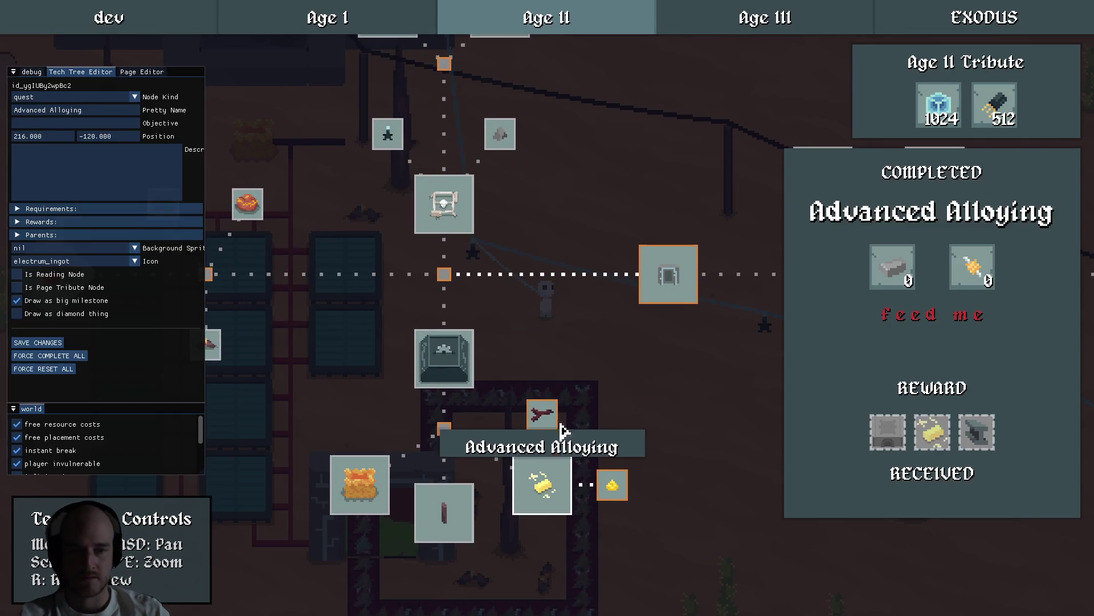
{"action": "key", "text": "d"}
{"action": "key", "text": "s"}
{"action": "mouse_move", "coordinate": [884, 435]}
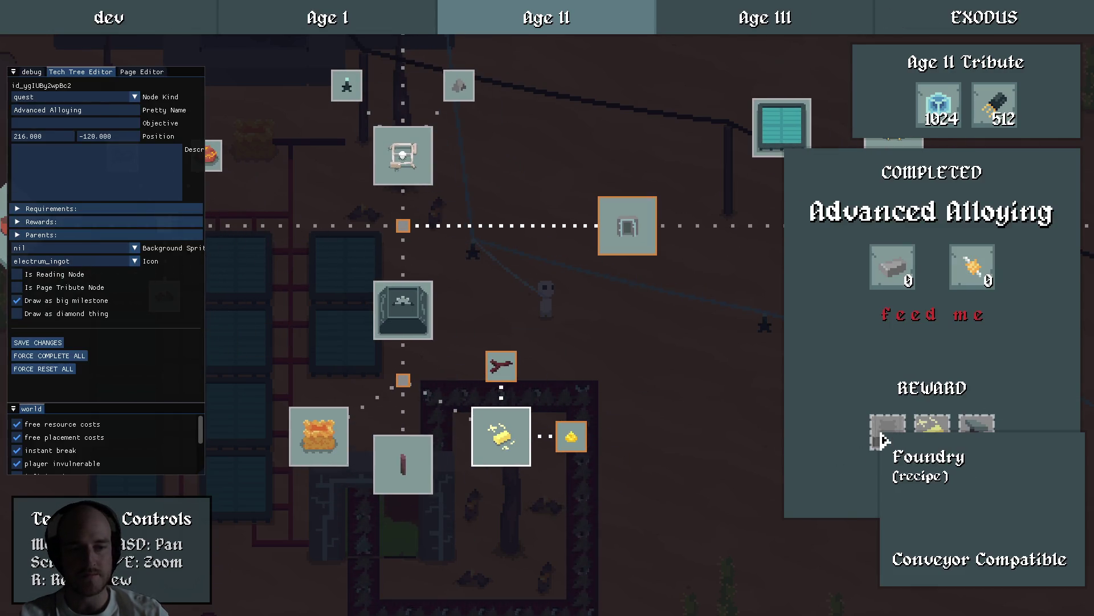
{"action": "key", "text": "Escape"}
Walk to the foundry to view its recipes, then collect 37 Silicon from the Electric Furnace.
{"action": "key", "text": "Tab"}
{"action": "key", "text": "Tab"}
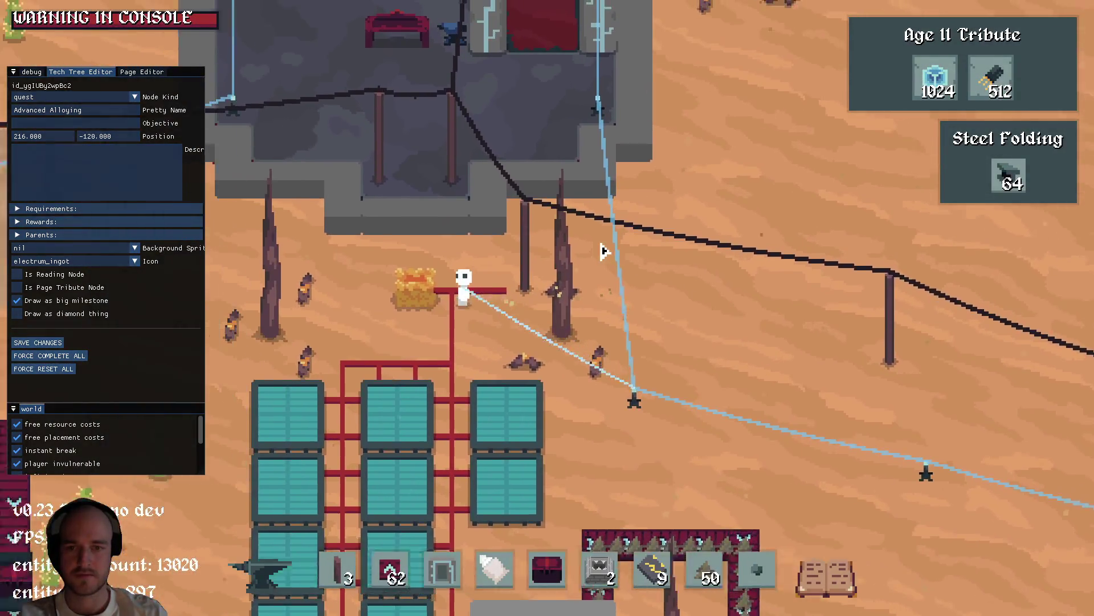
{"action": "key", "text": "w"}
{"action": "key", "text": "a"}
{"action": "key", "text": "F1"}
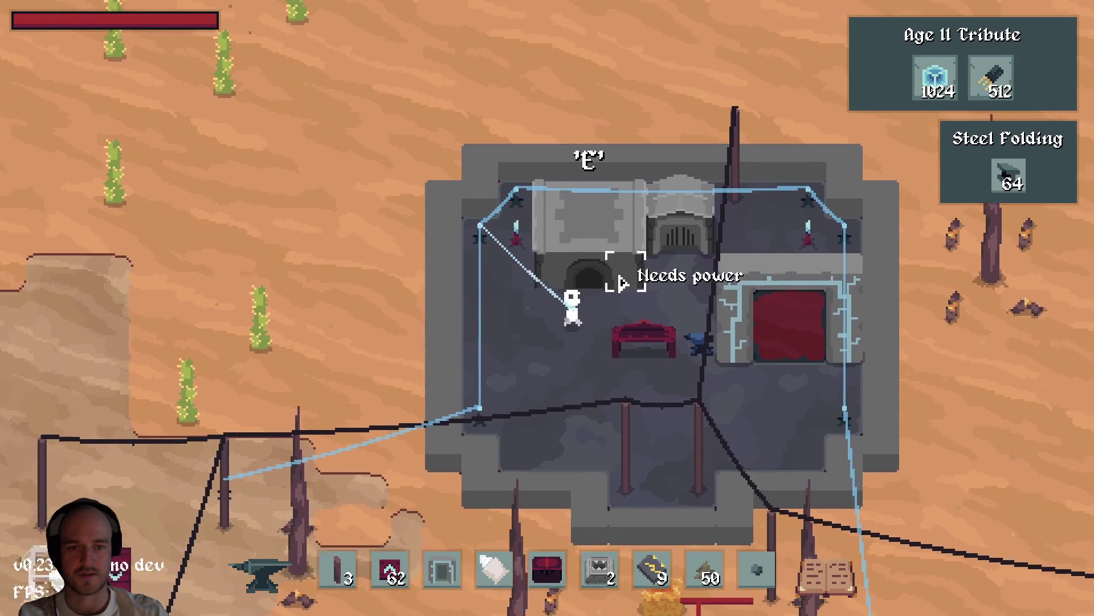
{"action": "key", "text": "e"}
{"action": "left_click", "coordinate": [463, 212]}
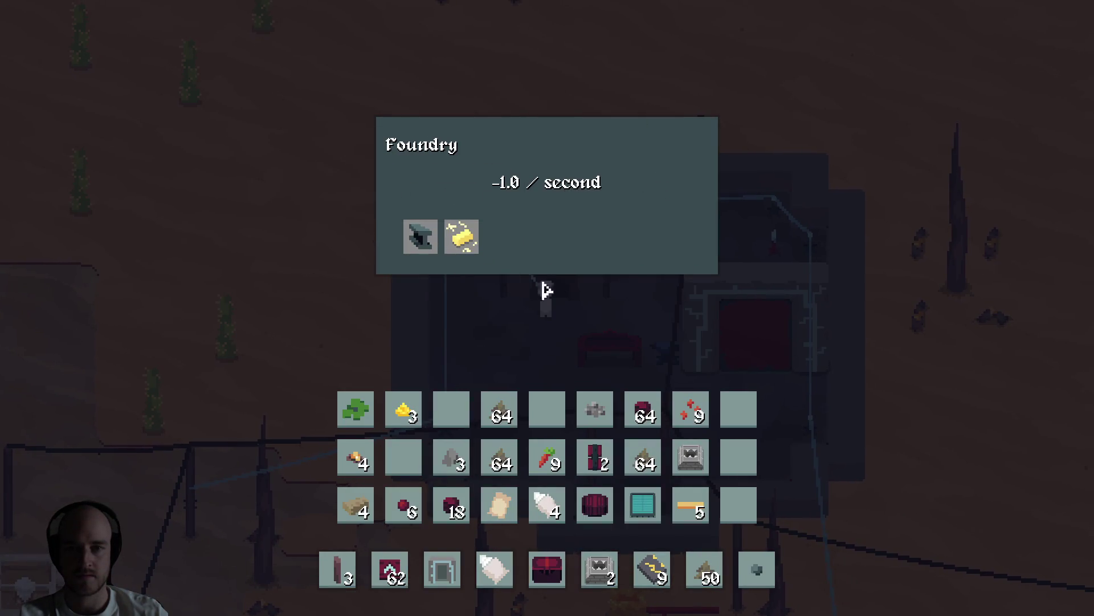
{"action": "key", "text": "e"}
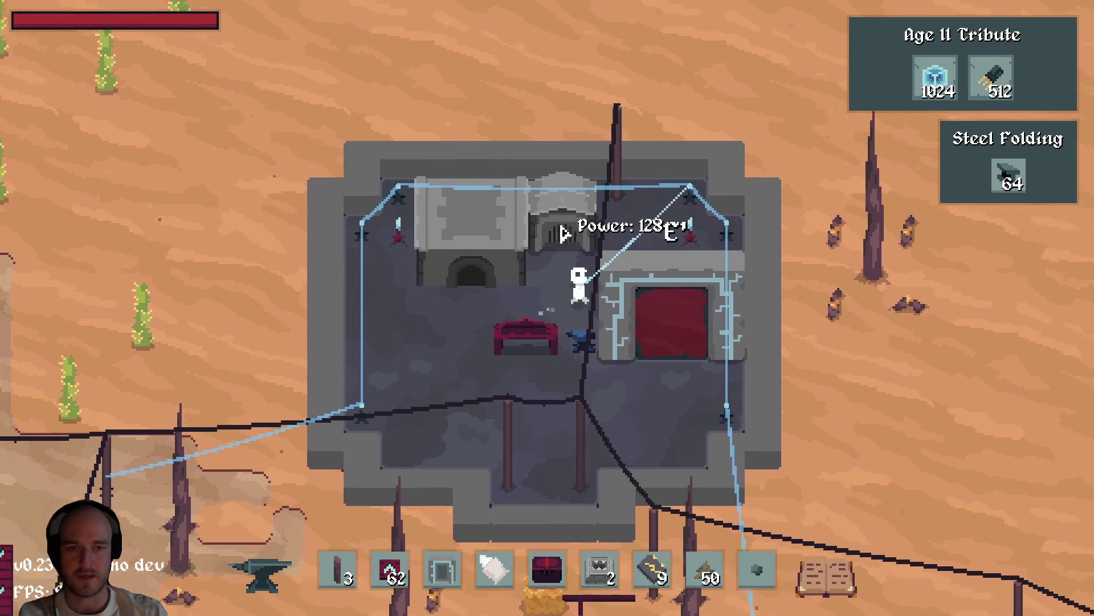
{"action": "key", "text": "e"}
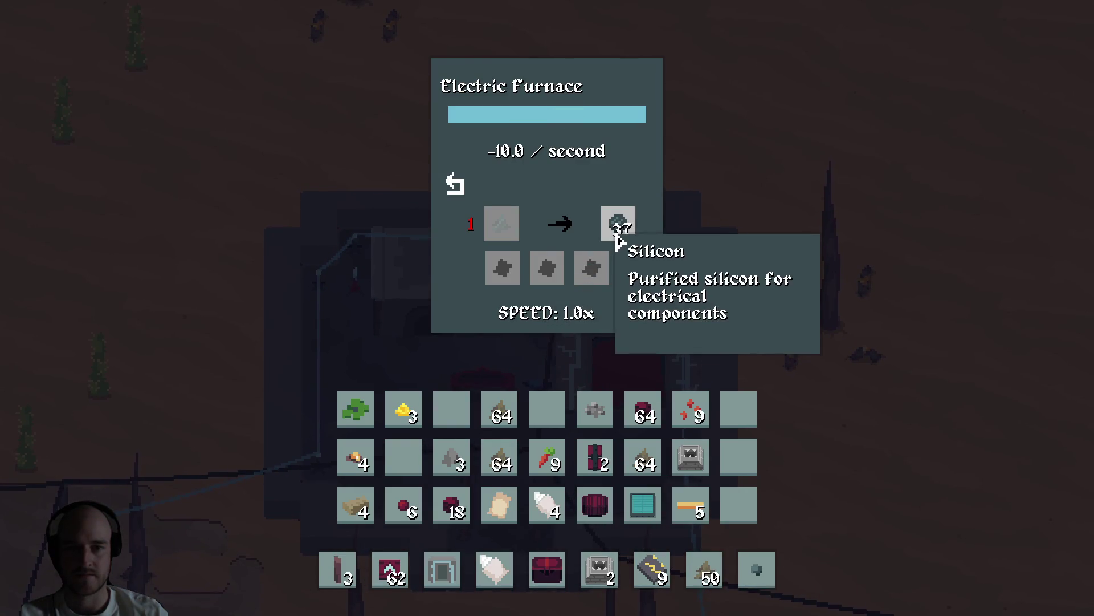
{"action": "left_click", "coordinate": [456, 184]}
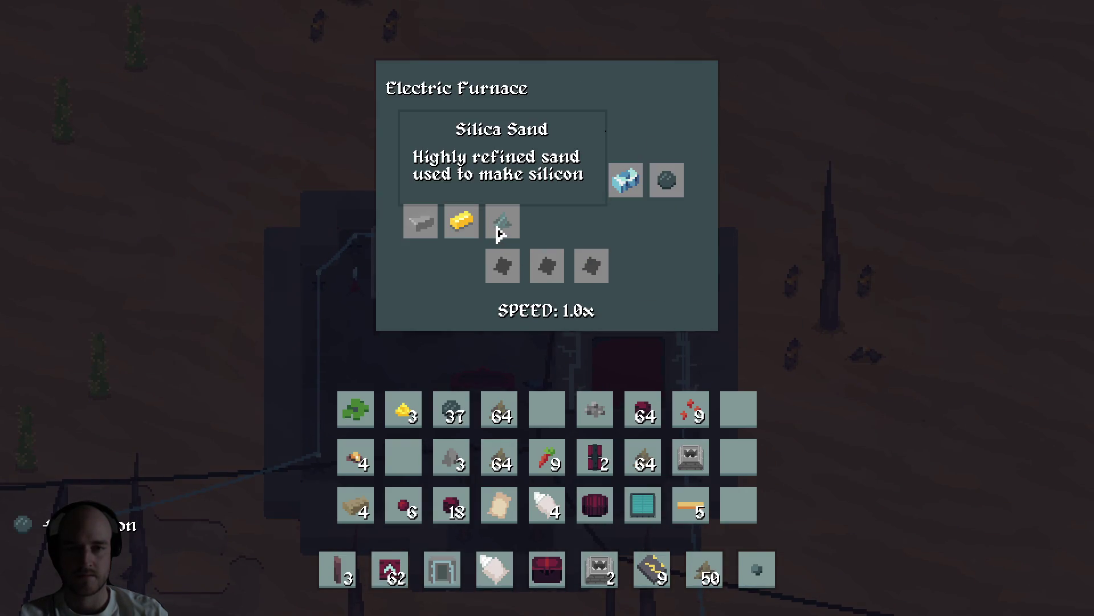
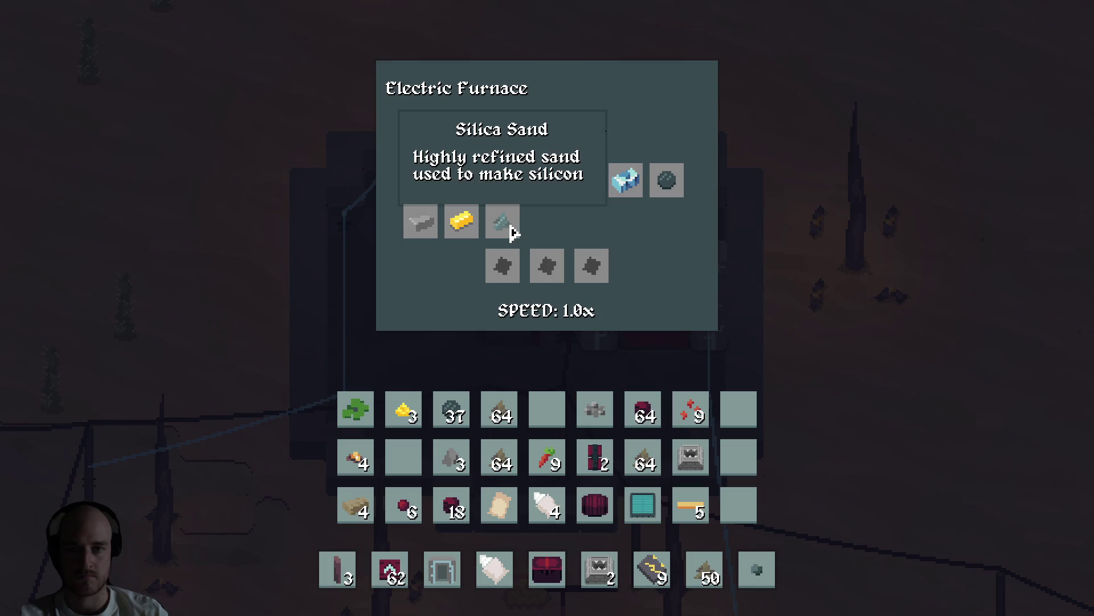
Set the electric furnace's recipe to Silica Sand and close its window.
{"action": "left_click", "coordinate": [503, 224]}
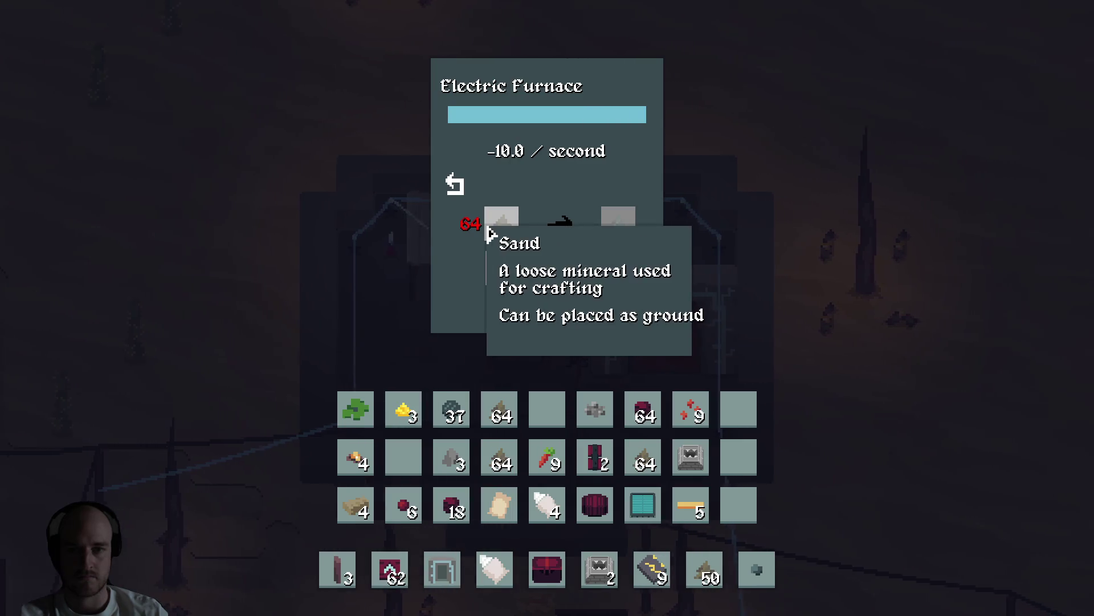
{"action": "left_click", "coordinate": [455, 184]}
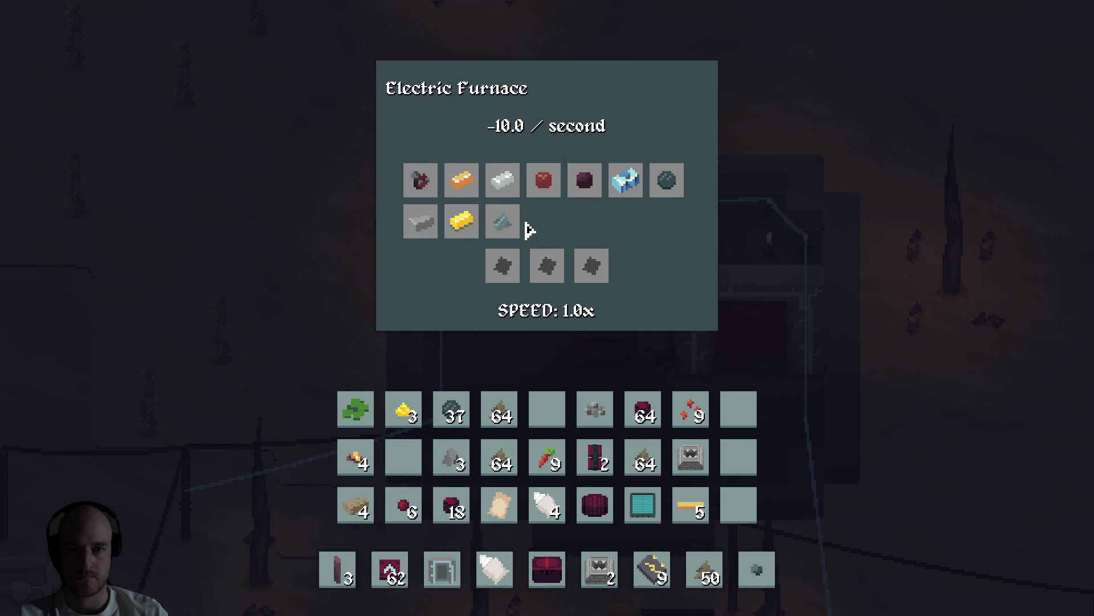
{"action": "left_click", "coordinate": [503, 222]}
{"action": "key", "text": "Escape"}
Bring up the Age II tech tree with the t key.
{"action": "key", "text": "Tab"}
{"action": "key", "text": "Escape"}
{"action": "key", "text": "t"}
{"action": "scroll", "coordinate": [577, 295], "scroll_direction": "up", "scroll_amount": 2}
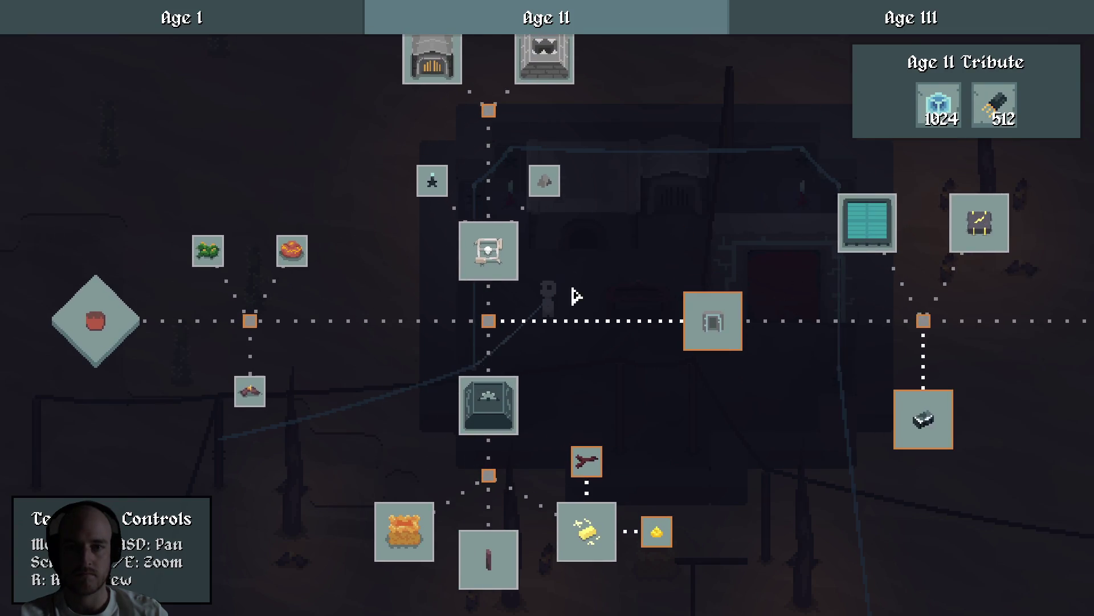
Select the Electric Heat milestone in the Tech Tree Editor and add a second reward.
{"action": "mouse_move", "coordinate": [570, 257]}
{"action": "left_mouse_down"}
{"action": "mouse_move", "coordinate": [660, 342]}
{"action": "mouse_move", "coordinate": [630, 342]}
{"action": "left_mouse_up"}
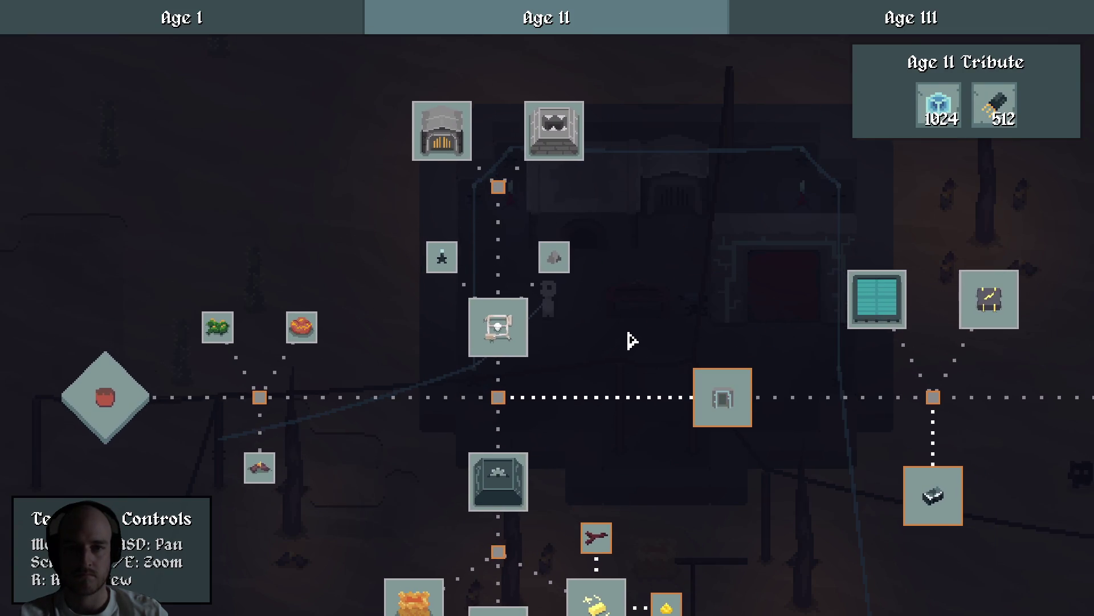
{"action": "left_click", "coordinate": [448, 143]}
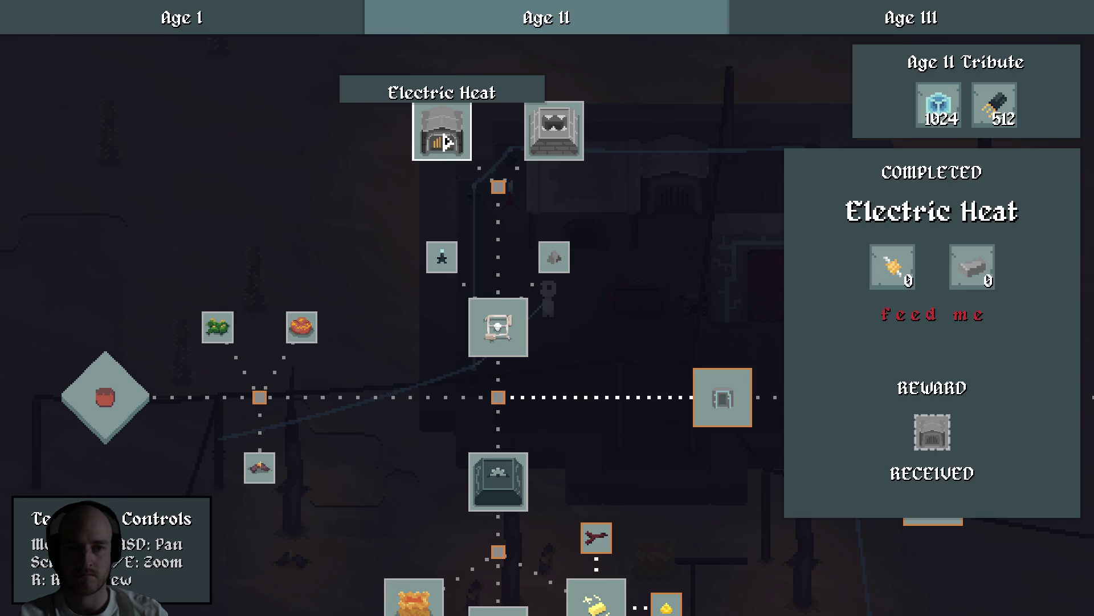
{"action": "key", "text": "F1"}
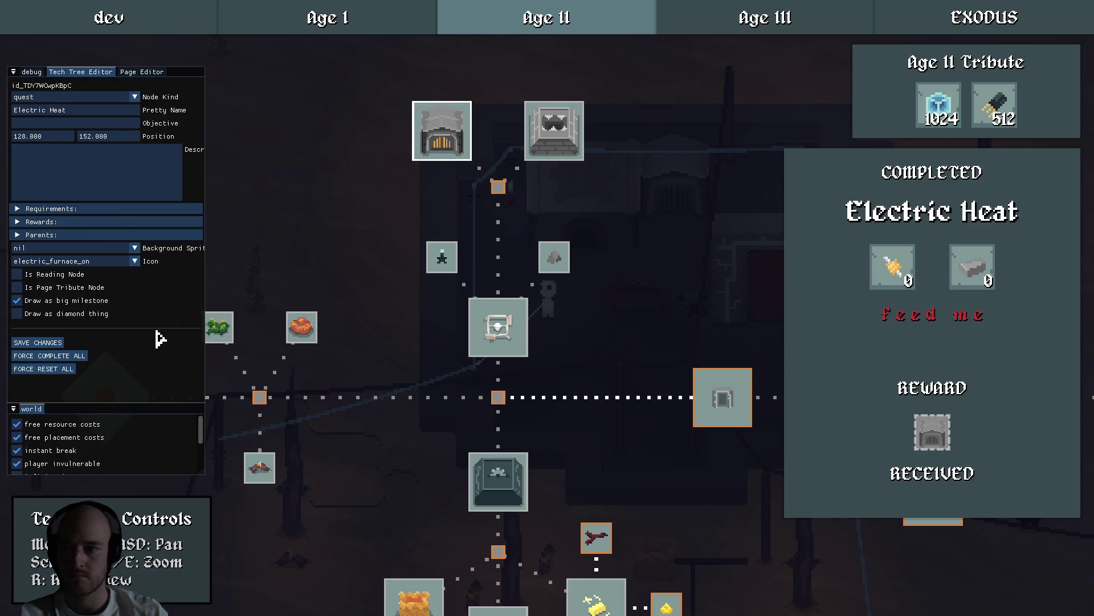
{"action": "left_click", "coordinate": [26, 222]}
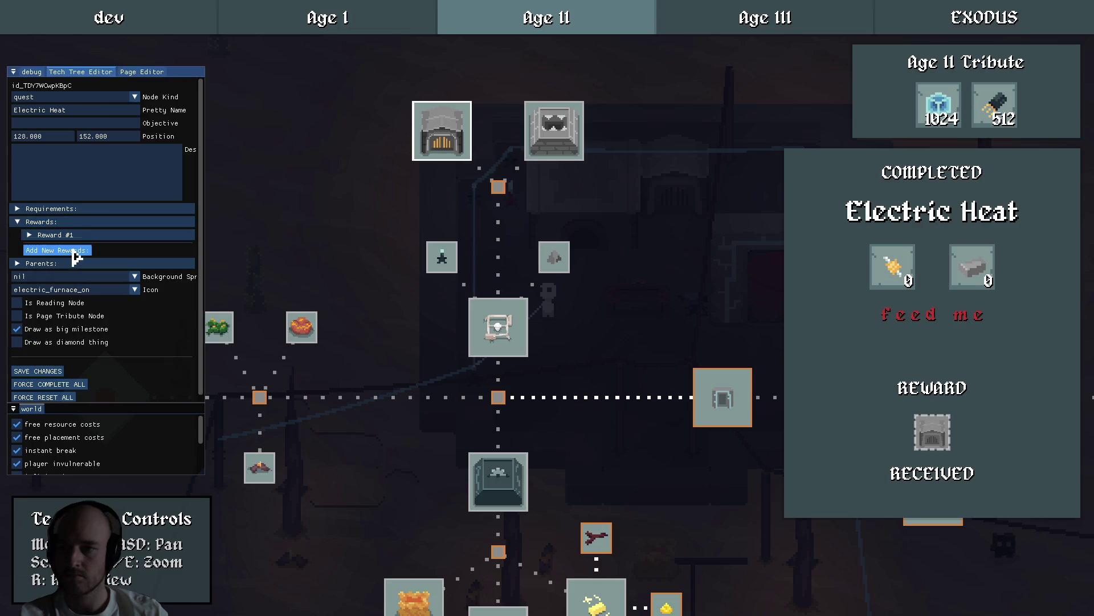
{"action": "left_click", "coordinate": [62, 248]}
{"action": "left_click", "coordinate": [57, 249]}
Make the new reward a recipe reward for silica_sand.
{"action": "left_click", "coordinate": [86, 261]}
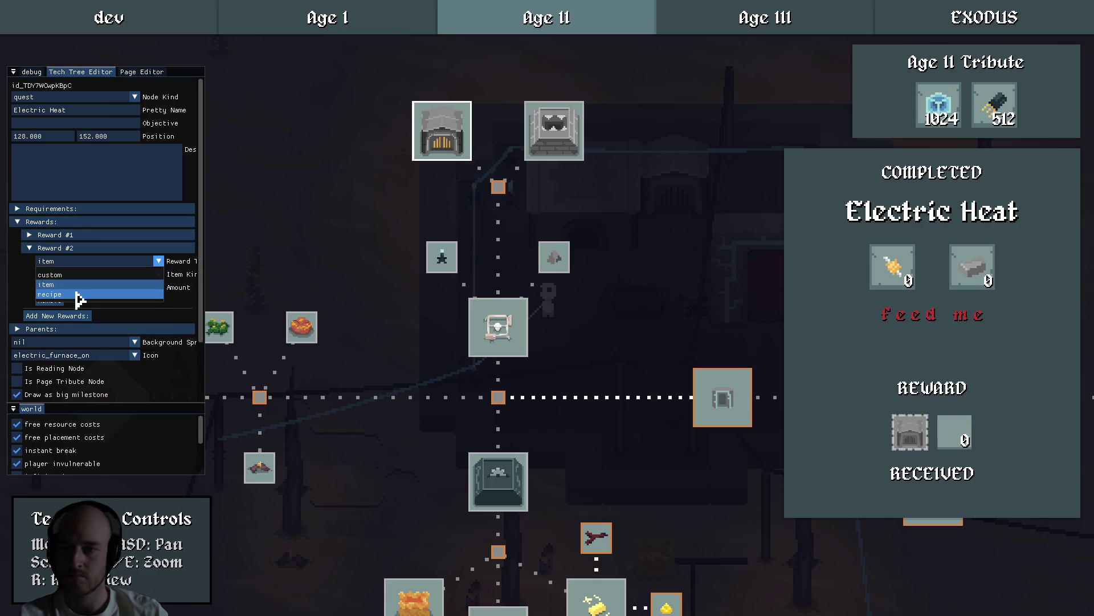
{"action": "left_click", "coordinate": [71, 287]}
{"action": "left_click", "coordinate": [76, 274]}
{"action": "type", "text": "silic"}
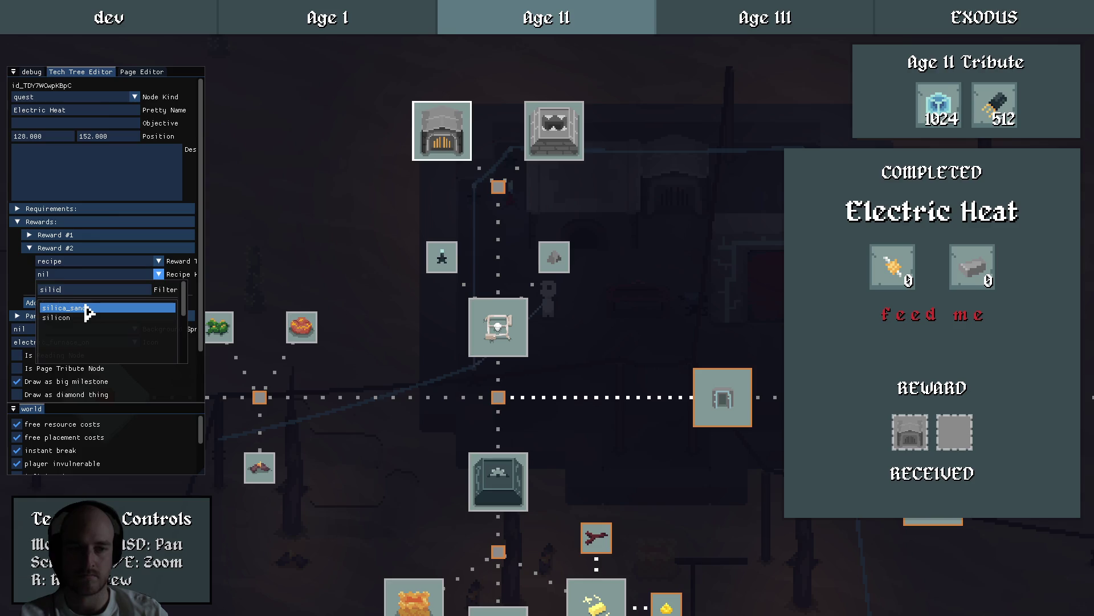
{"action": "left_click", "coordinate": [88, 308]}
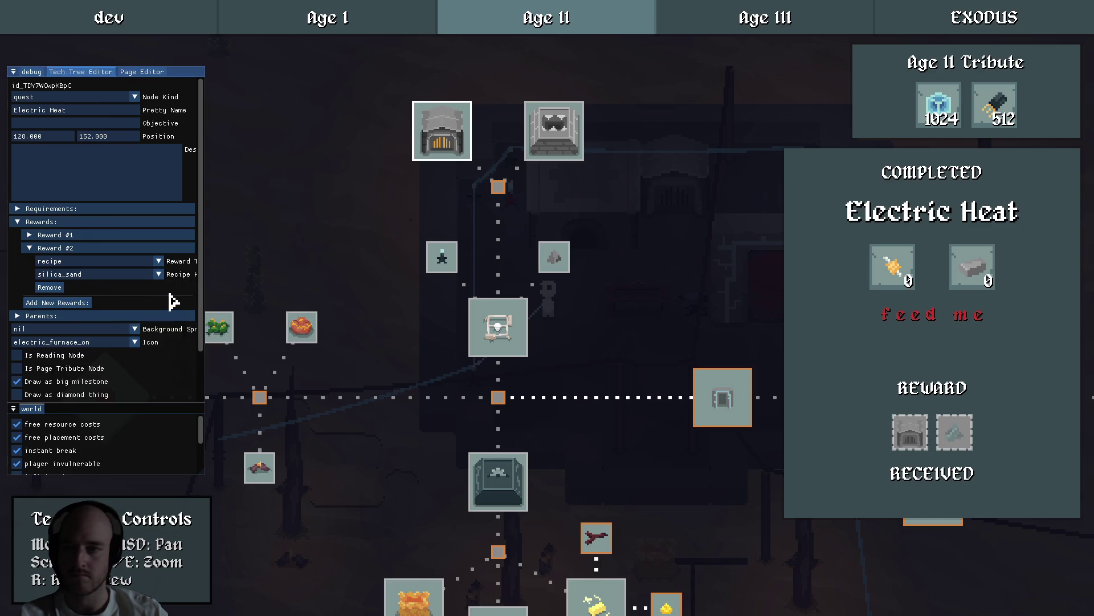
{"action": "left_click", "coordinate": [57, 249]}
Save the tech tree changes and quit the game.
{"action": "left_click", "coordinate": [37, 384]}
{"action": "mouse_move", "coordinate": [962, 448]}
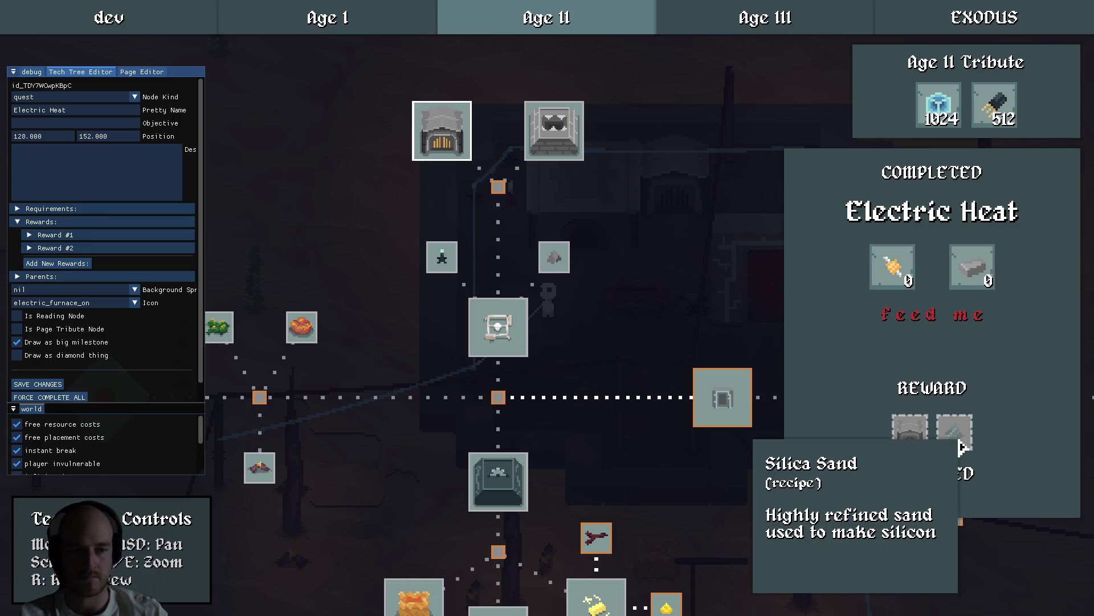
{"action": "key", "text": "Escape"}
{"action": "key", "text": "Escape"}
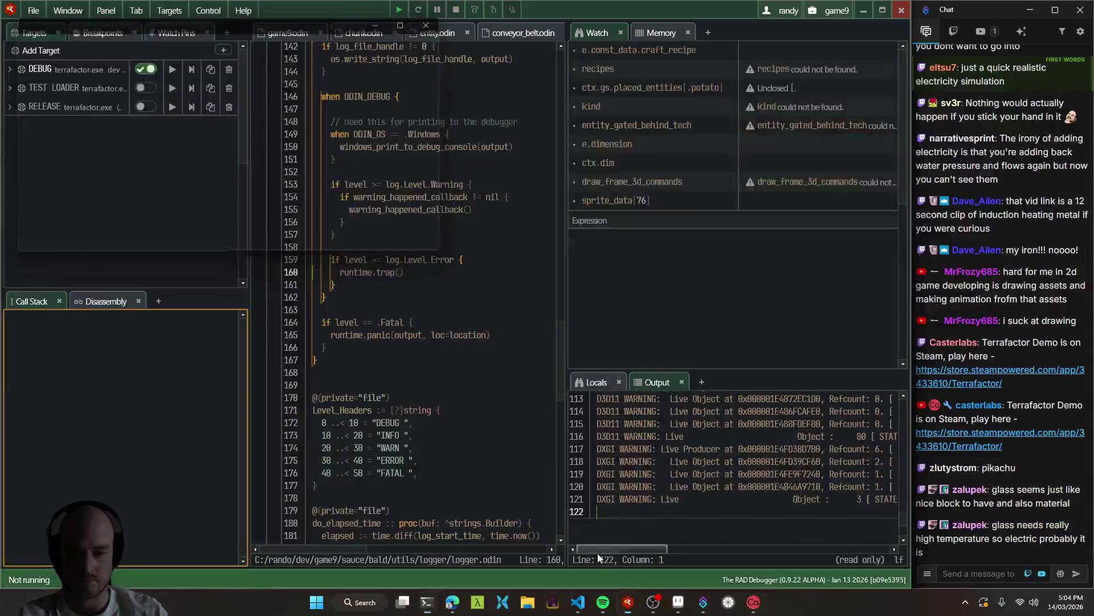
Jump to setup_silica_sand in the code editor and look through its code.
{"action": "key", "text": "alt+Tab"}
{"action": "key", "text": "ctrl+shift+o"}
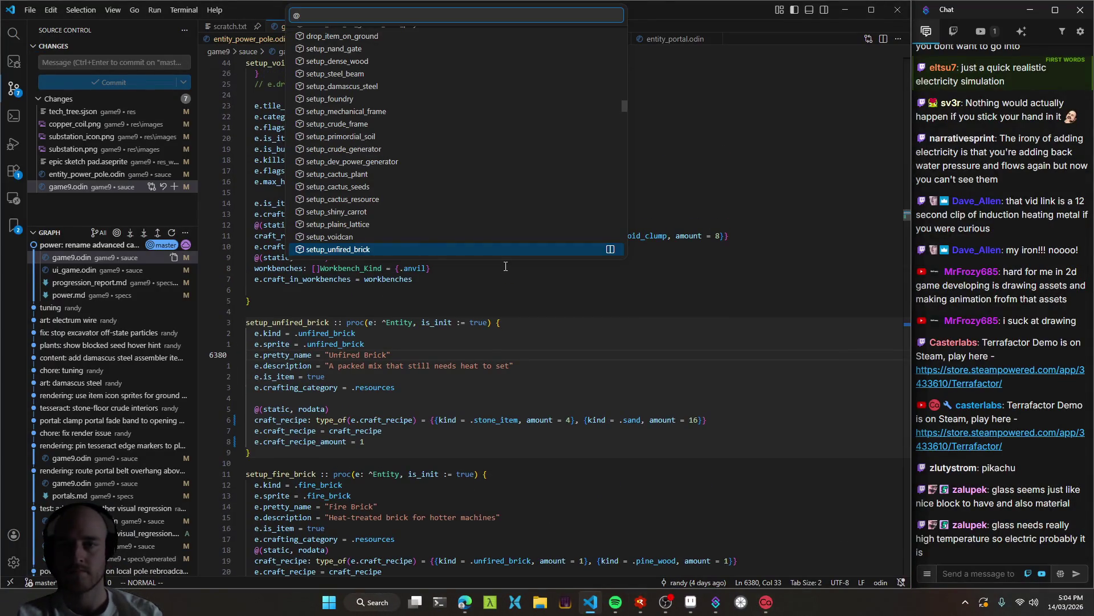
{"action": "type", "text": "silica"}
{"action": "key", "text": "Return"}
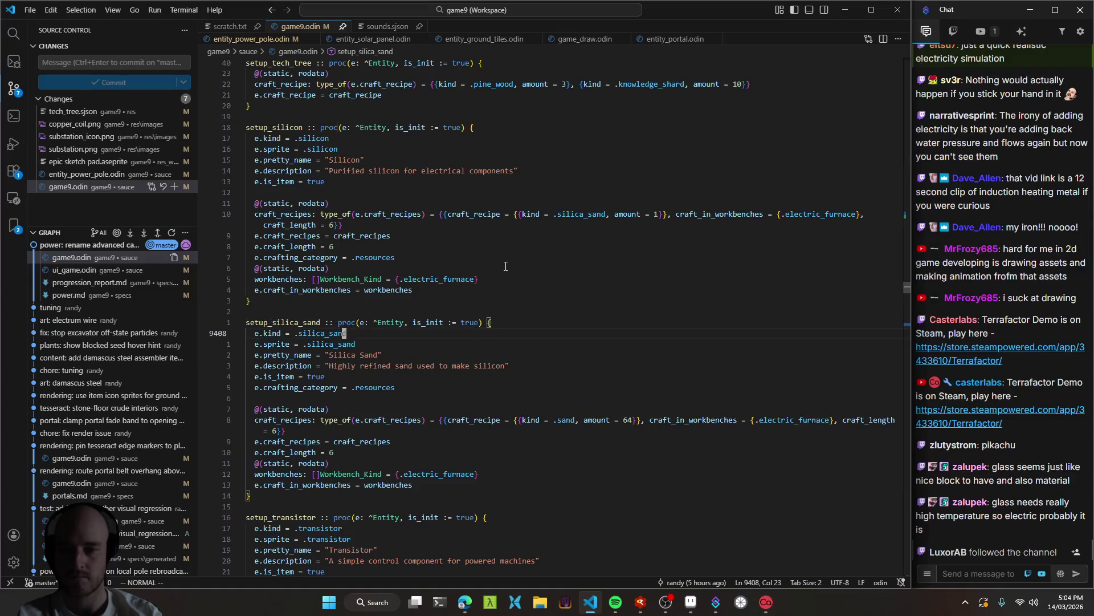
{"action": "key", "text": "1"}
{"action": "key", "text": "2"}
{"action": "key", "text": "j"}
{"action": "scroll", "coordinate": [461, 369], "scroll_direction": "down", "scroll_amount": 2}
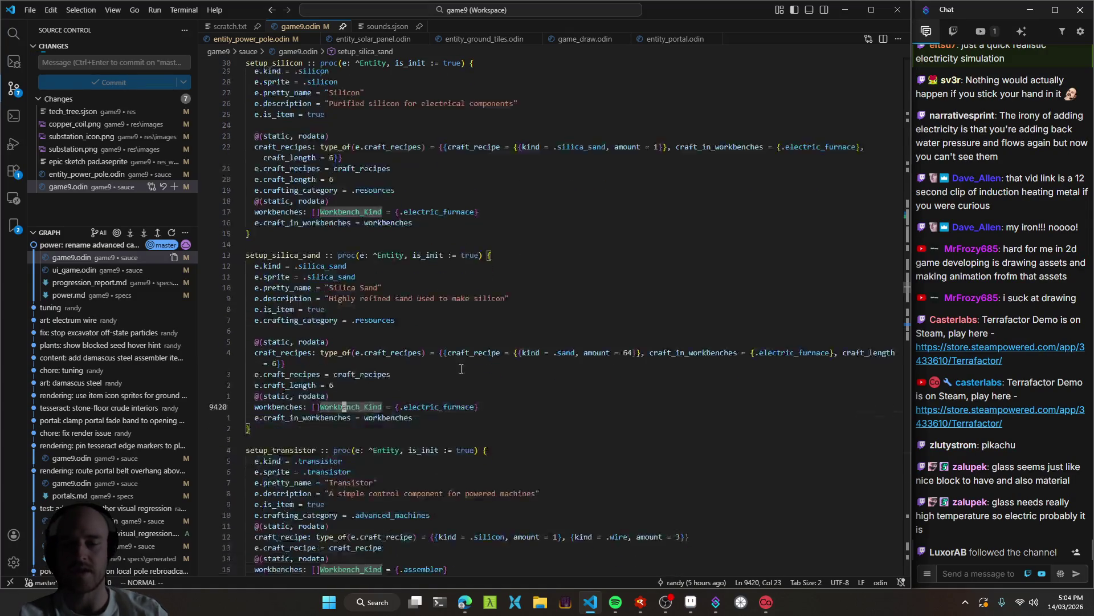
{"action": "key", "text": "v"}
{"action": "key", "text": "i"}
{"action": "key", "text": "p"}
Inspect the silica sand craft_recipes lines, return to setup_unfired_brick, then rebuild and launch the game.
{"action": "key", "text": "y"}
{"action": "key", "text": "3"}
{"action": "key", "text": "j"}
{"action": "key", "text": "$"}
{"action": "left_click_drag", "start_coordinate": [480, 366], "coordinate": [542, 283]}
{"action": "left_click", "coordinate": [594, 323]}
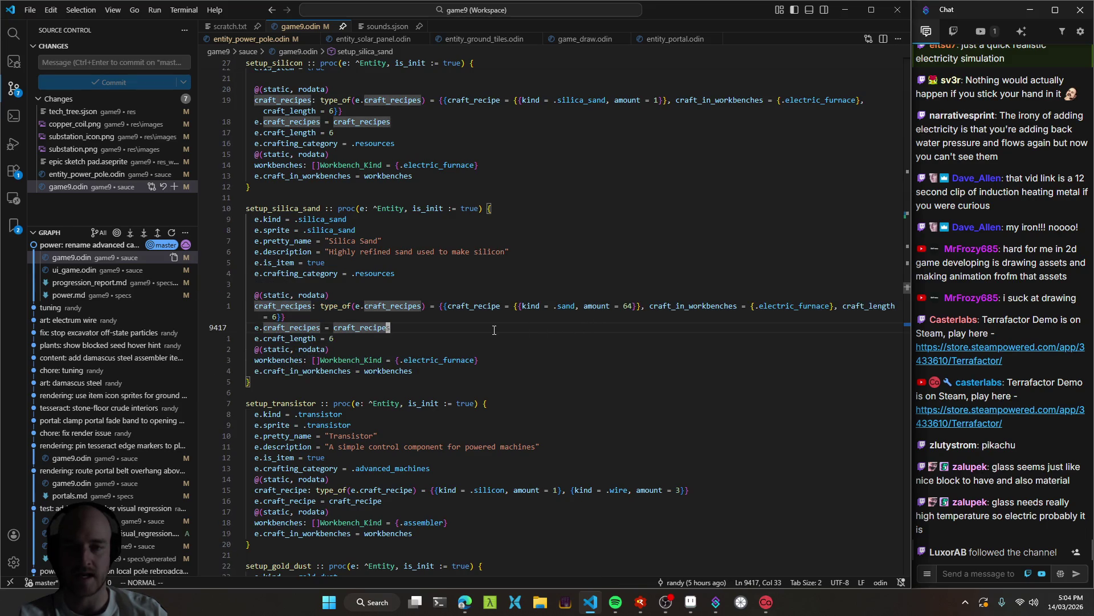
{"action": "key", "text": "ctrl+o"}
{"action": "key", "text": "ctrl+o"}
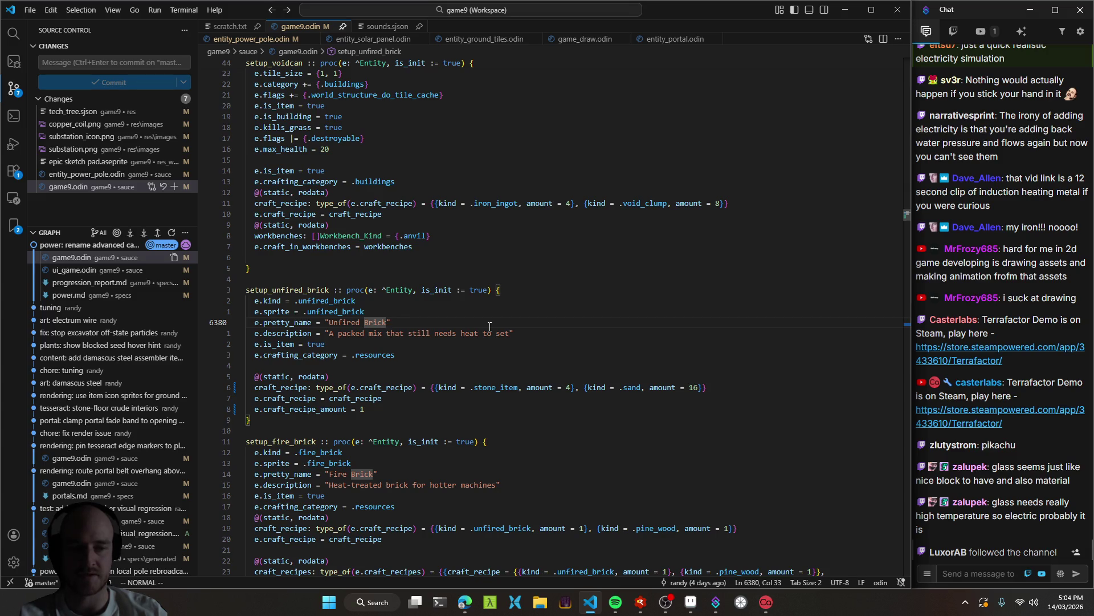
{"action": "key", "text": "F5"}
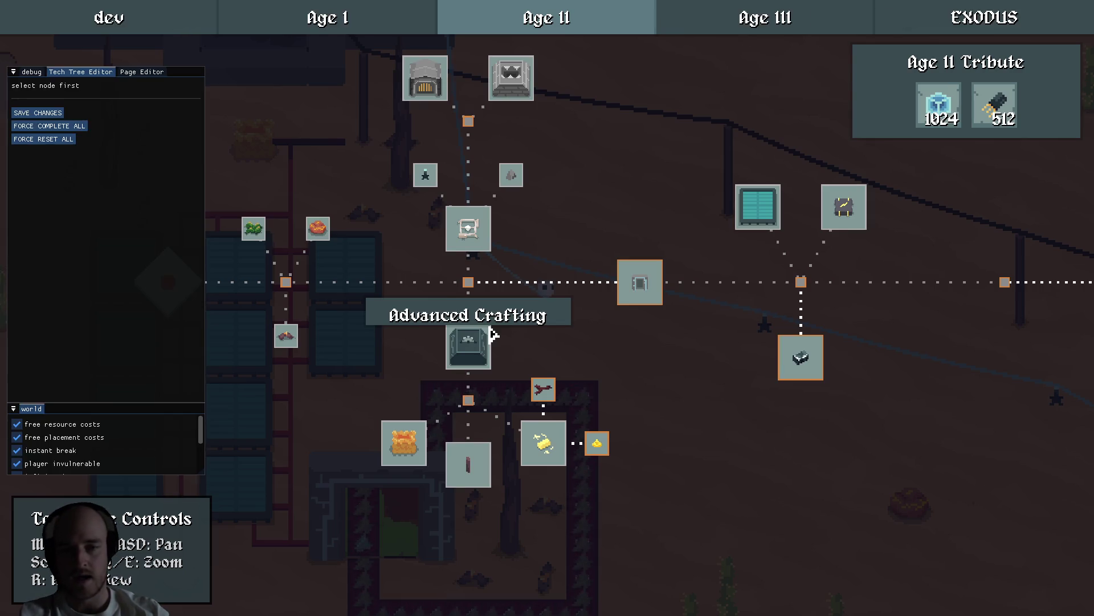
Walk to the electric furnace and open it to check it in-game.
{"action": "key", "text": "Escape"}
{"action": "key", "text": "F1"}
{"action": "key", "text": "w"}
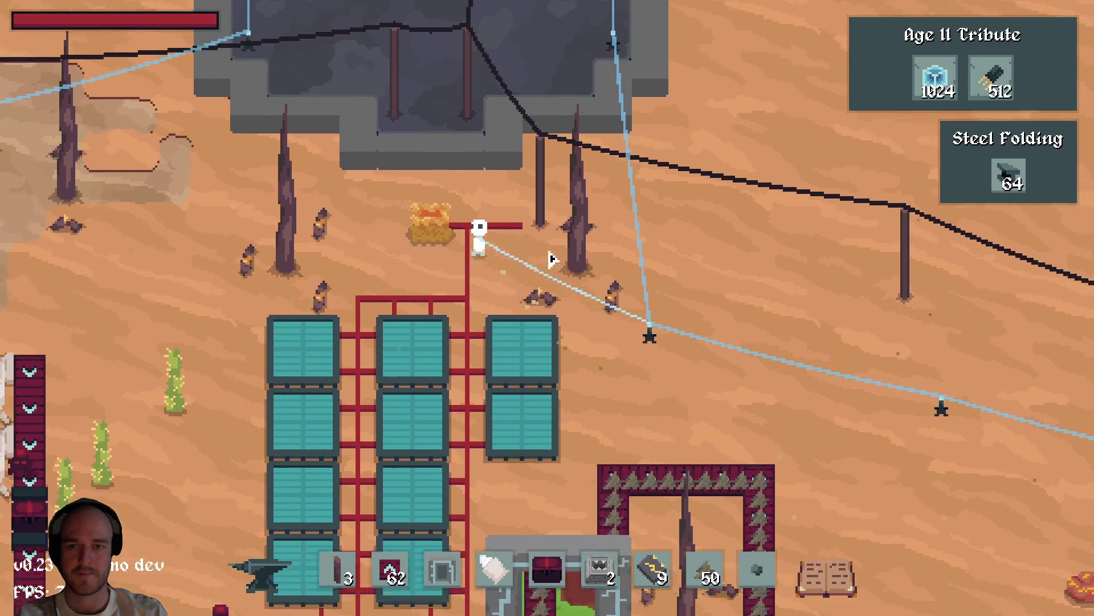
{"action": "key", "text": "d"}
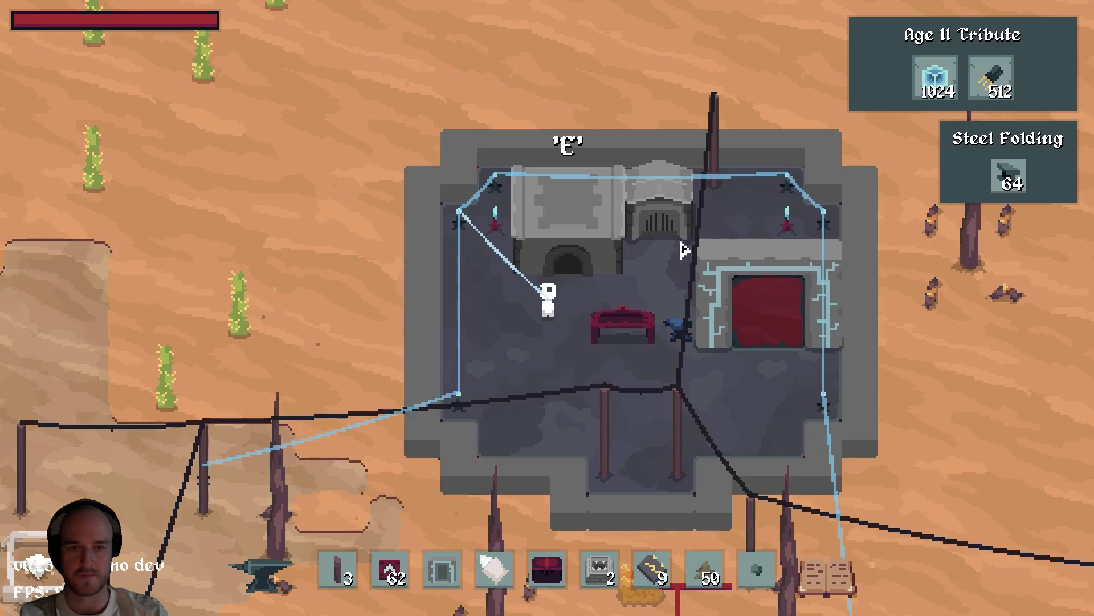
{"action": "key", "text": "e"}
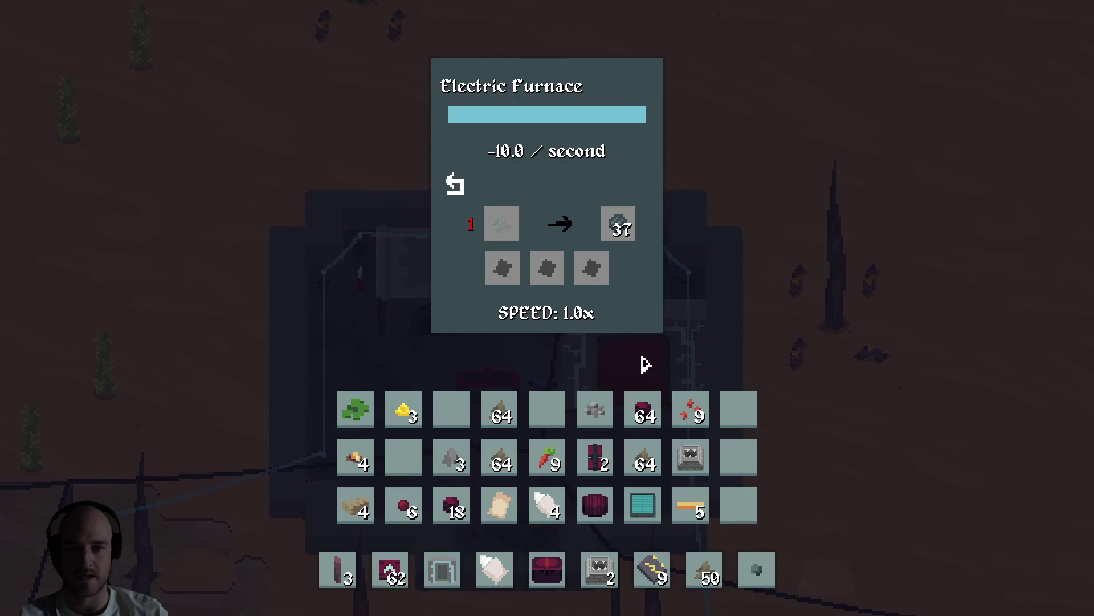
{"action": "key", "text": "e"}
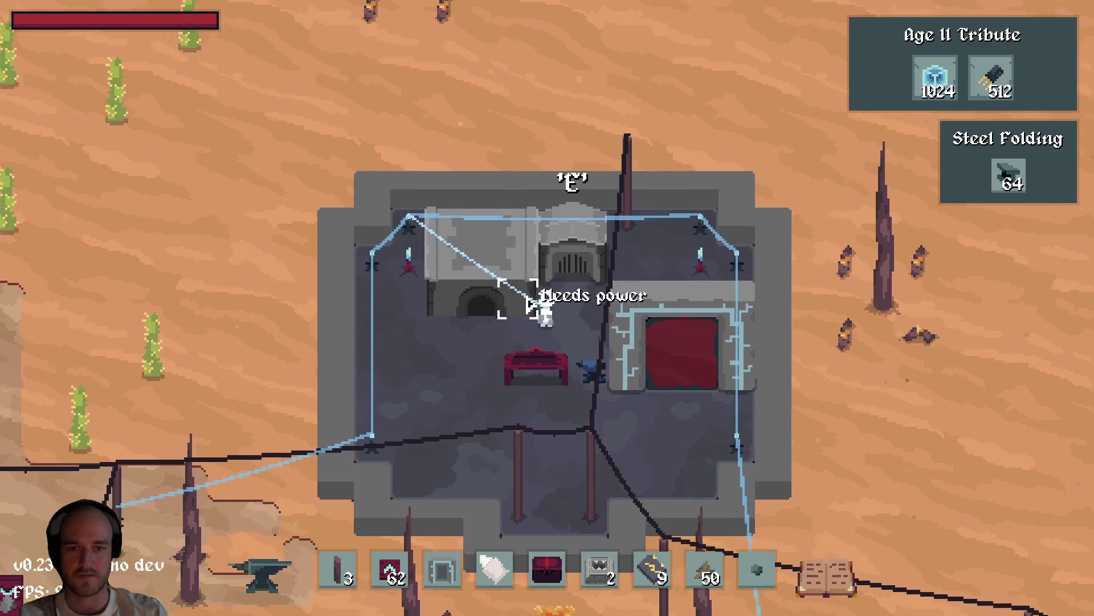
Compare the Electric Furnace and Foundry crafting costs in the recipe book's Buildings and Machines categories.
{"action": "key", "text": "F1"}
{"action": "left_click", "coordinate": [407, 132]}
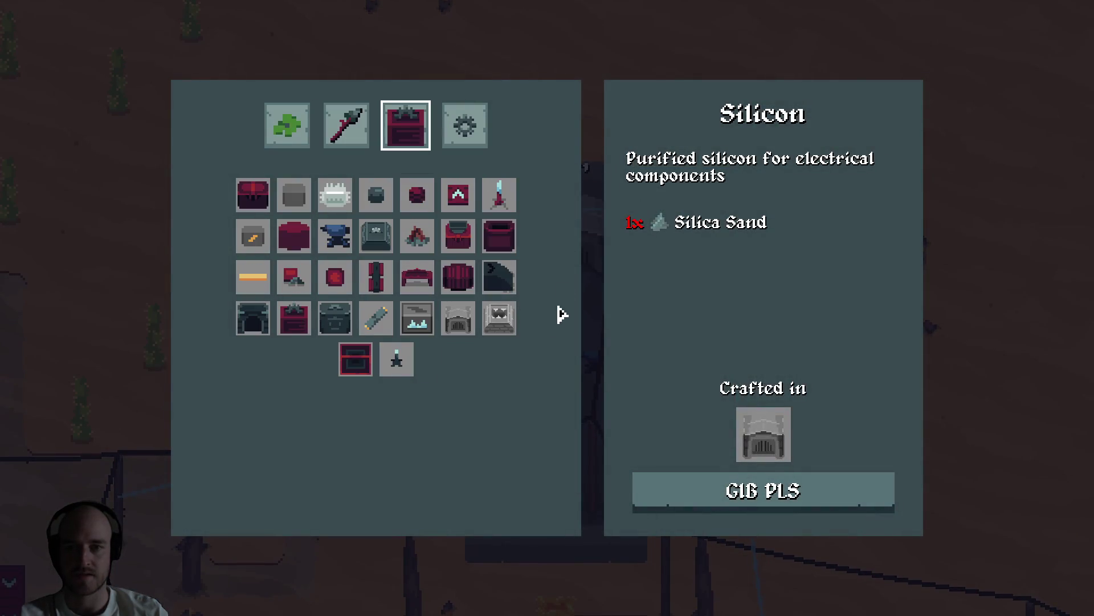
{"action": "left_click", "coordinate": [459, 317]}
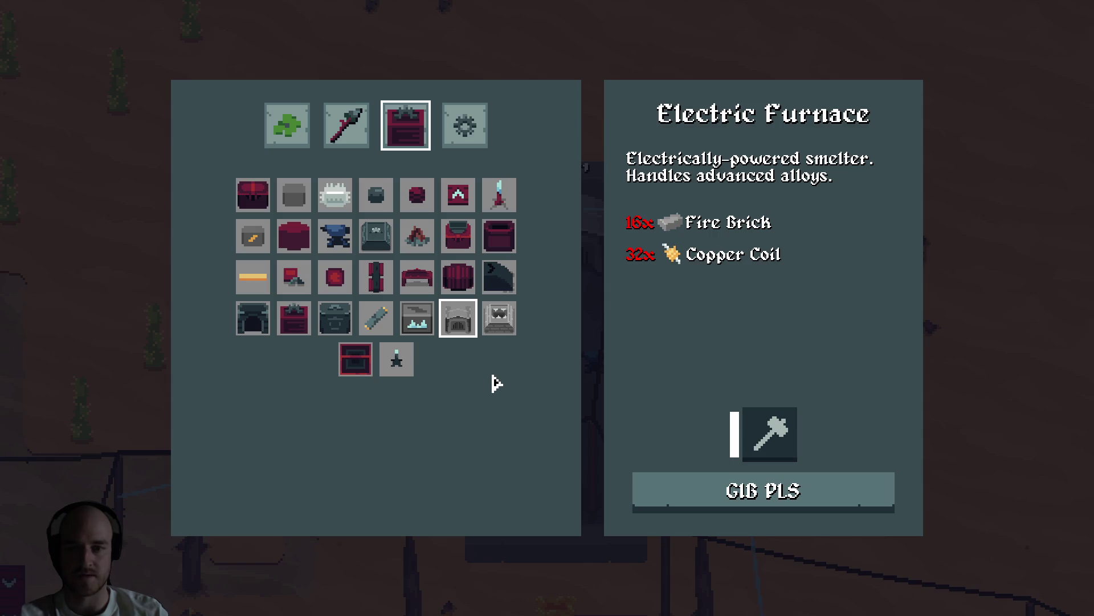
{"action": "left_click", "coordinate": [448, 115]}
{"action": "left_click", "coordinate": [394, 117]}
{"action": "left_click", "coordinate": [440, 135]}
{"action": "left_click", "coordinate": [337, 195]}
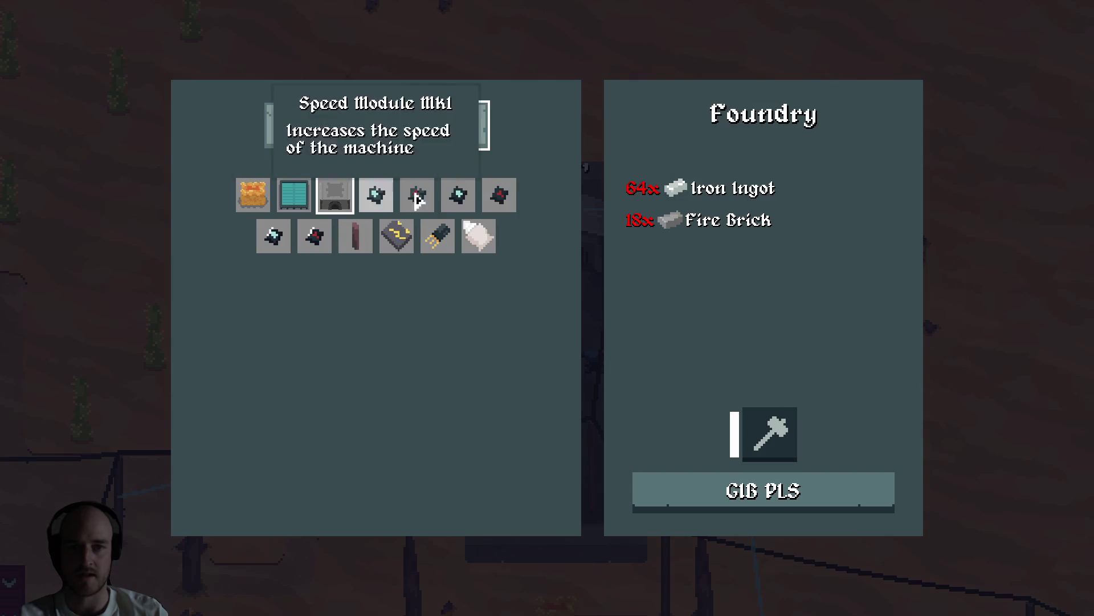
{"action": "left_click", "coordinate": [415, 130]}
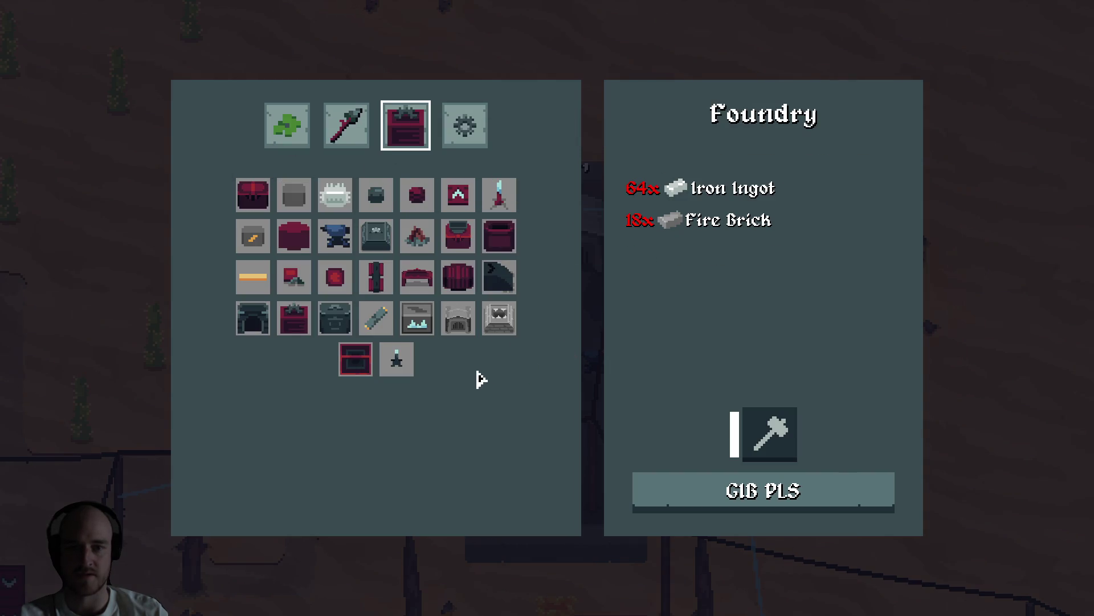
{"action": "left_click", "coordinate": [460, 320]}
{"action": "left_click", "coordinate": [464, 125]}
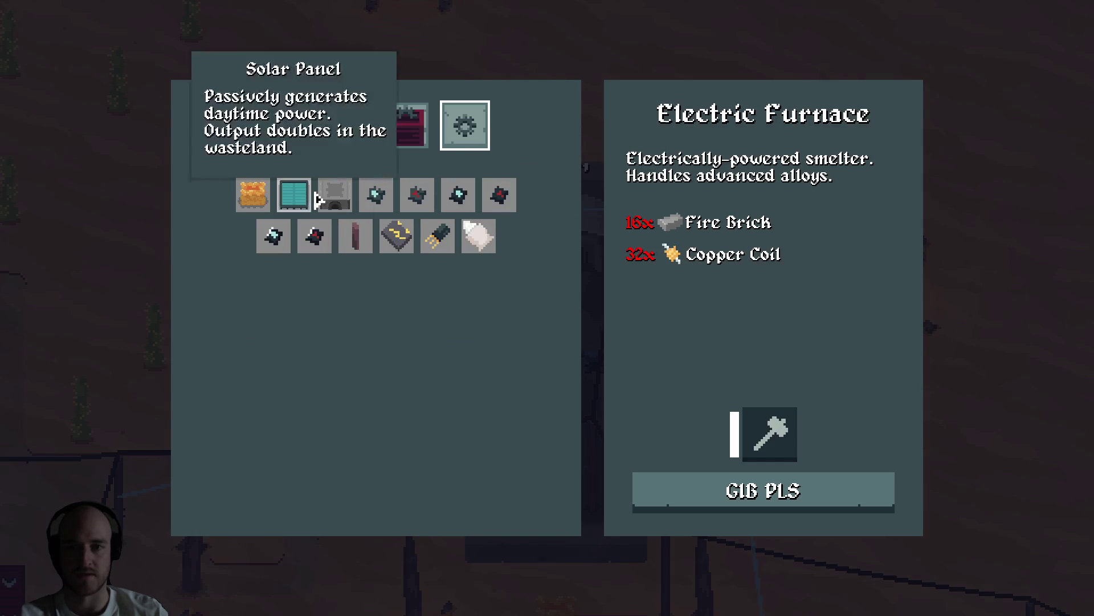
{"action": "left_click", "coordinate": [334, 188]}
{"action": "key", "text": "Escape"}
Reopen the electric furnace to check its power, then quit back to the code editor.
{"action": "left_click", "coordinate": [567, 245]}
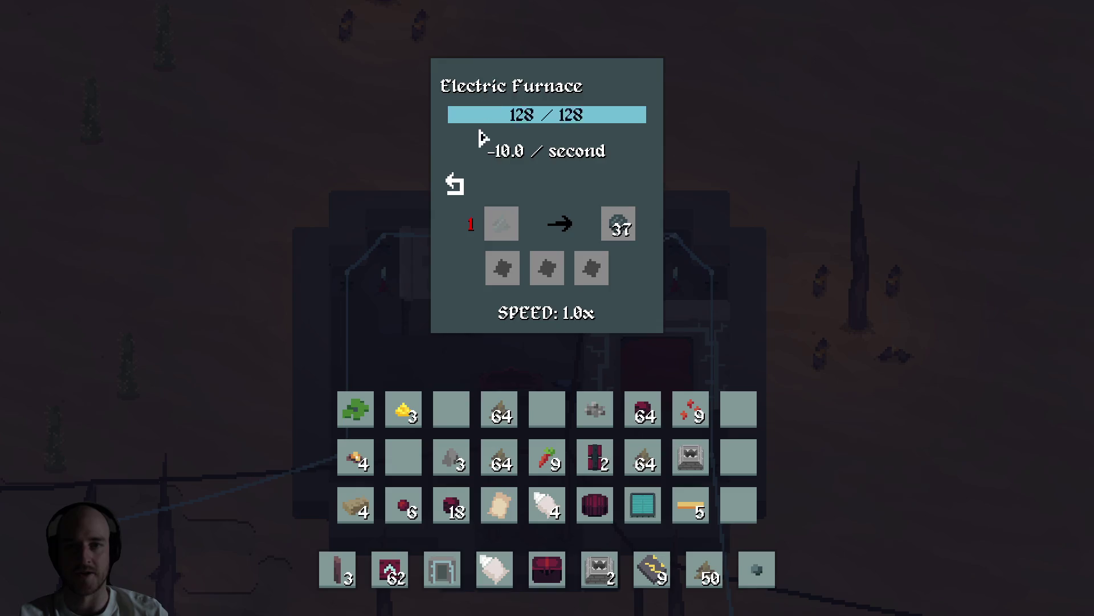
{"action": "key", "text": "Escape"}
{"action": "key", "text": "w"}
{"action": "key", "text": "e"}
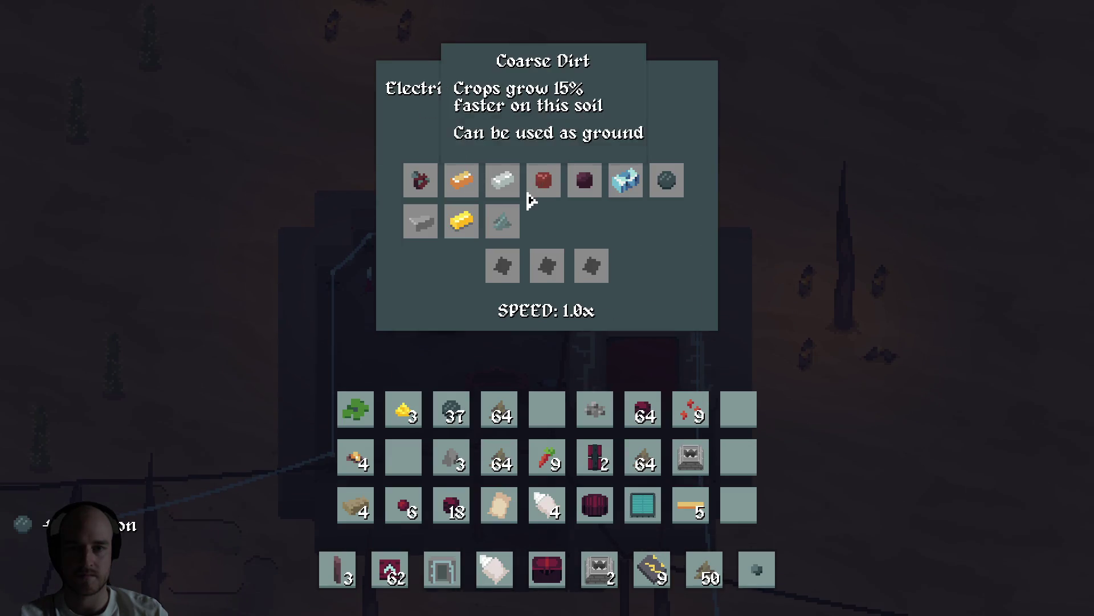
{"action": "key", "text": "Escape"}
{"action": "key", "text": "Escape"}
{"action": "left_click", "coordinate": [594, 610]}
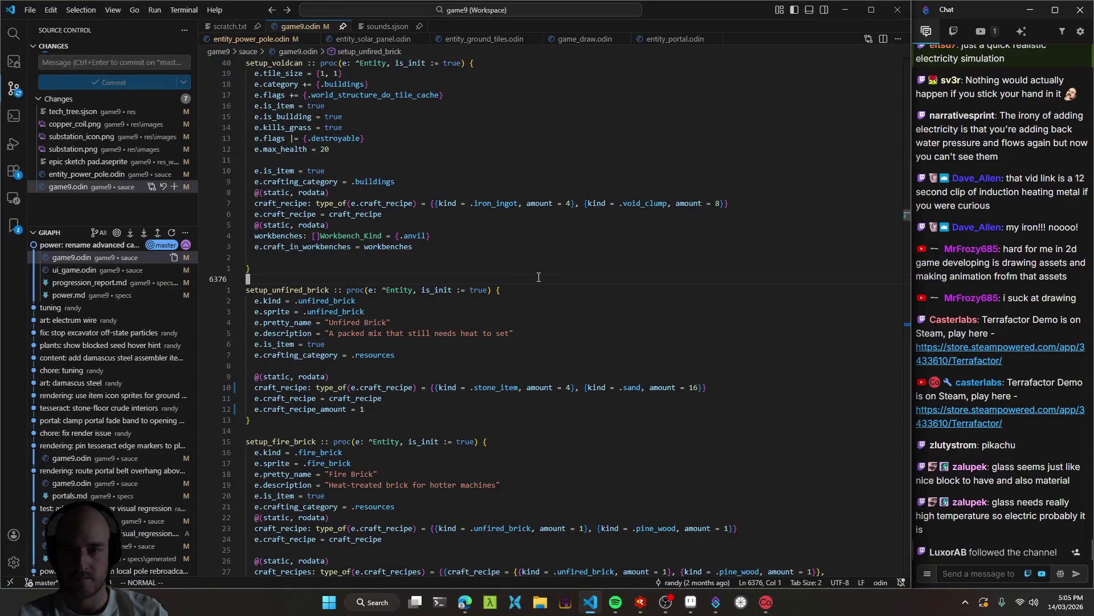
Search symbols for 'electr', step to setup_electrum_axe, then leave for the browser.
{"action": "key", "text": "ctrl+shift+o"}
{"action": "type", "text": "electr"}
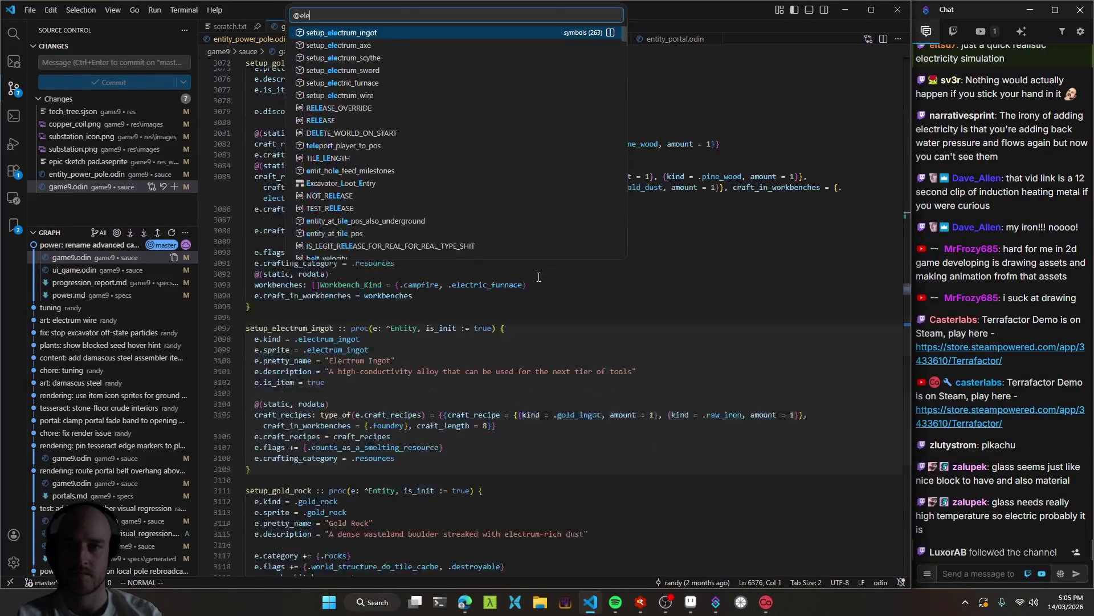
{"action": "key", "text": "Down"}
{"action": "key", "text": "Down"}
{"action": "key", "text": "Down"}
{"action": "key", "text": "Down"}
{"action": "key", "text": "Down"}
{"action": "key", "text": "Up"}
{"action": "key", "text": "Up"}
{"action": "key", "text": "Up"}
{"action": "key", "text": "Up"}
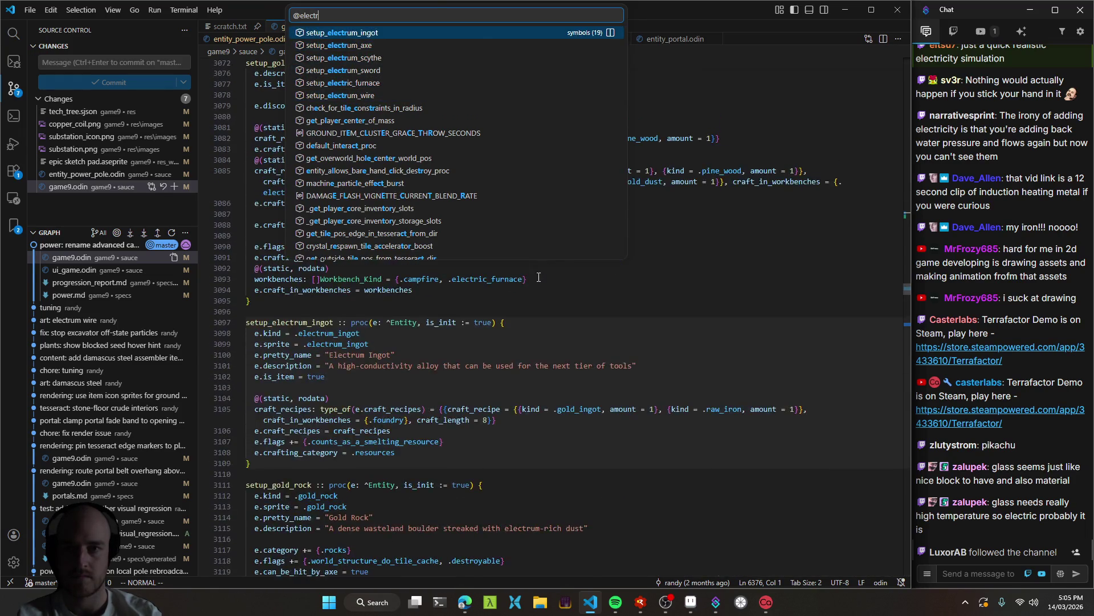
{"action": "key", "text": "Return"}
{"action": "key", "text": "alt+Tab"}
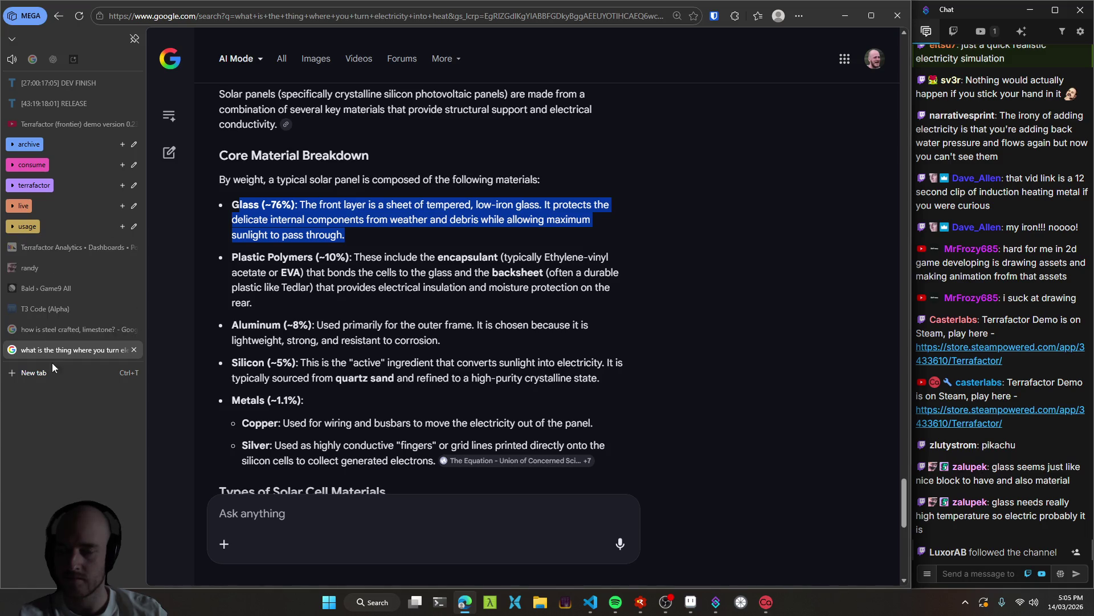
Send a new game9 thread: 'Rename the electric furnace to Blast Furnace'.
{"action": "left_click", "coordinate": [50, 313]}
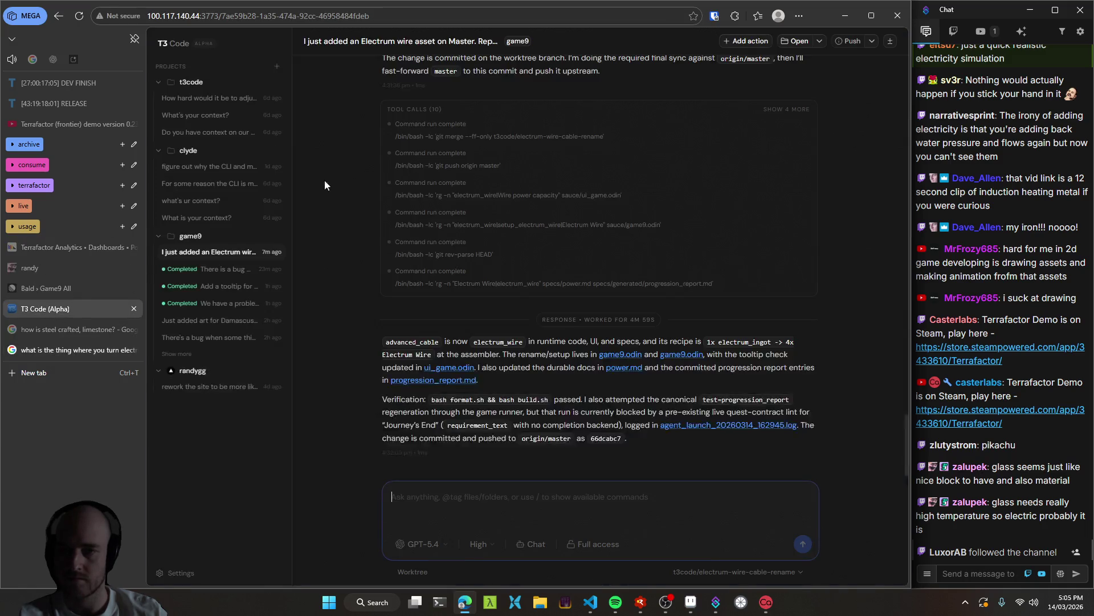
{"action": "left_click", "coordinate": [279, 237]}
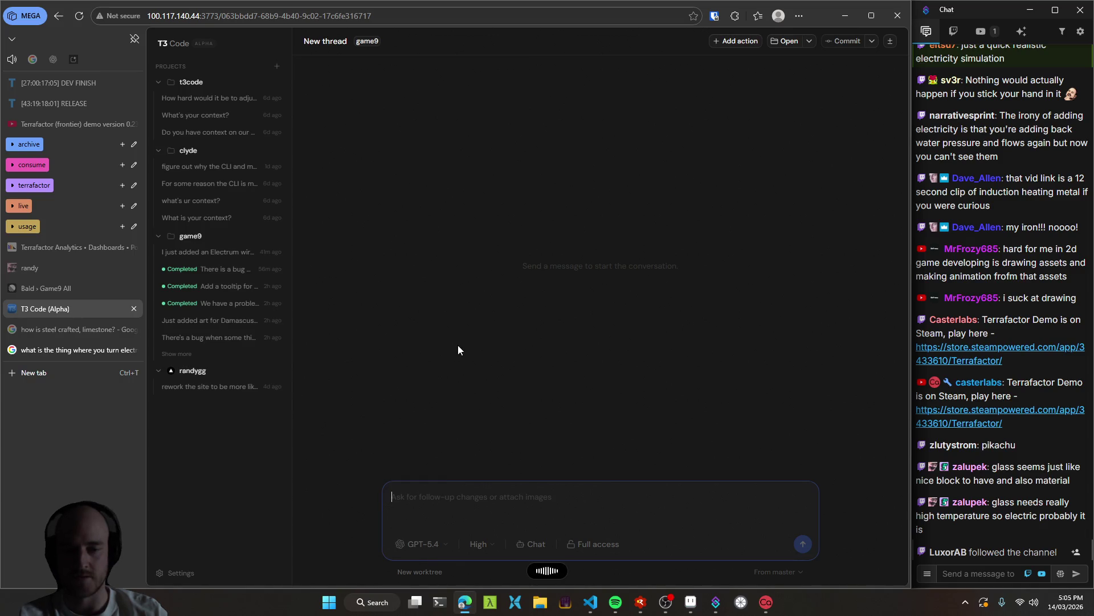
{"action": "type", "text": "Rename the electric furnace to Blast Furnace"}
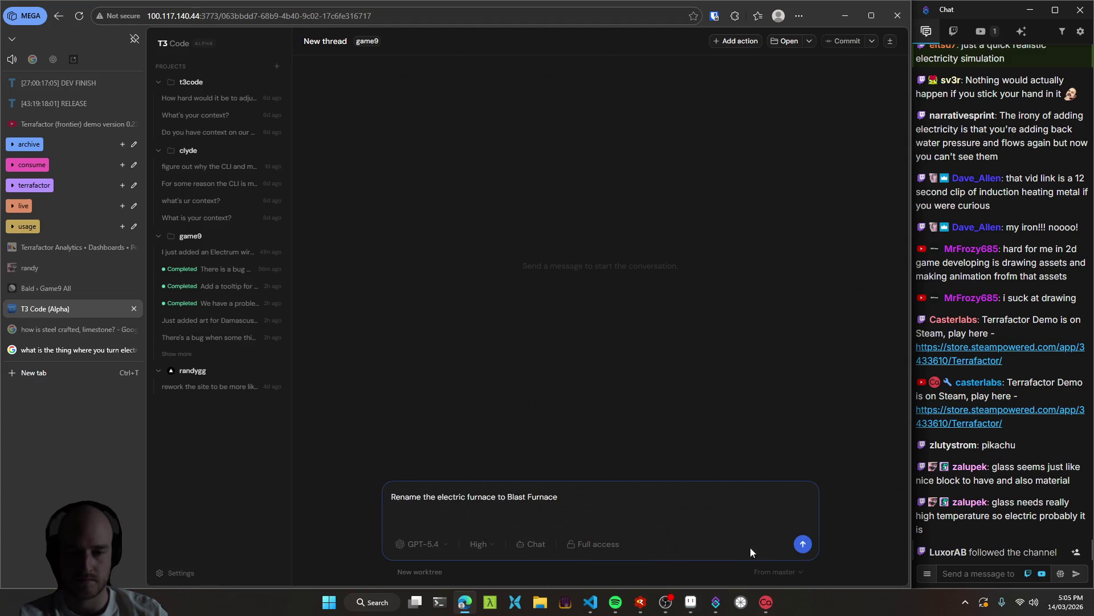
{"action": "left_click", "coordinate": [804, 545]}
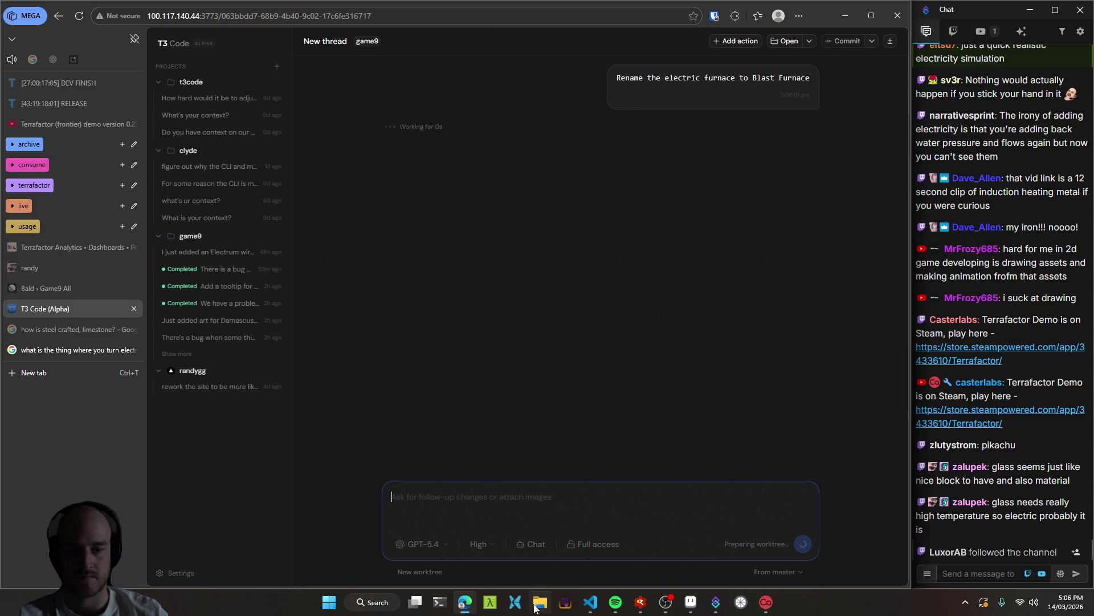
{"action": "left_click", "coordinate": [592, 610]}
Zoom and pan the sprite sheet to the desert item sprites near the furnace and ore.
{"action": "left_click", "coordinate": [691, 612]}
{"action": "scroll", "coordinate": [354, 171], "scroll_direction": "down", "scroll_amount": 5}
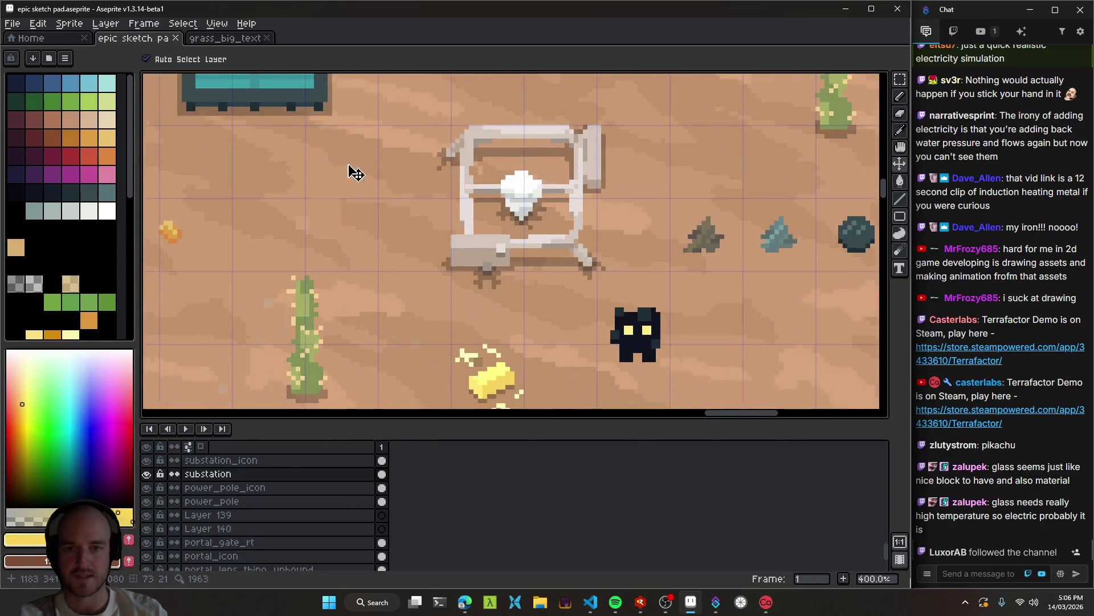
{"action": "mouse_move", "coordinate": [421, 279]}
{"action": "left_mouse_down"}
{"action": "mouse_move", "coordinate": [482, 214]}
{"action": "mouse_move", "coordinate": [547, 315]}
{"action": "mouse_move", "coordinate": [516, 284]}
{"action": "left_mouse_up"}
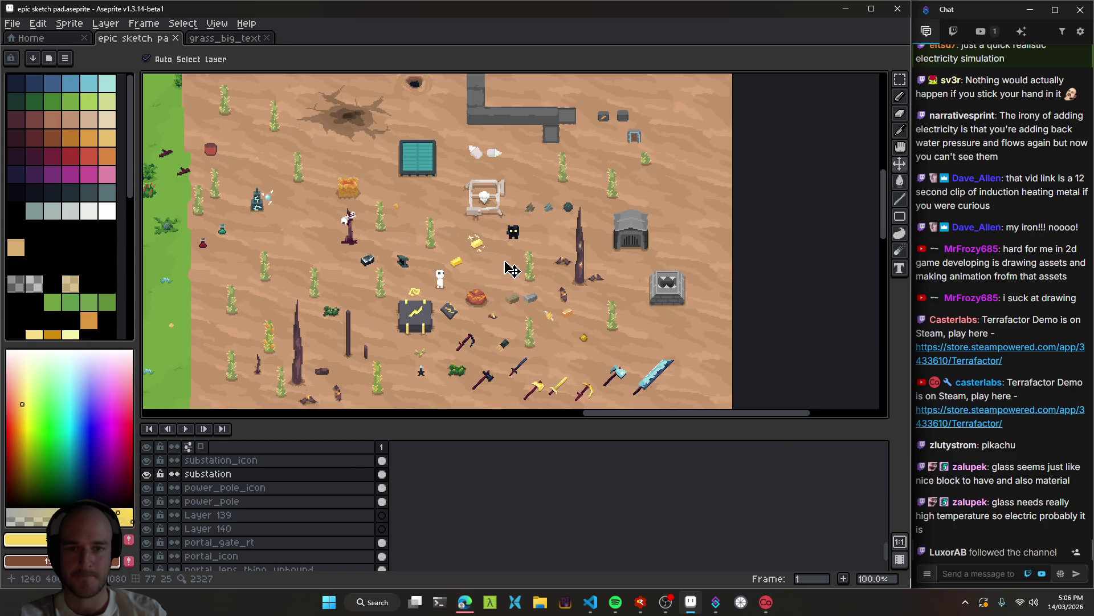
{"action": "scroll", "coordinate": [504, 220], "scroll_direction": "up", "scroll_amount": 3}
{"action": "scroll", "coordinate": [462, 219], "scroll_direction": "down", "scroll_amount": 4}
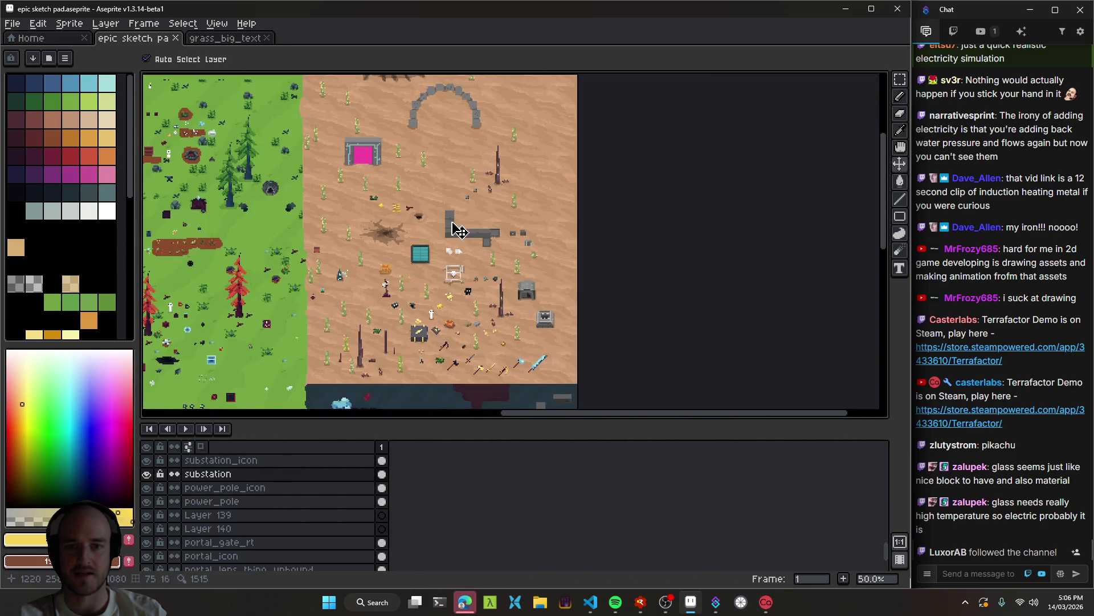
{"action": "scroll", "coordinate": [465, 279], "scroll_direction": "up", "scroll_amount": 3}
{"action": "mouse_move", "coordinate": [465, 279]}
{"action": "left_mouse_down"}
{"action": "mouse_move", "coordinate": [386, 111]}
{"action": "mouse_move", "coordinate": [500, 306]}
{"action": "left_mouse_up"}
{"action": "scroll", "coordinate": [500, 306], "scroll_direction": "down", "scroll_amount": 1}
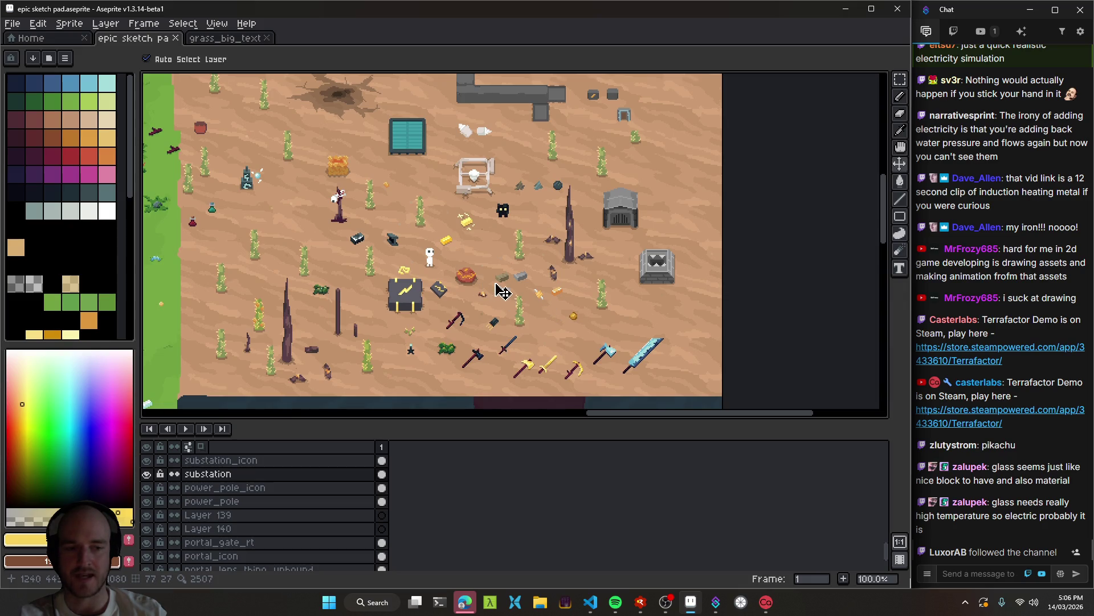
{"action": "mouse_move", "coordinate": [492, 254]}
{"action": "left_mouse_down"}
{"action": "mouse_move", "coordinate": [597, 313]}
{"action": "mouse_move", "coordinate": [559, 310]}
{"action": "mouse_move", "coordinate": [573, 319]}
{"action": "left_mouse_up"}
{"action": "scroll", "coordinate": [570, 259], "scroll_direction": "up", "scroll_amount": 1}
{"action": "mouse_move", "coordinate": [567, 257]}
{"action": "left_mouse_down"}
{"action": "mouse_move", "coordinate": [479, 228]}
{"action": "mouse_move", "coordinate": [479, 251]}
{"action": "mouse_move", "coordinate": [496, 251]}
{"action": "mouse_move", "coordinate": [504, 279]}
{"action": "left_mouse_up"}
{"action": "scroll", "coordinate": [479, 252], "scroll_direction": "up", "scroll_amount": 1}
{"action": "left_click", "coordinate": [486, 251]}
On a new layer, draw the white square outline of the glass pane with the pencil.
{"action": "key", "text": "shift+n"}
{"action": "scroll", "coordinate": [488, 261], "scroll_direction": "up", "scroll_amount": 3}
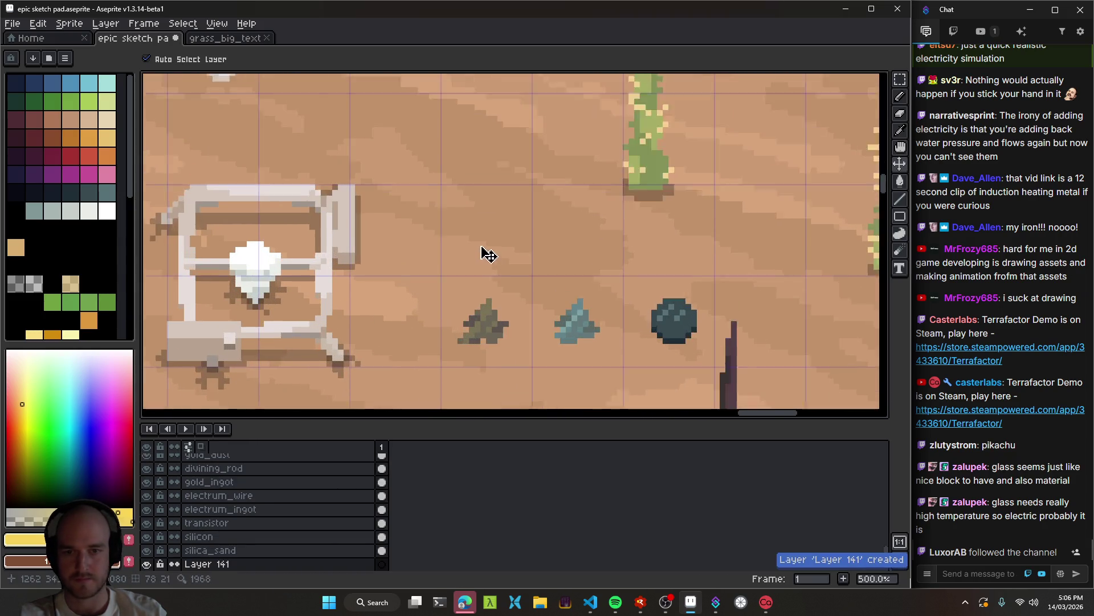
{"action": "key", "text": "b"}
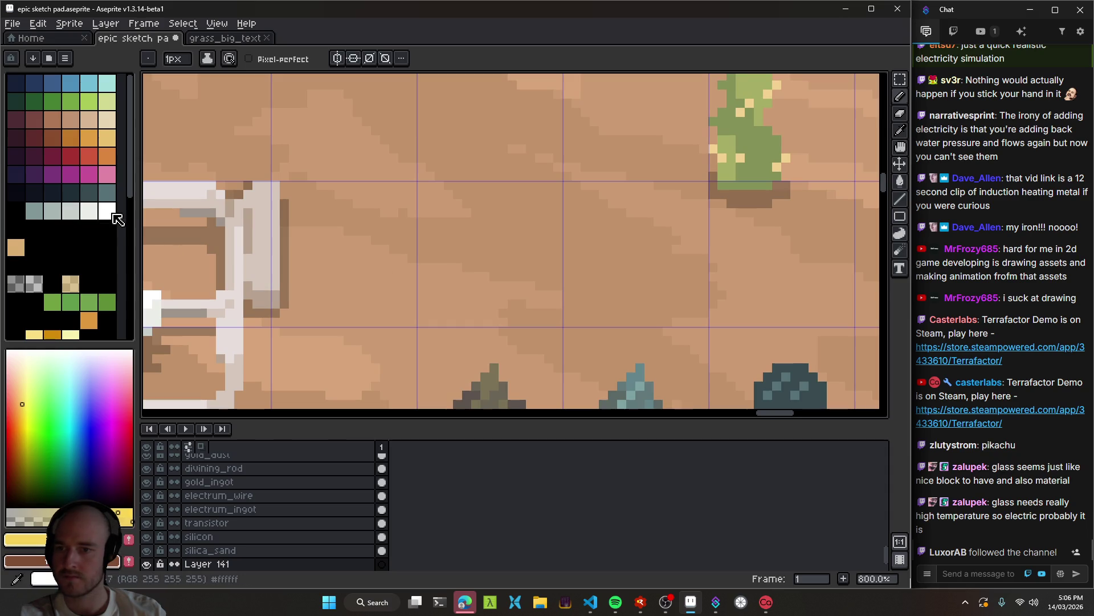
{"action": "left_click", "coordinate": [107, 211]}
{"action": "scroll", "coordinate": [488, 312], "scroll_direction": "up", "scroll_amount": 2}
{"action": "mouse_move", "coordinate": [425, 301]}
{"action": "left_mouse_down"}
{"action": "mouse_move", "coordinate": [541, 302]}
{"action": "mouse_move", "coordinate": [562, 288]}
{"action": "mouse_move", "coordinate": [550, 149]}
{"action": "mouse_move", "coordinate": [430, 151]}
{"action": "mouse_move", "coordinate": [416, 298]}
{"action": "left_mouse_up"}
{"action": "scroll", "coordinate": [570, 330], "scroll_direction": "down", "scroll_amount": 5}
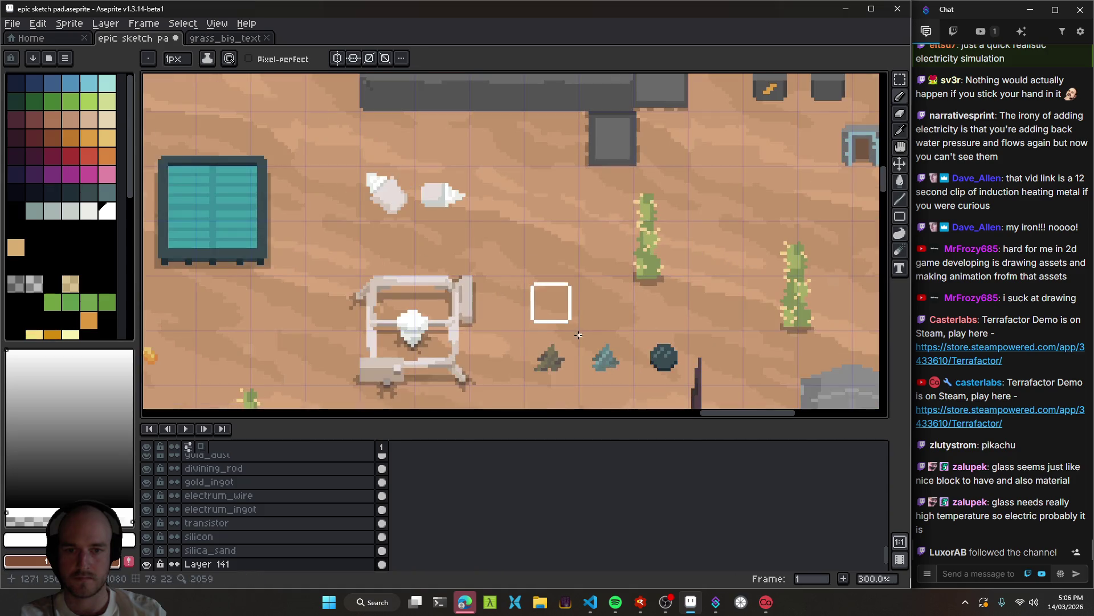
{"action": "scroll", "coordinate": [577, 337], "scroll_direction": "up", "scroll_amount": 5}
{"action": "left_click", "coordinate": [519, 311]}
{"action": "left_click_drag", "start_coordinate": [436, 318], "coordinate": [562, 185]}
{"action": "key", "text": "ctrl+z"}
{"action": "scroll", "coordinate": [472, 317], "scroll_direction": "up", "scroll_amount": 5}
{"action": "left_click", "coordinate": [376, 330]}
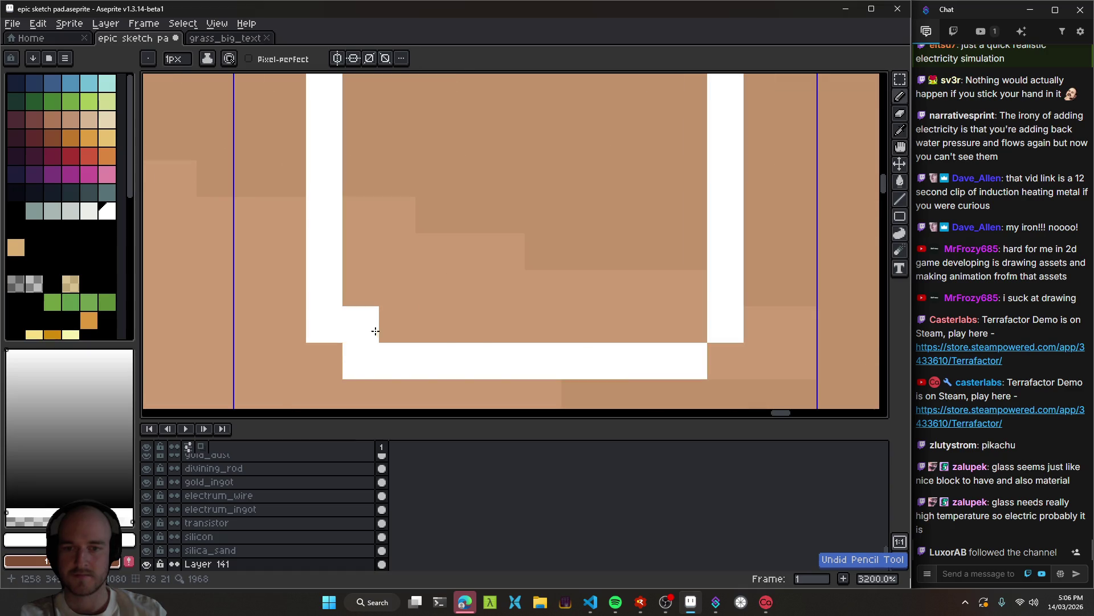
{"action": "key", "text": "ctrl+z"}
{"action": "scroll", "coordinate": [494, 320], "scroll_direction": "down", "scroll_amount": 4}
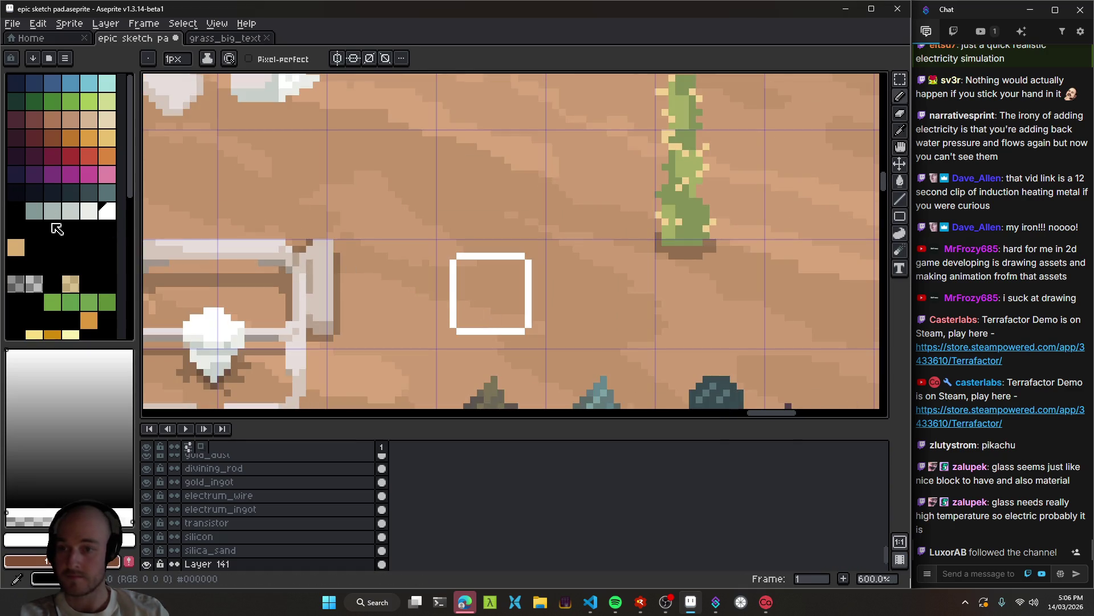
Try filling the square's interior with translucent white, then clear that fill again.
{"action": "left_click", "coordinate": [44, 516]}
{"action": "key", "text": "g"}
{"action": "left_click", "coordinate": [500, 301]}
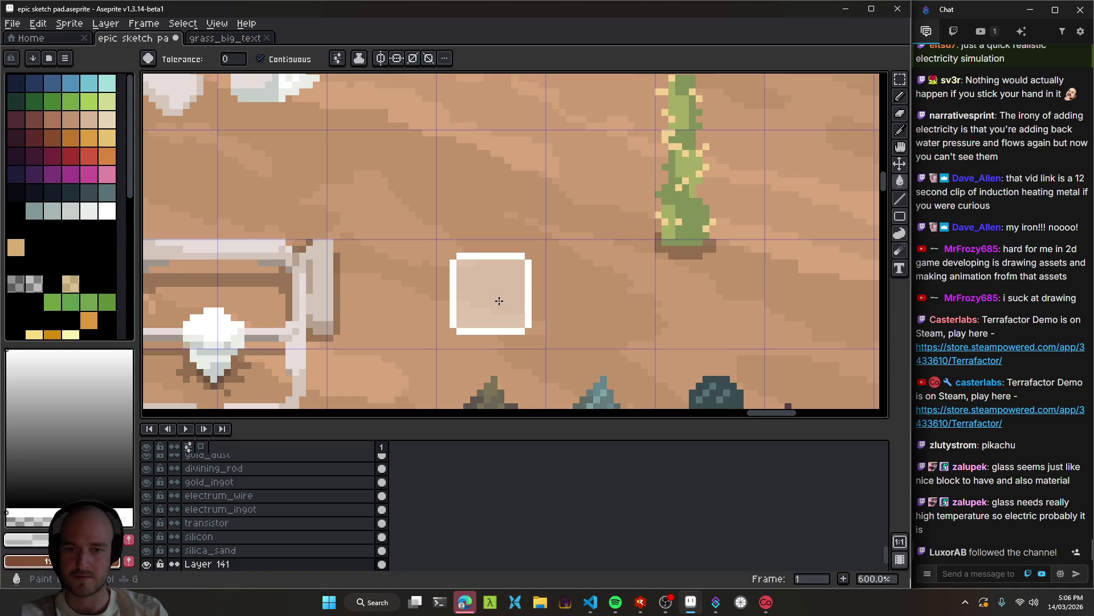
{"action": "scroll", "coordinate": [503, 304], "scroll_direction": "up", "scroll_amount": 4}
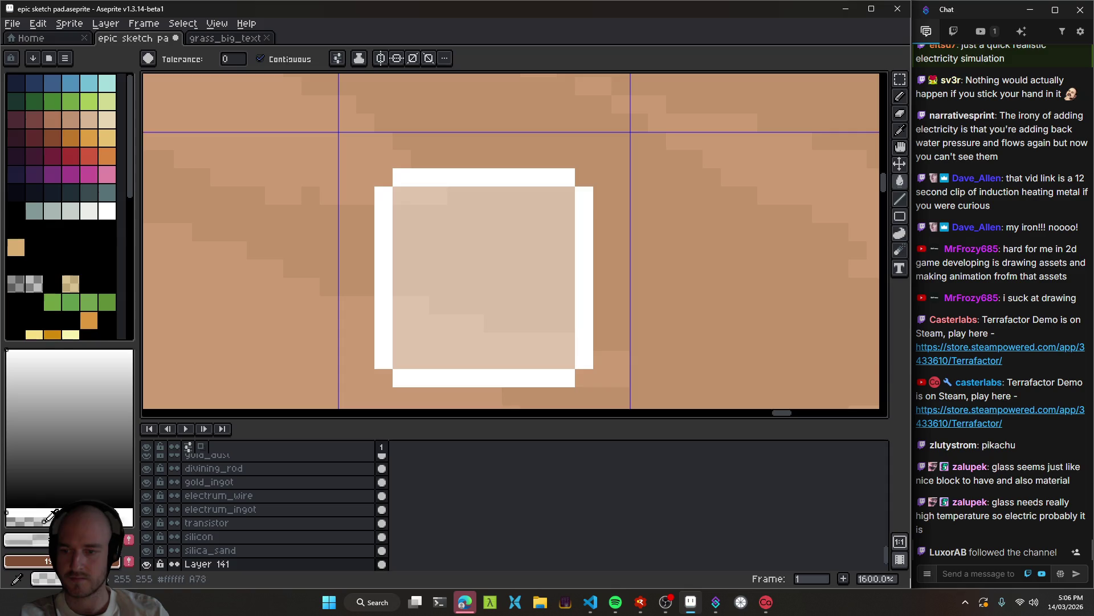
{"action": "left_click", "coordinate": [481, 297]}
{"action": "left_click", "coordinate": [483, 296]}
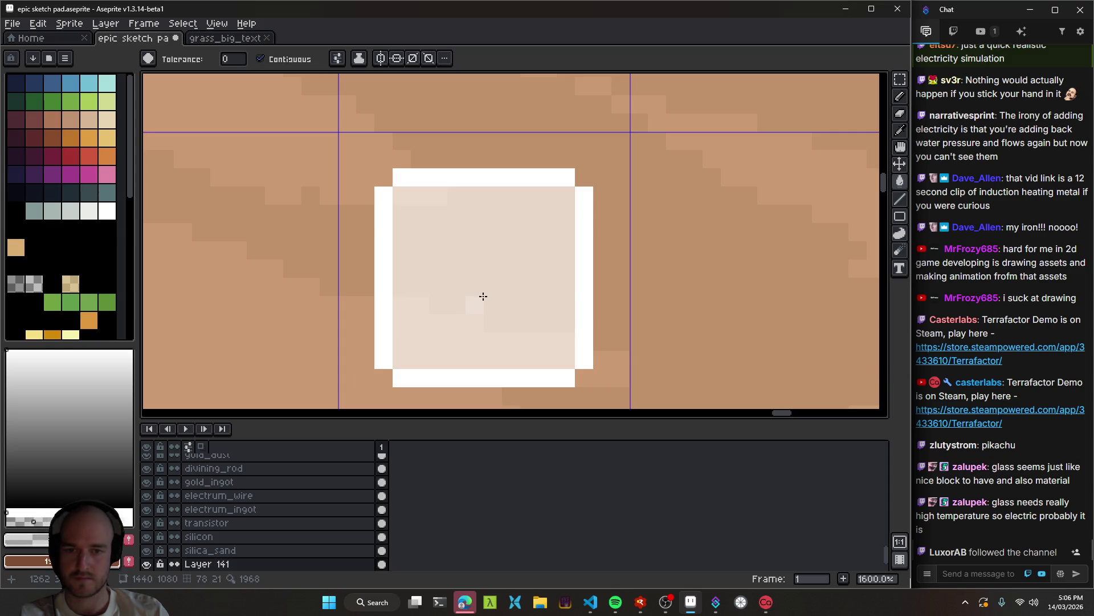
{"action": "key", "text": "e"}
{"action": "key", "text": "w"}
{"action": "left_click", "coordinate": [489, 303]}
{"action": "key", "text": "Delete"}
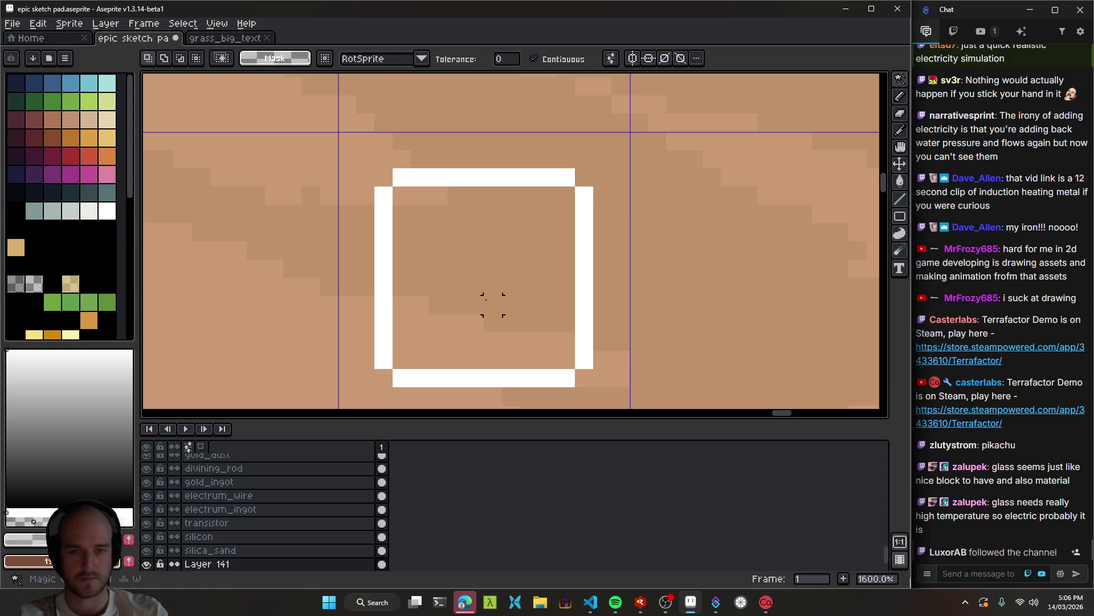
{"action": "key", "text": "g"}
{"action": "scroll", "coordinate": [489, 303], "scroll_direction": "up", "scroll_amount": 2}
{"action": "scroll", "coordinate": [489, 302], "scroll_direction": "down", "scroll_amount": 10}
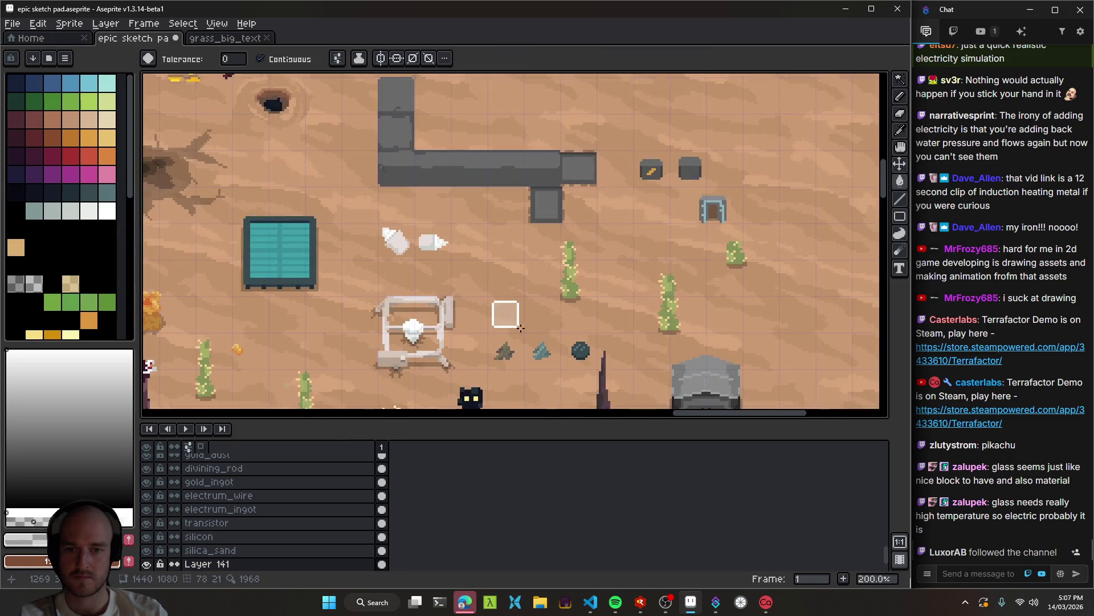
{"action": "scroll", "coordinate": [496, 313], "scroll_direction": "up", "scroll_amount": 8}
Draw faint light glare streaks inside the glass square.
{"action": "key", "text": "b"}
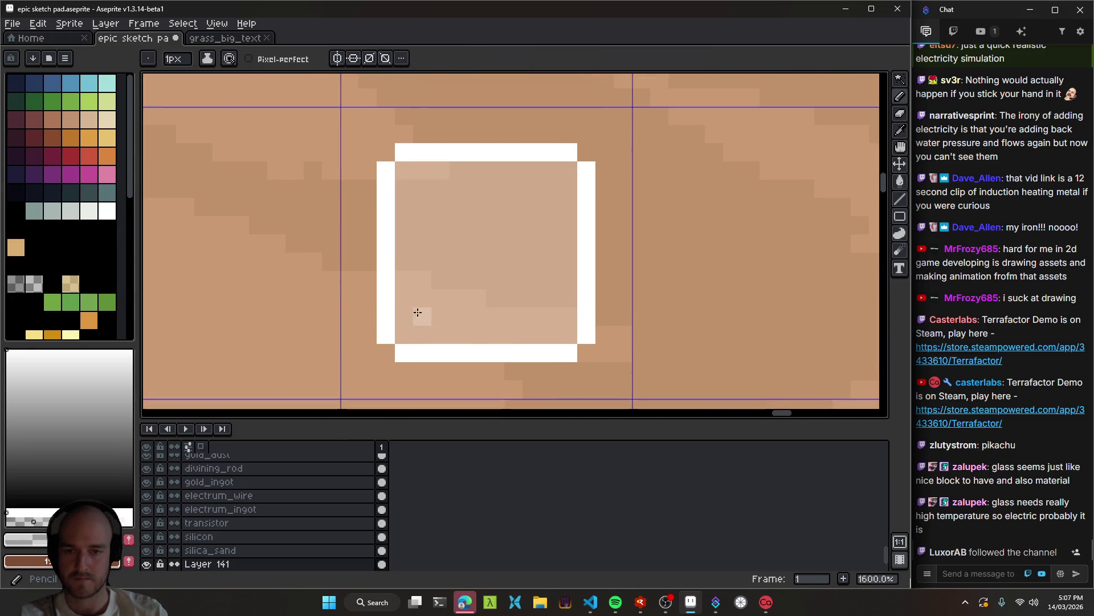
{"action": "left_click_drag", "start_coordinate": [420, 300], "coordinate": [520, 285]}
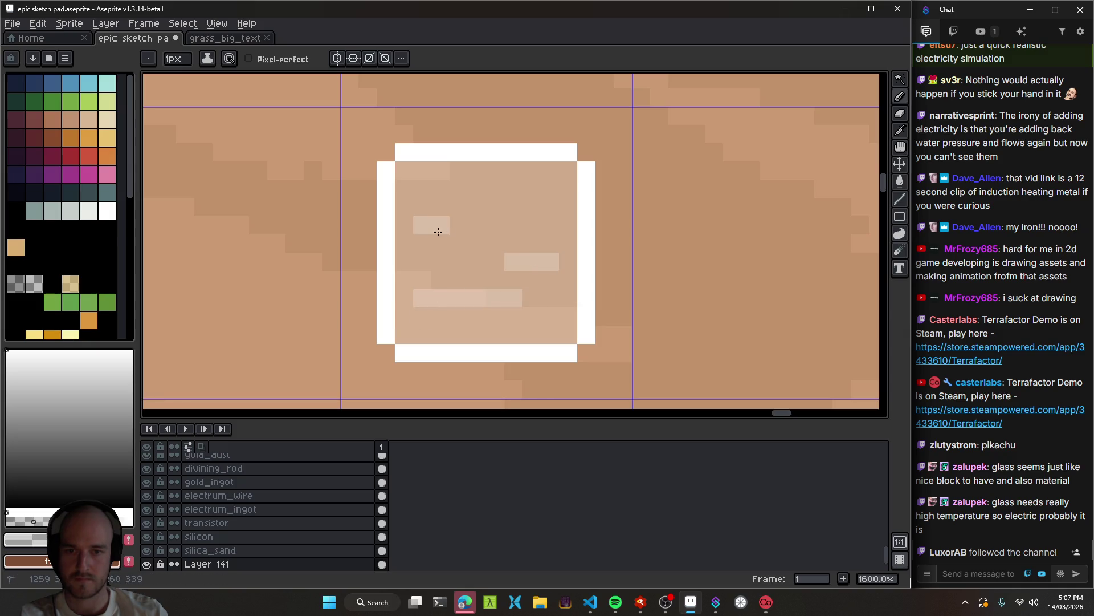
{"action": "left_click_drag", "start_coordinate": [438, 231], "coordinate": [513, 226]}
{"action": "left_click", "coordinate": [496, 191]}
{"action": "left_click_drag", "start_coordinate": [482, 190], "coordinate": [533, 189]}
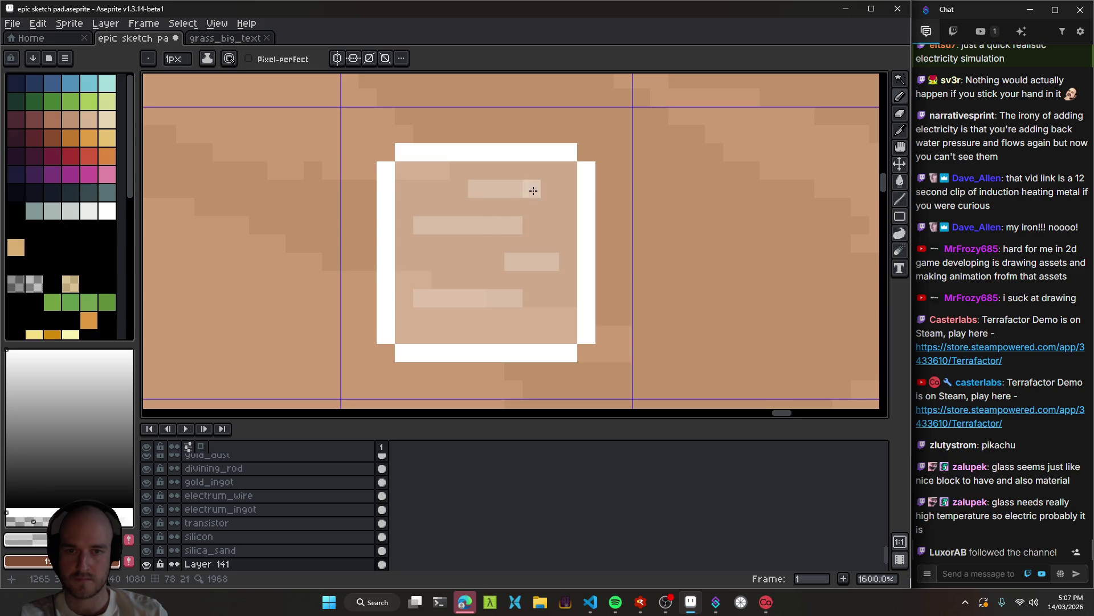
{"action": "scroll", "coordinate": [513, 365], "scroll_direction": "down", "scroll_amount": 8}
{"action": "scroll", "coordinate": [524, 372], "scroll_direction": "up", "scroll_amount": 6}
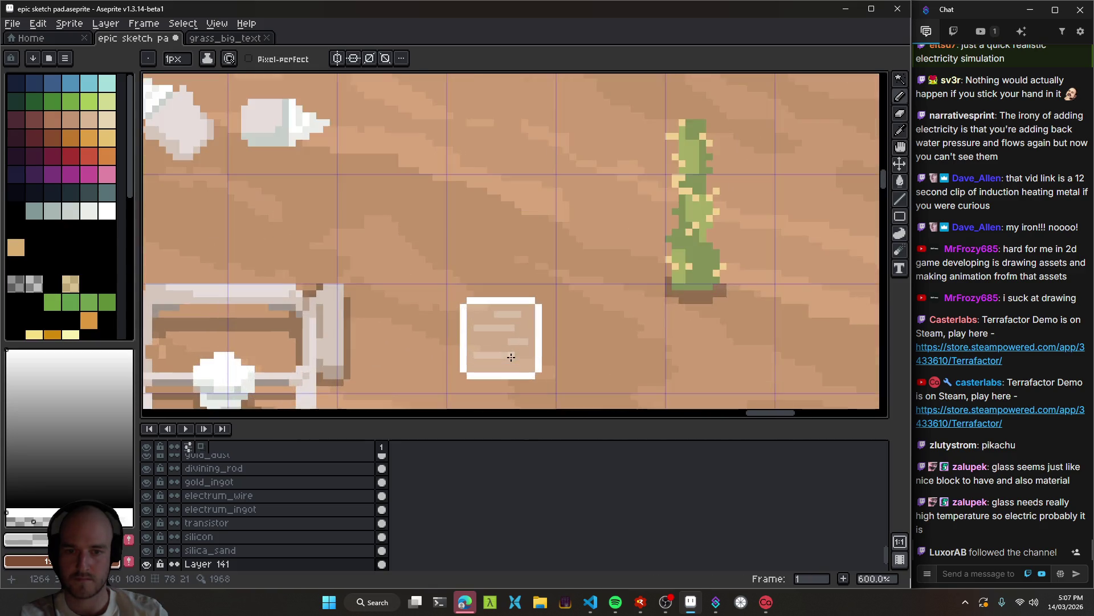
Sample the outline colour and recolour the outline's right side light grey.
{"action": "key", "text": "i"}
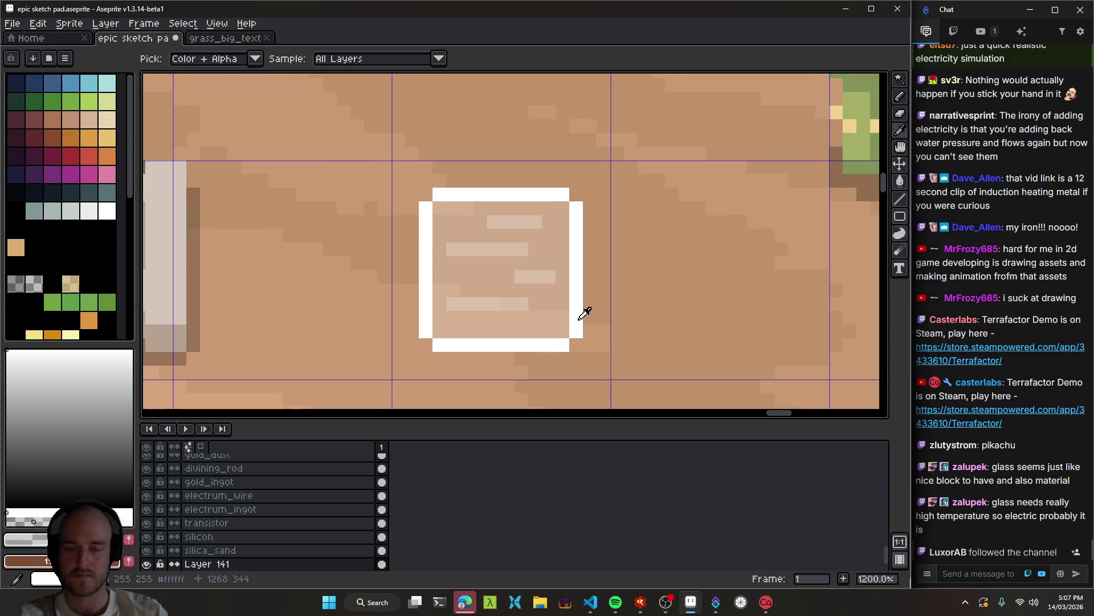
{"action": "left_click", "coordinate": [582, 311]}
{"action": "key", "text": "b"}
{"action": "left_click", "coordinate": [18, 360]}
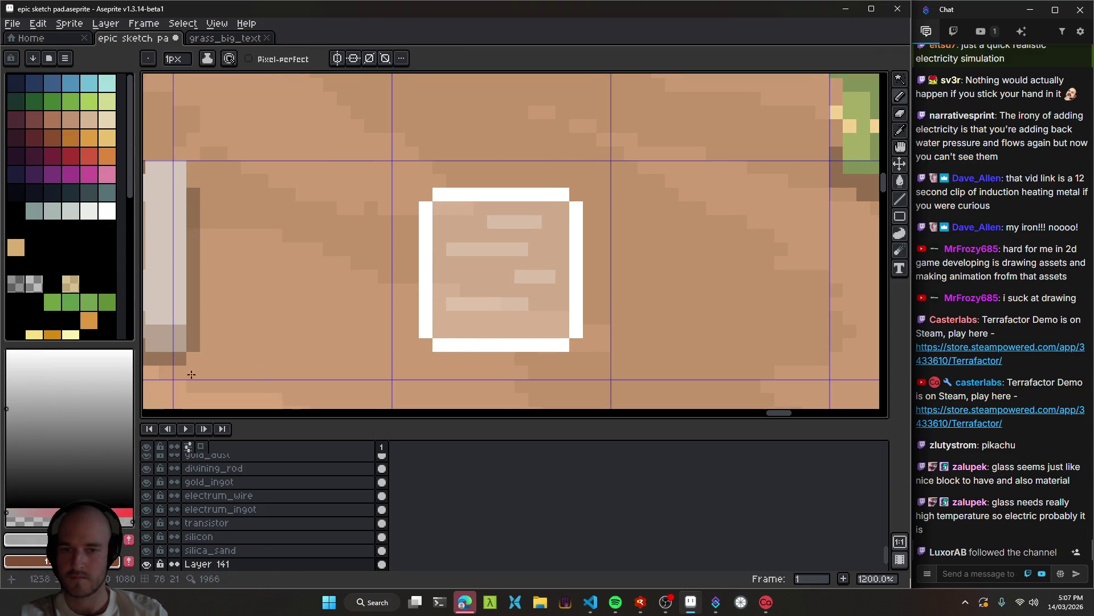
{"action": "key", "text": "g"}
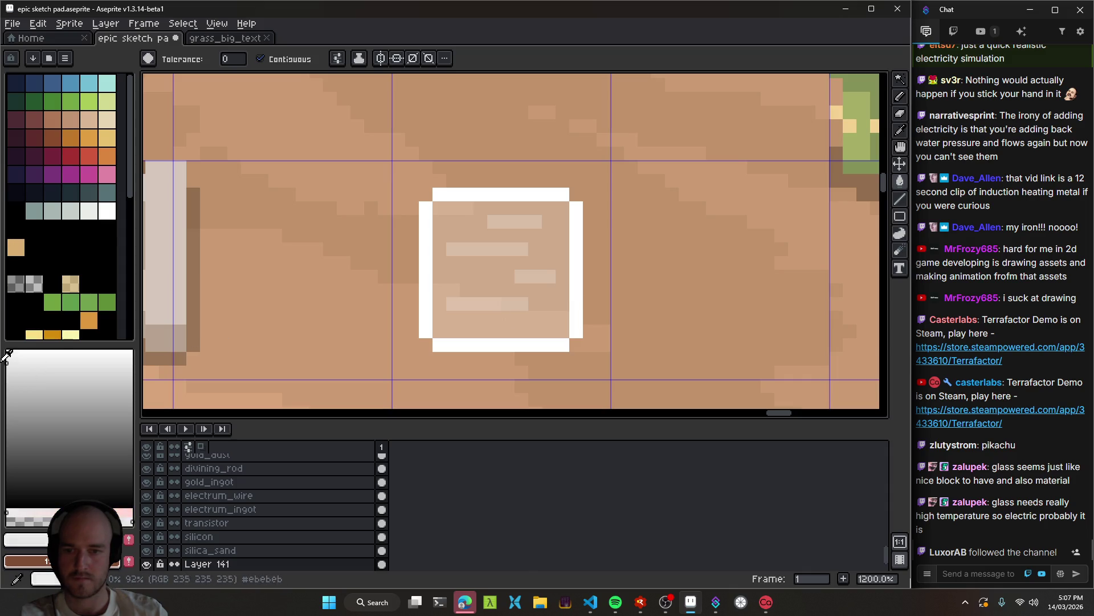
{"action": "left_click", "coordinate": [576, 297]}
Recolour the glass square's top, left and bottom outline sides light grey.
{"action": "left_click", "coordinate": [517, 199]}
{"action": "left_click", "coordinate": [427, 244]}
{"action": "left_click", "coordinate": [464, 345]}
{"action": "scroll", "coordinate": [556, 348], "scroll_direction": "down", "scroll_amount": 1}
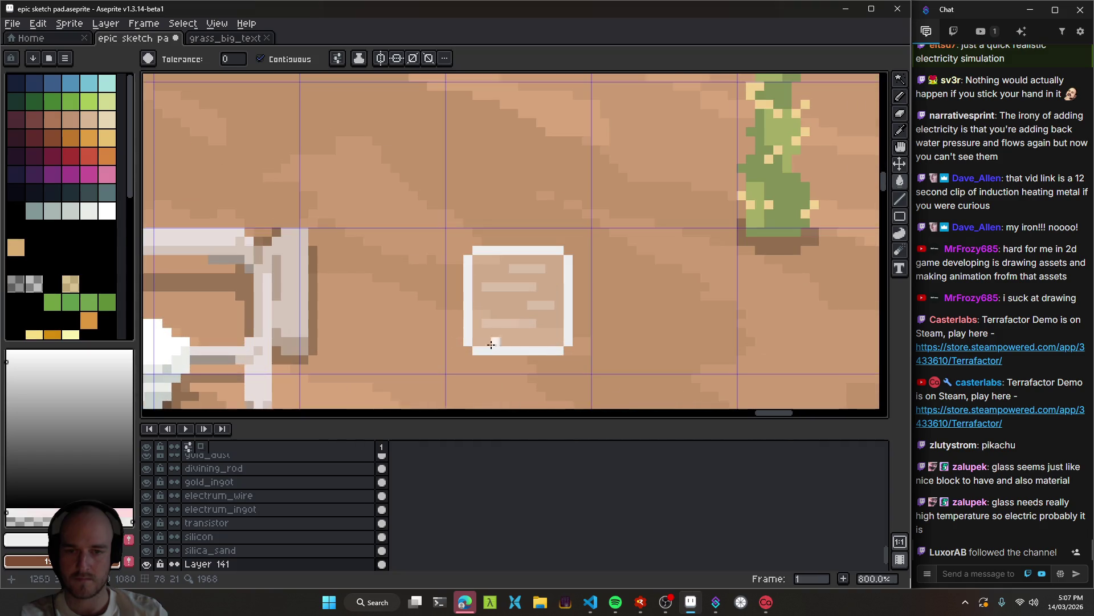
Add translucent black shading along the bottom row and a shadow under the bottom edge.
{"action": "left_click", "coordinate": [16, 284]}
{"action": "key", "text": "b"}
{"action": "scroll", "coordinate": [450, 319], "scroll_direction": "up", "scroll_amount": 4}
{"action": "left_click", "coordinate": [403, 269]}
{"action": "mouse_move", "coordinate": [403, 268]}
{"action": "left_mouse_down"}
{"action": "mouse_move", "coordinate": [424, 349]}
{"action": "mouse_move", "coordinate": [666, 349]}
{"action": "left_mouse_up"}
{"action": "scroll", "coordinate": [666, 353], "scroll_direction": "down", "scroll_amount": 10}
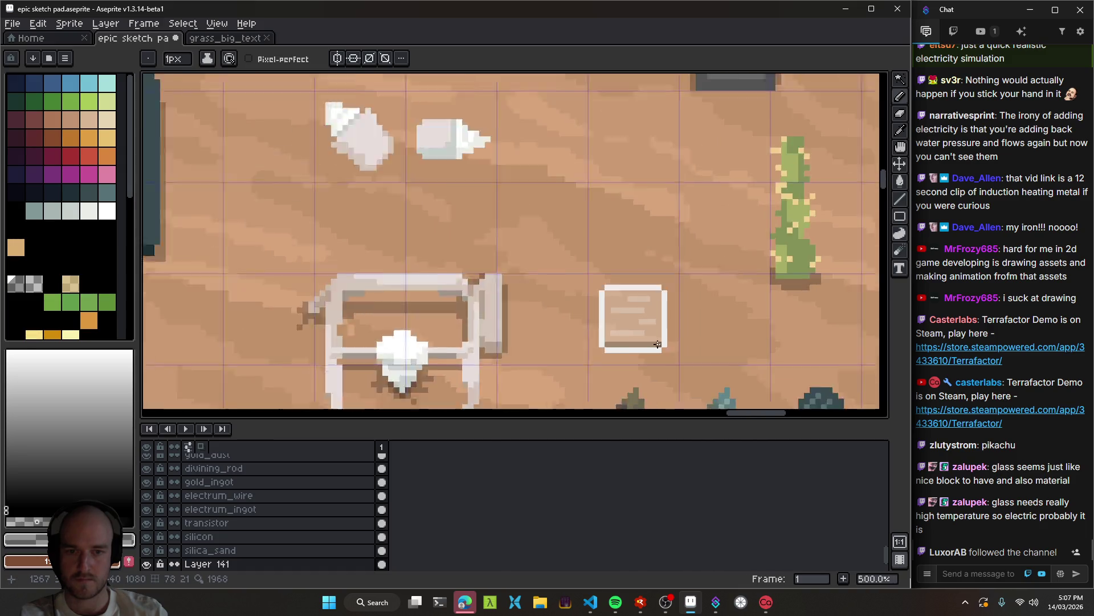
{"action": "scroll", "coordinate": [669, 361], "scroll_direction": "up", "scroll_amount": 10}
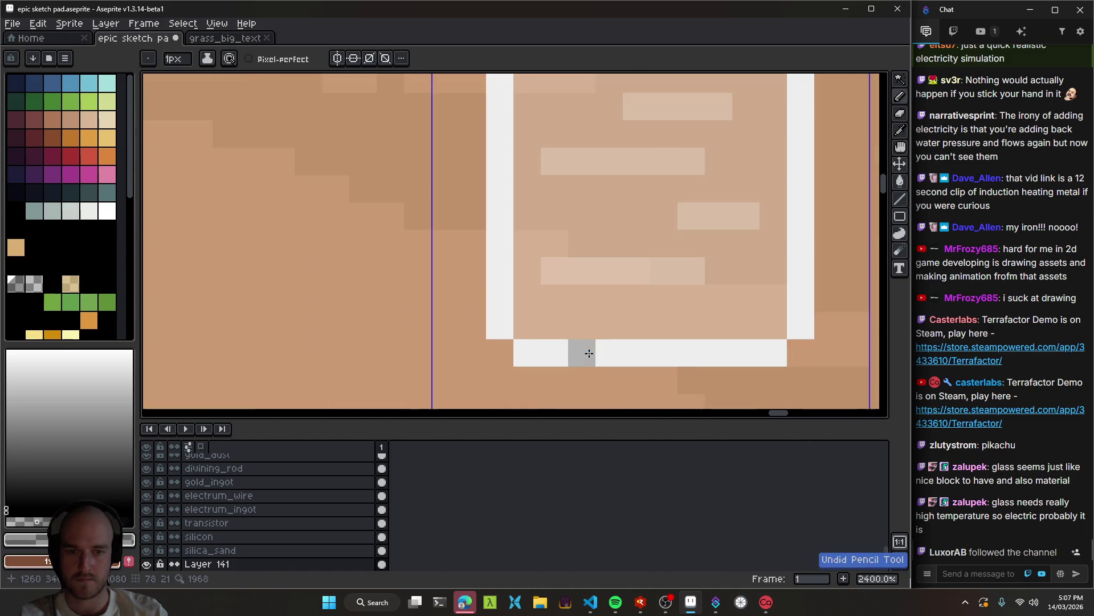
{"action": "left_click", "coordinate": [501, 353]}
{"action": "left_click_drag", "start_coordinate": [520, 372], "coordinate": [781, 376]}
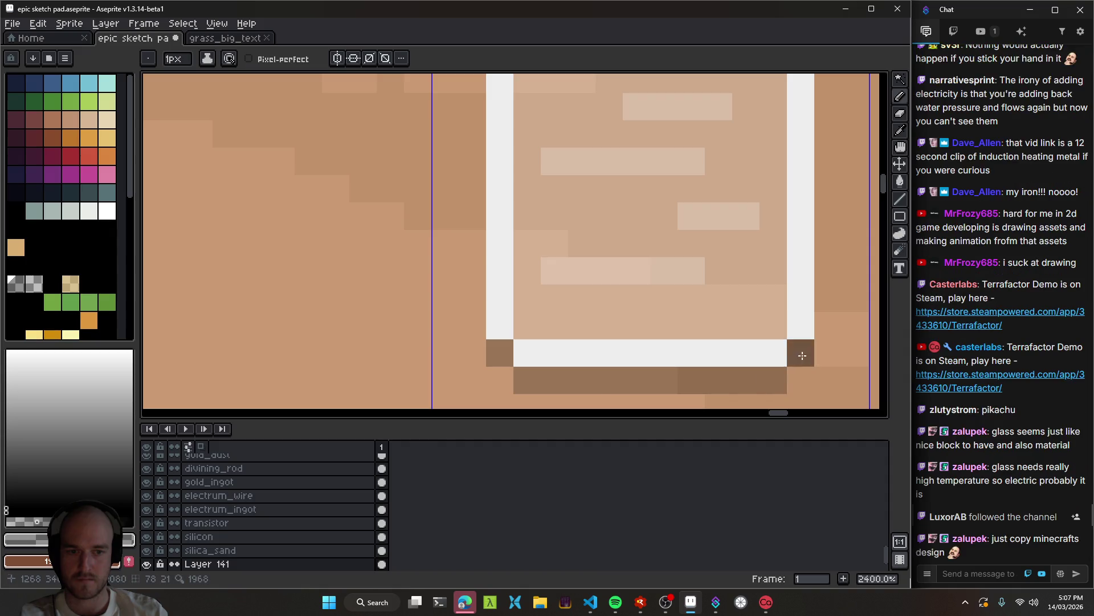
{"action": "scroll", "coordinate": [792, 359], "scroll_direction": "down", "scroll_amount": 8}
{"action": "scroll", "coordinate": [779, 370], "scroll_direction": "down", "scroll_amount": 1}
{"action": "scroll", "coordinate": [638, 324], "scroll_direction": "up", "scroll_amount": 7}
Shade the top inner row and its two corner pixels in translucent black.
{"action": "left_click", "coordinate": [556, 270]}
{"action": "left_click", "coordinate": [710, 273]}
{"action": "left_click_drag", "start_coordinate": [575, 275], "coordinate": [702, 271]}
{"action": "scroll", "coordinate": [721, 325], "scroll_direction": "down", "scroll_amount": 8}
{"action": "mouse_move", "coordinate": [738, 365]}
{"action": "left_mouse_down"}
{"action": "mouse_move", "coordinate": [682, 328]}
{"action": "mouse_move", "coordinate": [576, 292]}
{"action": "mouse_move", "coordinate": [522, 288]}
{"action": "mouse_move", "coordinate": [554, 312]}
{"action": "left_mouse_up"}
{"action": "scroll", "coordinate": [563, 269], "scroll_direction": "up", "scroll_amount": 2}
{"action": "scroll", "coordinate": [565, 283], "scroll_direction": "up", "scroll_amount": 4}
Name the new layer 'glass' and save the sprite sheet.
{"action": "key", "text": "v"}
{"action": "key", "text": "shift+p"}
{"action": "type", "text": "glass"}
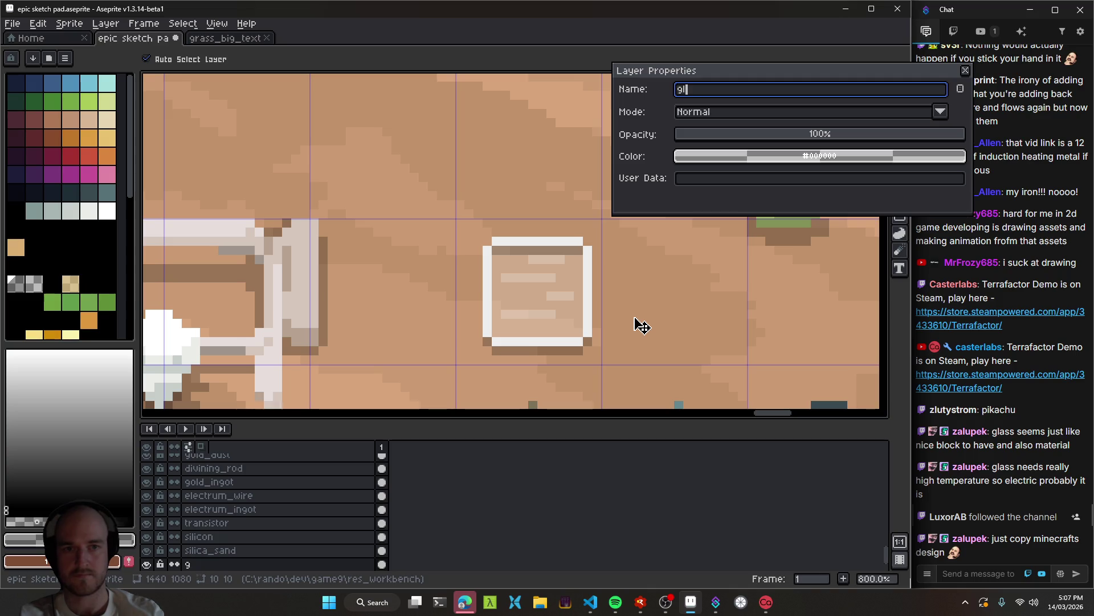
{"action": "key", "text": "Return"}
{"action": "key", "text": "ctrl+s"}
Zoom to the glass sprite, sample its white outline and erase the left and top edges.
{"action": "scroll", "coordinate": [637, 323], "scroll_direction": "down", "scroll_amount": 8}
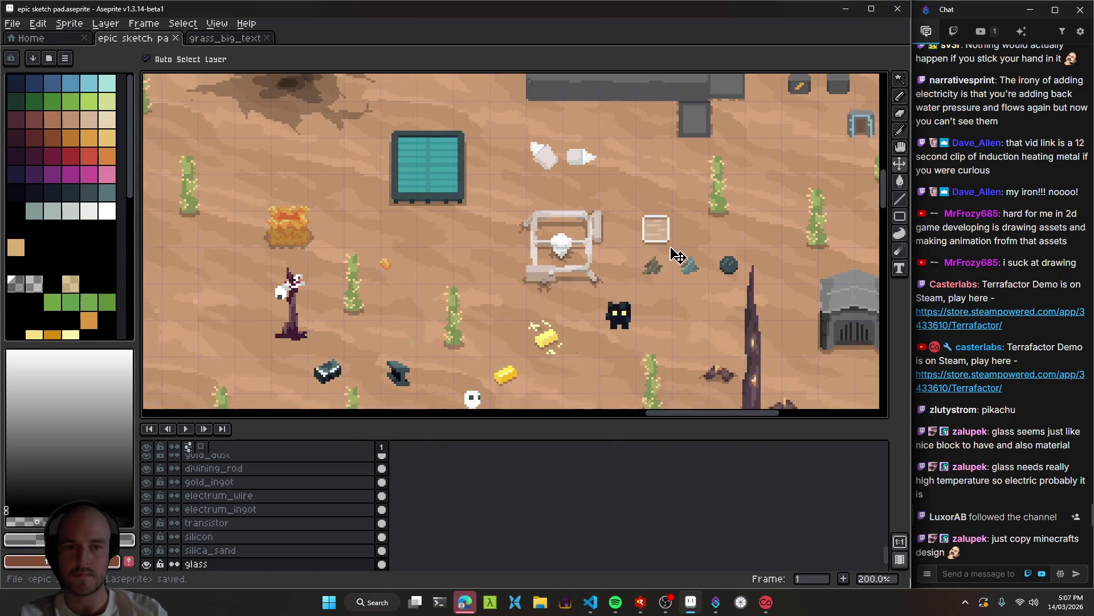
{"action": "scroll", "coordinate": [504, 324], "scroll_direction": "up", "scroll_amount": 2}
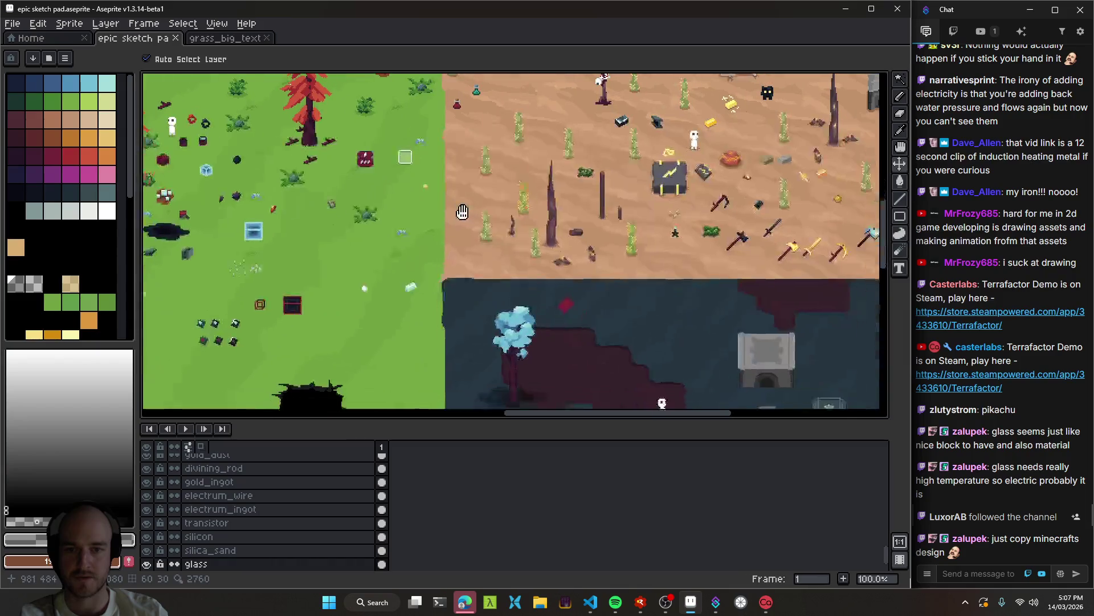
{"action": "scroll", "coordinate": [678, 342], "scroll_direction": "up", "scroll_amount": 1}
{"action": "scroll", "coordinate": [570, 331], "scroll_direction": "down", "scroll_amount": 1}
{"action": "scroll", "coordinate": [469, 342], "scroll_direction": "up", "scroll_amount": 1}
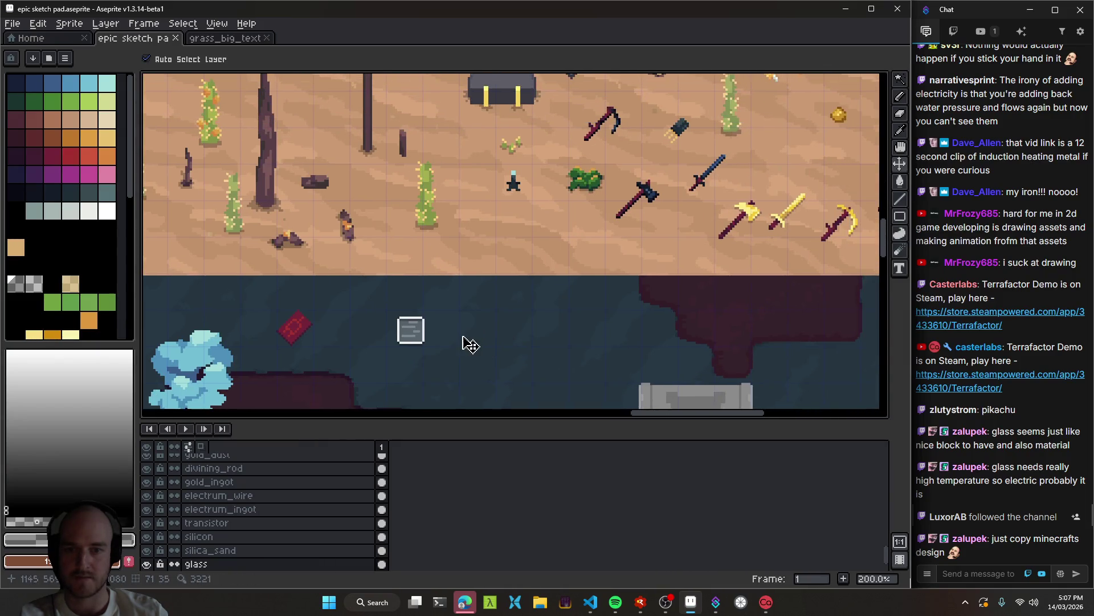
{"action": "scroll", "coordinate": [506, 324], "scroll_direction": "down", "scroll_amount": 1}
{"action": "left_click_drag", "start_coordinate": [506, 325], "coordinate": [504, 348]}
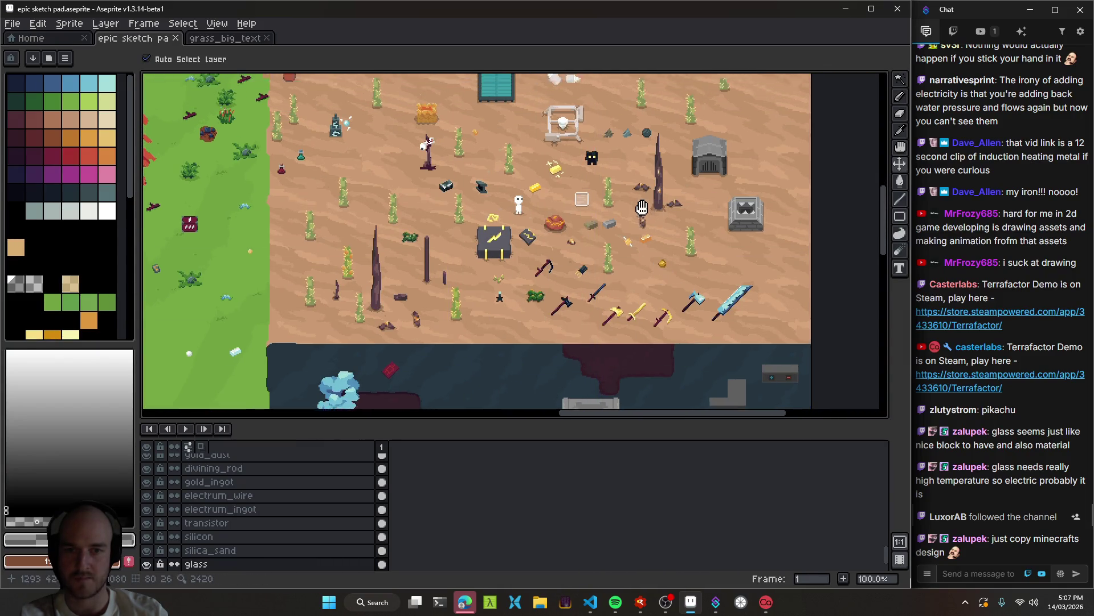
{"action": "scroll", "coordinate": [572, 200], "scroll_direction": "up", "scroll_amount": 2}
{"action": "scroll", "coordinate": [572, 202], "scroll_direction": "up", "scroll_amount": 7}
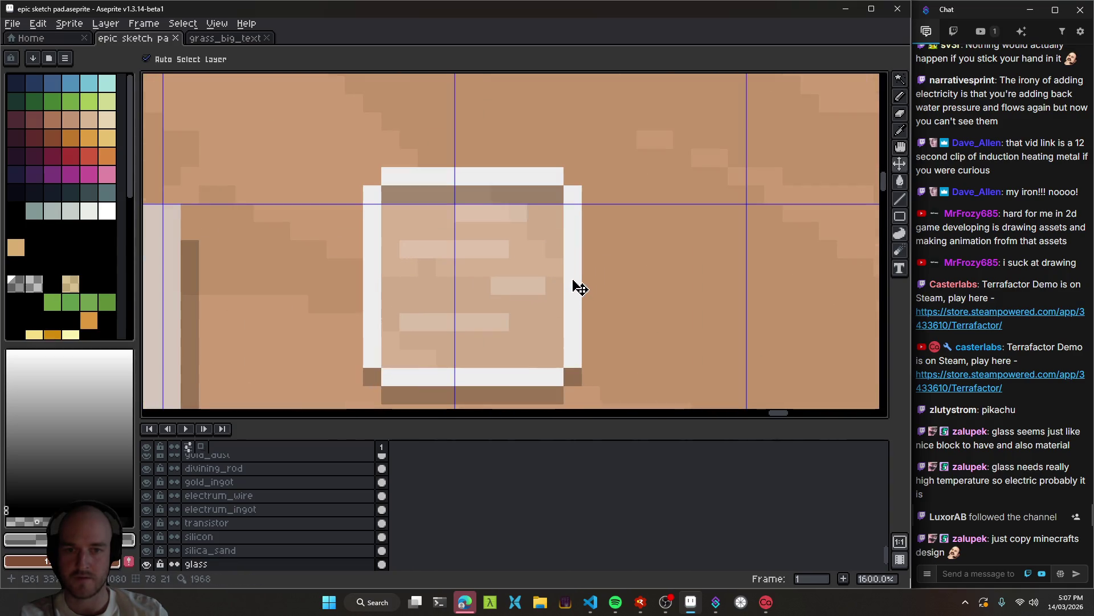
{"action": "left_click", "coordinate": [577, 282], "text": "alt"}
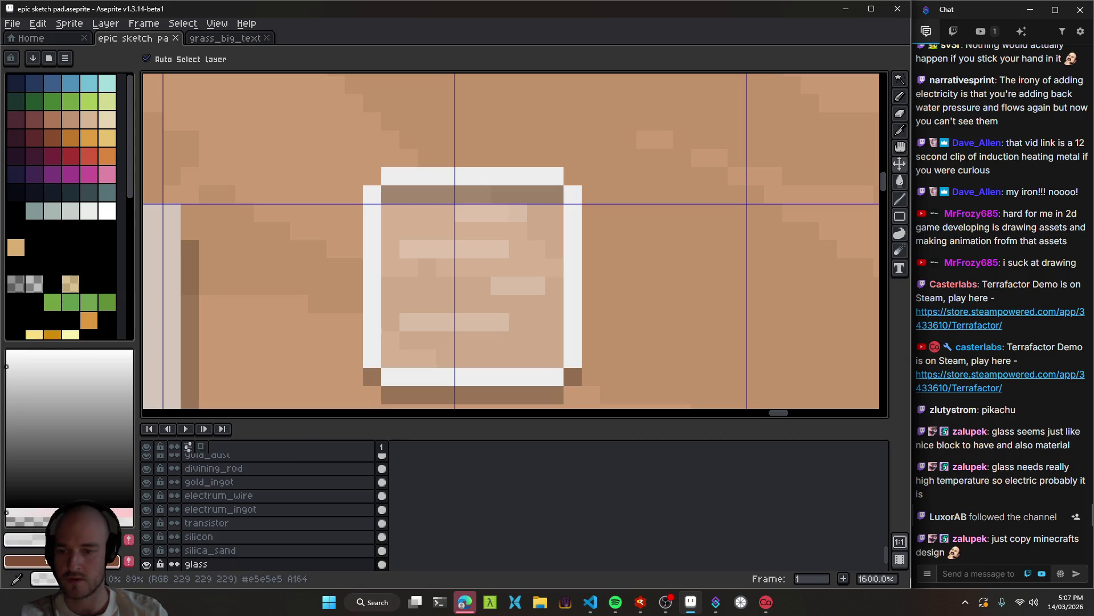
{"action": "key", "text": "e"}
{"action": "mouse_move", "coordinate": [372, 341]}
{"action": "left_mouse_down"}
{"action": "mouse_move", "coordinate": [372, 176]}
{"action": "mouse_move", "coordinate": [372, 357]}
{"action": "mouse_move", "coordinate": [372, 340]}
{"action": "left_mouse_up"}
{"action": "mouse_move", "coordinate": [409, 177]}
{"action": "left_mouse_down"}
{"action": "mouse_move", "coordinate": [589, 174]}
{"action": "mouse_move", "coordinate": [383, 178]}
{"action": "left_mouse_up"}
Replace the white top, right and bottom edges with pale lines.
{"action": "key", "text": "l"}
{"action": "key", "text": "e"}
{"action": "left_click", "coordinate": [372, 176]}
{"action": "mouse_move", "coordinate": [573, 194]}
{"action": "left_mouse_down"}
{"action": "mouse_move", "coordinate": [573, 358]}
{"action": "mouse_move", "coordinate": [570, 191]}
{"action": "left_mouse_up"}
{"action": "key", "text": "l"}
{"action": "left_click_drag", "start_coordinate": [501, 340], "coordinate": [545, 281]}
{"action": "key", "text": "e"}
{"action": "mouse_move", "coordinate": [597, 317]}
{"action": "left_mouse_down"}
{"action": "mouse_move", "coordinate": [470, 319]}
{"action": "mouse_move", "coordinate": [599, 319]}
{"action": "left_mouse_up"}
{"action": "key", "text": "l"}
{"action": "scroll", "coordinate": [594, 338], "scroll_direction": "down", "scroll_amount": 6}
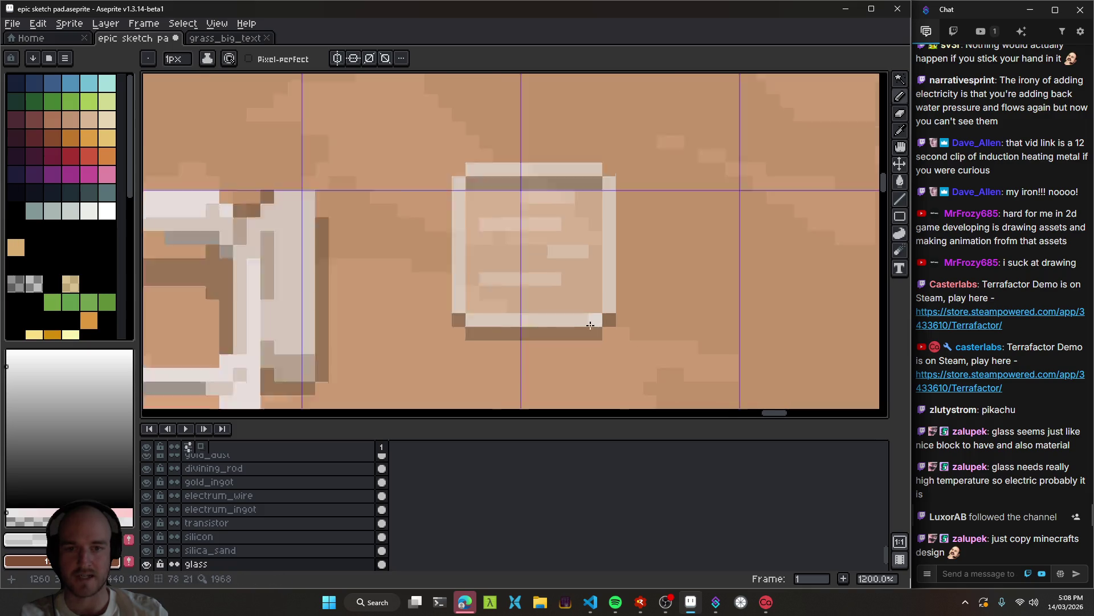
{"action": "scroll", "coordinate": [594, 338], "scroll_direction": "down", "scroll_amount": 3}
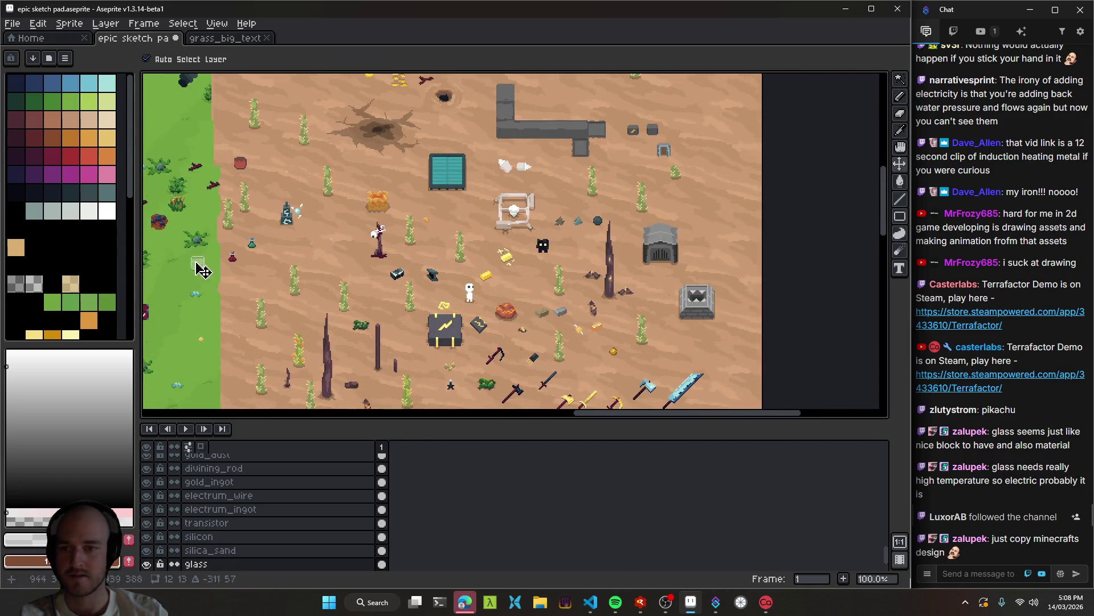
Move the glass sprite beside the black creature and save the sketch pad.
{"action": "left_click_drag", "start_coordinate": [263, 285], "coordinate": [411, 176]}
{"action": "mouse_move", "coordinate": [643, 321]}
{"action": "left_mouse_down"}
{"action": "mouse_move", "coordinate": [464, 290]}
{"action": "mouse_move", "coordinate": [223, 201]}
{"action": "mouse_move", "coordinate": [271, 191]}
{"action": "mouse_move", "coordinate": [242, 346]}
{"action": "mouse_move", "coordinate": [532, 283]}
{"action": "mouse_move", "coordinate": [562, 245]}
{"action": "mouse_move", "coordinate": [544, 235]}
{"action": "left_mouse_up"}
{"action": "scroll", "coordinate": [544, 235], "scroll_direction": "up", "scroll_amount": 5}
{"action": "mouse_move", "coordinate": [636, 291]}
{"action": "left_mouse_down"}
{"action": "mouse_move", "coordinate": [569, 286]}
{"action": "mouse_move", "coordinate": [603, 313]}
{"action": "mouse_move", "coordinate": [538, 132]}
{"action": "mouse_move", "coordinate": [477, 359]}
{"action": "mouse_move", "coordinate": [472, 320]}
{"action": "left_mouse_up"}
{"action": "scroll", "coordinate": [586, 317], "scroll_direction": "down", "scroll_amount": 4}
{"action": "scroll", "coordinate": [586, 317], "scroll_direction": "up", "scroll_amount": 3}
{"action": "scroll", "coordinate": [473, 321], "scroll_direction": "down", "scroll_amount": 3}
{"action": "key", "text": "ctrl+s"}
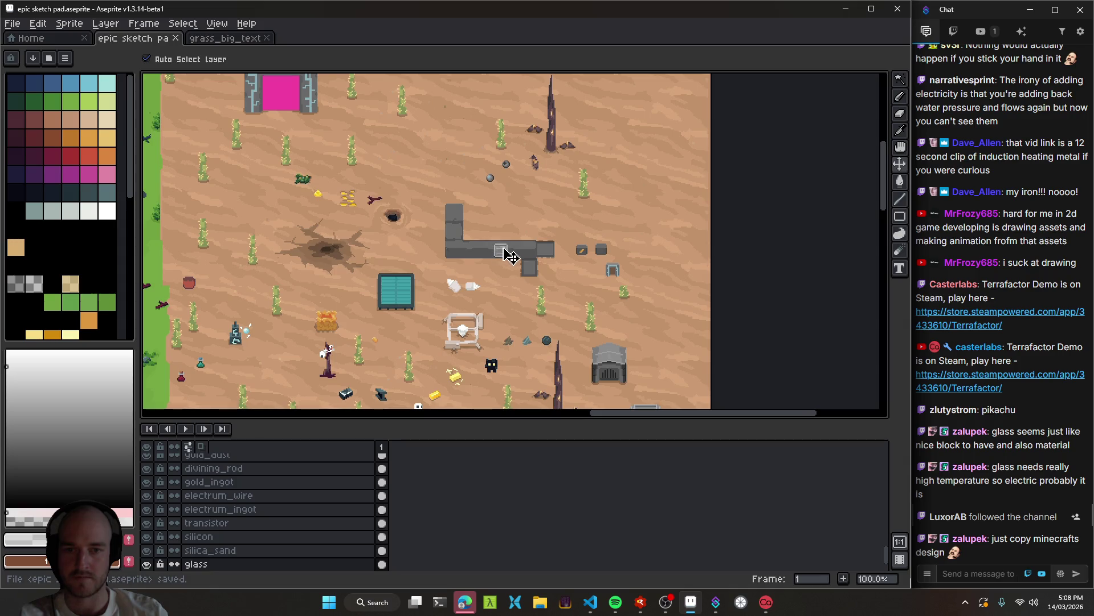
Shift the glass tile off the pipe onto the sand and export the sprite sheet.
{"action": "scroll", "coordinate": [504, 248], "scroll_direction": "up", "scroll_amount": 2}
{"action": "scroll", "coordinate": [506, 239], "scroll_direction": "down", "scroll_amount": 2}
{"action": "left_click_drag", "start_coordinate": [509, 230], "coordinate": [513, 297]}
{"action": "scroll", "coordinate": [513, 297], "scroll_direction": "up", "scroll_amount": 3}
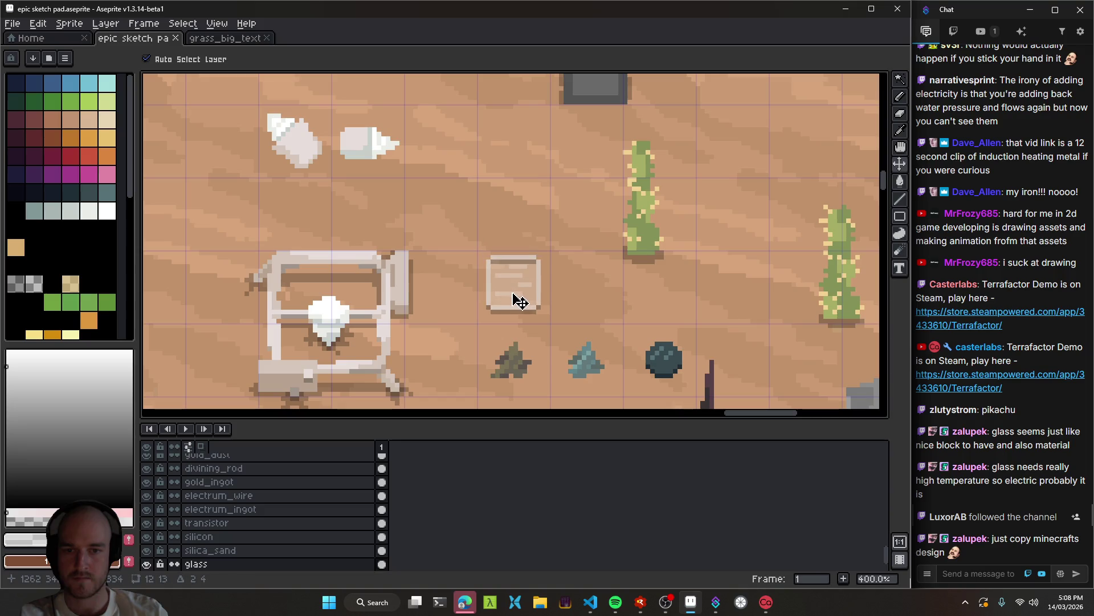
{"action": "scroll", "coordinate": [542, 315], "scroll_direction": "up", "scroll_amount": 1}
{"action": "key", "text": "ctrl+shift+x"}
{"action": "scroll", "coordinate": [528, 302], "scroll_direction": "down", "scroll_amount": 1}
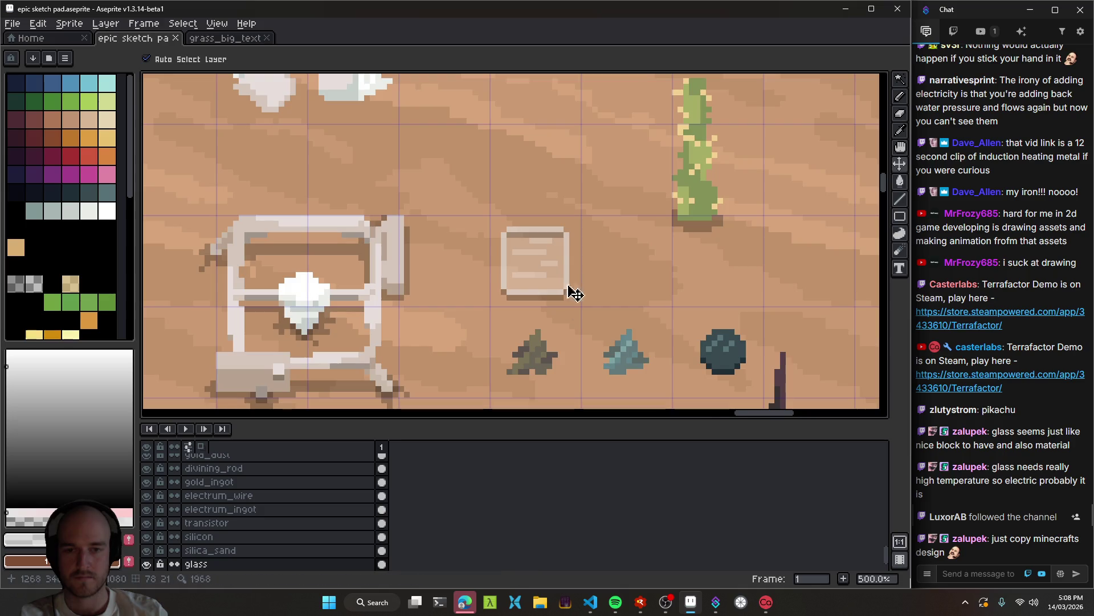
{"action": "scroll", "coordinate": [568, 311], "scroll_direction": "down", "scroll_amount": 4}
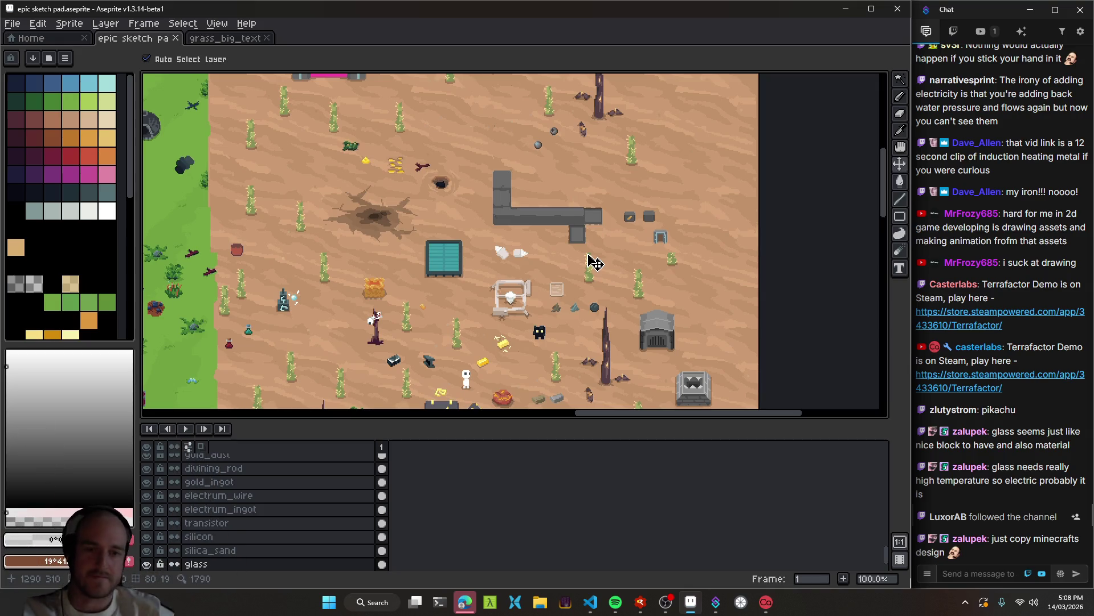
Reposition the glass sprite beside the white figure on the sketch pad.
{"action": "scroll", "coordinate": [565, 308], "scroll_direction": "up", "scroll_amount": 1}
{"action": "mouse_move", "coordinate": [564, 298]}
{"action": "left_mouse_down"}
{"action": "mouse_move", "coordinate": [615, 151]}
{"action": "mouse_move", "coordinate": [442, 348]}
{"action": "mouse_move", "coordinate": [454, 322]}
{"action": "mouse_move", "coordinate": [567, 261]}
{"action": "mouse_move", "coordinate": [541, 231]}
{"action": "mouse_move", "coordinate": [550, 246]}
{"action": "left_mouse_up"}
{"action": "scroll", "coordinate": [484, 346], "scroll_direction": "up", "scroll_amount": 1}
{"action": "scroll", "coordinate": [479, 328], "scroll_direction": "down", "scroll_amount": 2}
{"action": "scroll", "coordinate": [541, 231], "scroll_direction": "up", "scroll_amount": 3}
{"action": "scroll", "coordinate": [564, 269], "scroll_direction": "down", "scroll_amount": 3}
{"action": "scroll", "coordinate": [607, 251], "scroll_direction": "up", "scroll_amount": 2}
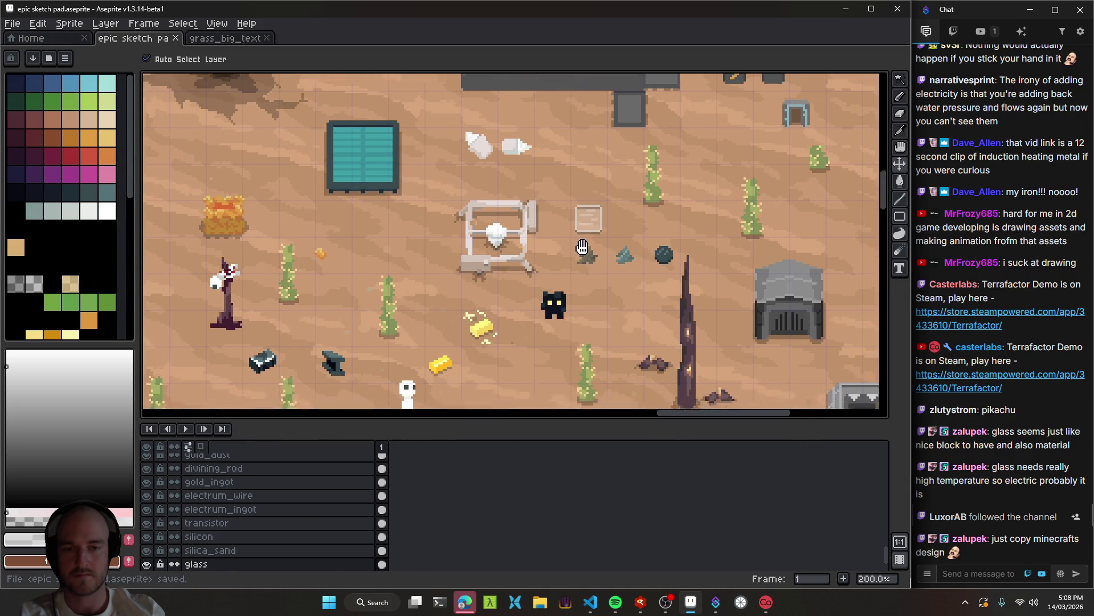
{"action": "left_click", "coordinate": [465, 601]}
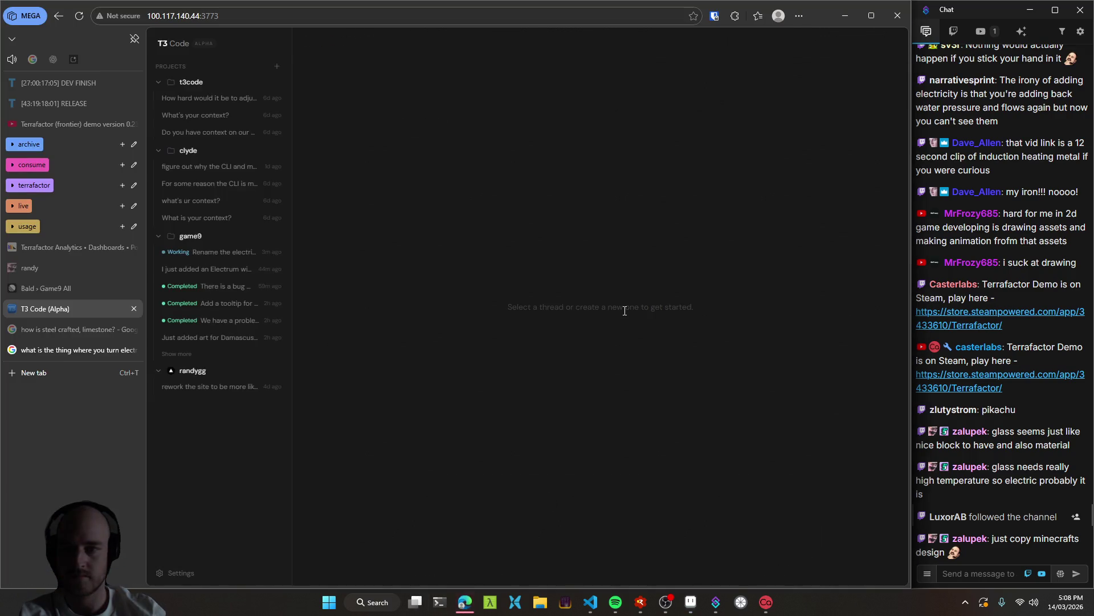
Start a new thread in the game9 project in T3 Code.
{"action": "left_click", "coordinate": [279, 236]}
{"action": "left_click", "coordinate": [590, 602]}
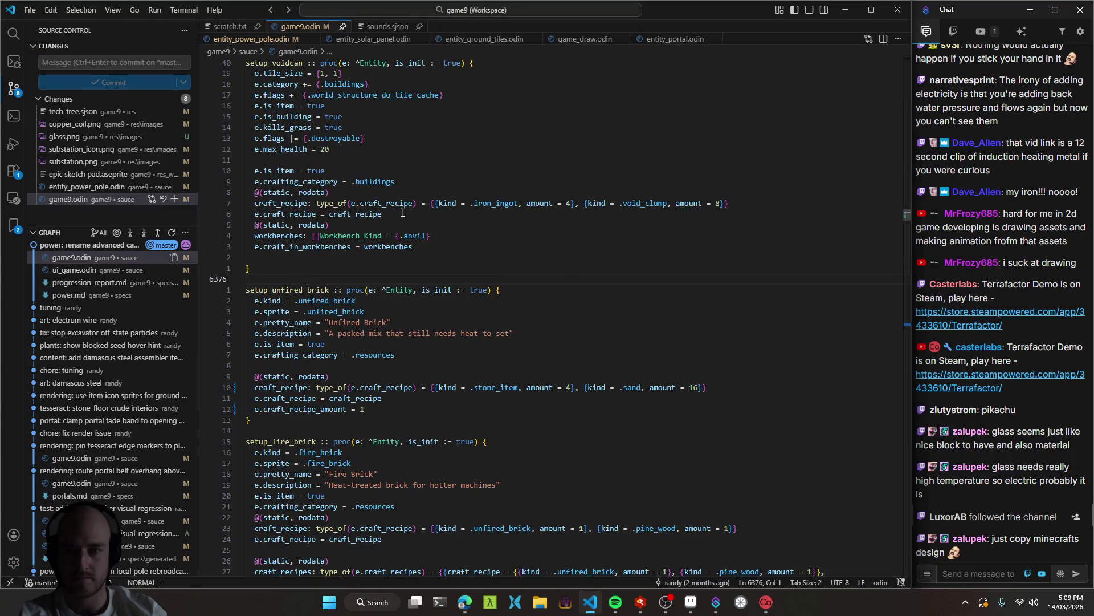
{"action": "key", "text": "alt+Tab"}
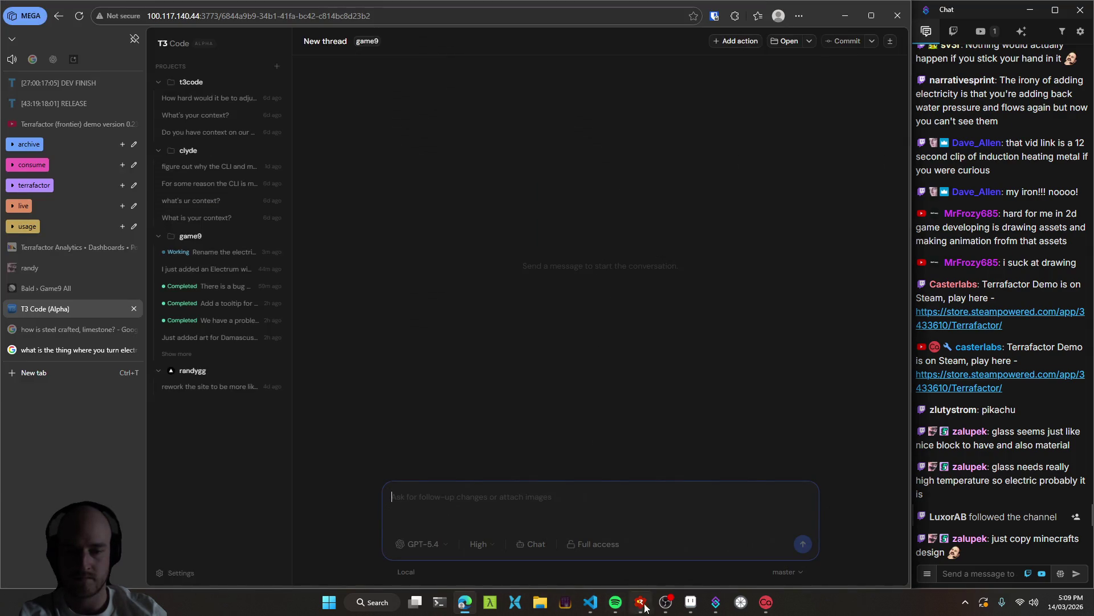
{"action": "left_click", "coordinate": [692, 606]}
{"action": "scroll", "coordinate": [610, 245], "scroll_direction": "up", "scroll_amount": 1}
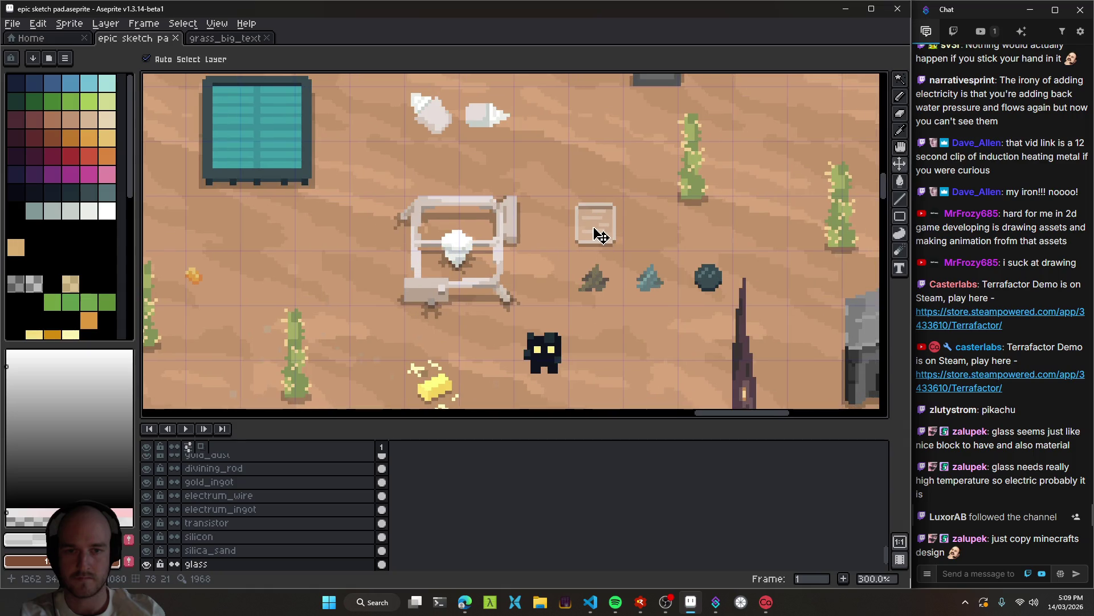
Commit only glass.png and the glass assets as 'art: glass' and push it.
{"action": "left_click", "coordinate": [593, 610]}
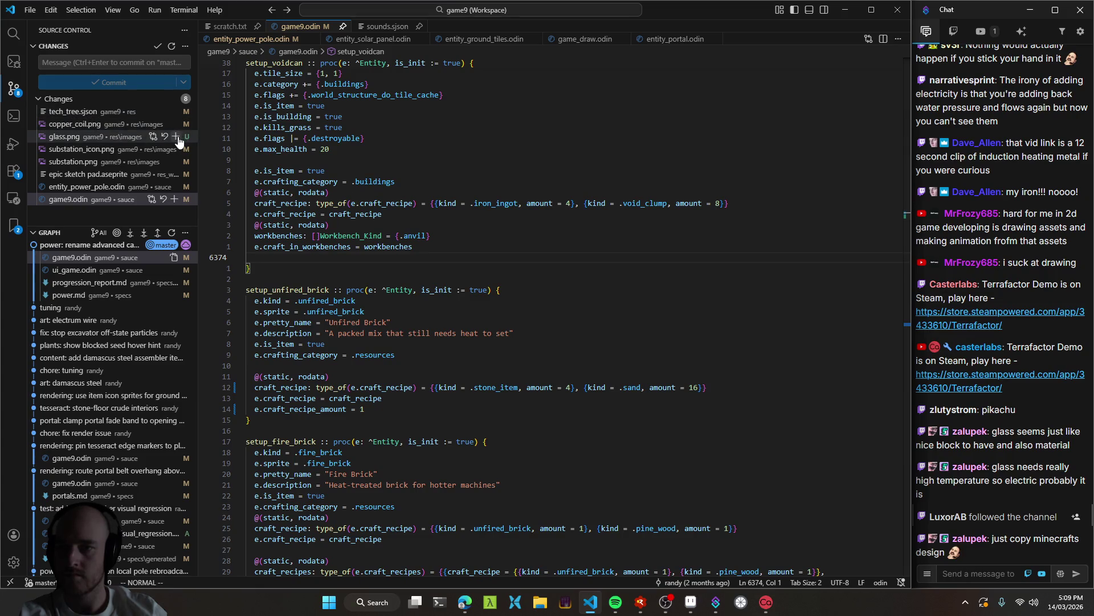
{"action": "left_click", "coordinate": [178, 140]}
{"action": "left_click", "coordinate": [175, 111]}
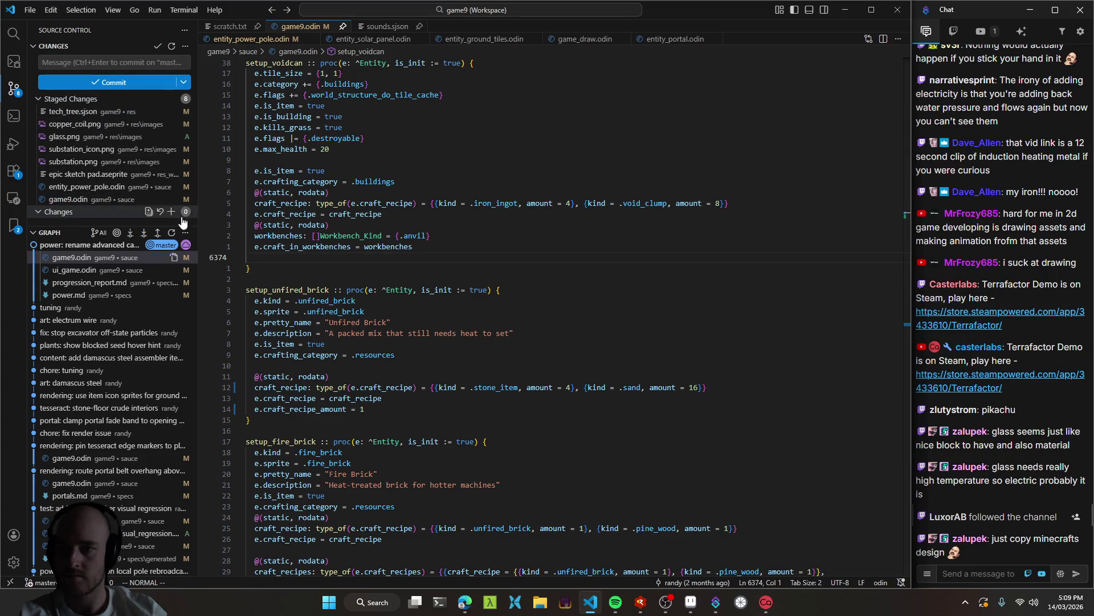
{"action": "left_click", "coordinate": [174, 187]}
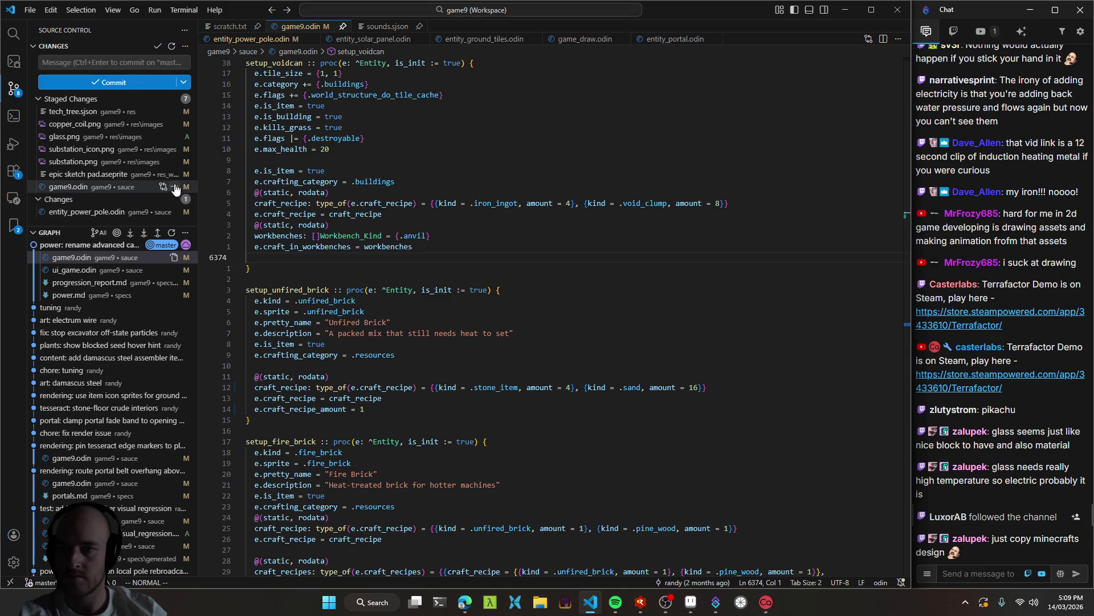
{"action": "left_click", "coordinate": [174, 187]}
{"action": "left_click", "coordinate": [107, 62]}
{"action": "type", "text": "art: glass"}
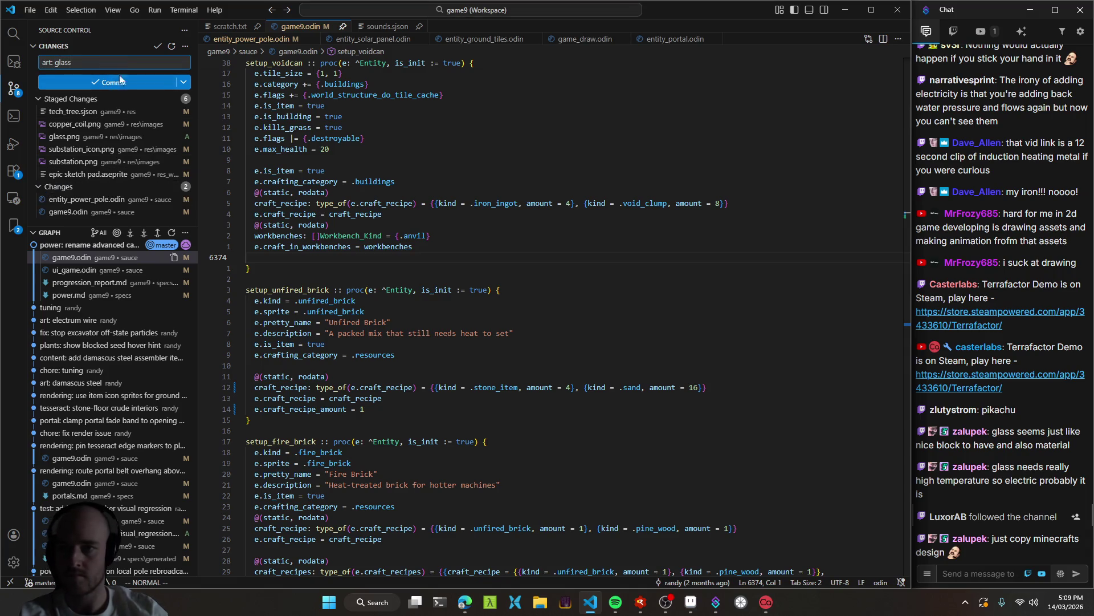
{"action": "key", "text": "ctrl+Return"}
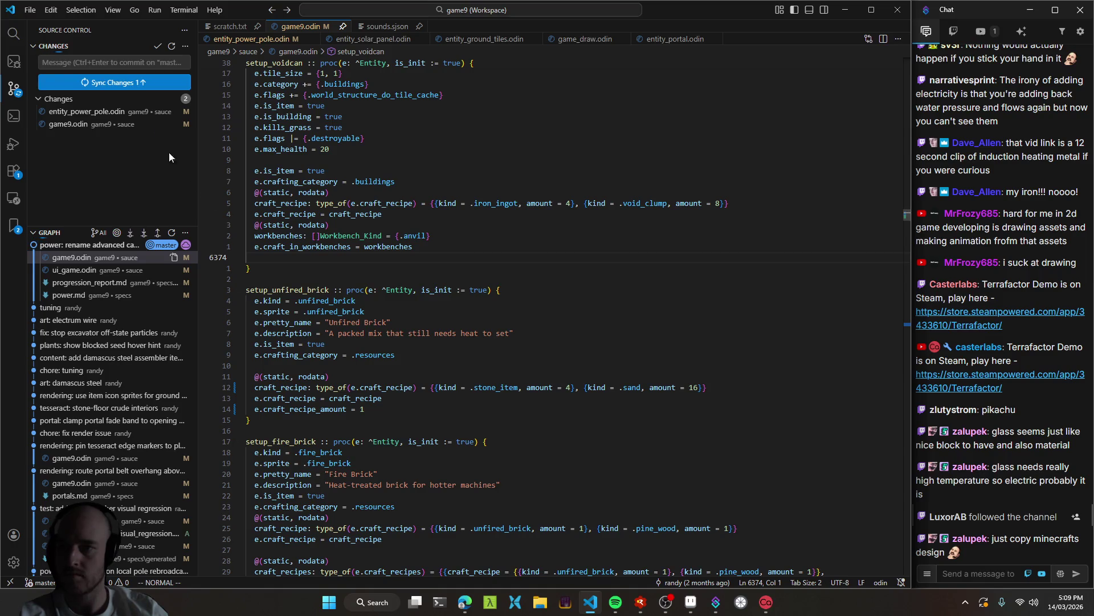
{"action": "left_click", "coordinate": [141, 83]}
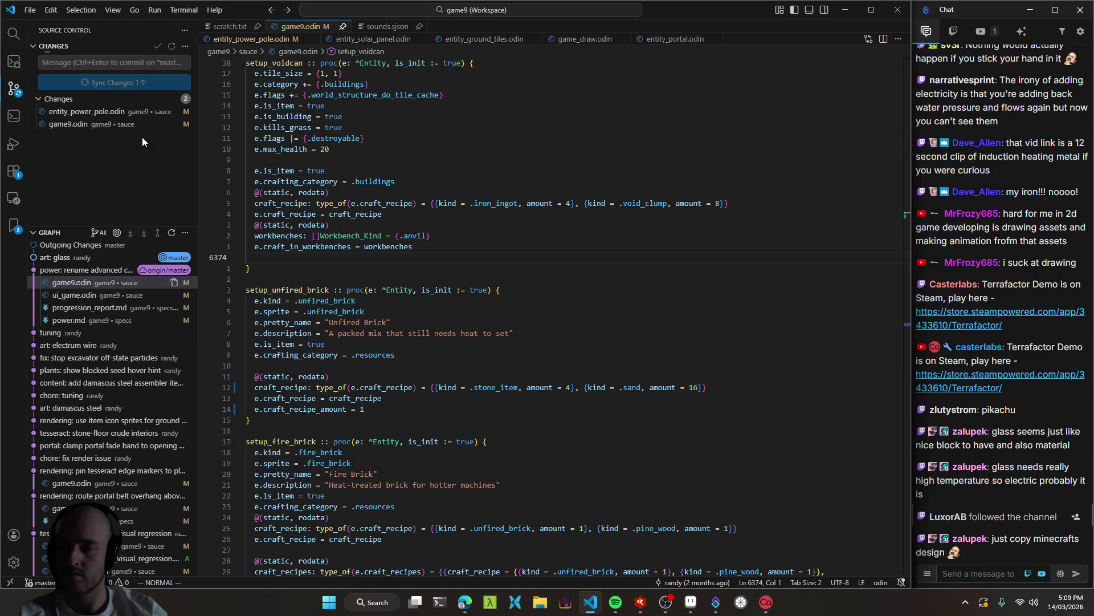
Commit game9.odin and entity_power_pole.odin as 'tuning', push, and view game9.odin's diff.
{"action": "mouse_move", "coordinate": [466, 611]}
{"action": "left_click", "coordinate": [171, 99]}
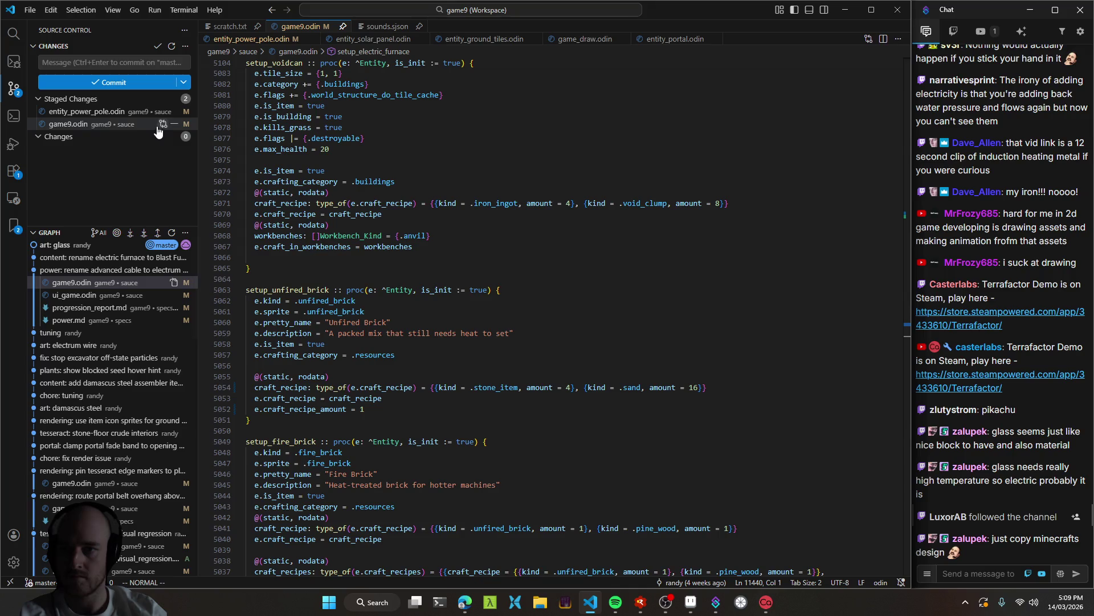
{"action": "type", "text": "tuning"}
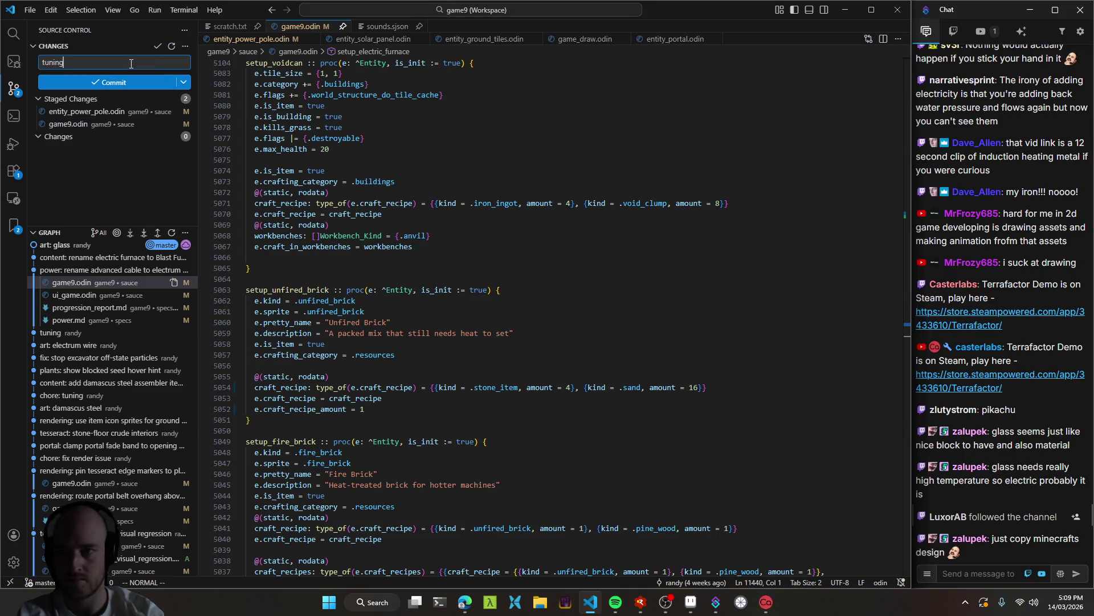
{"action": "left_click", "coordinate": [114, 84]}
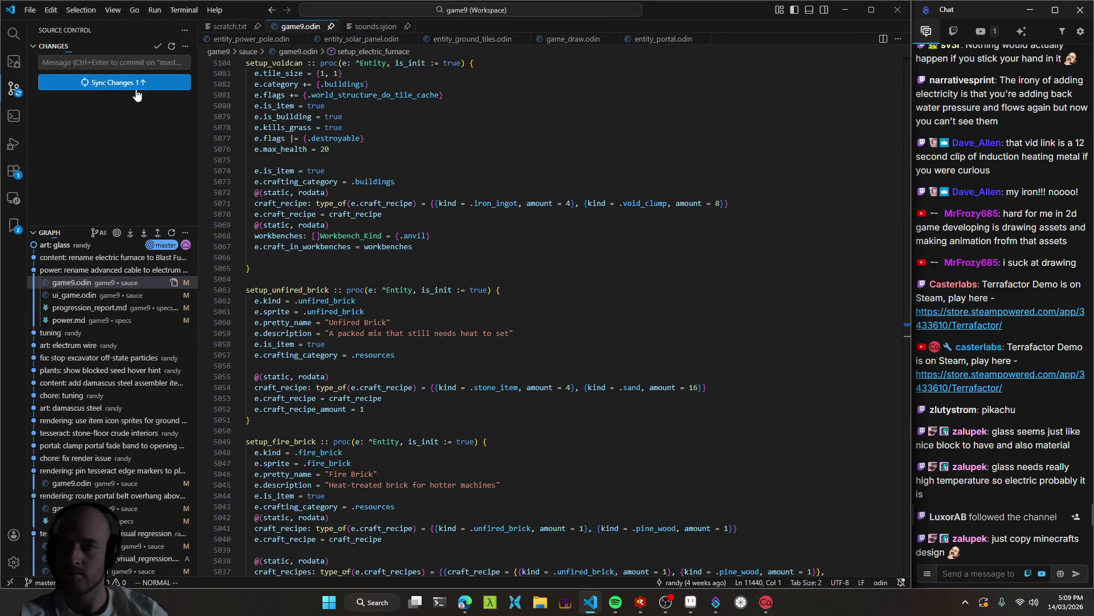
{"action": "left_click", "coordinate": [132, 84]}
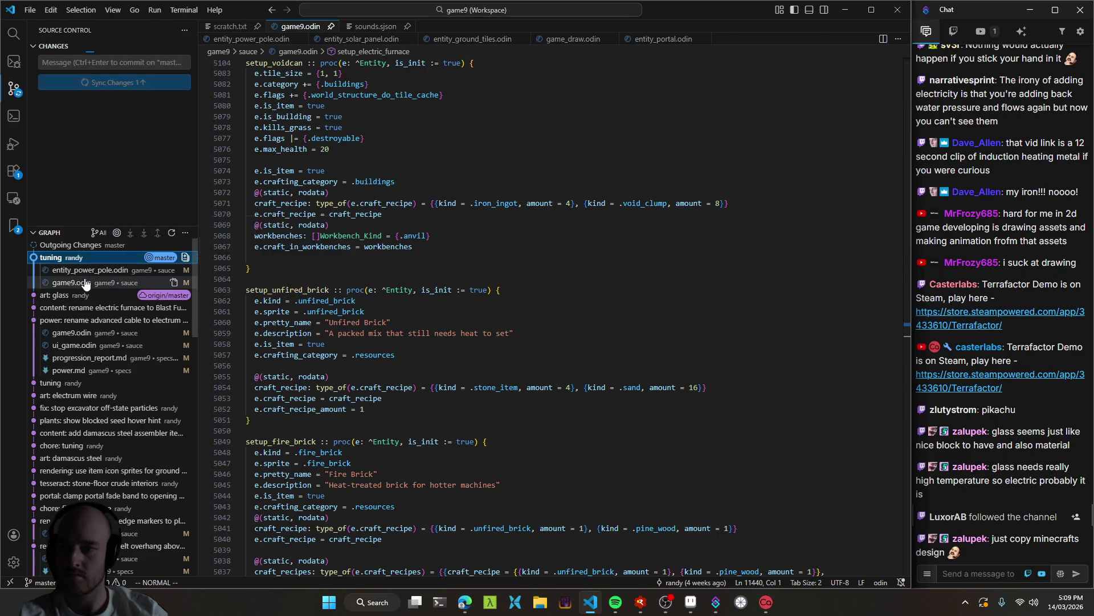
{"action": "left_click", "coordinate": [85, 283]}
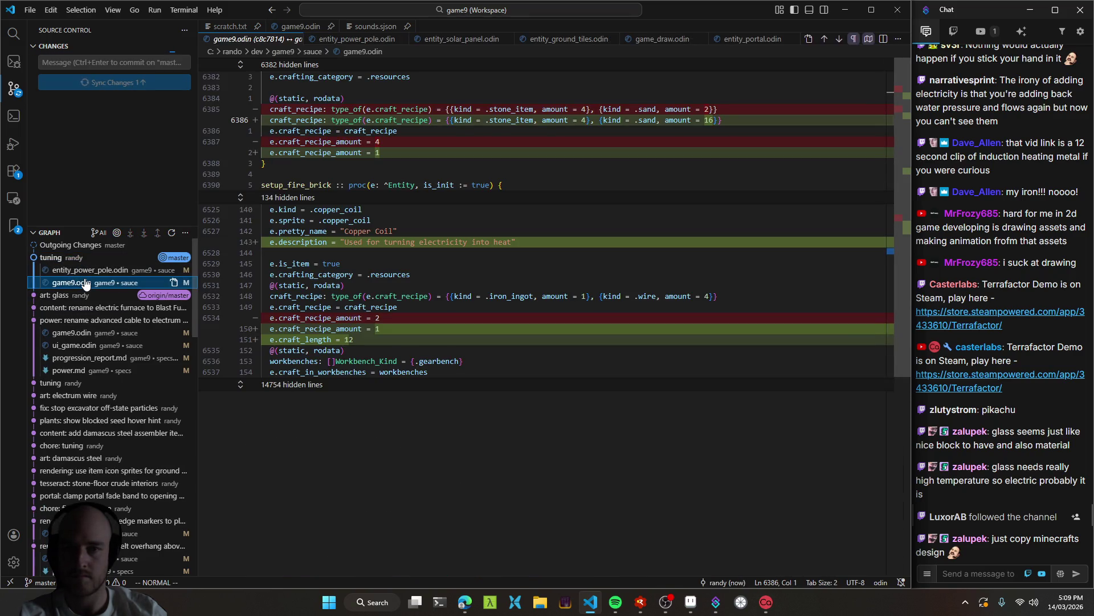
{"action": "key", "text": "alt+Tab"}
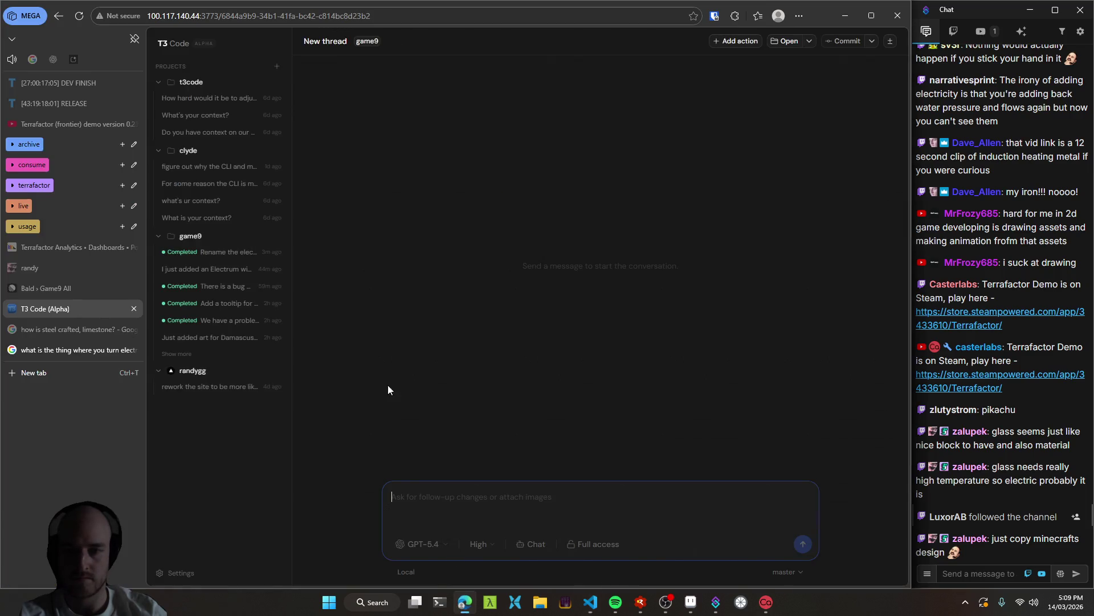
Send a new-worktree request to make glass an item crafted from 16 sand in a blast furnace.
{"action": "left_click", "coordinate": [414, 571]}
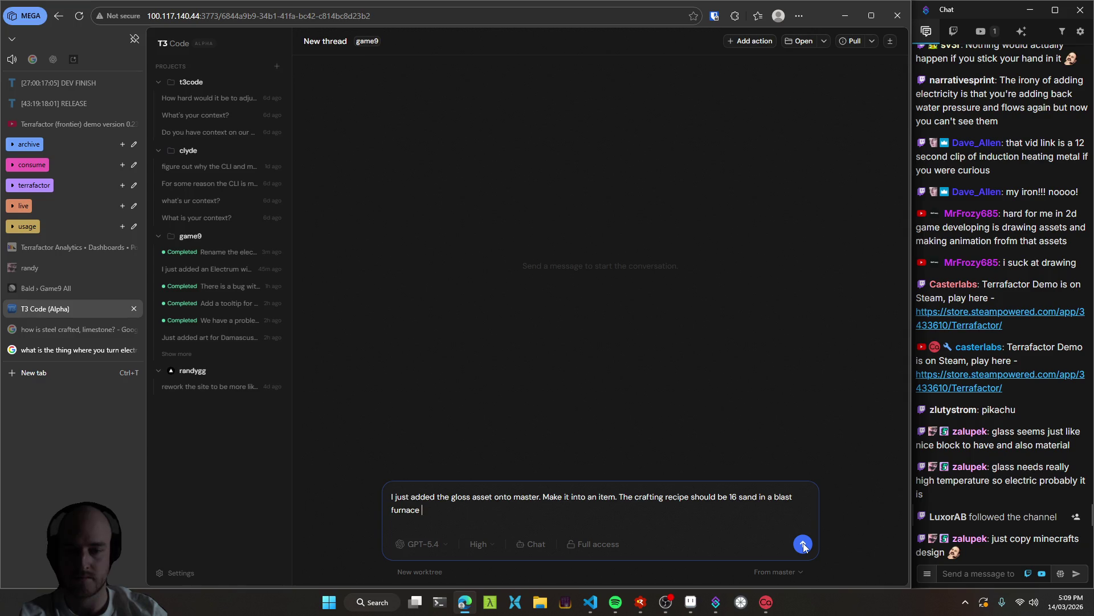
{"action": "type", "text": "glass"}
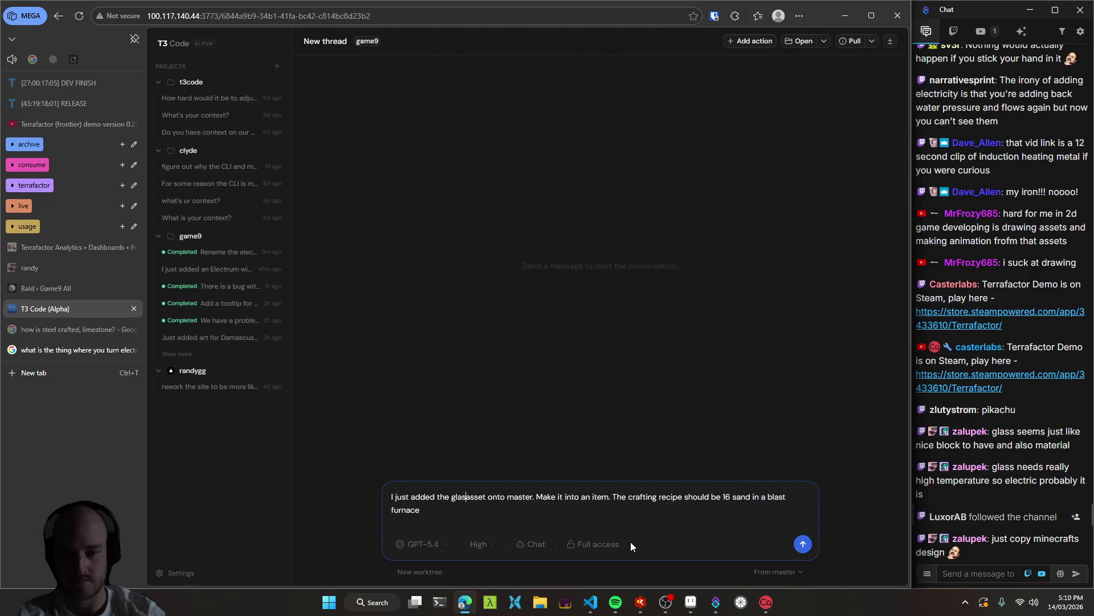
{"action": "key", "text": "BackSpace"}
{"action": "type", "text": "."}
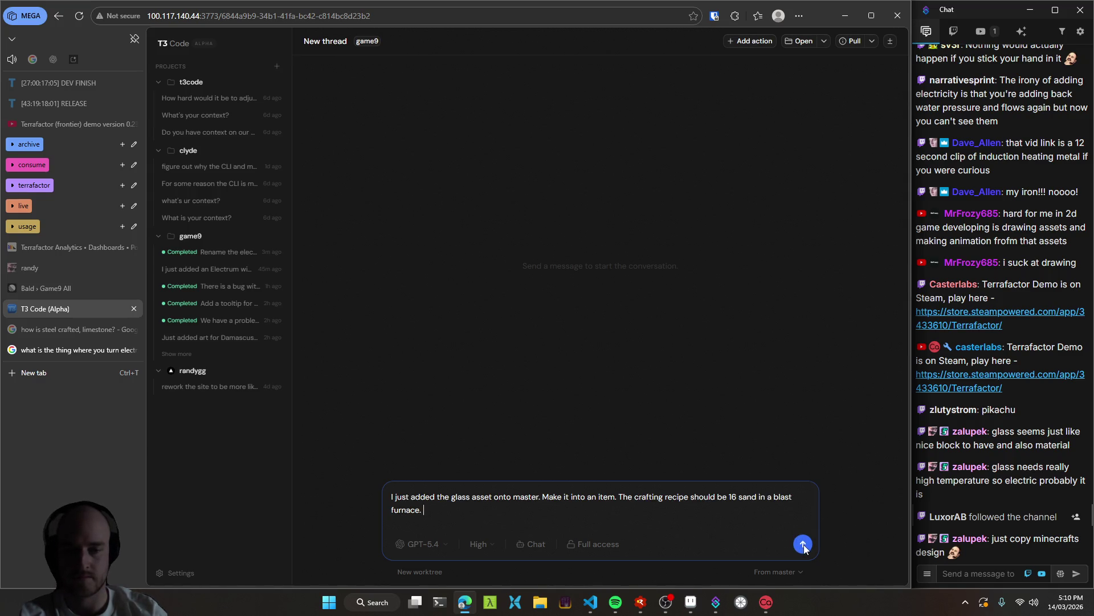
{"action": "left_click", "coordinate": [803, 544]}
{"action": "left_click", "coordinate": [210, 254]}
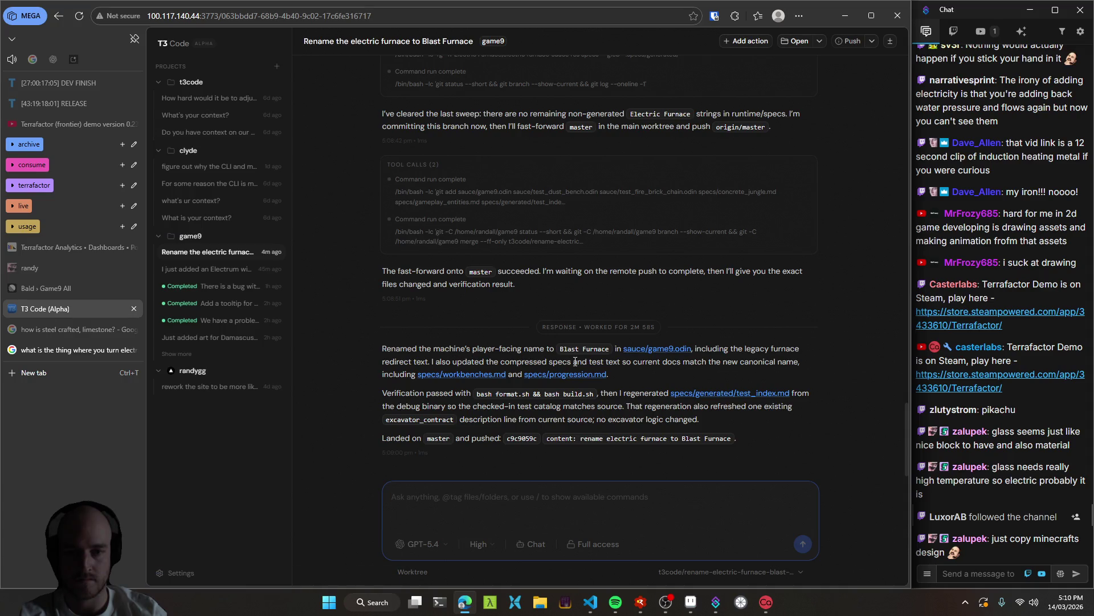
Scroll through the agent's Blast Furnace rename report, then bring up the game9 workspace in VS Code.
{"action": "scroll", "coordinate": [362, 370], "scroll_direction": "up", "scroll_amount": 10}
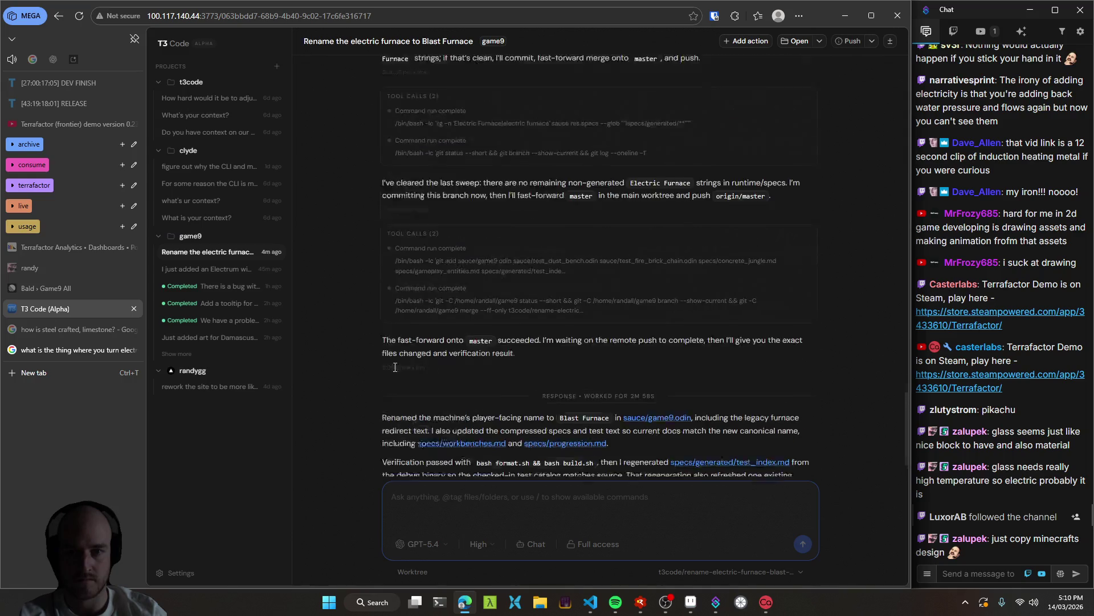
{"action": "scroll", "coordinate": [359, 371], "scroll_direction": "down", "scroll_amount": 10}
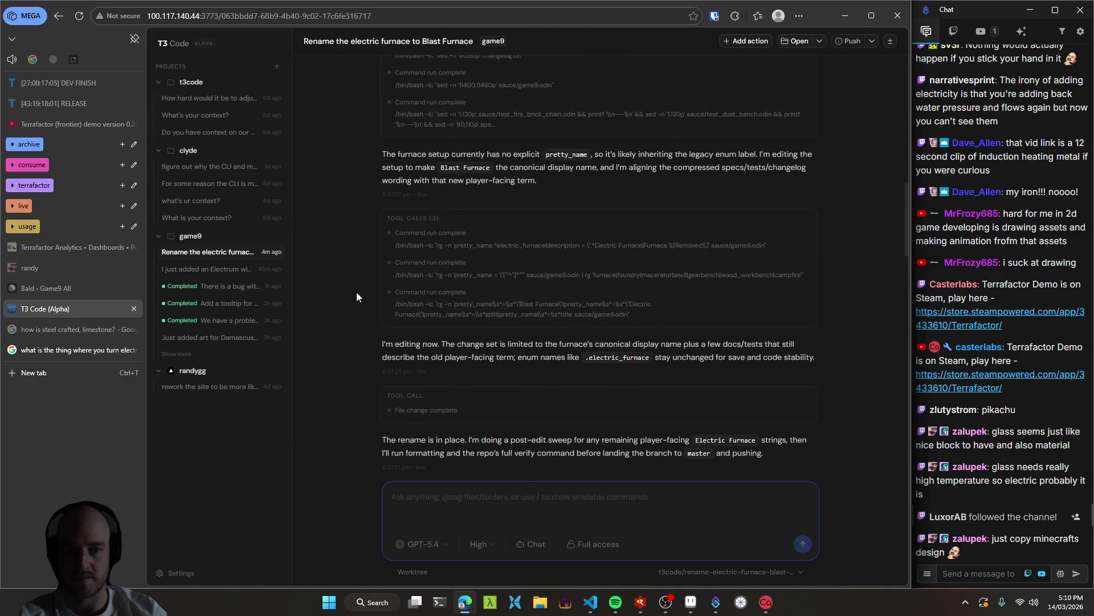
{"action": "left_click", "coordinate": [590, 604]}
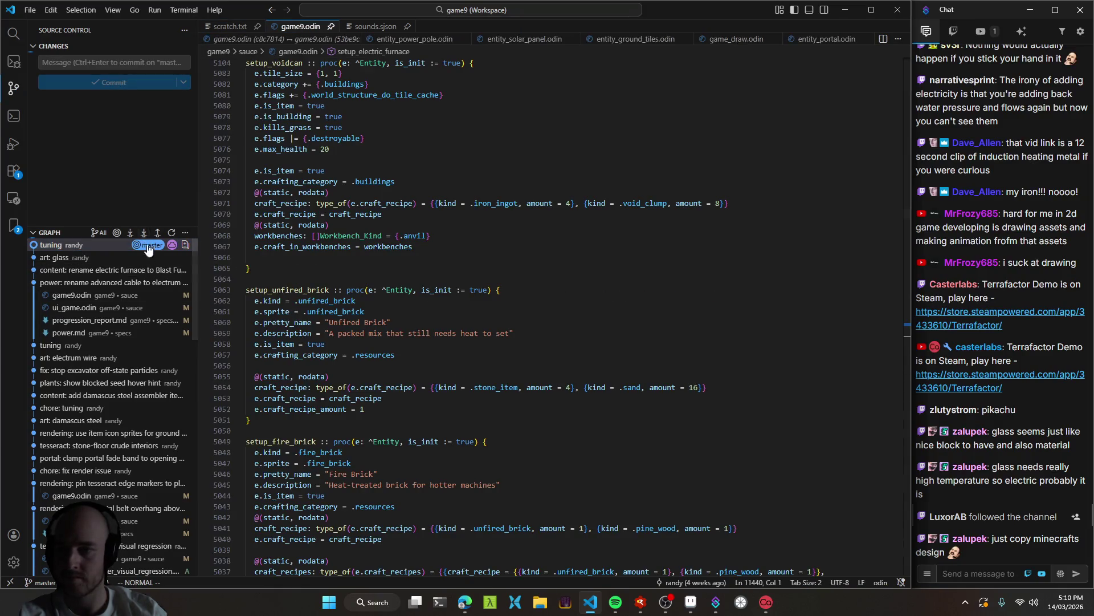
Browse the rename commit's changed files, test_dust_bench and test_fire_brick_chain, ending on game9.odin.
{"action": "left_click", "coordinate": [114, 271]}
{"action": "left_click", "coordinate": [99, 284]}
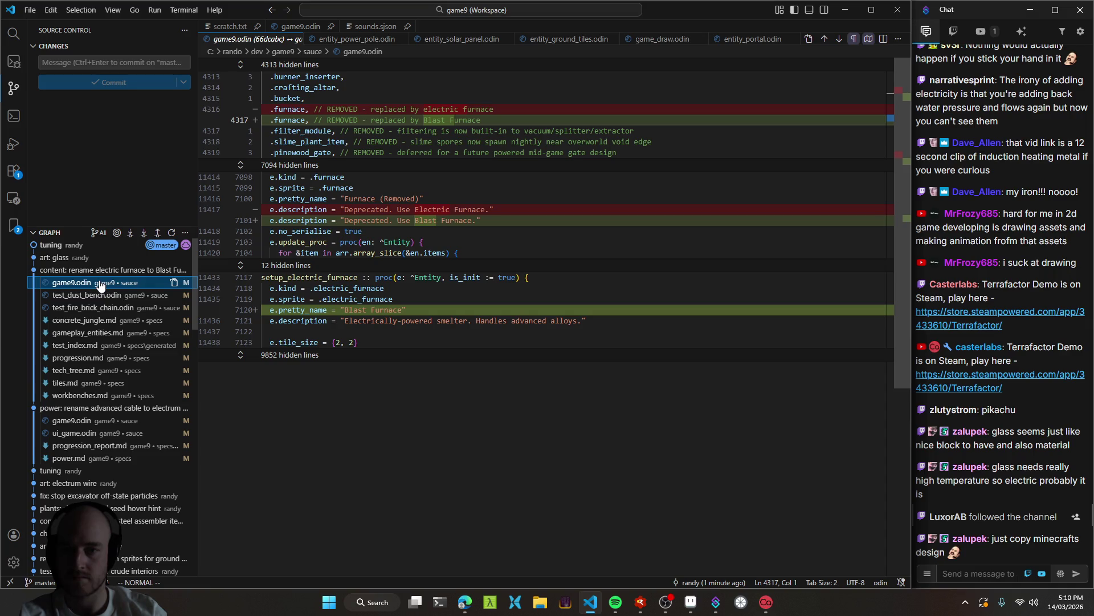
{"action": "left_click", "coordinate": [103, 296]}
{"action": "left_click", "coordinate": [103, 308]}
{"action": "left_click", "coordinate": [102, 295]}
{"action": "left_click", "coordinate": [97, 283]}
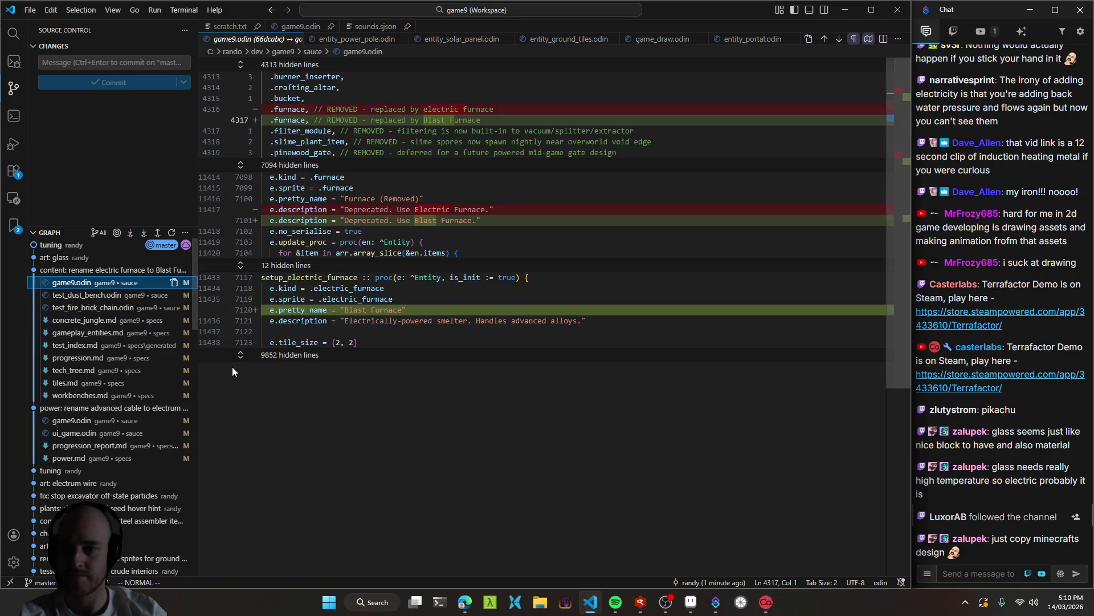
{"action": "mouse_move", "coordinate": [473, 610]}
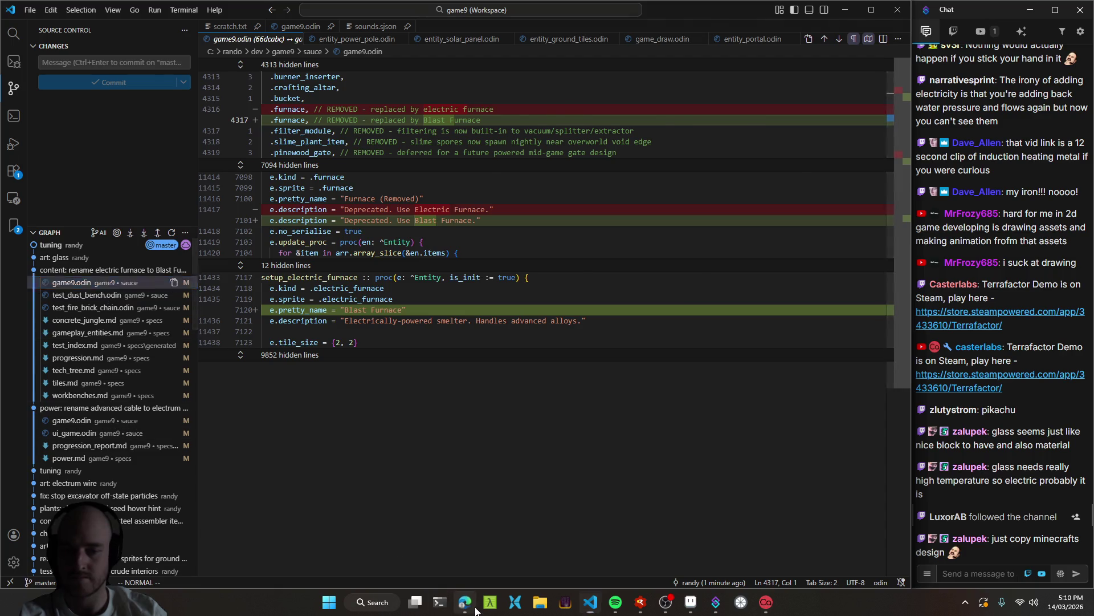
Dictate and send a request to also rename the furnace's kind and sprite and remove the old furnace.
{"action": "key", "text": "alt+Tab"}
{"action": "key", "text": "ctrl+super"}
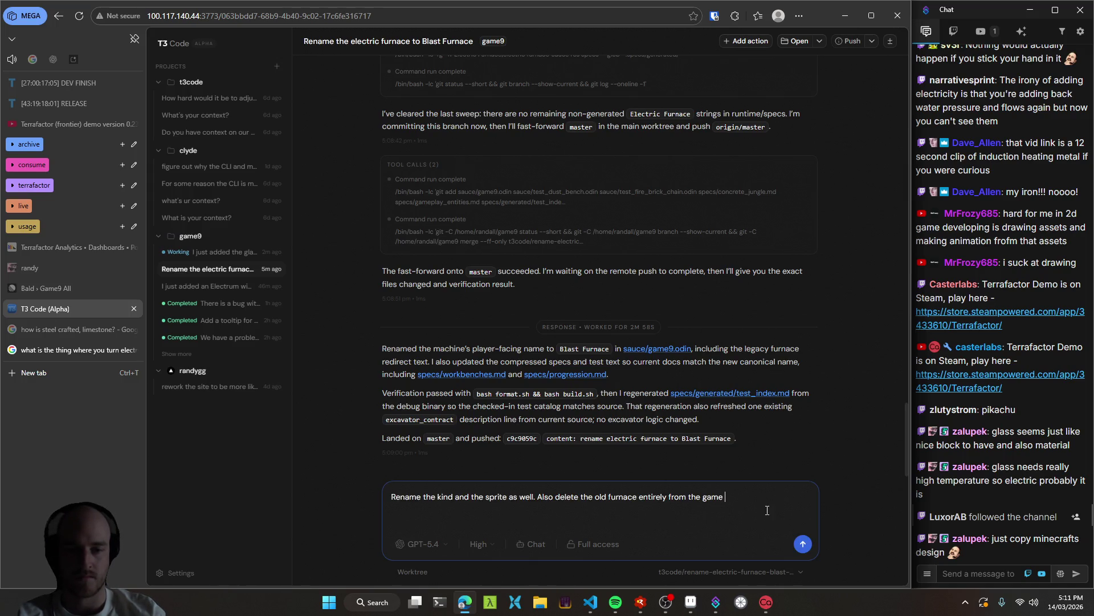
{"action": "left_click", "coordinate": [804, 545]}
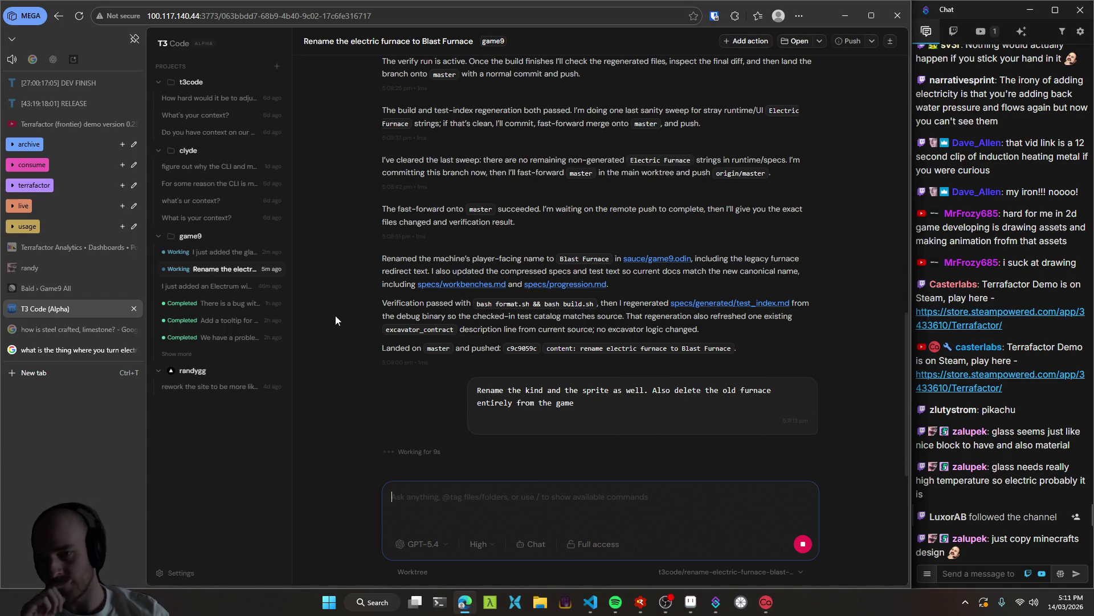
Open the planted-seeds tooltip thread and launch a debug run of the game with F5.
{"action": "left_click", "coordinate": [201, 353]}
{"action": "left_click", "coordinate": [238, 326]}
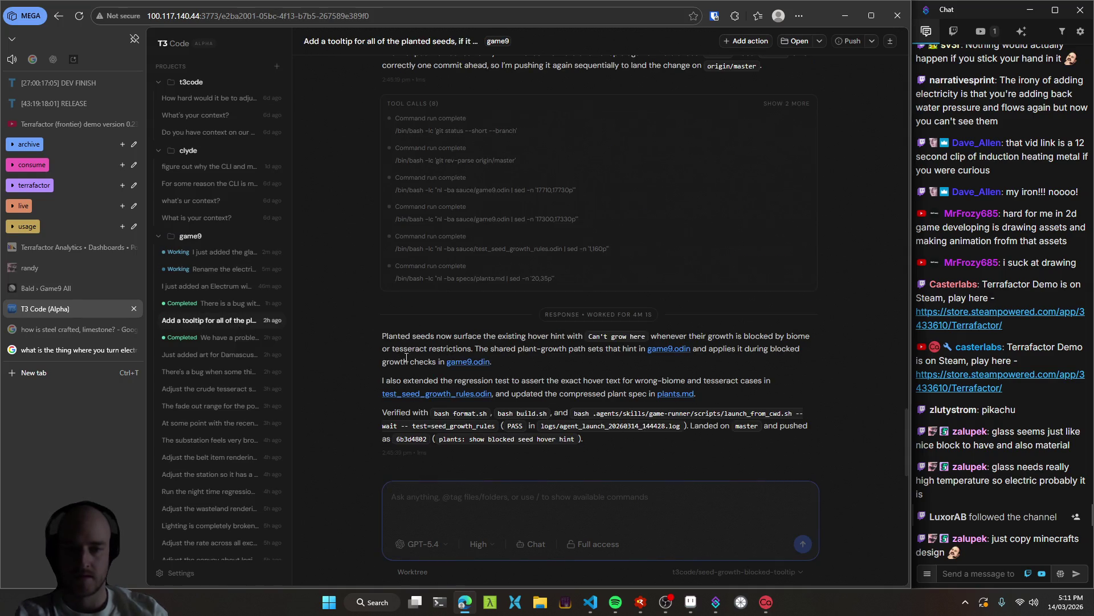
{"action": "left_click", "coordinate": [590, 602]}
{"action": "left_click", "coordinate": [641, 602]}
{"action": "key", "text": "F5"}
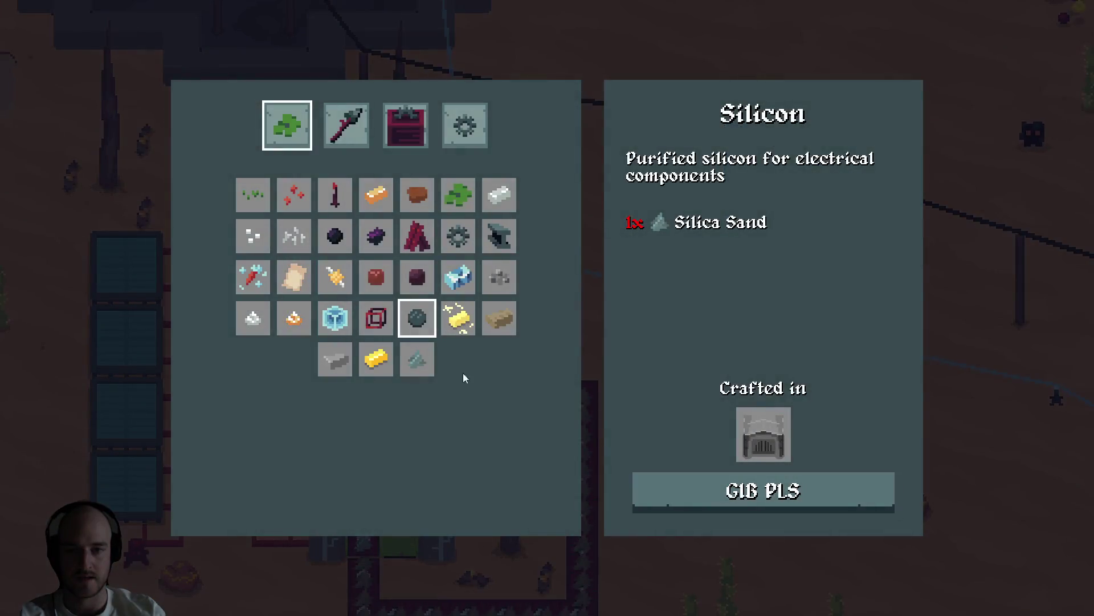
Leave the crafting menu and move the carrot seeds stack onto the hotbar.
{"action": "key", "text": "Escape"}
{"action": "key", "text": "e"}
{"action": "key", "text": "5"}
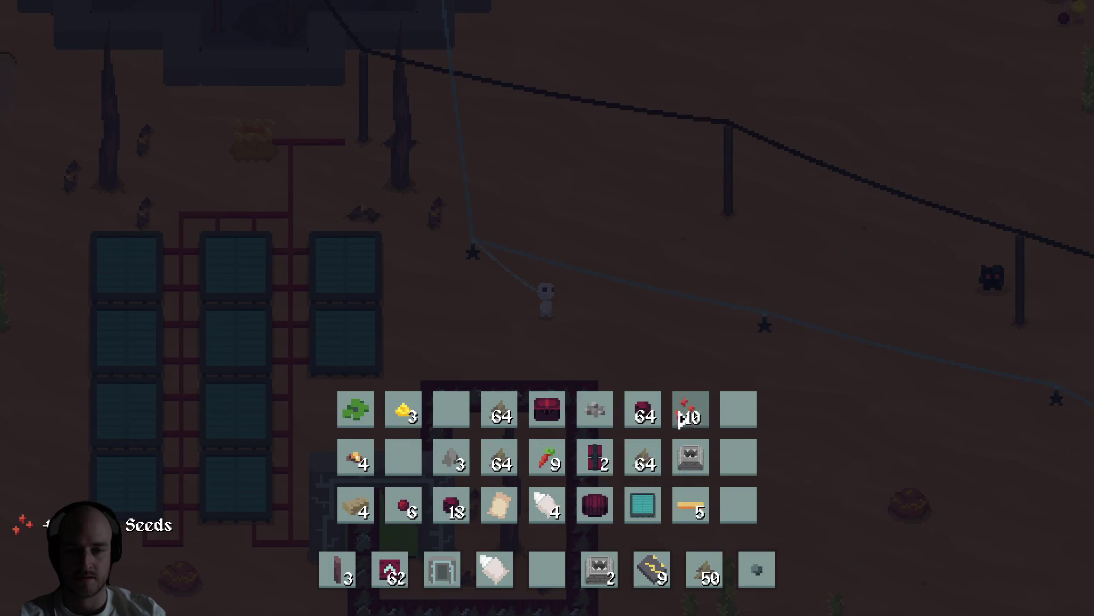
{"action": "key", "text": "5"}
{"action": "key", "text": "e"}
Equip the carrot seeds and walk across the field to open ground for planting.
{"action": "key", "text": "d"}
{"action": "key", "text": "s"}
{"action": "key", "text": "5"}
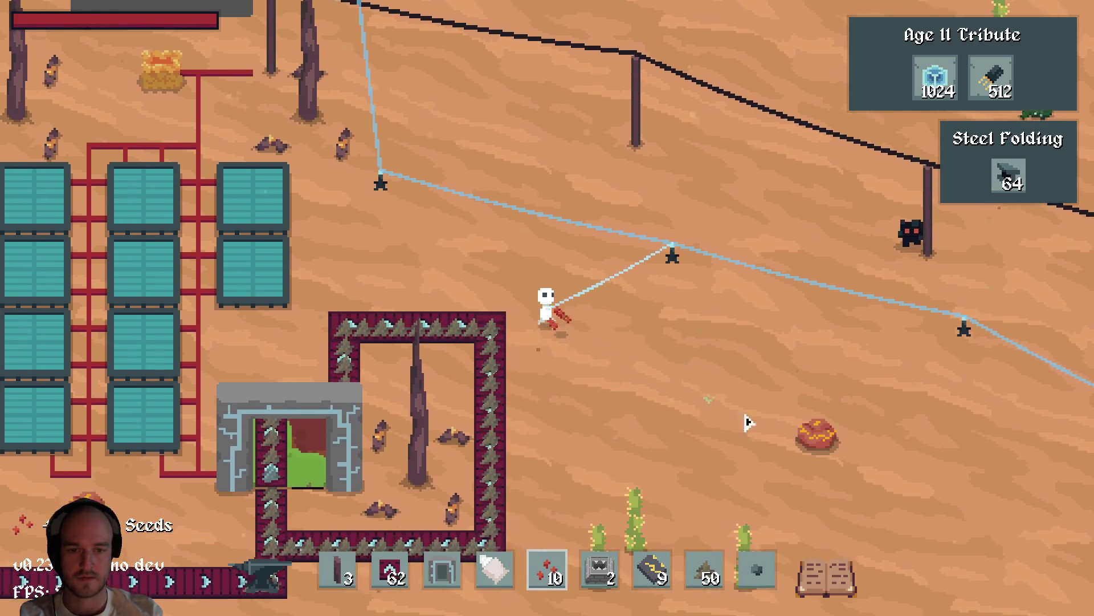
{"action": "key", "text": "d"}
{"action": "key", "text": "a"}
{"action": "key", "text": "d"}
{"action": "key", "text": "d"}
{"action": "key", "text": "s"}
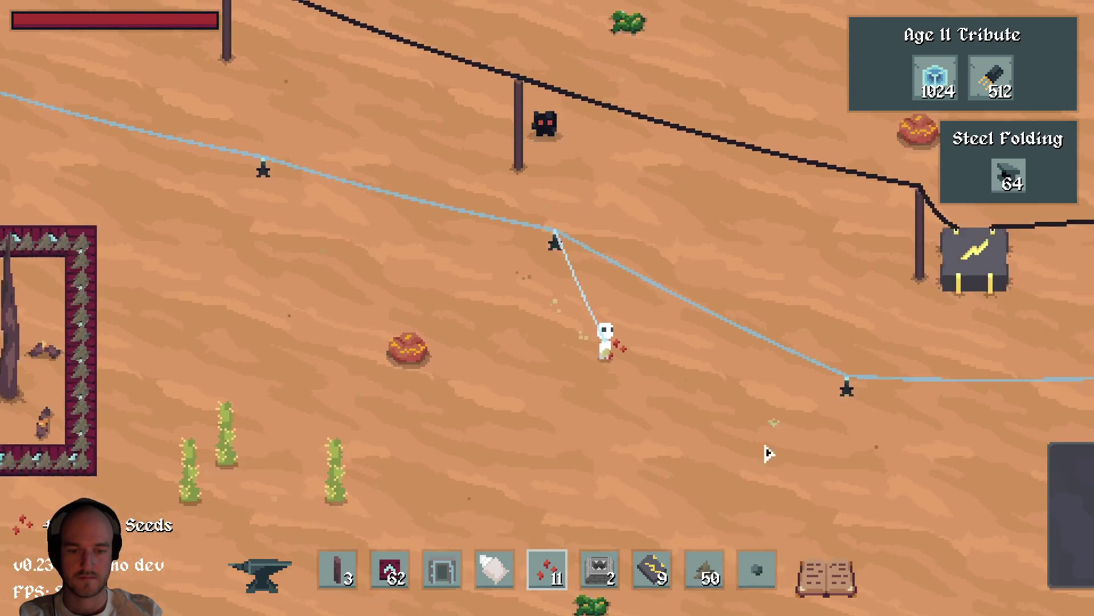
Craft a Watering Can from the Tools recipes in the crafting menu.
{"action": "key", "text": "e"}
{"action": "key", "text": "c"}
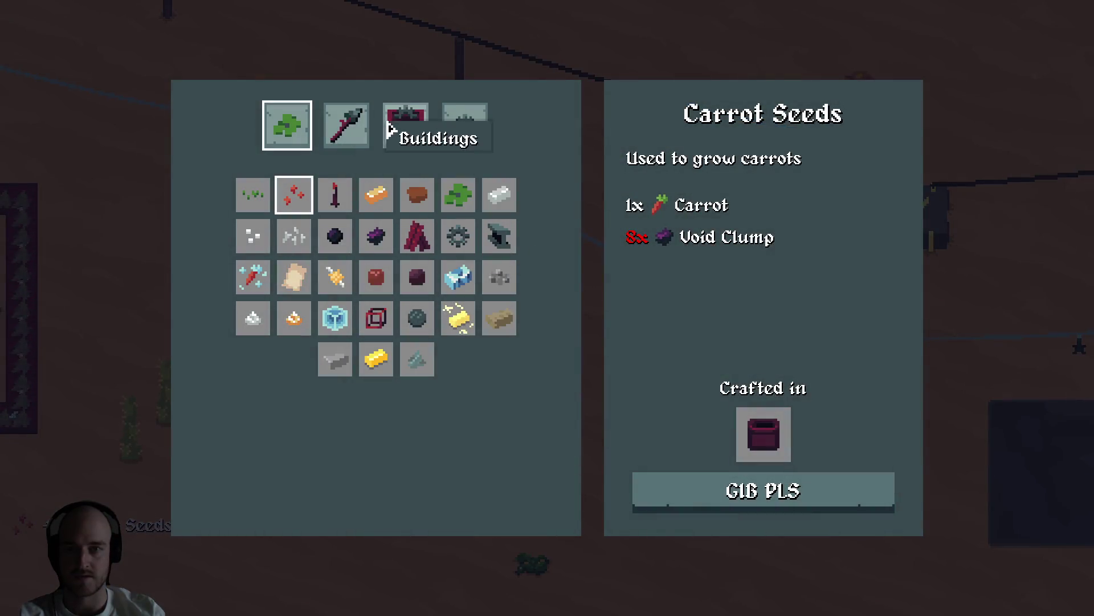
{"action": "left_click", "coordinate": [359, 125]}
{"action": "left_click", "coordinate": [252, 194]}
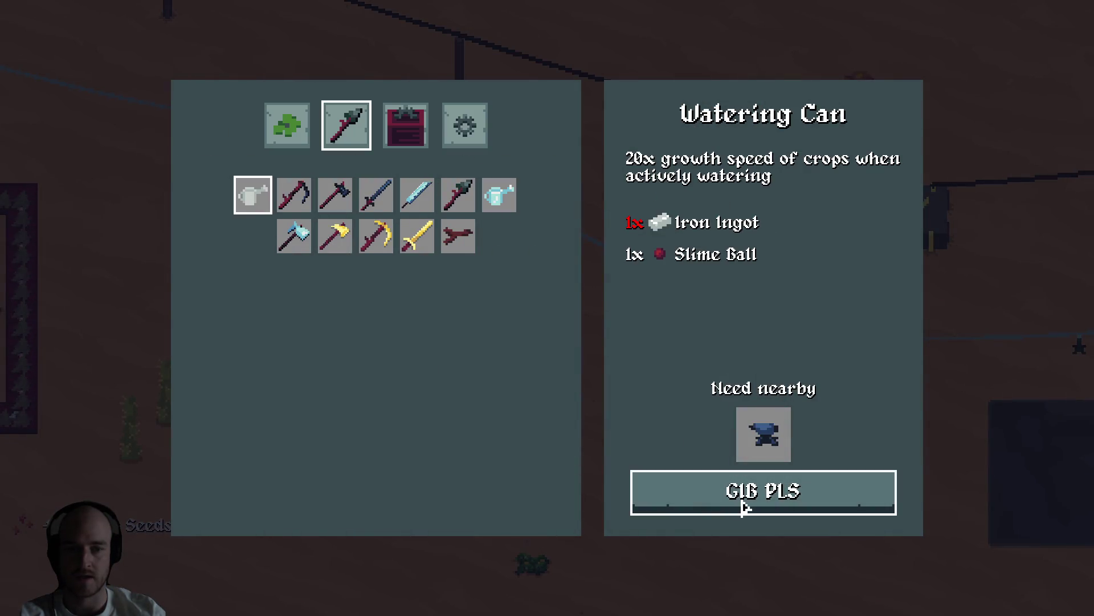
{"action": "left_click", "coordinate": [762, 490]}
{"action": "key", "text": "c"}
Equip the Watering Can and try watering the bare sand beside the character.
{"action": "key", "text": "s"}
{"action": "left_click", "coordinate": [566, 330]}
{"action": "key", "text": "6"}
{"action": "left_click", "coordinate": [581, 318]}
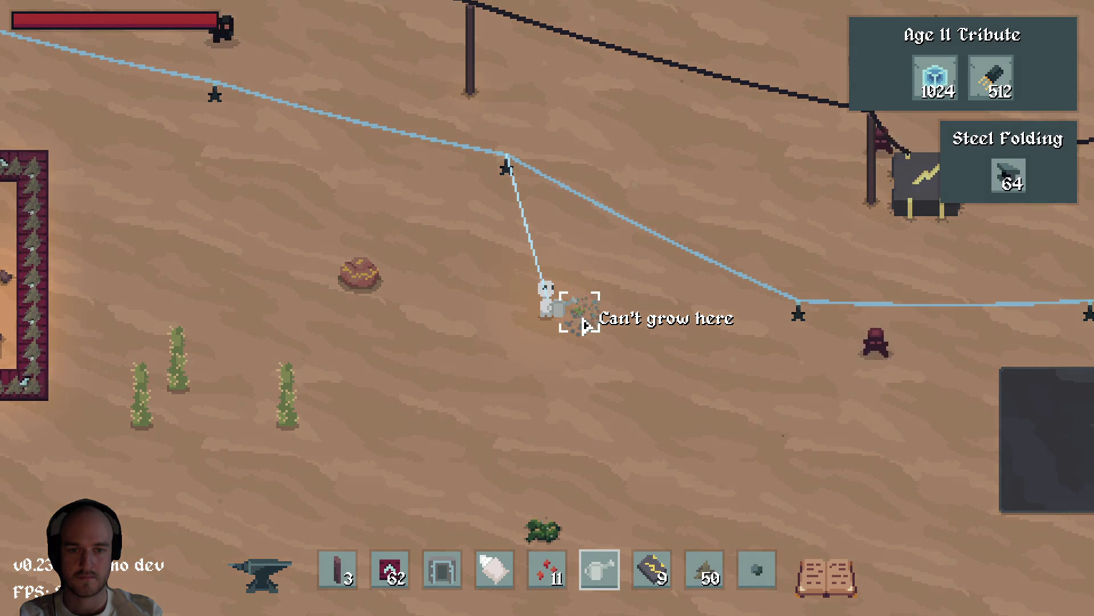
Place a third machine beside the others, then remove and collect the placed machines.
{"action": "key", "text": "d"}
{"action": "key", "text": "s"}
{"action": "key", "text": "4"}
{"action": "left_click", "coordinate": [729, 399]}
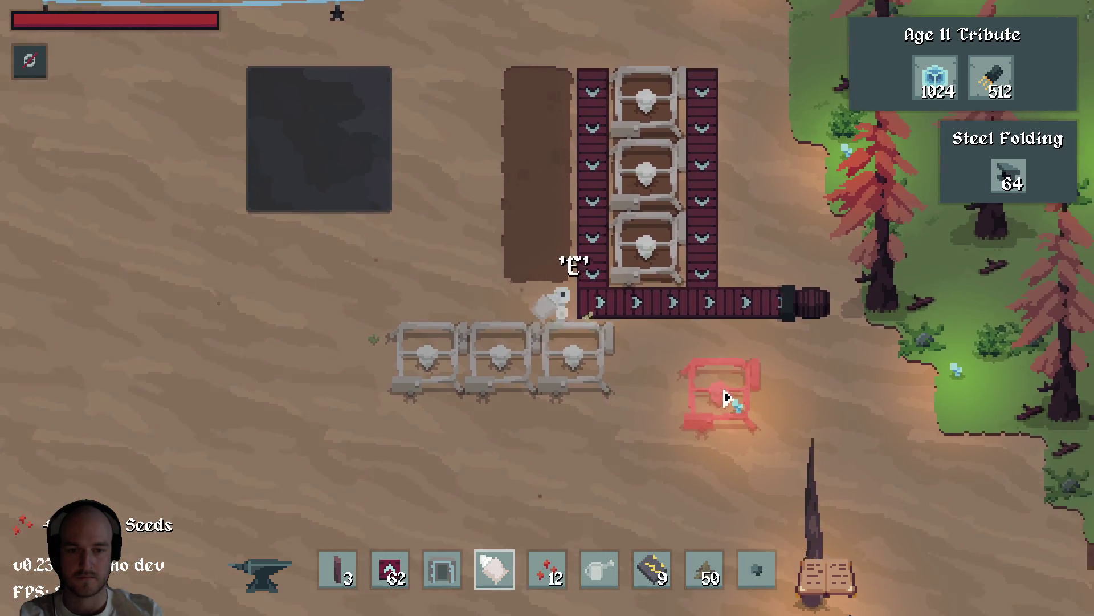
{"action": "right_click", "coordinate": [606, 354]}
{"action": "right_click", "coordinate": [622, 328]}
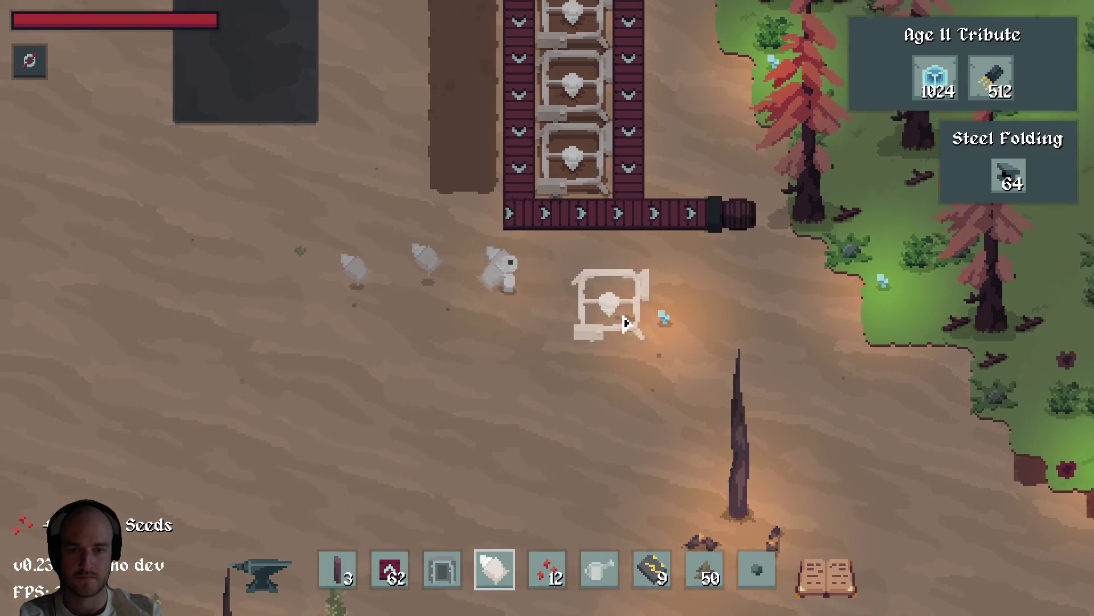
{"action": "key", "text": "a"}
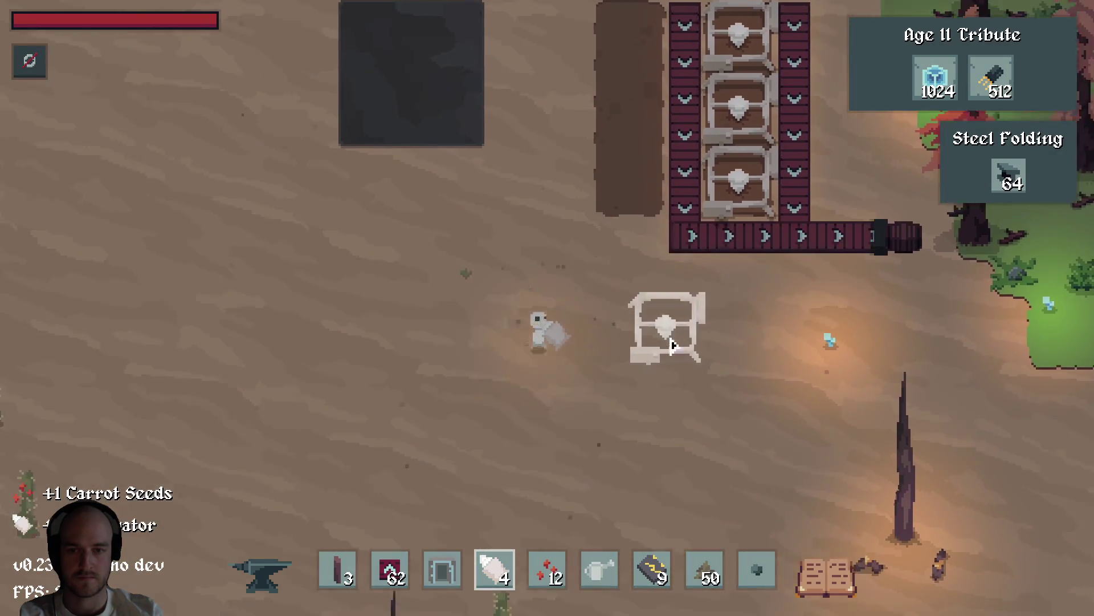
{"action": "key", "text": "d"}
Equip the seeds and walk up through the forest to the workshop area.
{"action": "key", "text": "3"}
{"action": "key", "text": "5"}
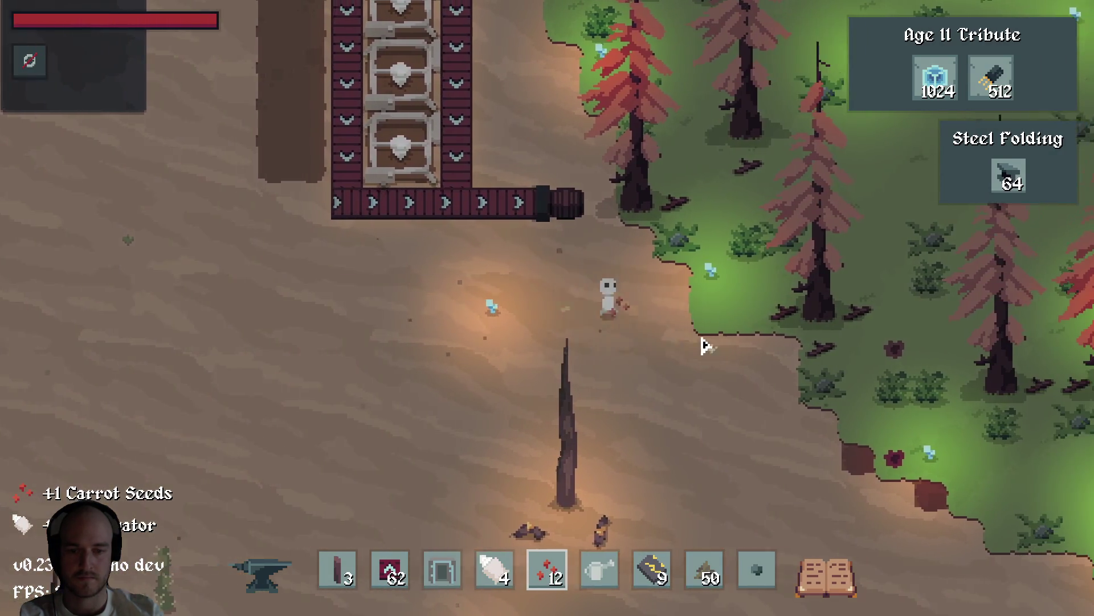
{"action": "key", "text": "w"}
{"action": "key", "text": "d"}
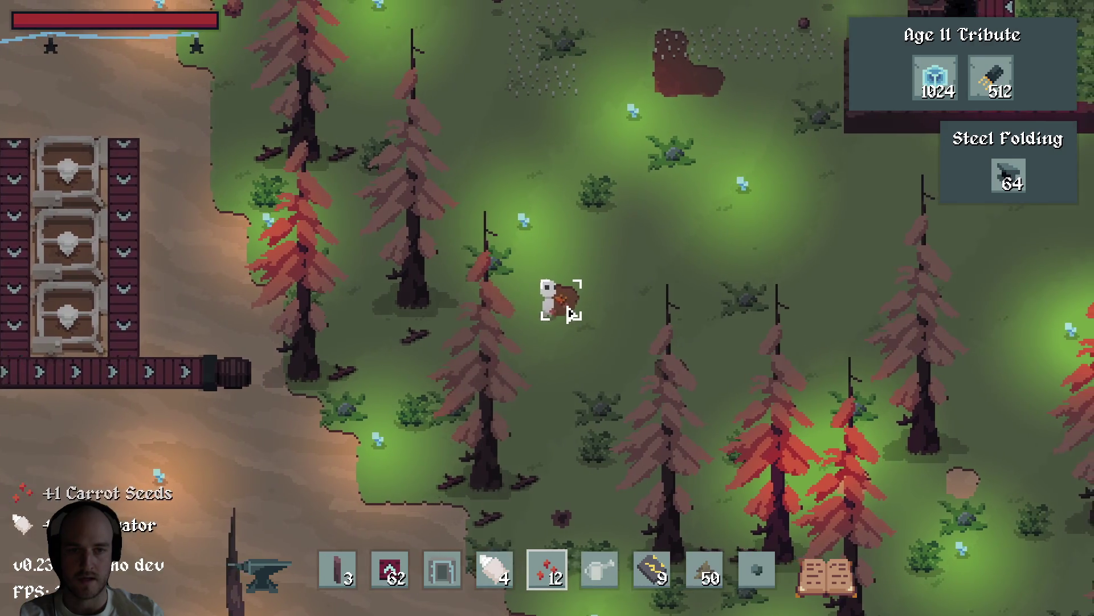
{"action": "key", "text": "w"}
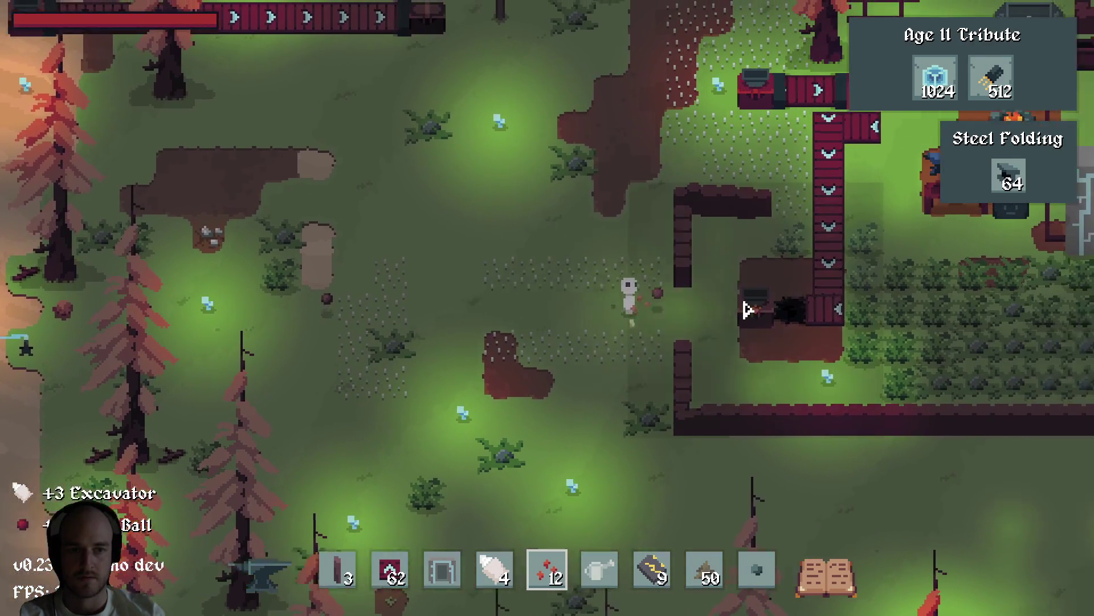
{"action": "key", "text": "d"}
{"action": "key", "text": "w"}
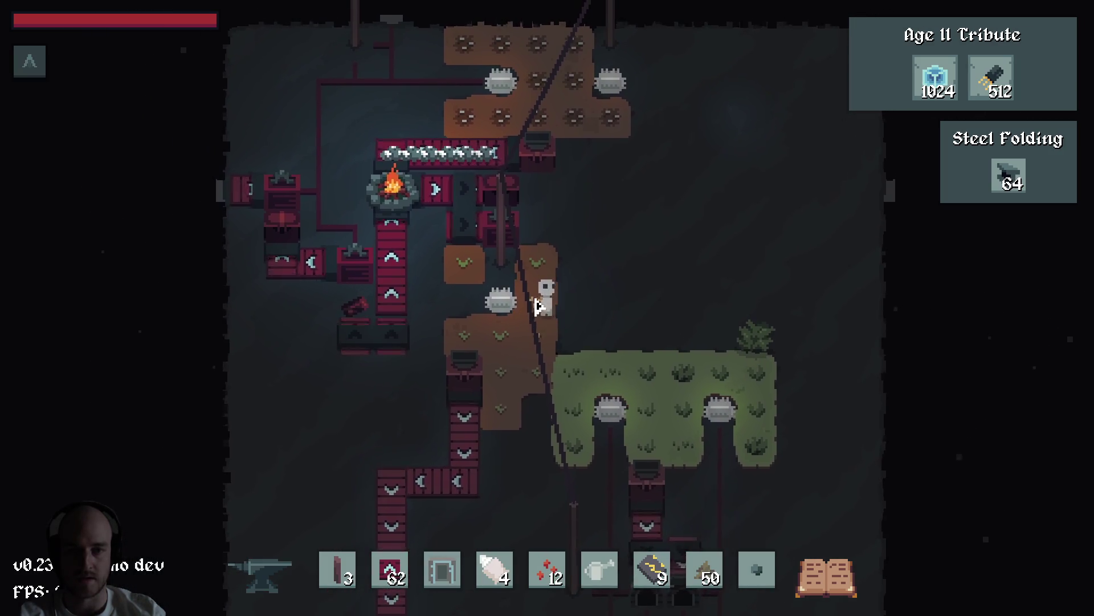
Check the inventory, then walk back down-left out of the base into the desert.
{"action": "key", "text": "e"}
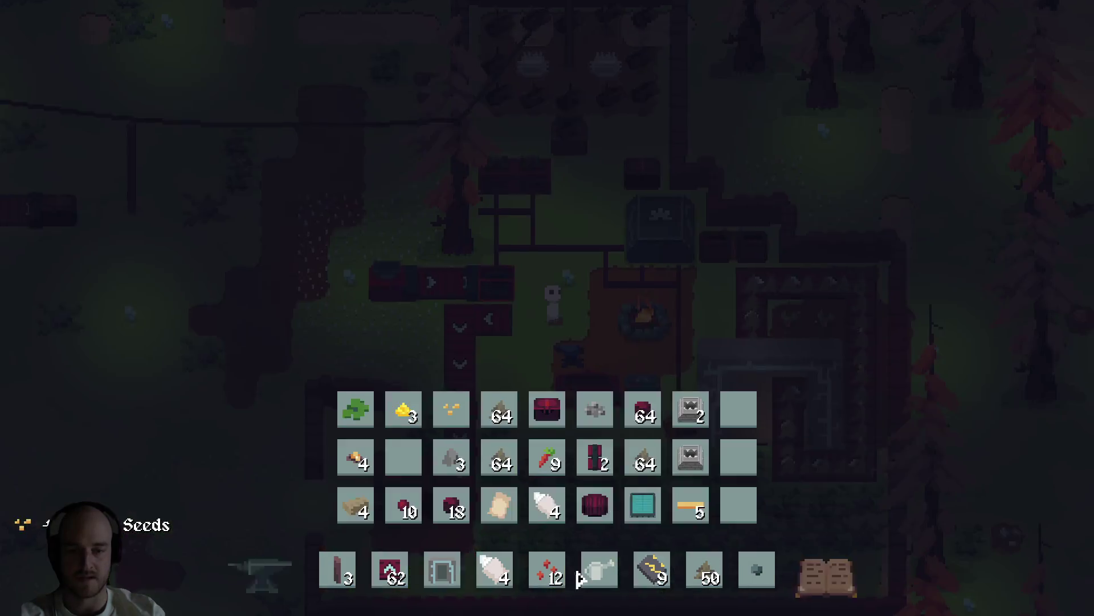
{"action": "key", "text": "e"}
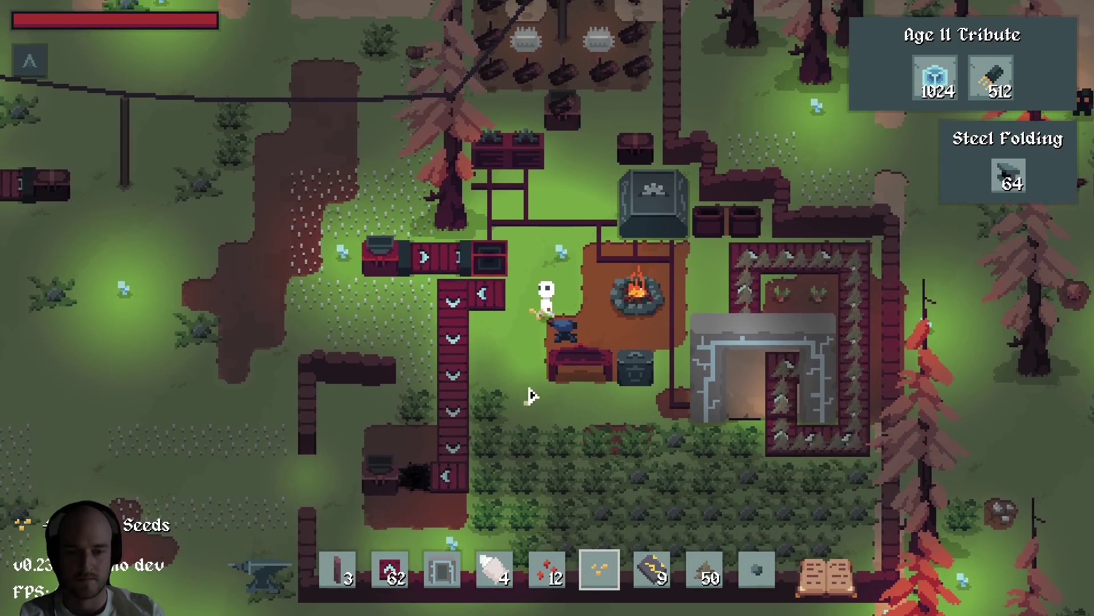
{"action": "key", "text": "a"}
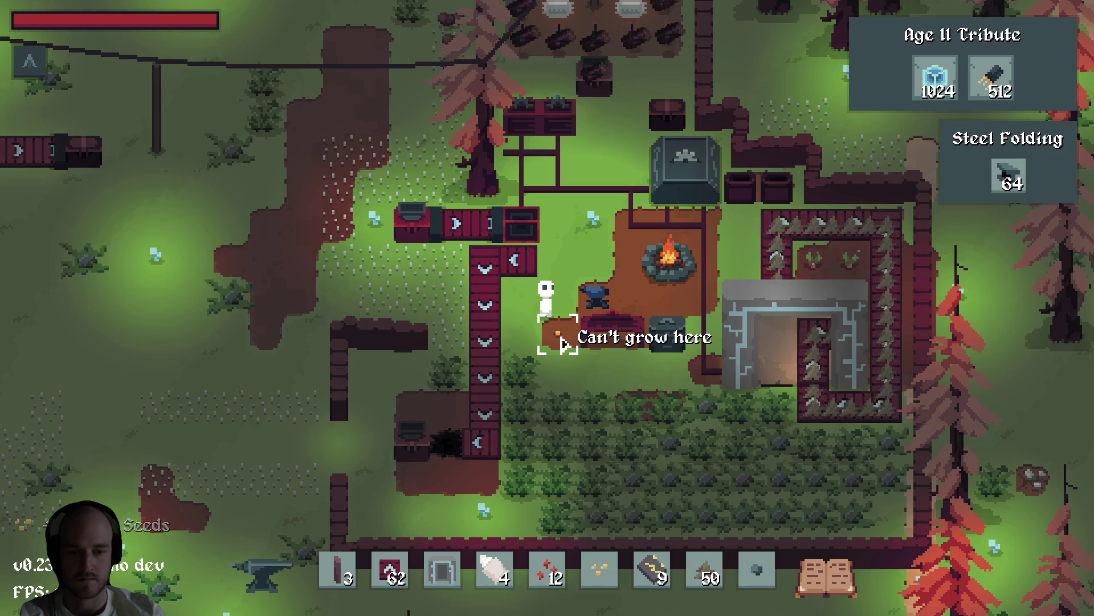
{"action": "key", "text": "a"}
{"action": "key", "text": "s"}
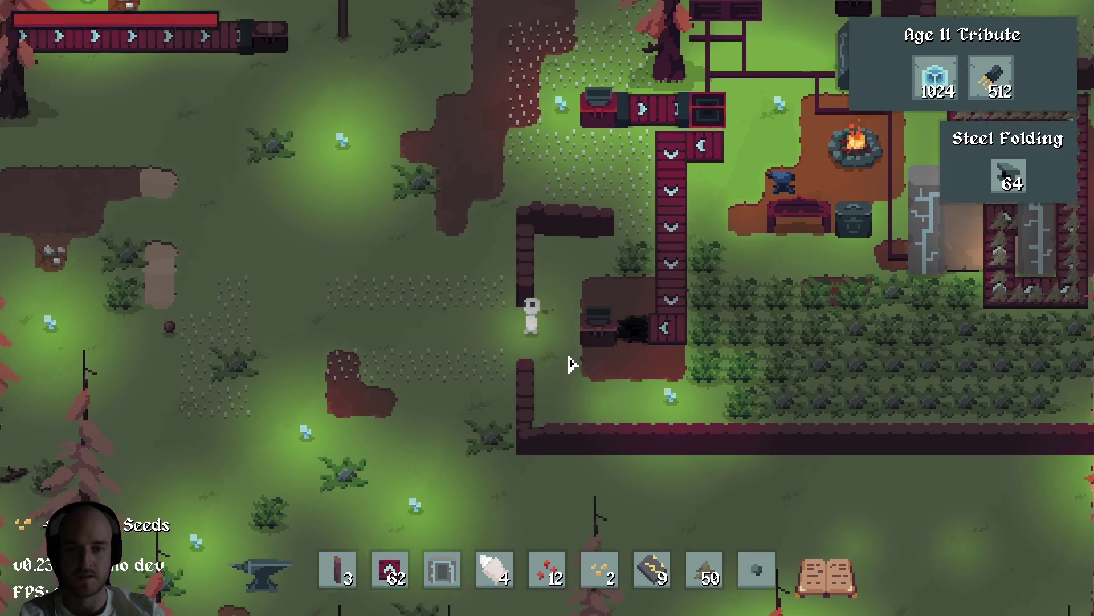
{"action": "key", "text": "w"}
{"action": "key", "text": "a"}
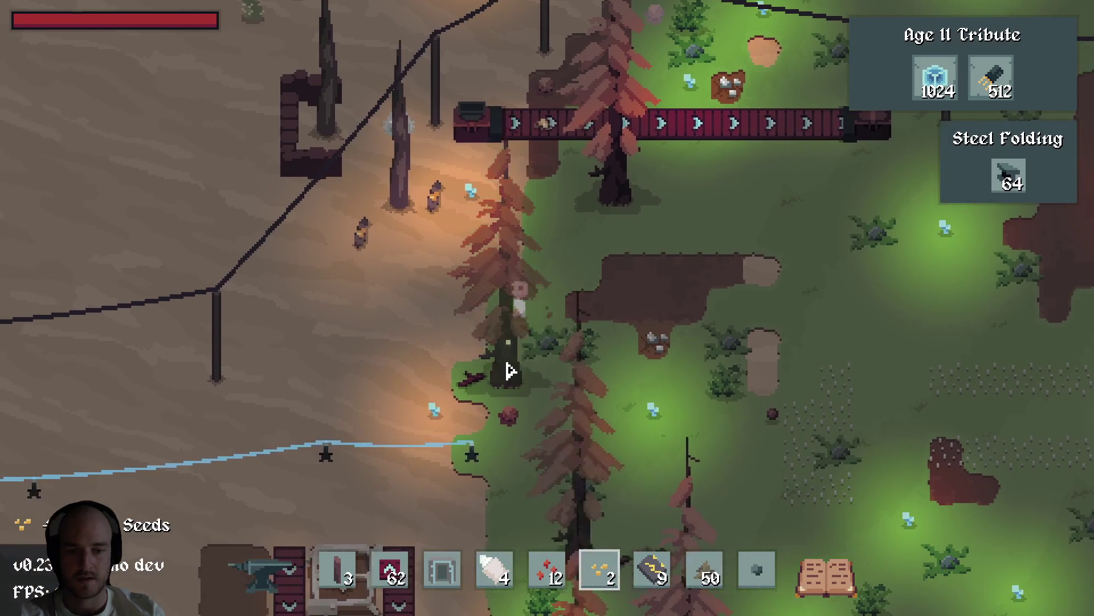
{"action": "key", "text": "6"}
{"action": "key", "text": "a"}
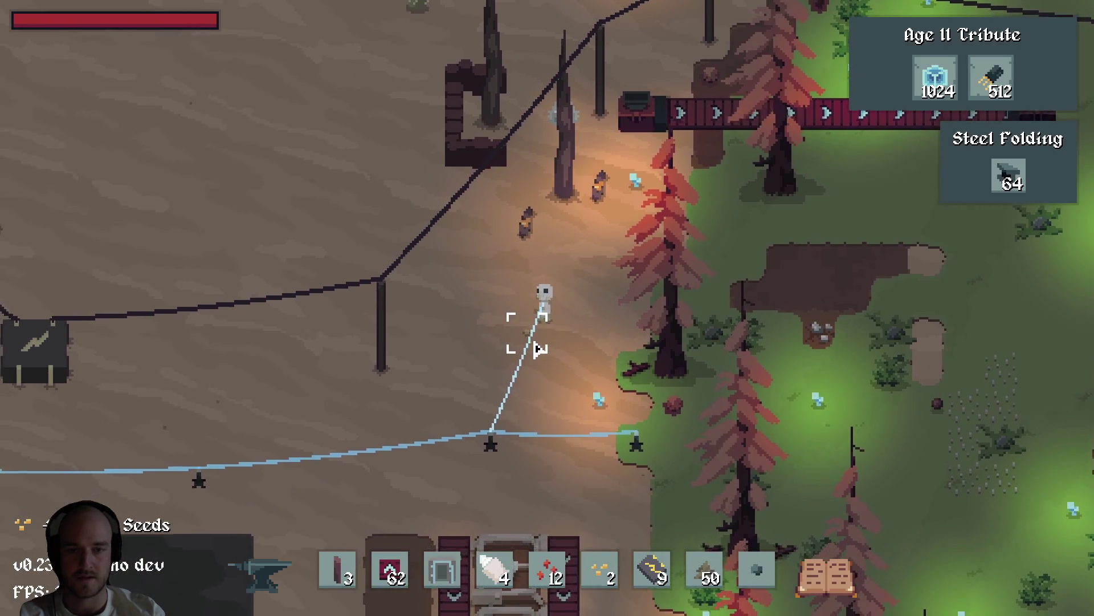
{"action": "key", "text": "s"}
Put the Watering Can on the hotbar and walk up-left to the cable pole.
{"action": "key", "text": "e"}
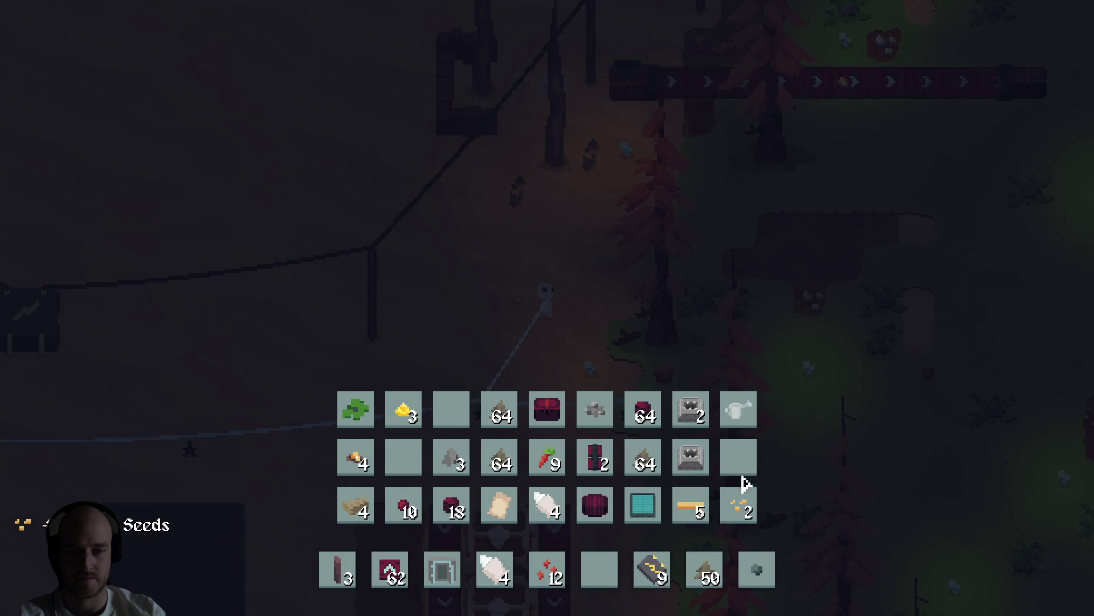
{"action": "key", "text": "e"}
{"action": "key", "text": "5"}
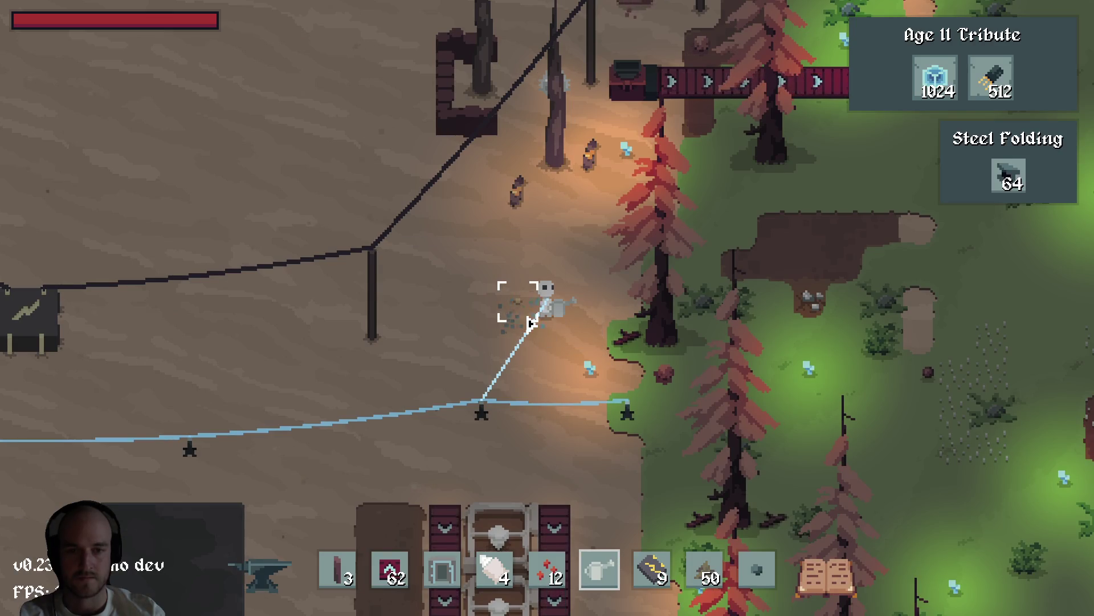
{"action": "key", "text": "w"}
{"action": "key", "text": "s"}
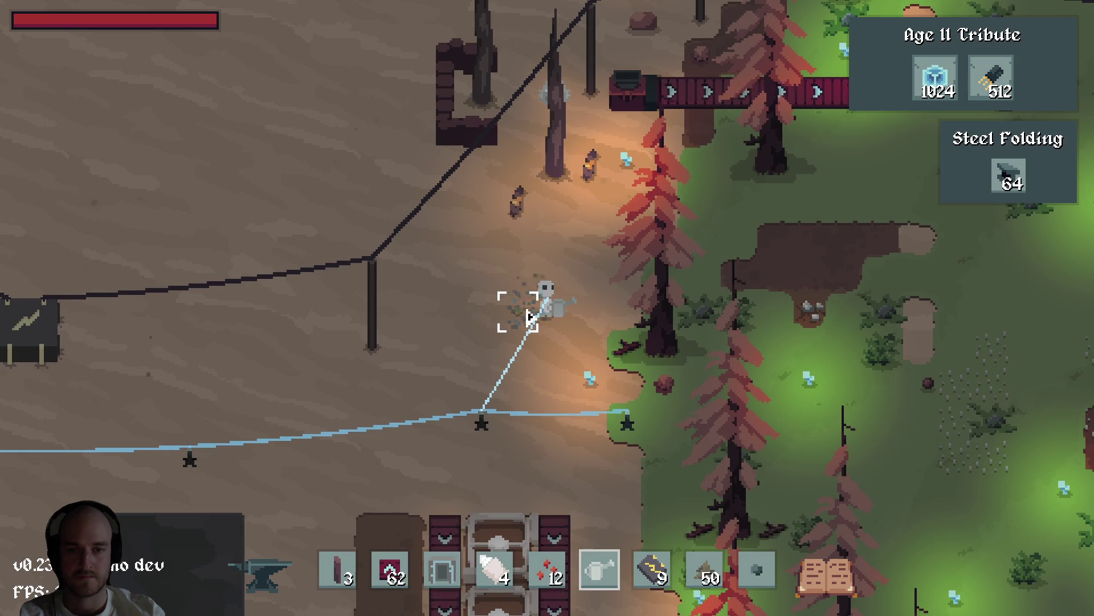
{"action": "key", "text": "a"}
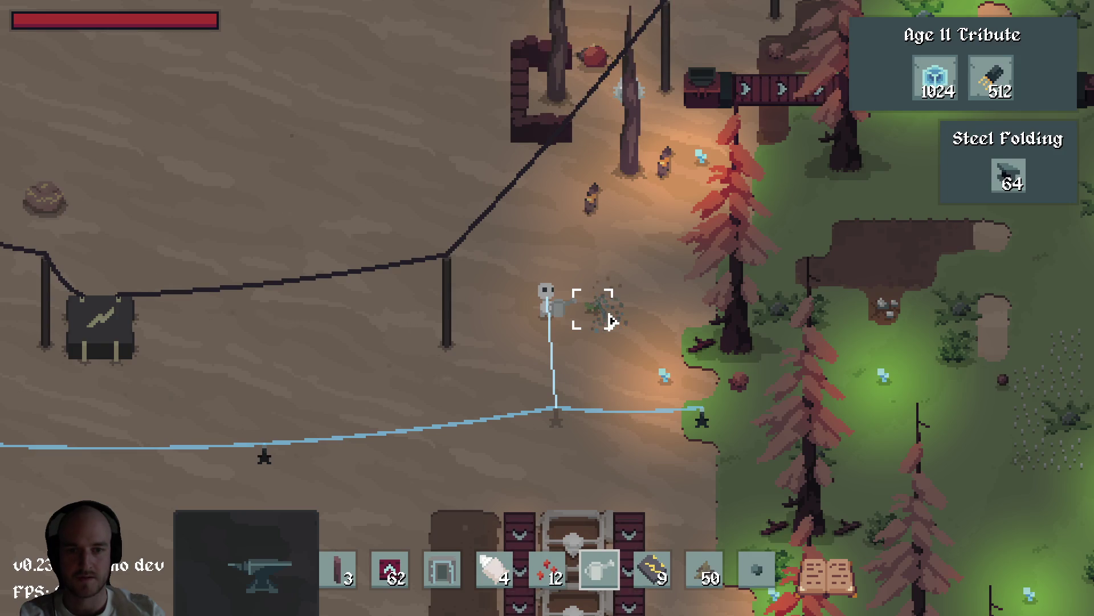
{"action": "key", "text": "s"}
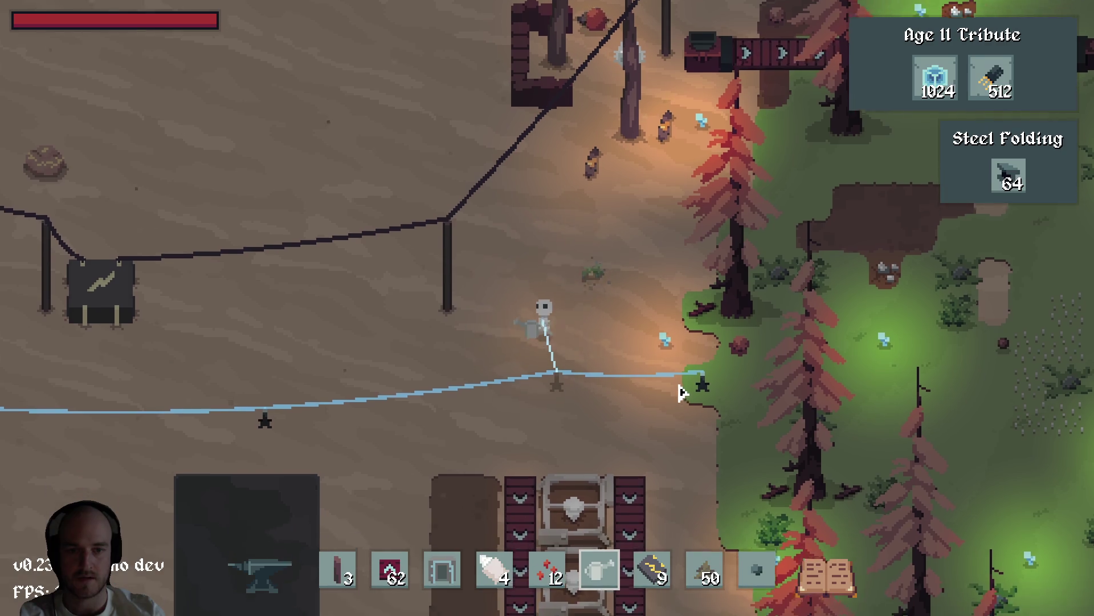
{"action": "key", "text": "a"}
{"action": "key", "text": "w"}
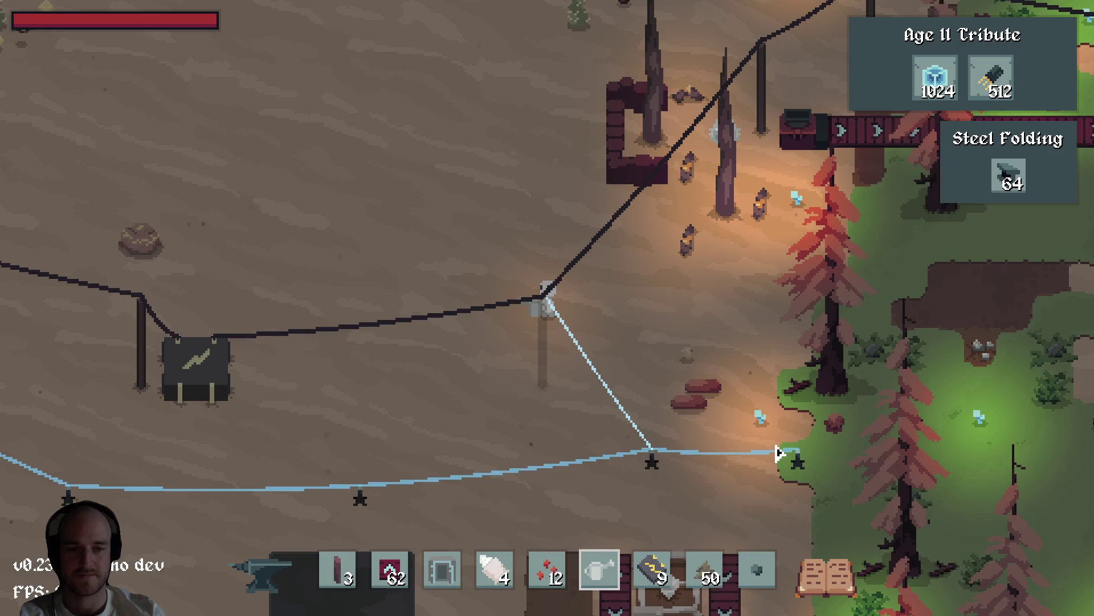
Walk down from the pole and over to the box that needs power.
{"action": "key", "text": "s"}
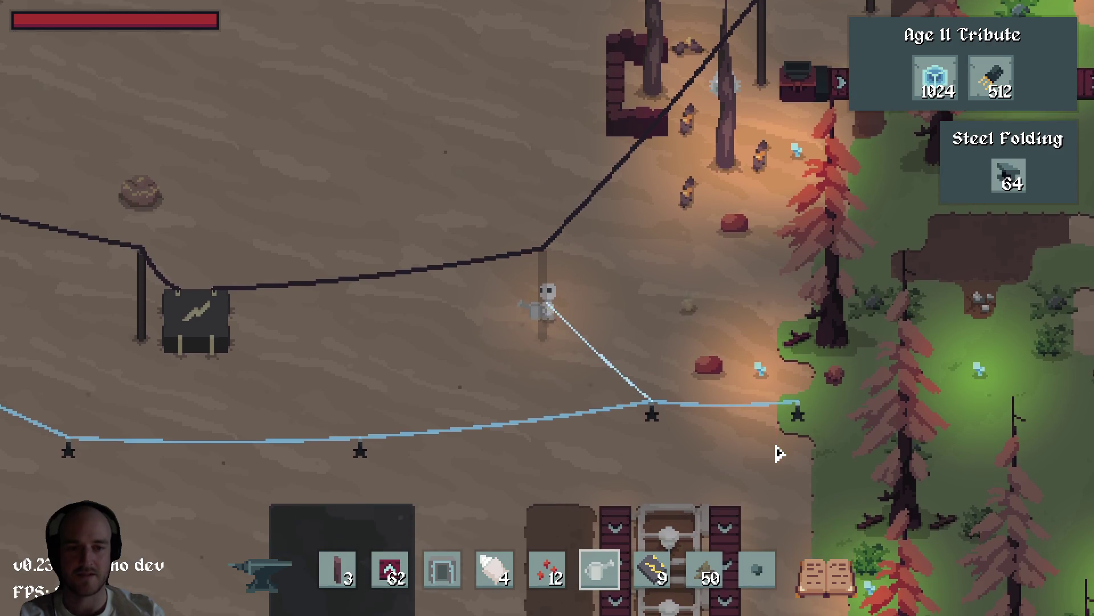
{"action": "key", "text": "d"}
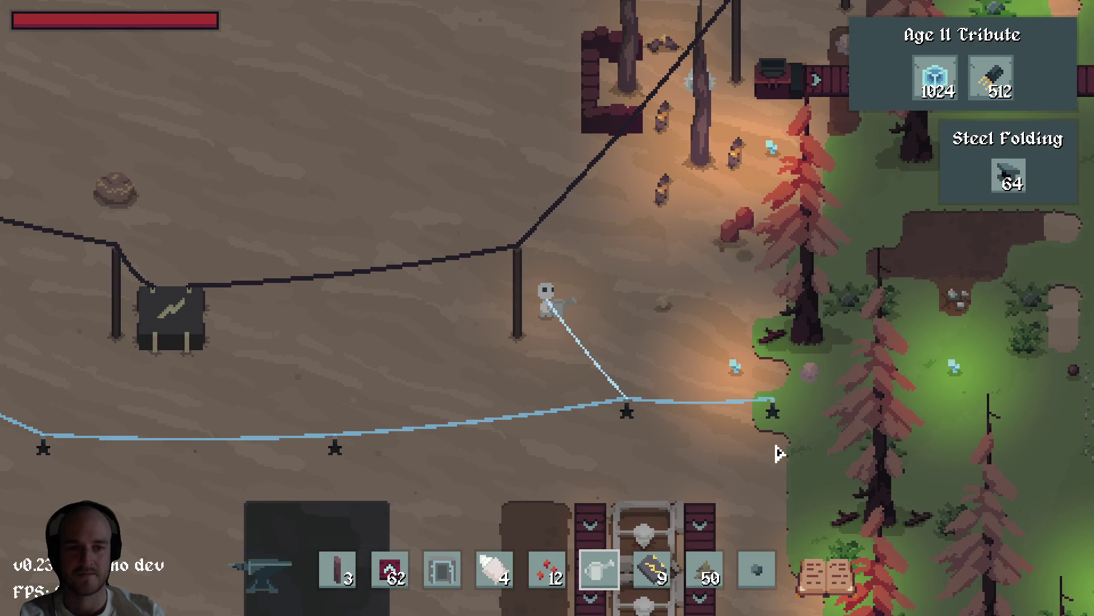
{"action": "key", "text": "w"}
{"action": "key", "text": "a"}
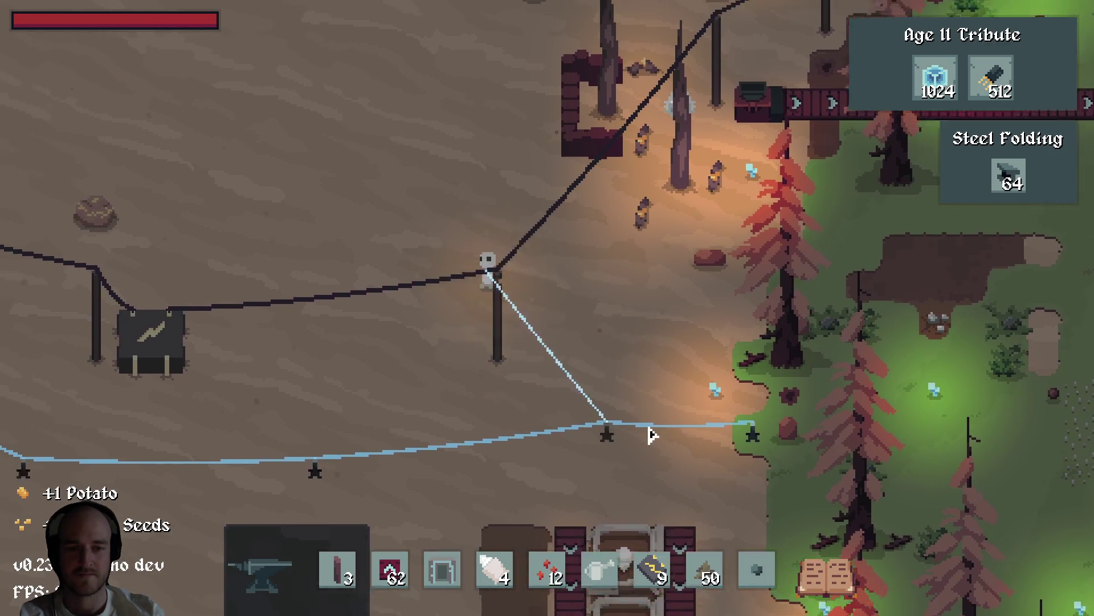
{"action": "key", "text": "a"}
{"action": "key", "text": "s"}
{"action": "key", "text": "w"}
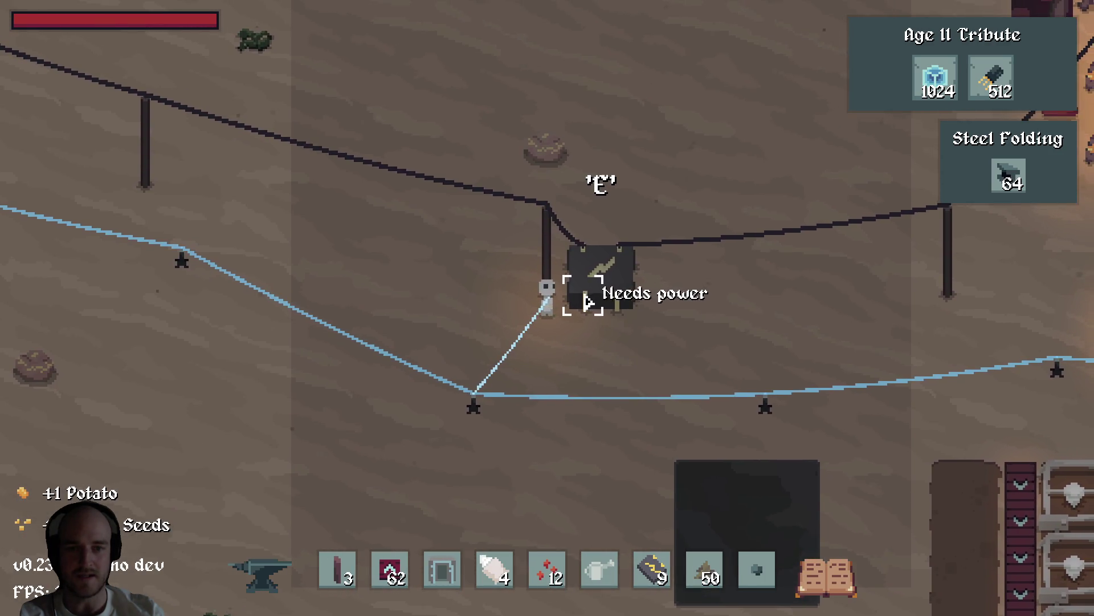
Walk around the unpowered power box on all sides, then move away from it.
{"action": "key", "text": "d"}
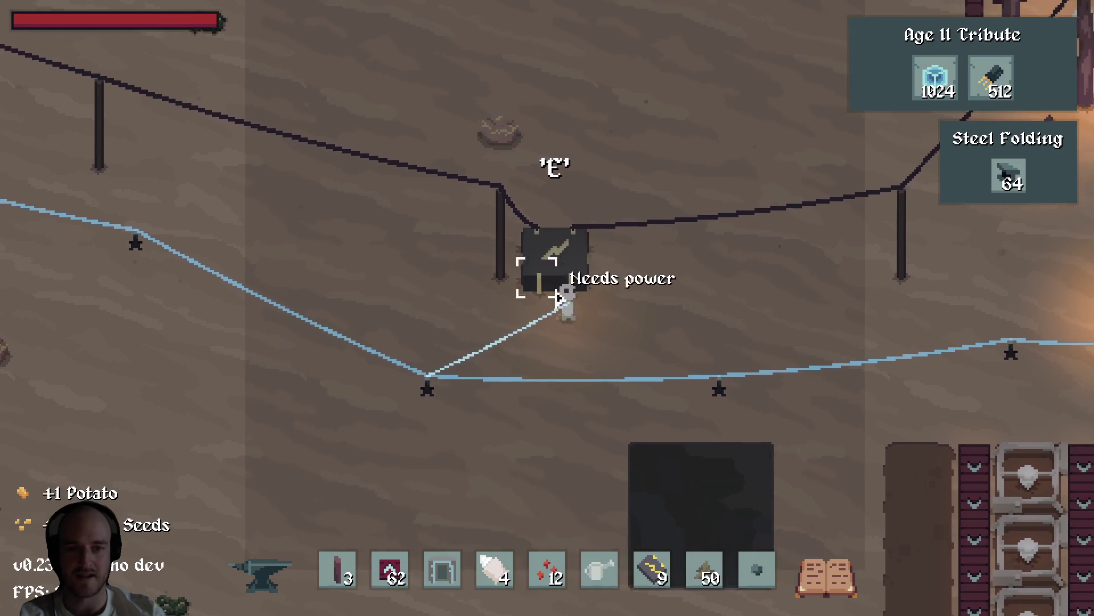
{"action": "key", "text": "w"}
{"action": "key", "text": "a"}
{"action": "key", "text": "w"}
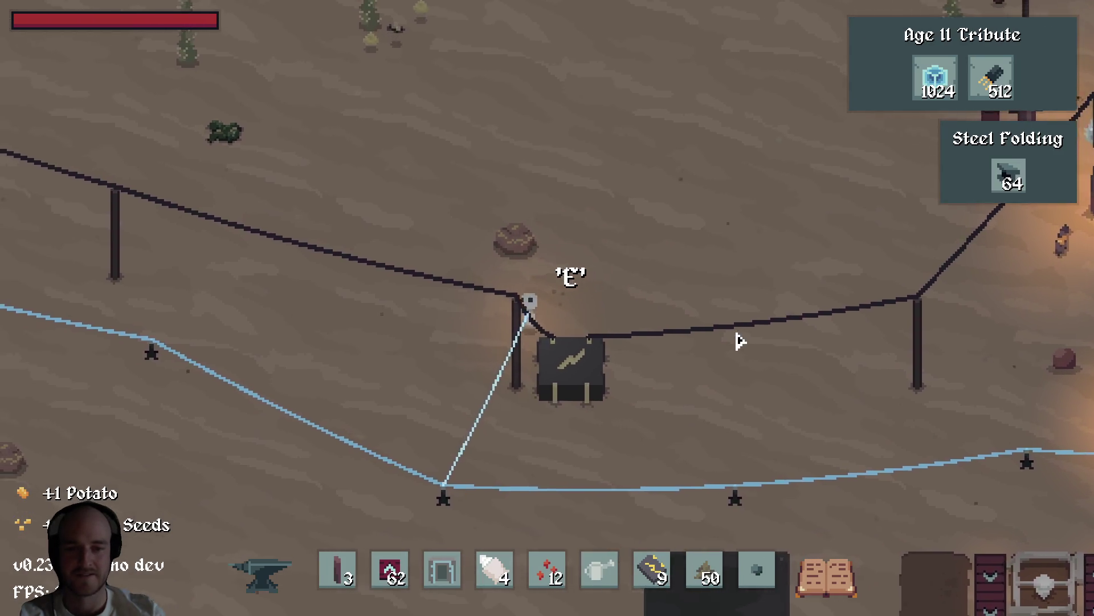
{"action": "key", "text": "s"}
{"action": "key", "text": "d"}
{"action": "key", "text": "w"}
{"action": "key", "text": "a"}
{"action": "key", "text": "s"}
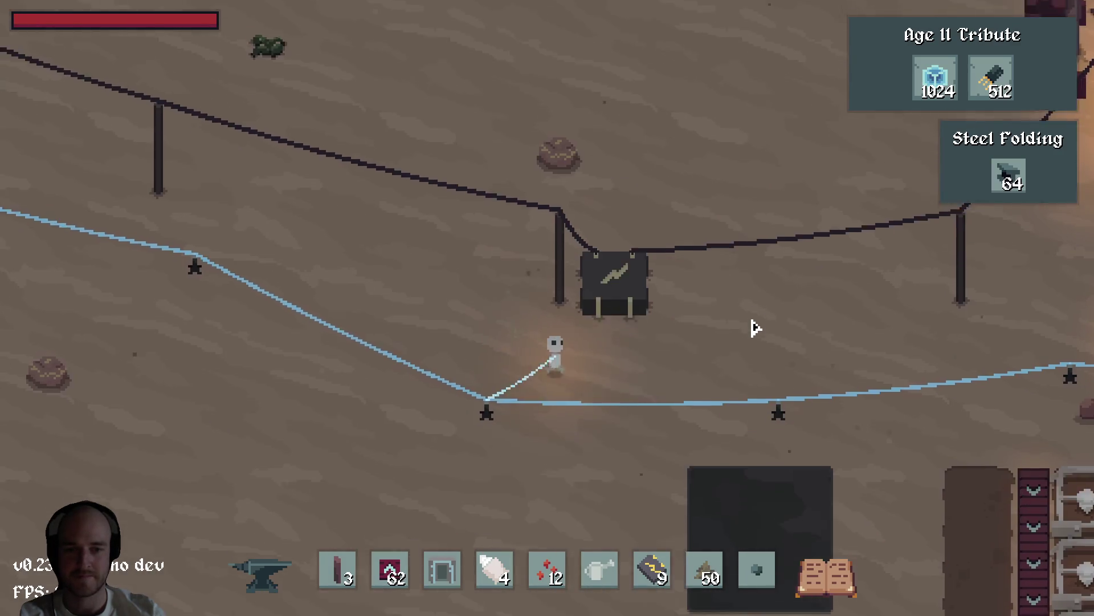
{"action": "key", "text": "d"}
{"action": "key", "text": "w"}
{"action": "key", "text": "a"}
{"action": "key", "text": "d"}
{"action": "key", "text": "s"}
{"action": "key", "text": "w"}
{"action": "key", "text": "a"}
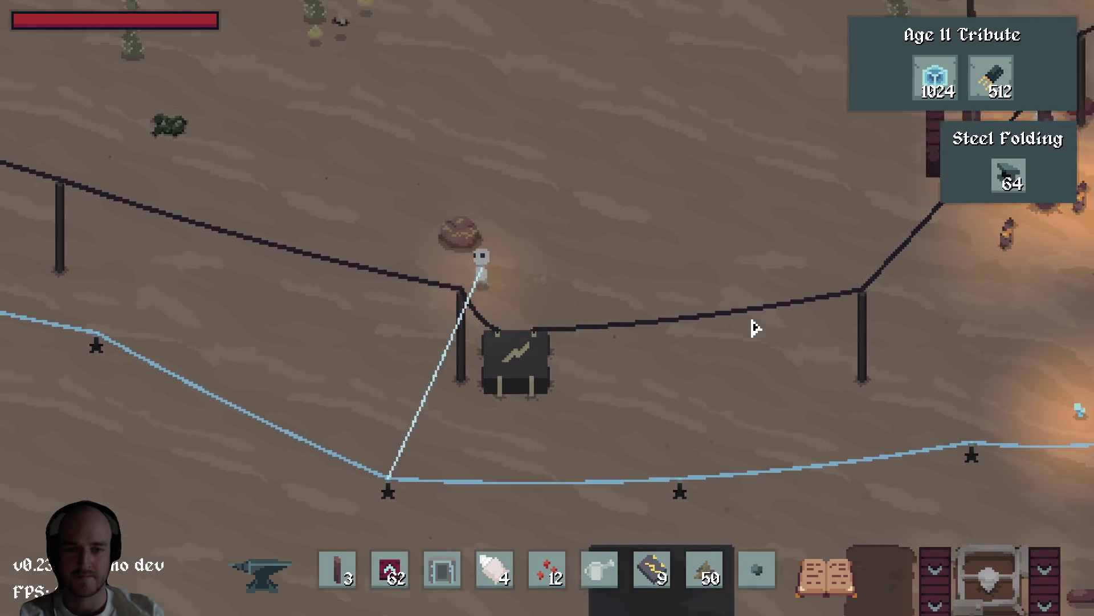
{"action": "key", "text": "s"}
Follow the cable left toward the base buildings, then head back down-right.
{"action": "key", "text": "a"}
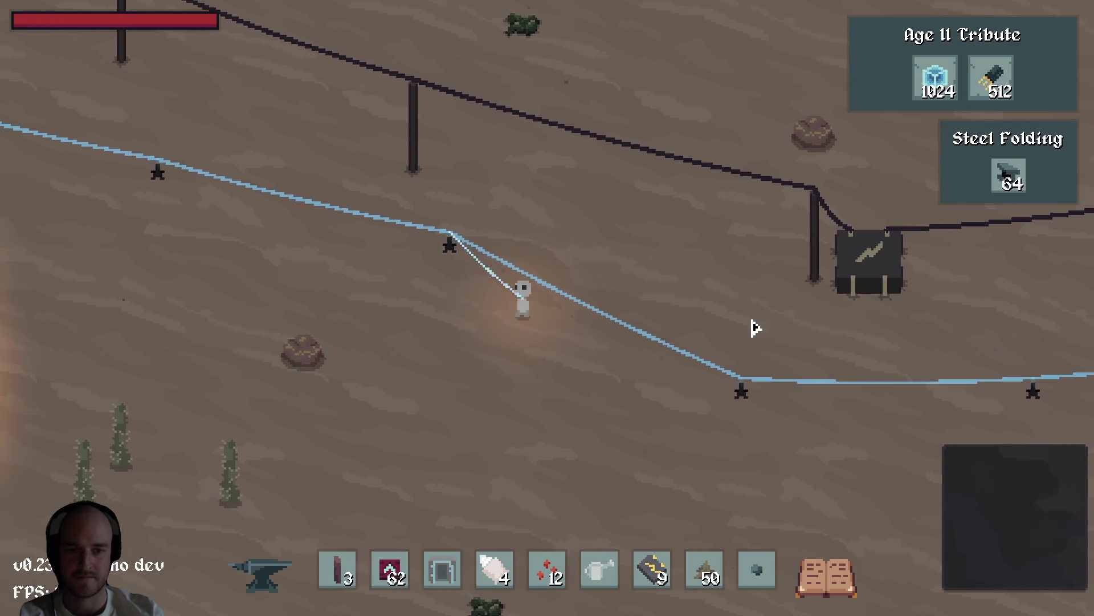
{"action": "key", "text": "a"}
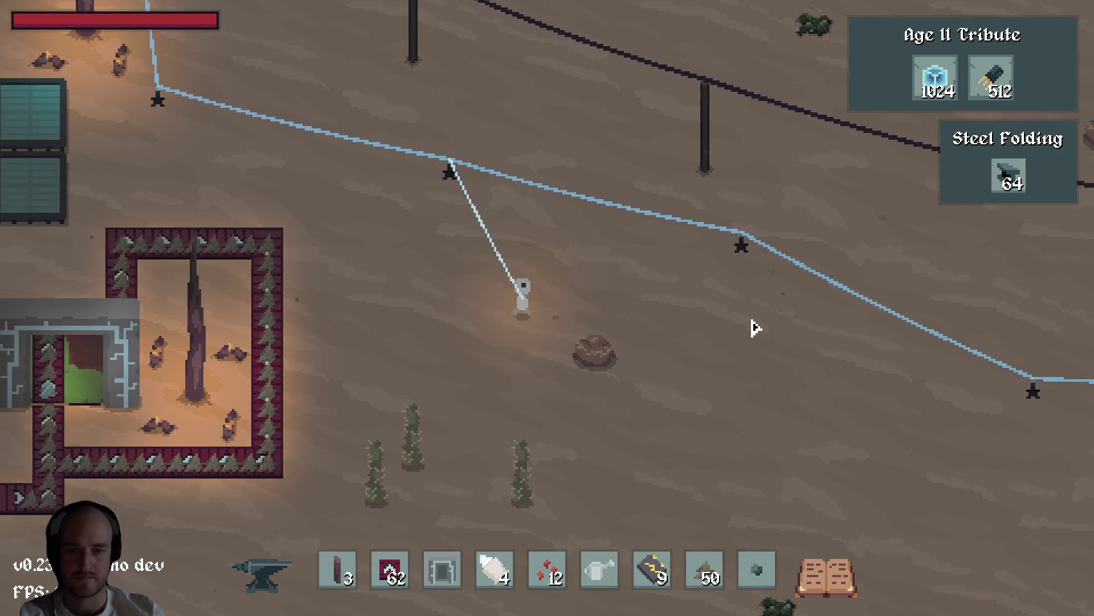
{"action": "key", "text": "w"}
{"action": "key", "text": "a"}
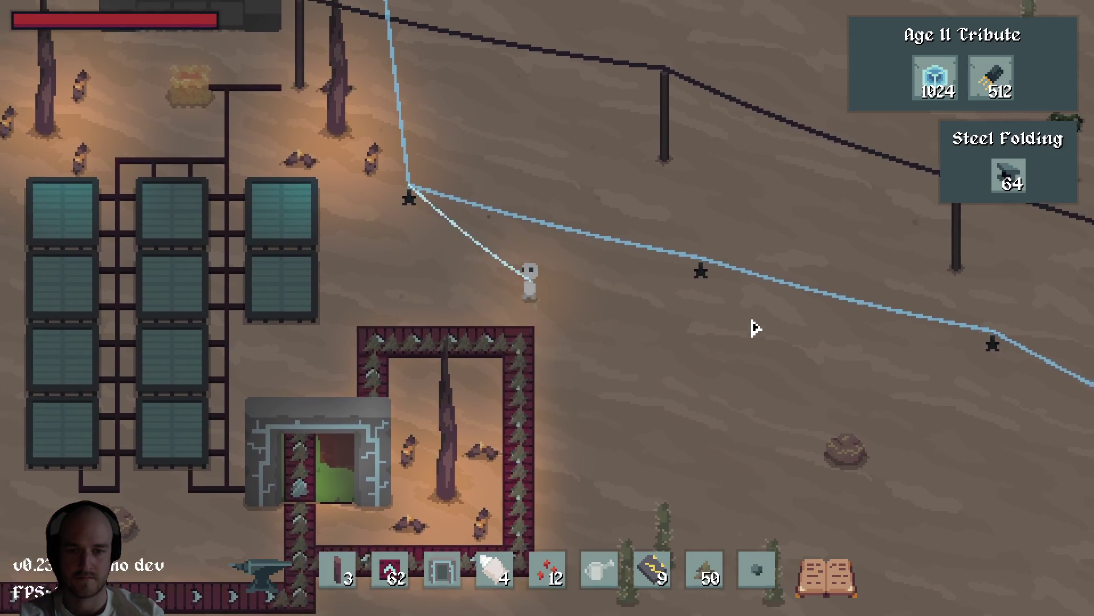
{"action": "key", "text": "d"}
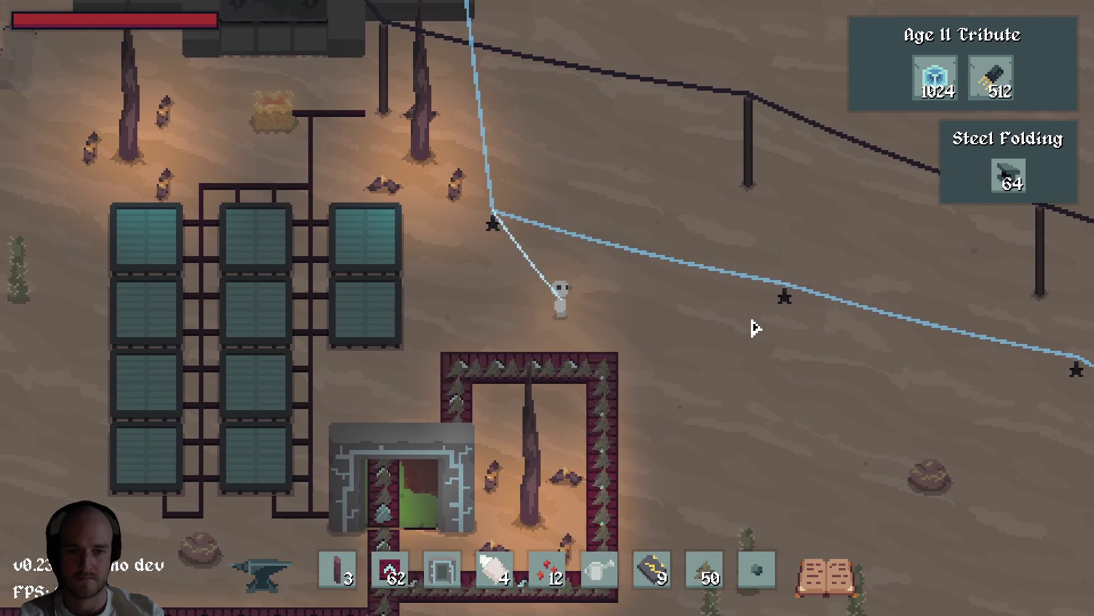
{"action": "key", "text": "s"}
{"action": "key", "text": "d"}
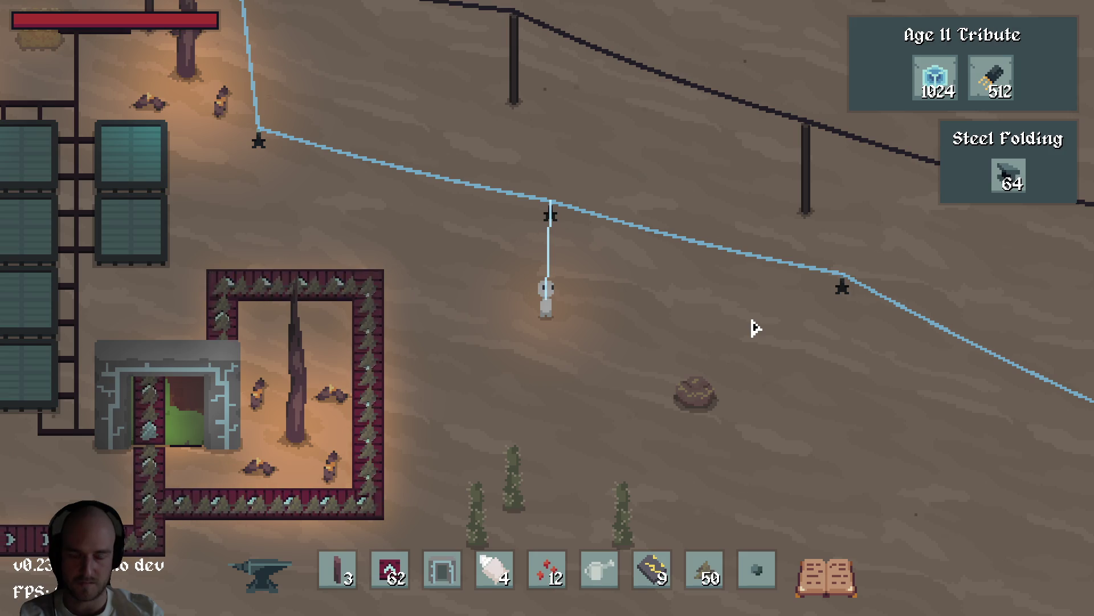
Walk up-left toward the large building, then right and back down-left.
{"action": "key", "text": "w+a"}
{"action": "key", "text": "w"}
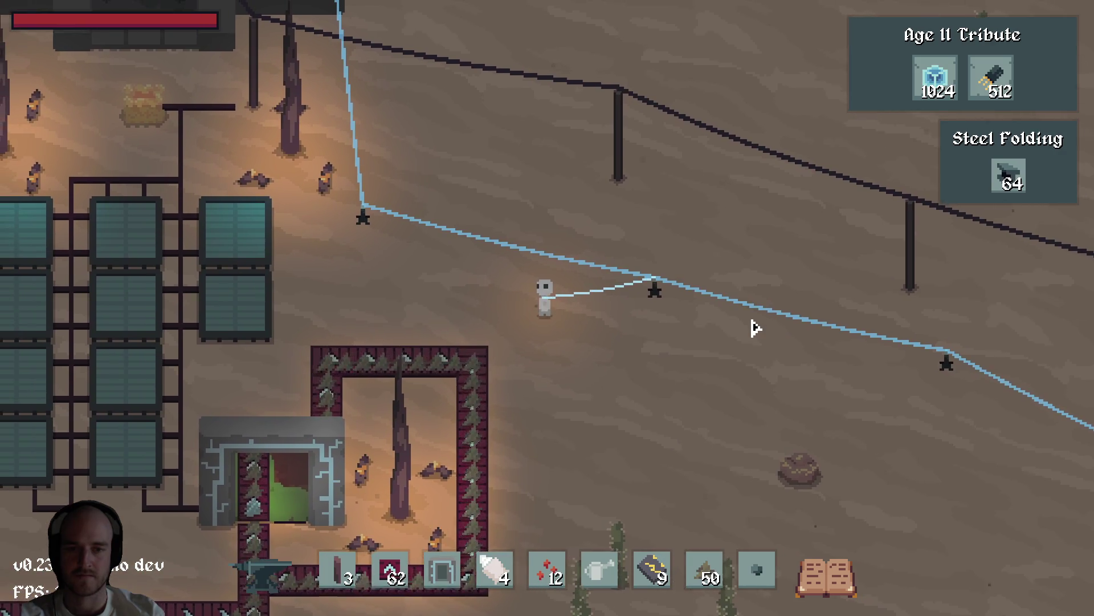
{"action": "key", "text": "a"}
{"action": "key", "text": "w"}
{"action": "key", "text": "a"}
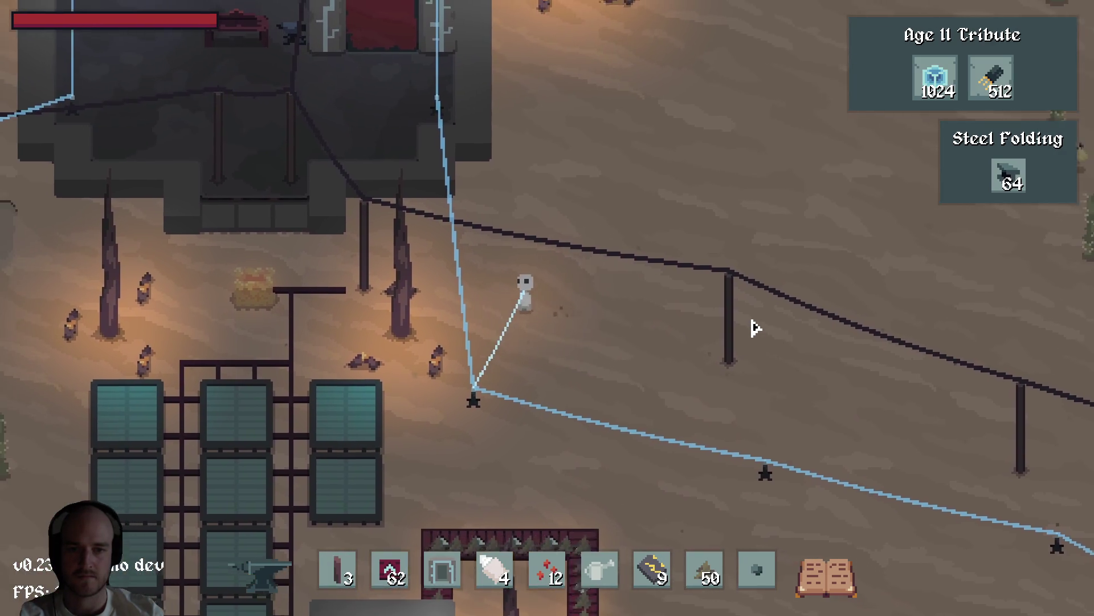
{"action": "key", "text": "d"}
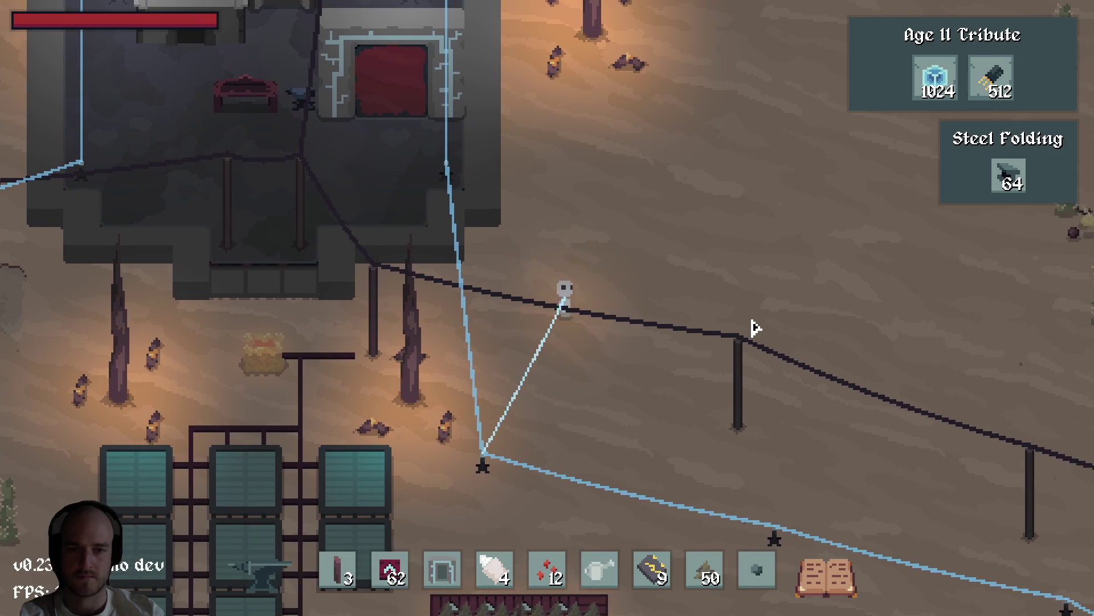
{"action": "key", "text": "d"}
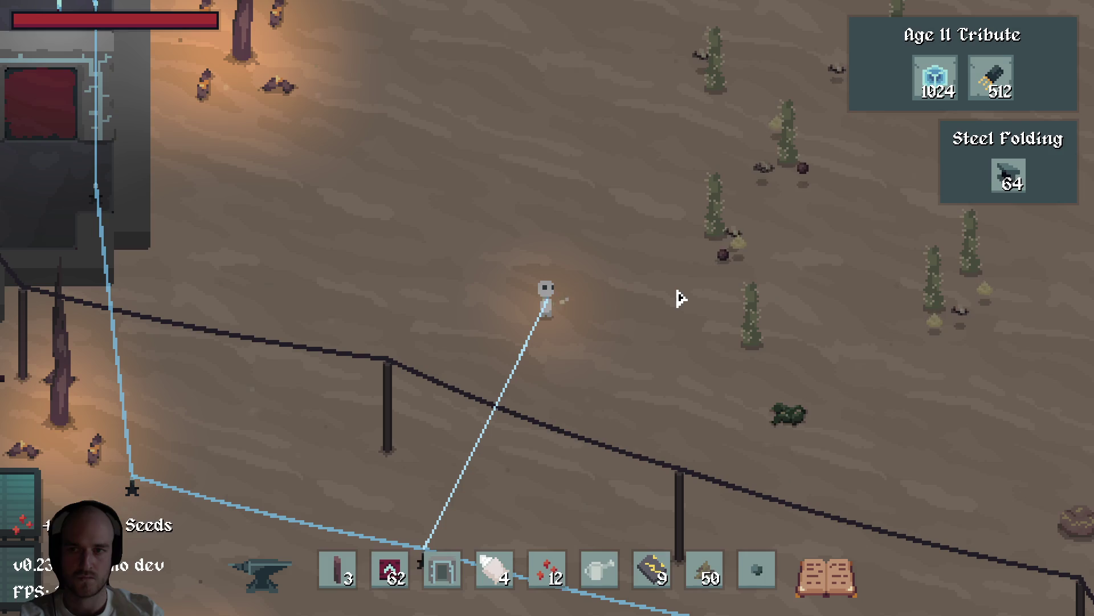
{"action": "key", "text": "s"}
{"action": "key", "text": "a"}
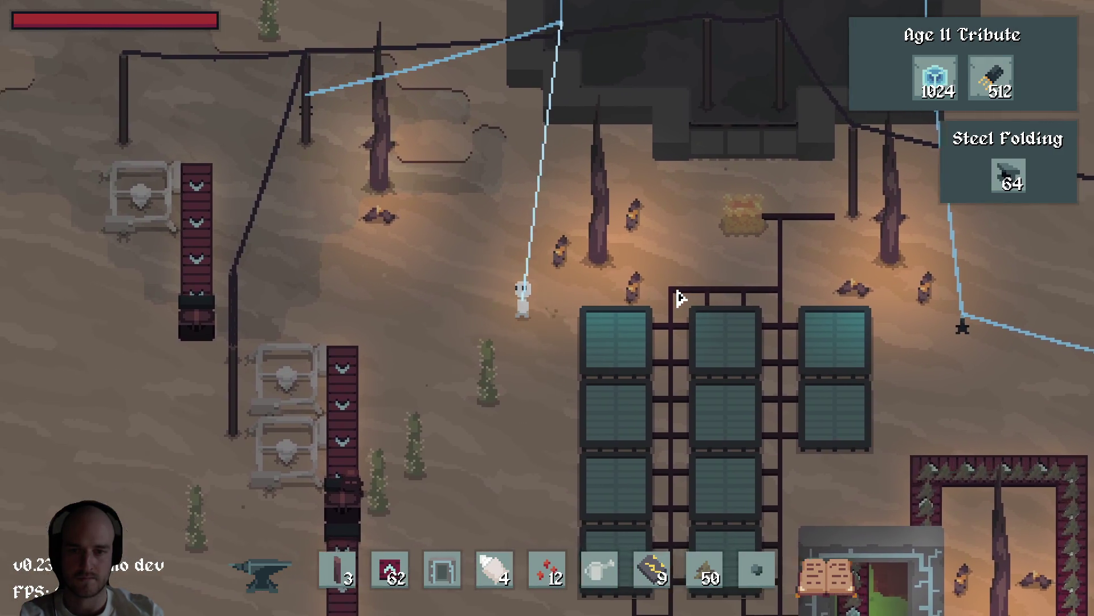
Walk up-left past the conveyor machines to the far pole and back down-right.
{"action": "key", "text": "a"}
{"action": "key", "text": "w"}
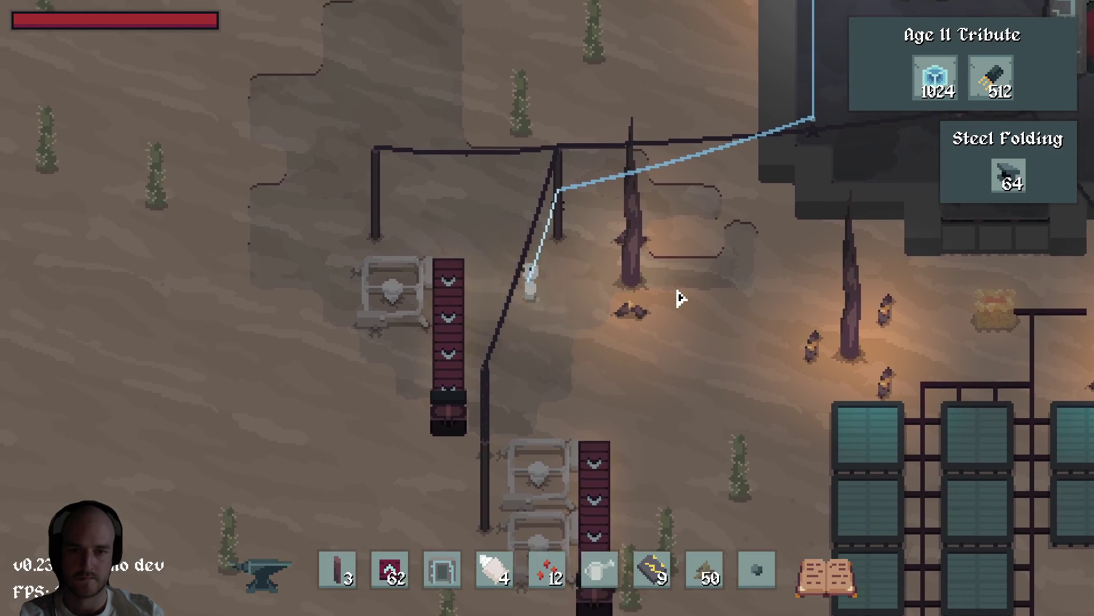
{"action": "key", "text": "w"}
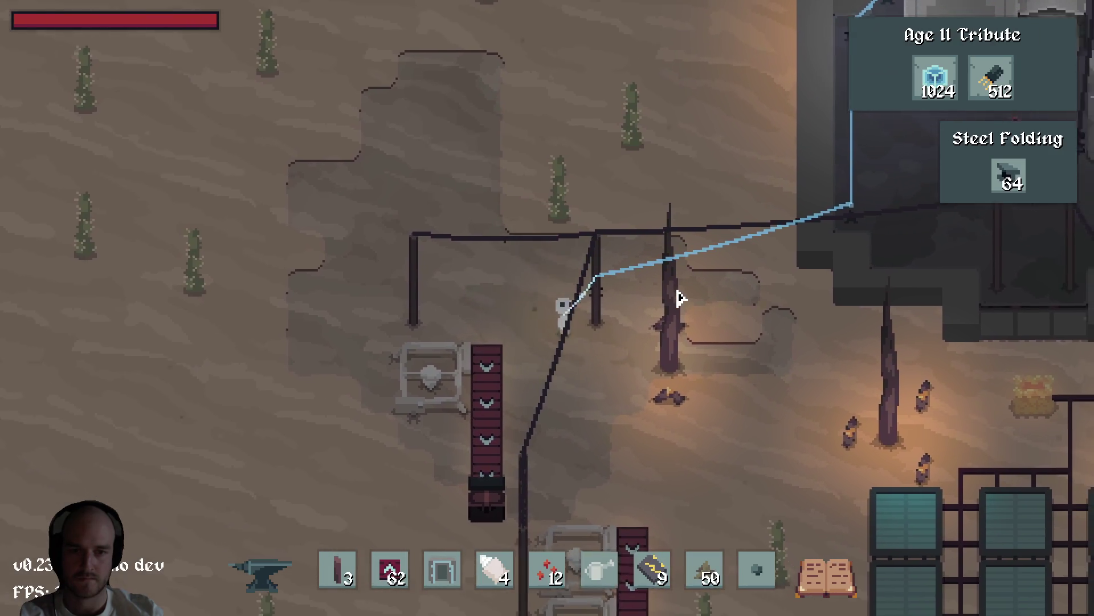
{"action": "key", "text": "a"}
{"action": "key", "text": "w"}
{"action": "key", "text": "a"}
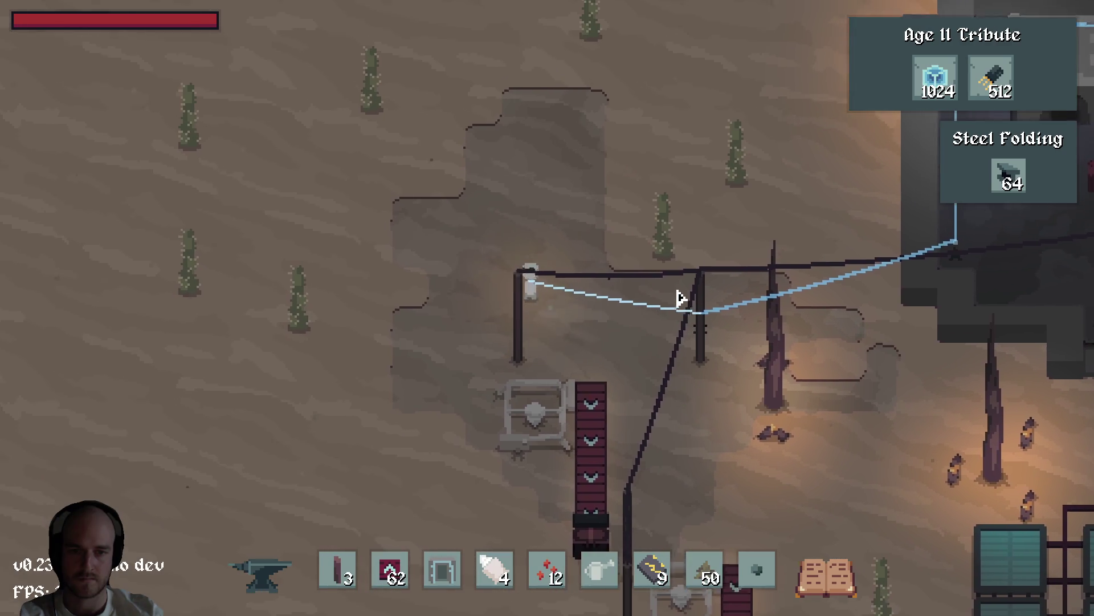
{"action": "key", "text": "s"}
{"action": "key", "text": "d"}
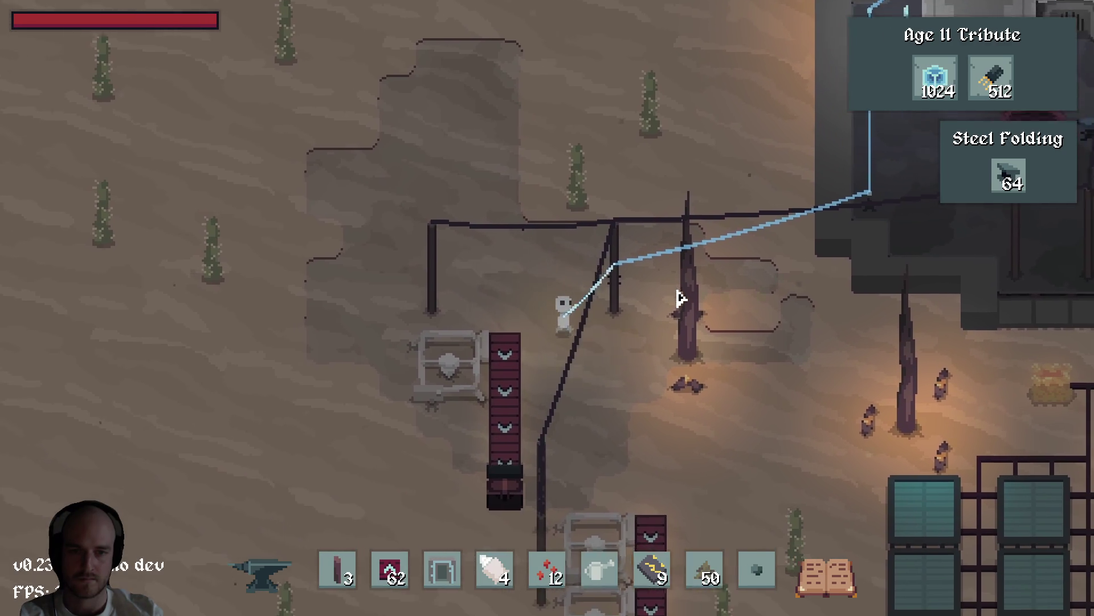
Walk down-right past the solar panels and take the stone portal to the forest base.
{"action": "key", "text": "d"}
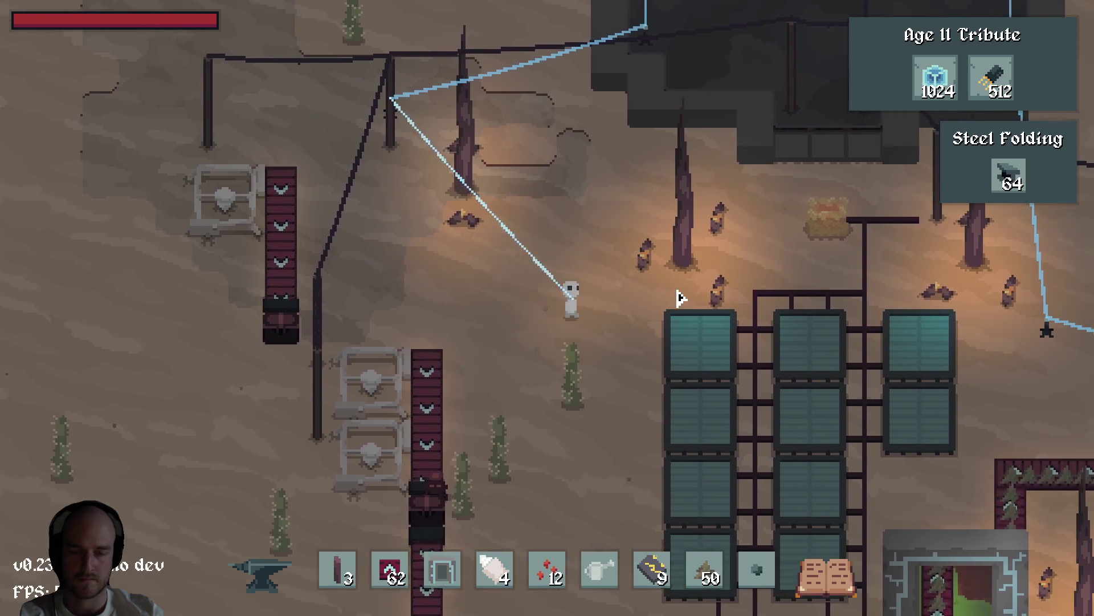
{"action": "key", "text": "s"}
{"action": "key", "text": "s"}
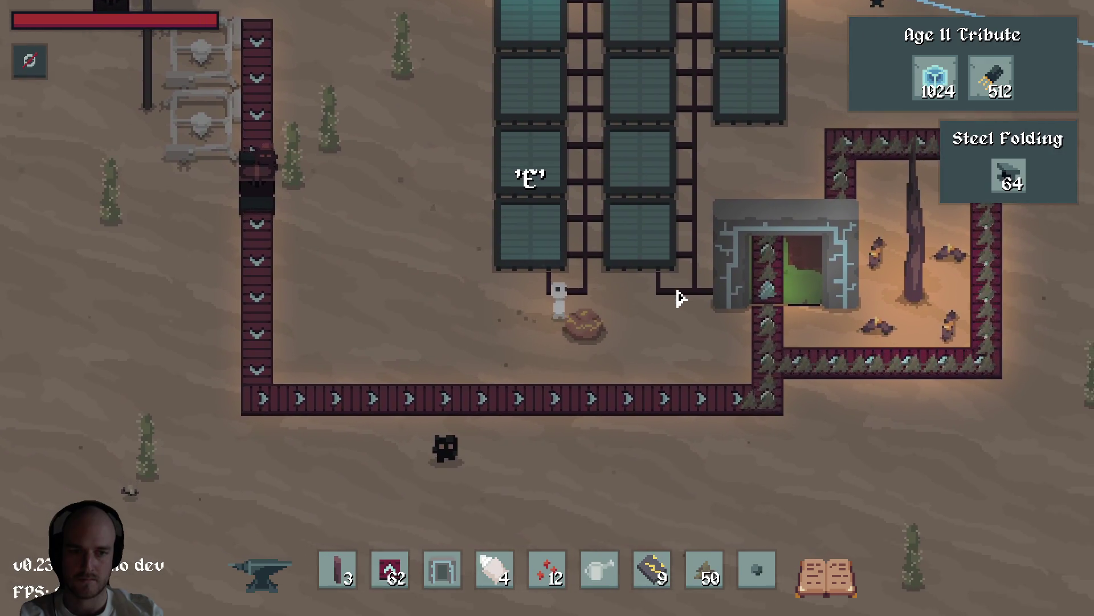
{"action": "key", "text": "d"}
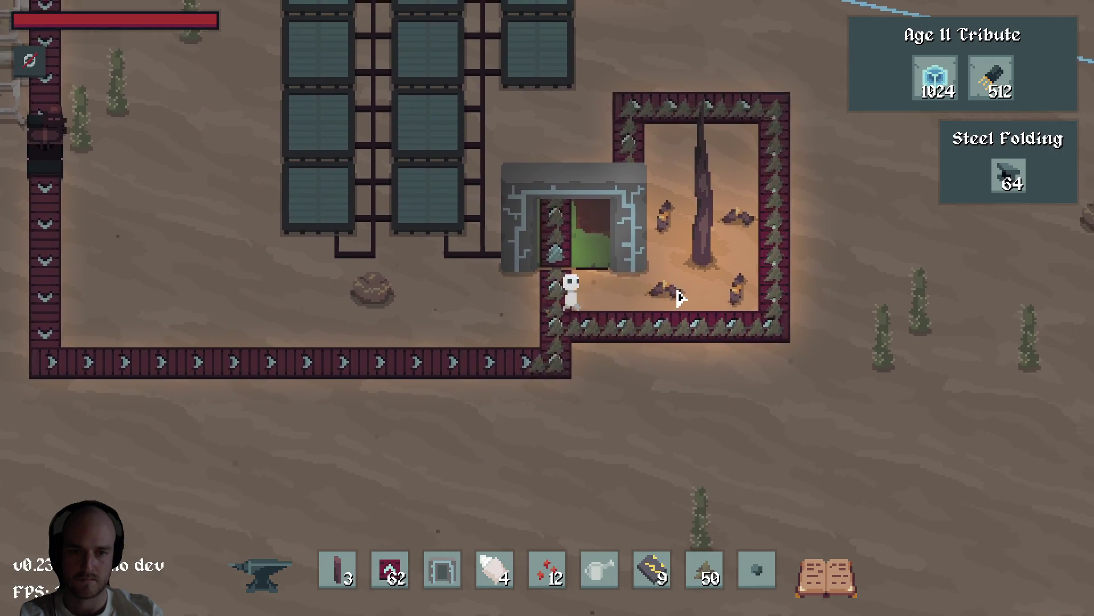
{"action": "key", "text": "w"}
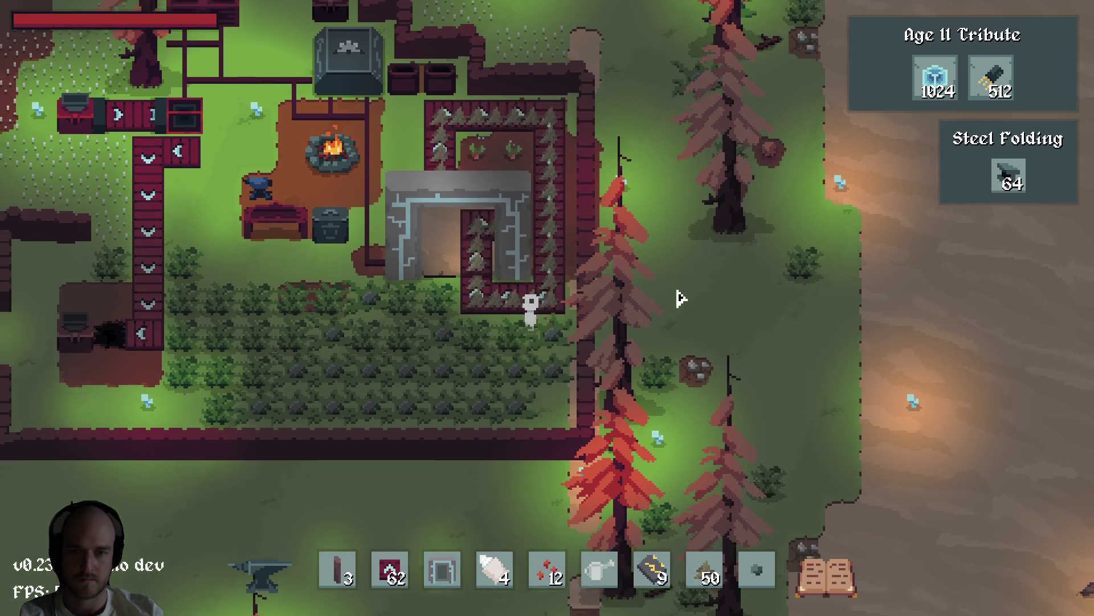
Travel between the forest and desert bases by portal, then walk north to the dark building.
{"action": "key", "text": "e"}
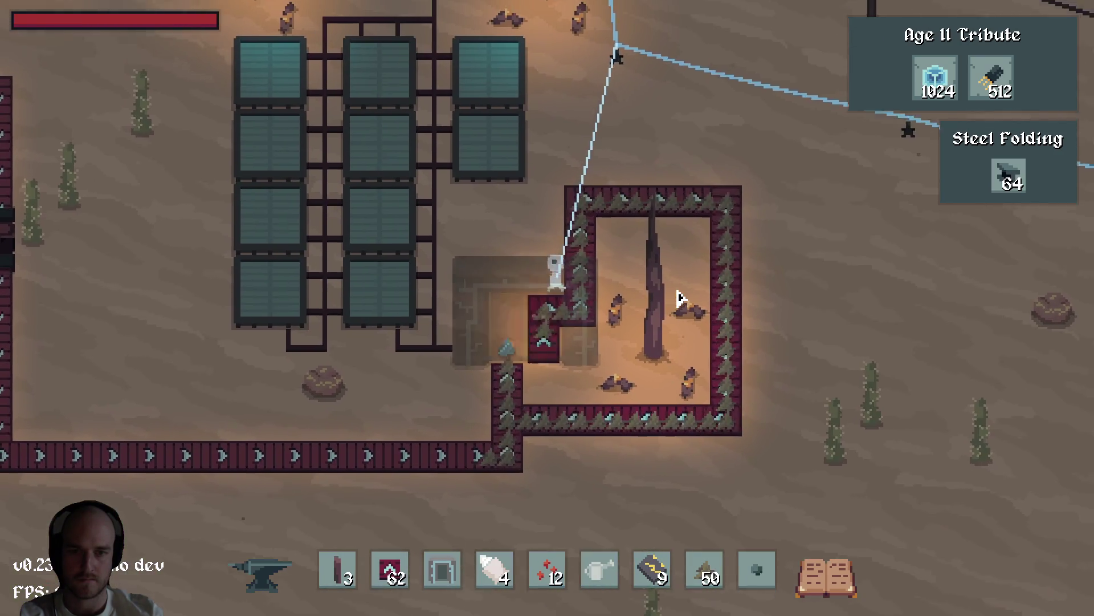
{"action": "key", "text": "s"}
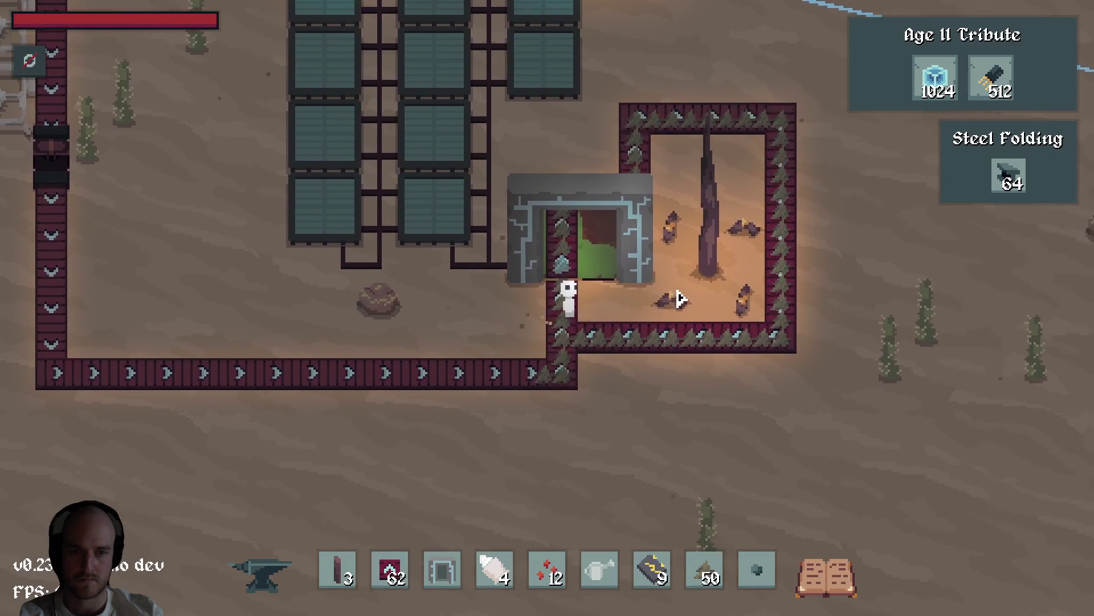
{"action": "key", "text": "w"}
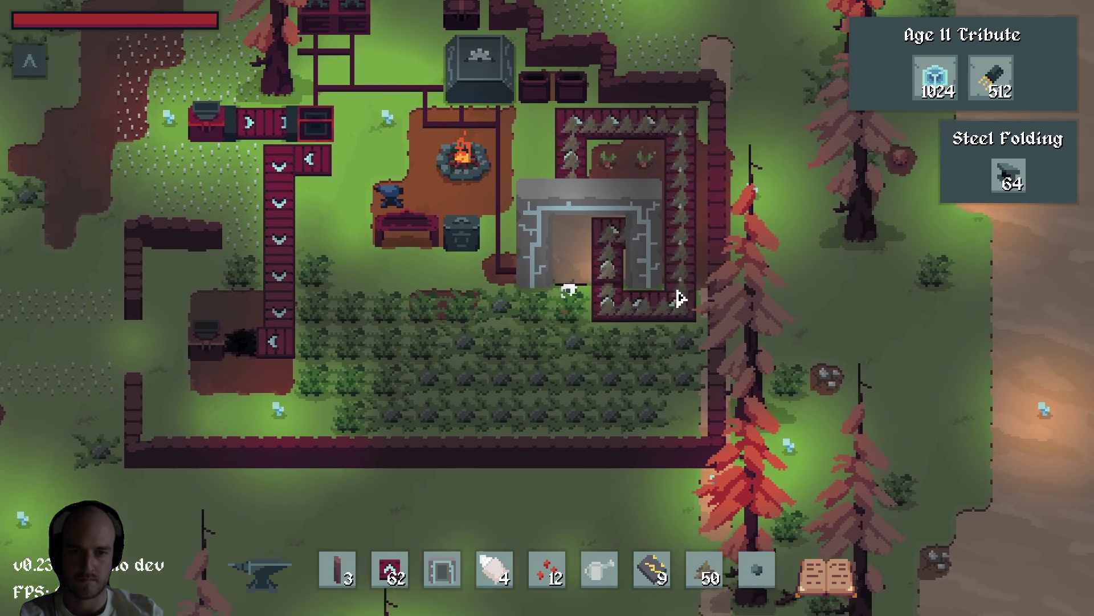
{"action": "key", "text": "e"}
{"action": "key", "text": "w"}
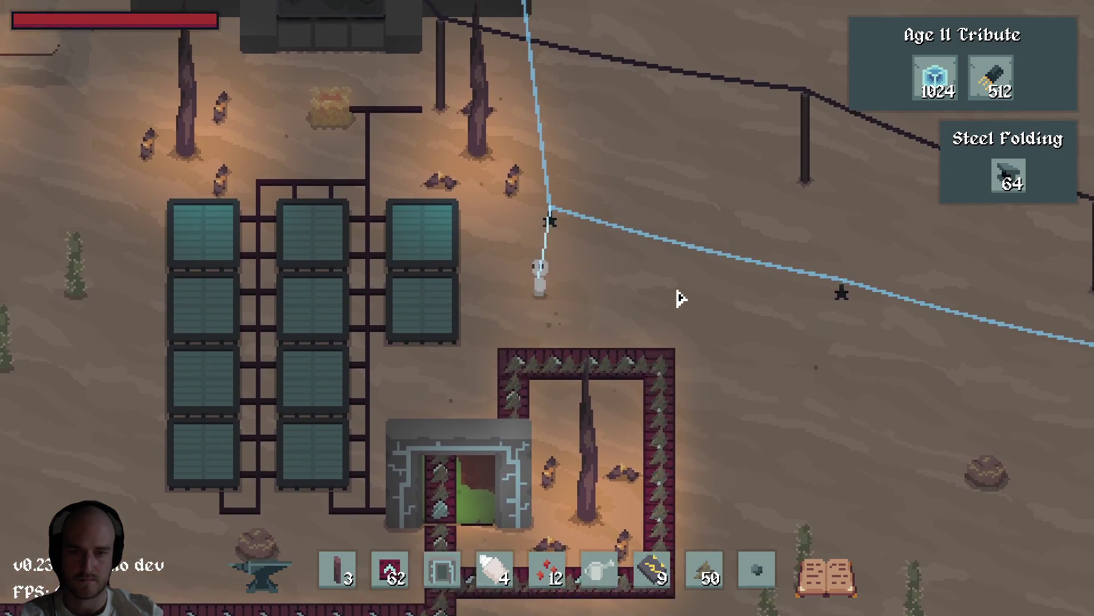
{"action": "key", "text": "w"}
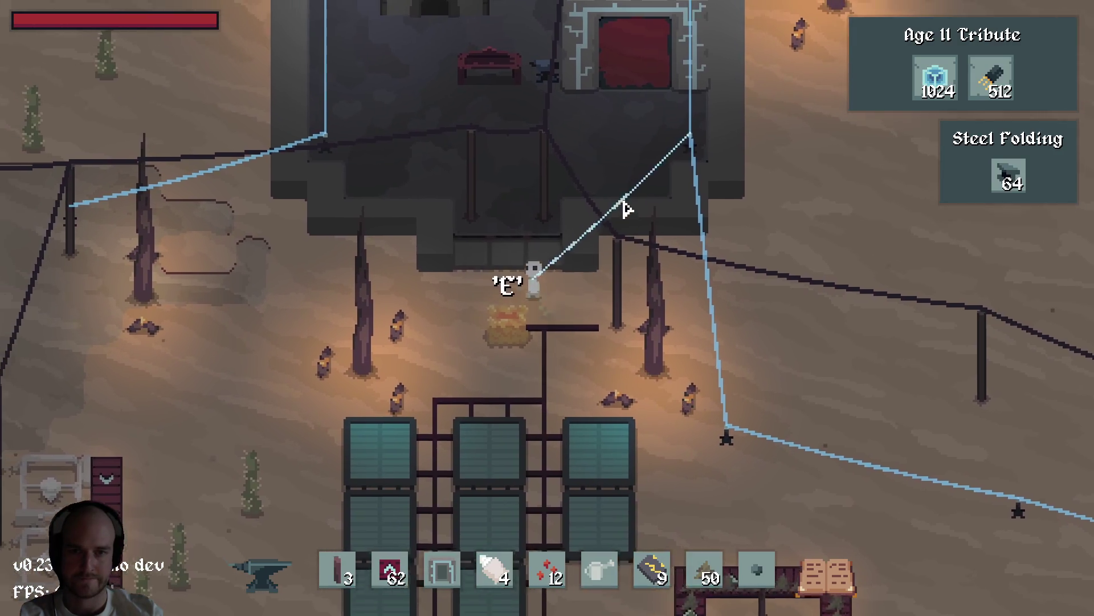
{"action": "key", "text": "w"}
Browse the Age II tech tree including Quantum Travel, then relaunch the game with F5.
{"action": "key", "text": "e"}
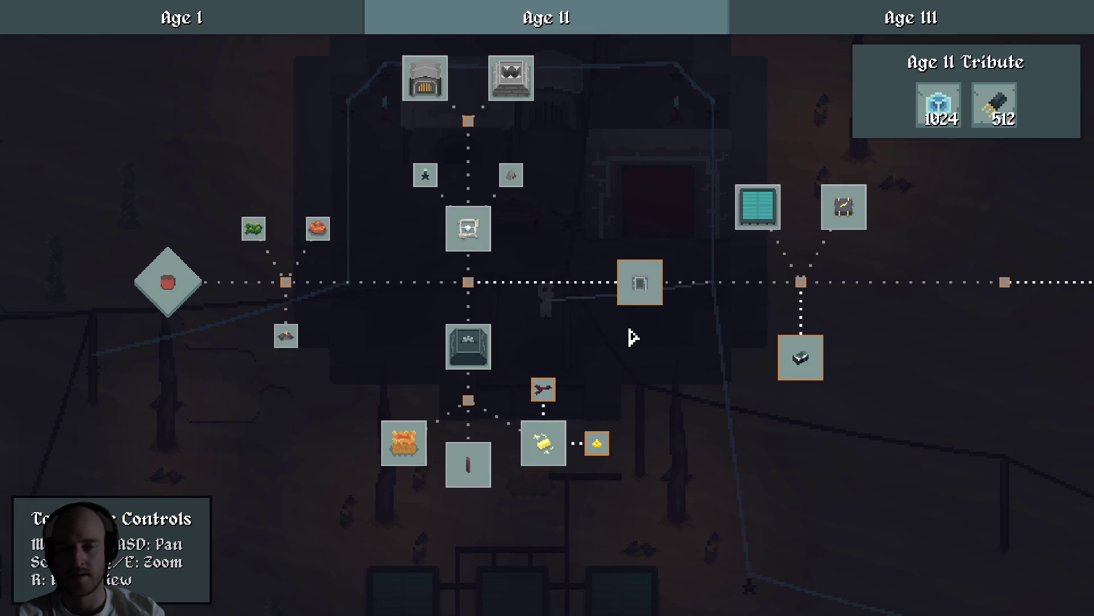
{"action": "left_click_drag", "start_coordinate": [633, 338], "coordinate": [455, 383]}
{"action": "left_click_drag", "start_coordinate": [582, 318], "coordinate": [383, 308]}
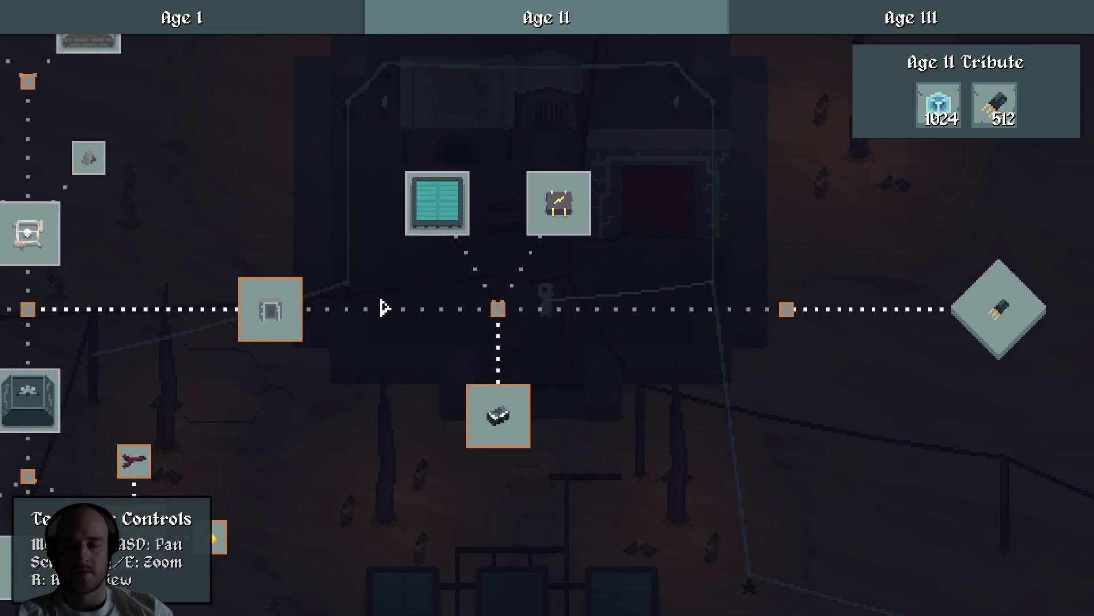
{"action": "left_click_drag", "start_coordinate": [285, 309], "coordinate": [618, 310]}
{"action": "key", "text": "Escape"}
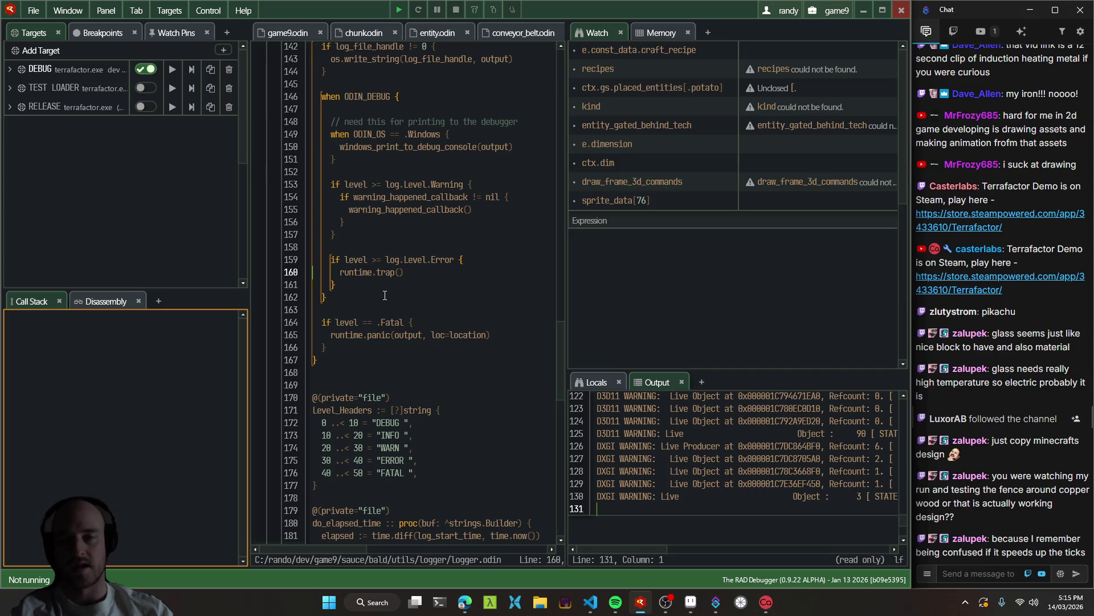
{"action": "key", "text": "F5"}
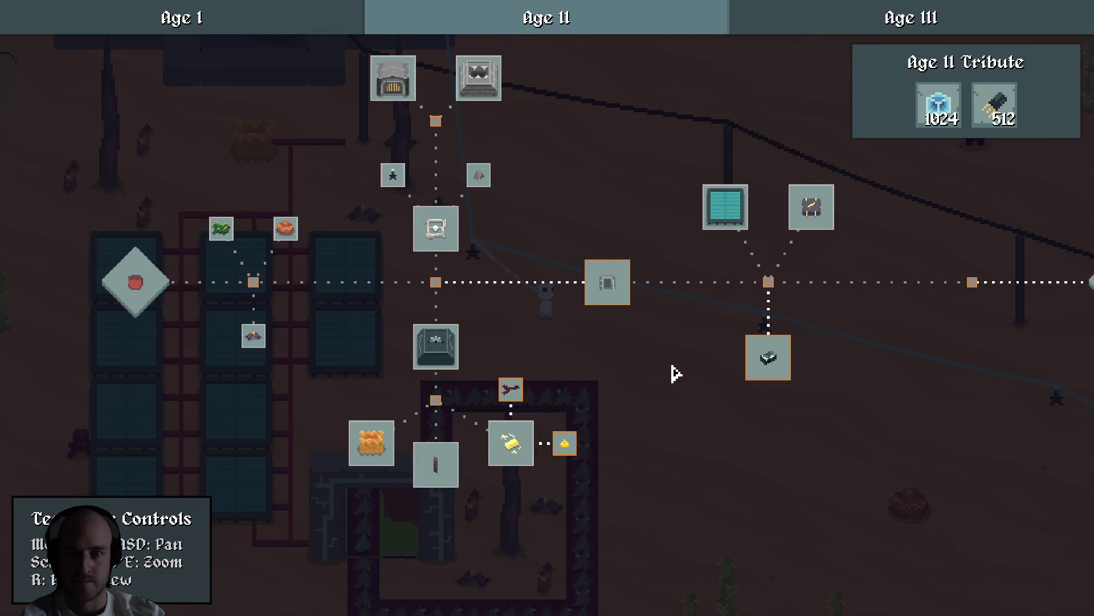
Walk the character from the desert up toward the forest.
{"action": "key", "text": "d"}
{"action": "key", "text": "s"}
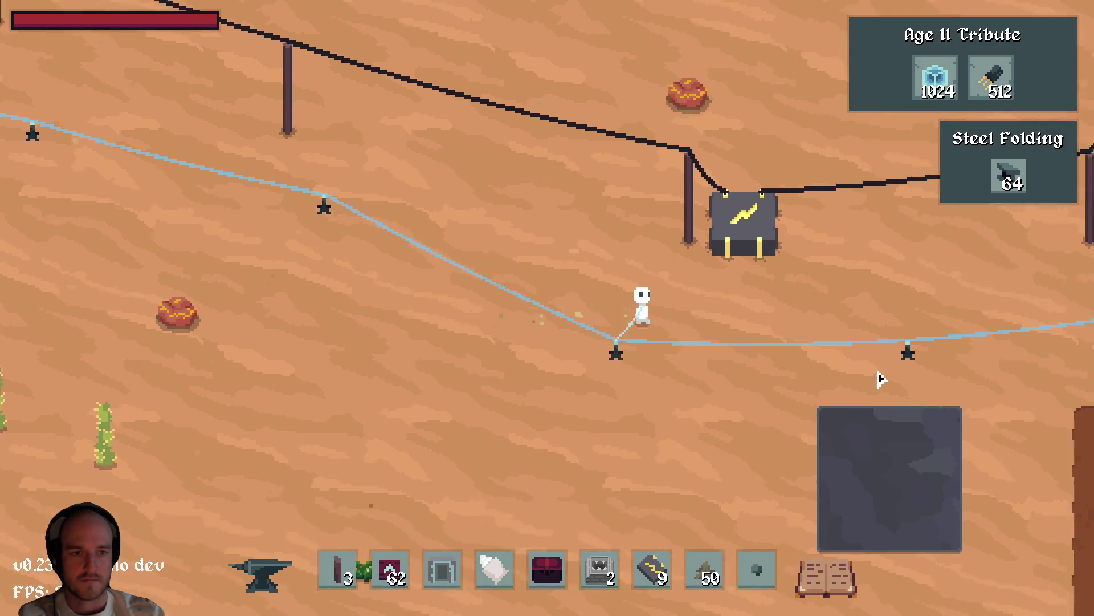
{"action": "key", "text": "w"}
{"action": "key", "text": "d"}
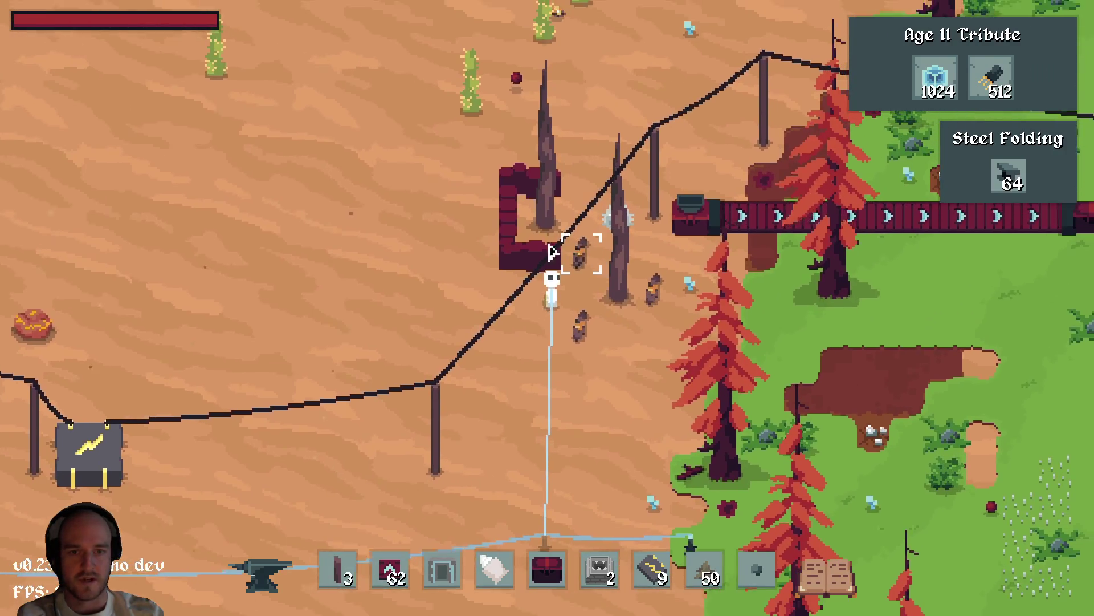
{"action": "key", "text": "a"}
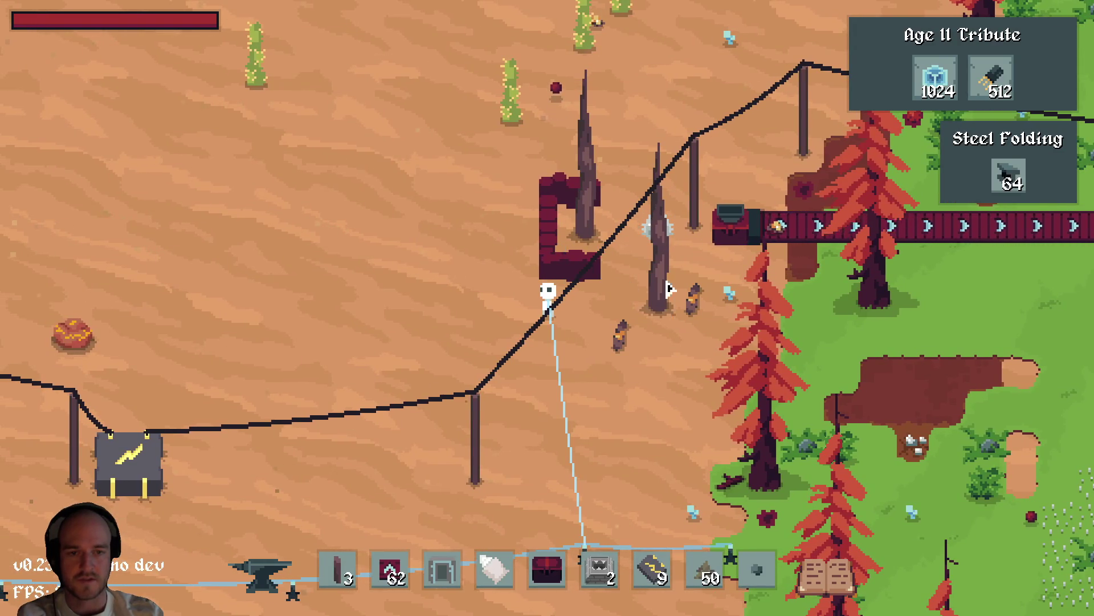
{"action": "key", "text": "s"}
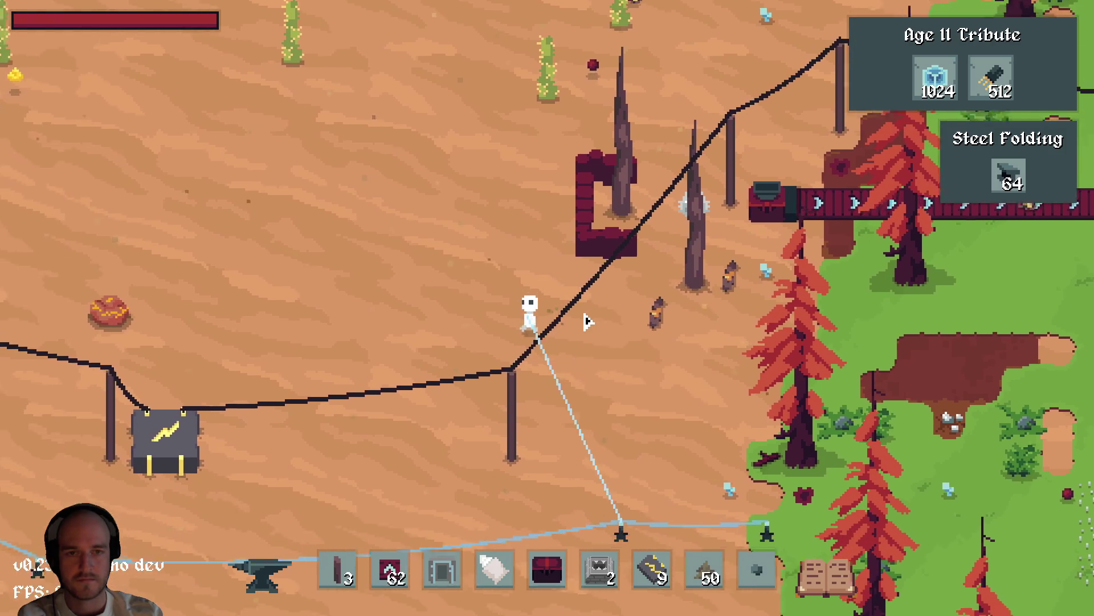
{"action": "key", "text": "s"}
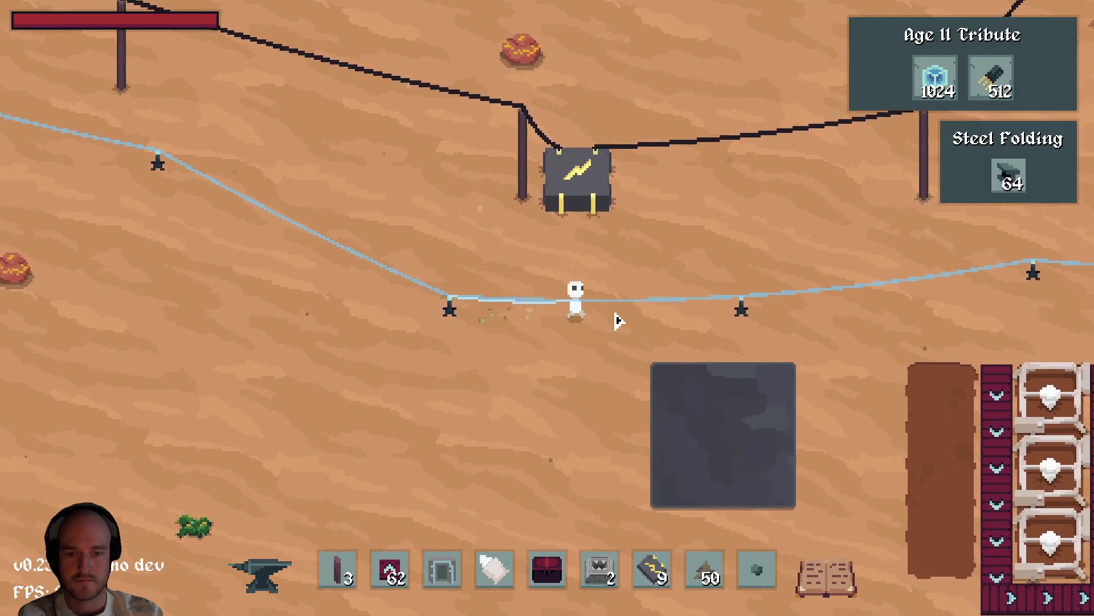
{"action": "key", "text": "w"}
{"action": "key", "text": "d"}
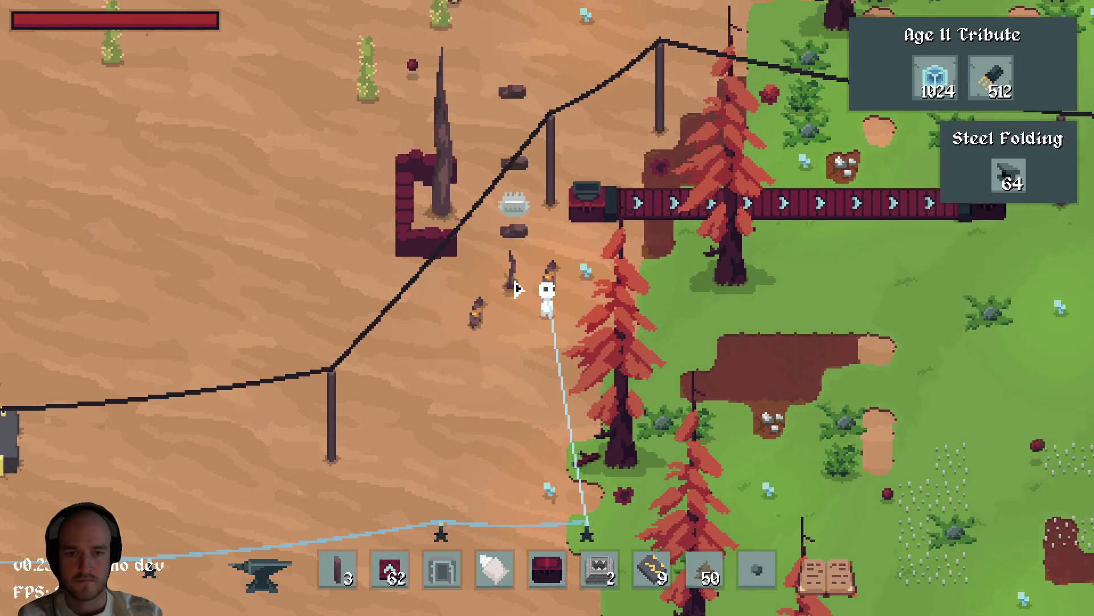
Swap the chest out of the hotbar for the Copperwood Sapling.
{"action": "key", "text": "e"}
{"action": "left_click", "coordinate": [544, 573]}
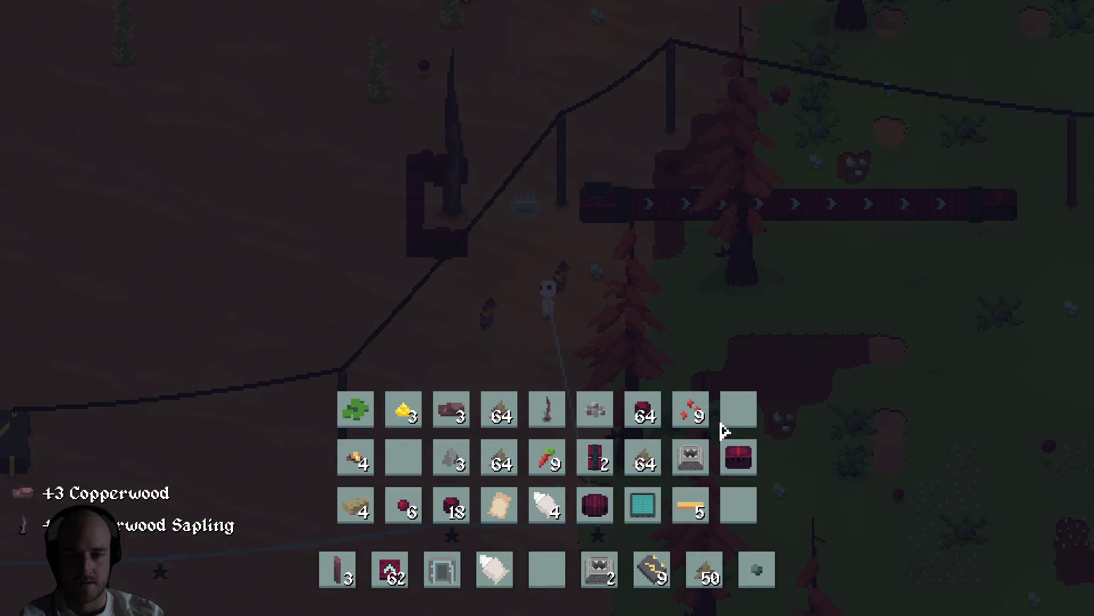
{"action": "left_click", "coordinate": [556, 413]}
{"action": "key", "text": "e"}
Walk right to the bare dirt patch and plant the Copperwood Sapling on it.
{"action": "key", "text": "d"}
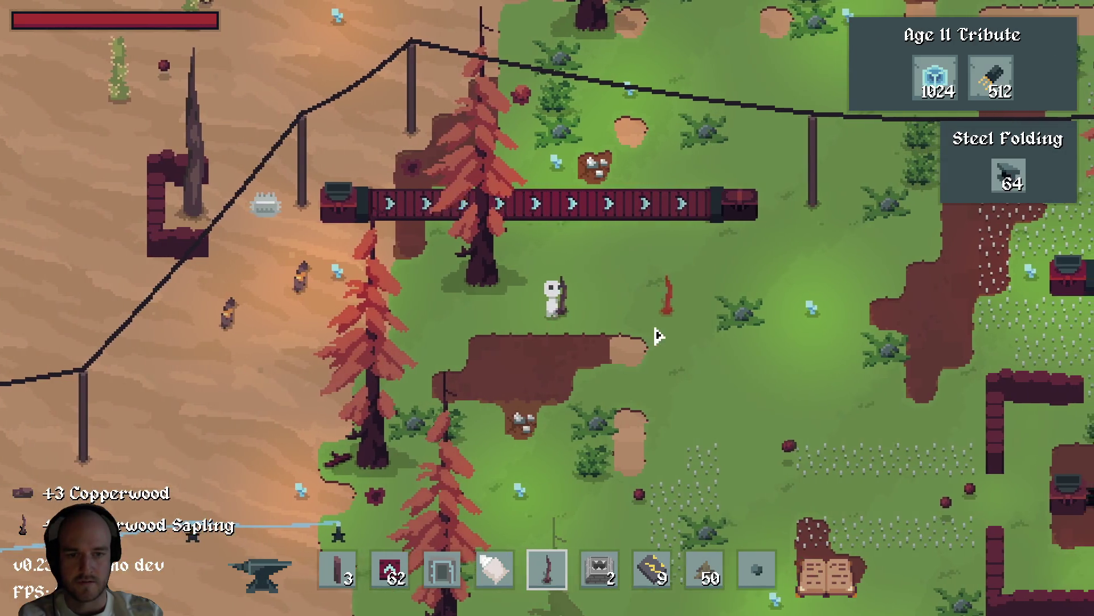
{"action": "key", "text": "d"}
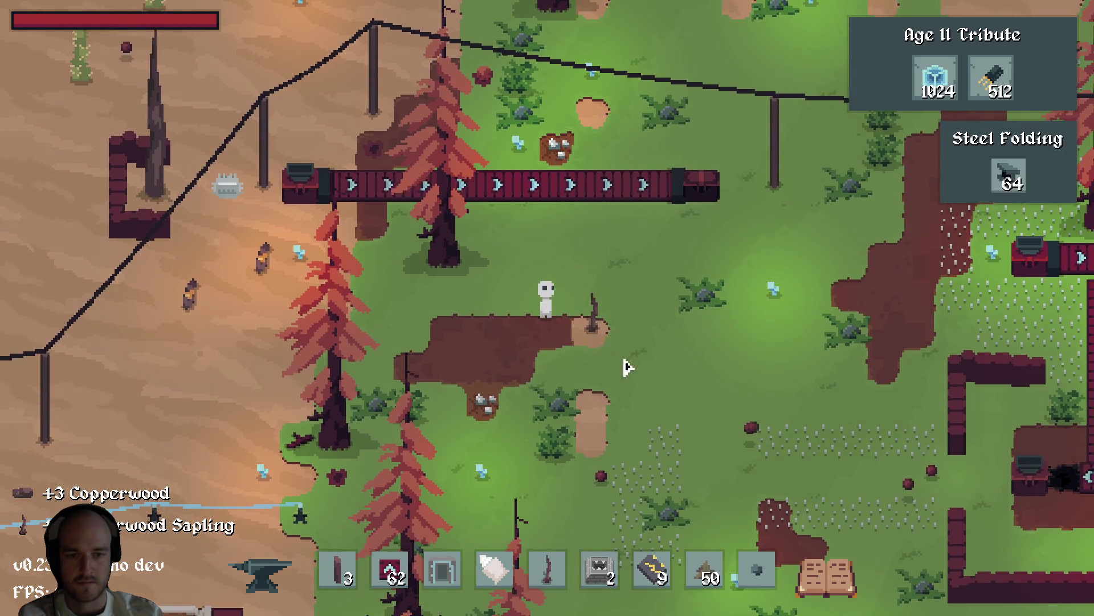
{"action": "key", "text": "5"}
{"action": "left_click", "coordinate": [587, 321]}
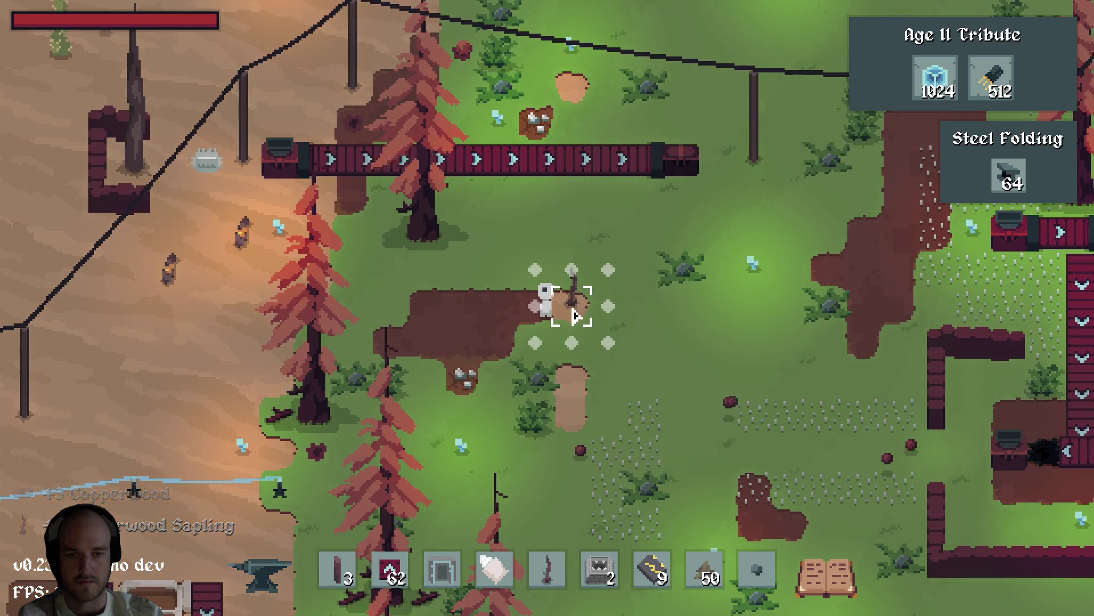
Move the Carrot Seeds into the hotbar, then take them back out.
{"action": "key", "text": "e"}
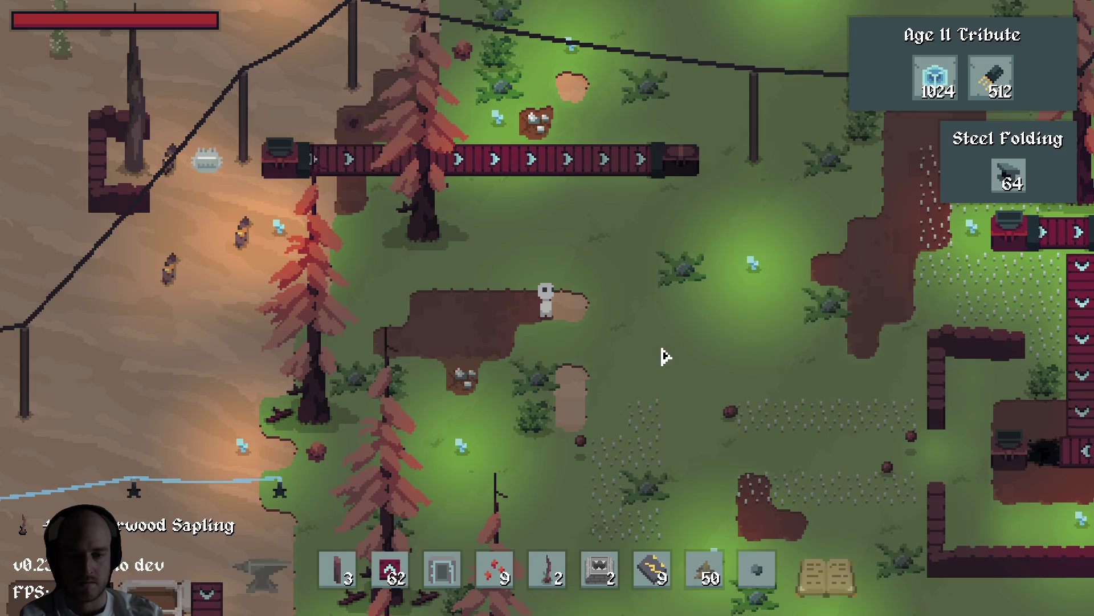
{"action": "left_click", "coordinate": [701, 409]}
{"action": "key", "text": "e"}
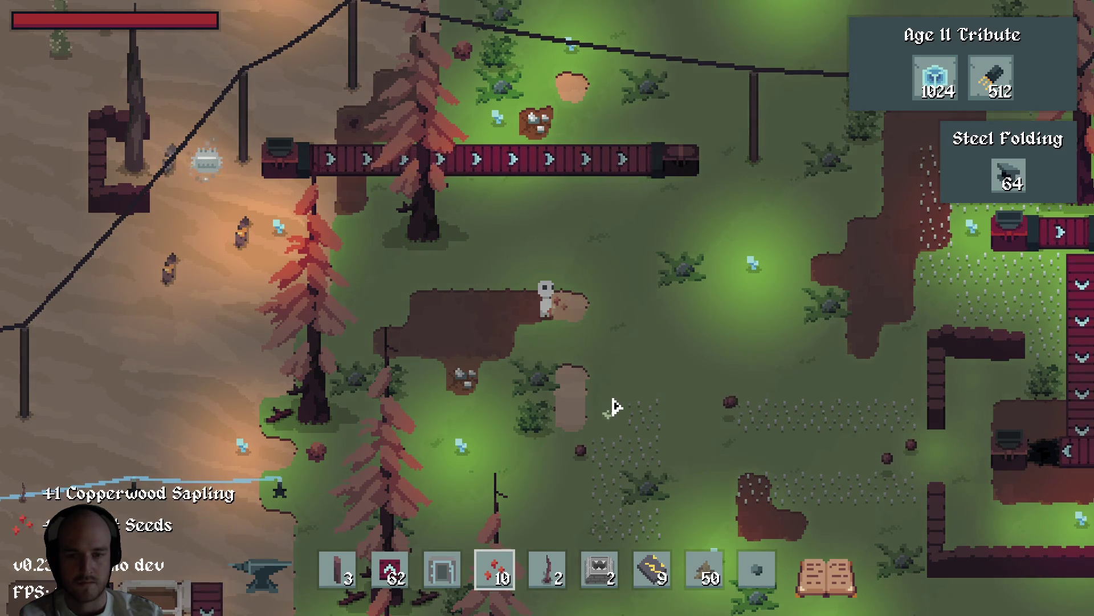
{"action": "key", "text": "e"}
{"action": "left_click", "coordinate": [494, 570], "text": "shift"}
Walk the character back left and up into the desert near the wire.
{"action": "key", "text": "e"}
{"action": "key", "text": "a"}
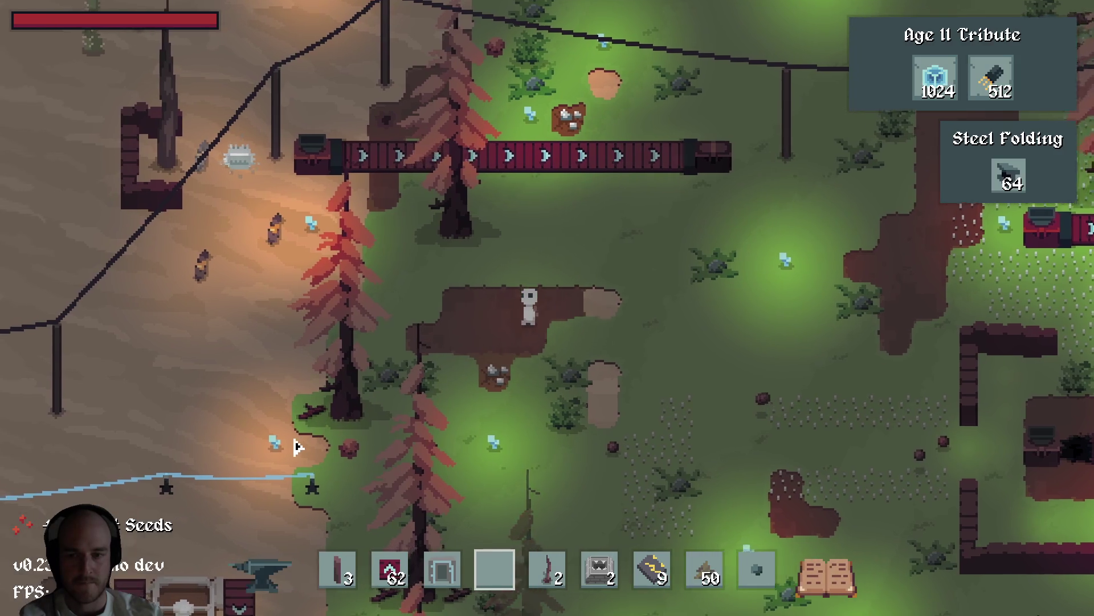
{"action": "key", "text": "s"}
{"action": "key", "text": "w"}
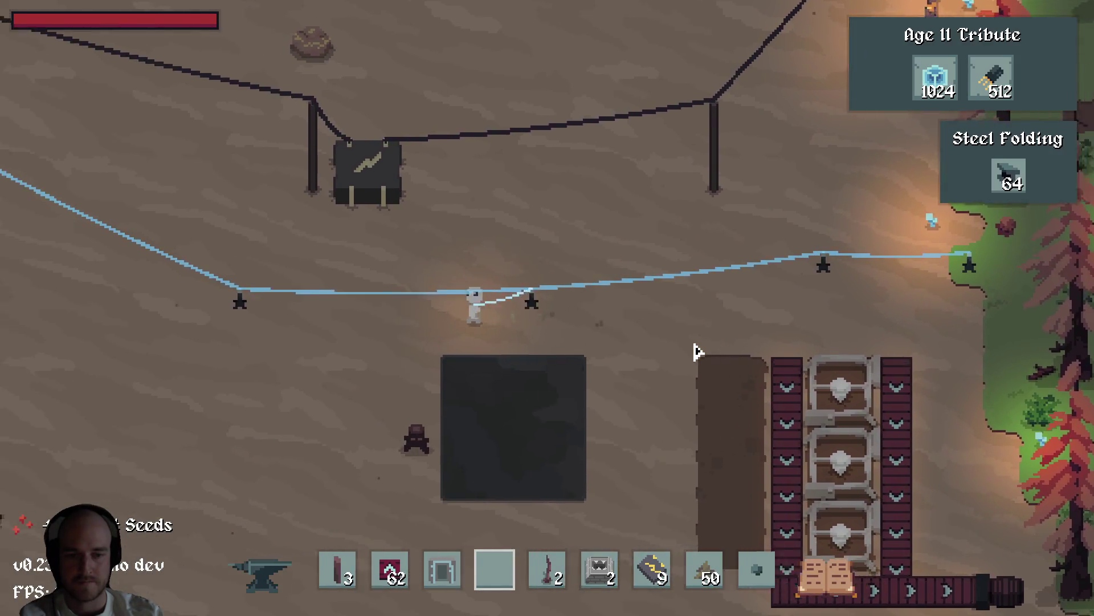
{"action": "key", "text": "7"}
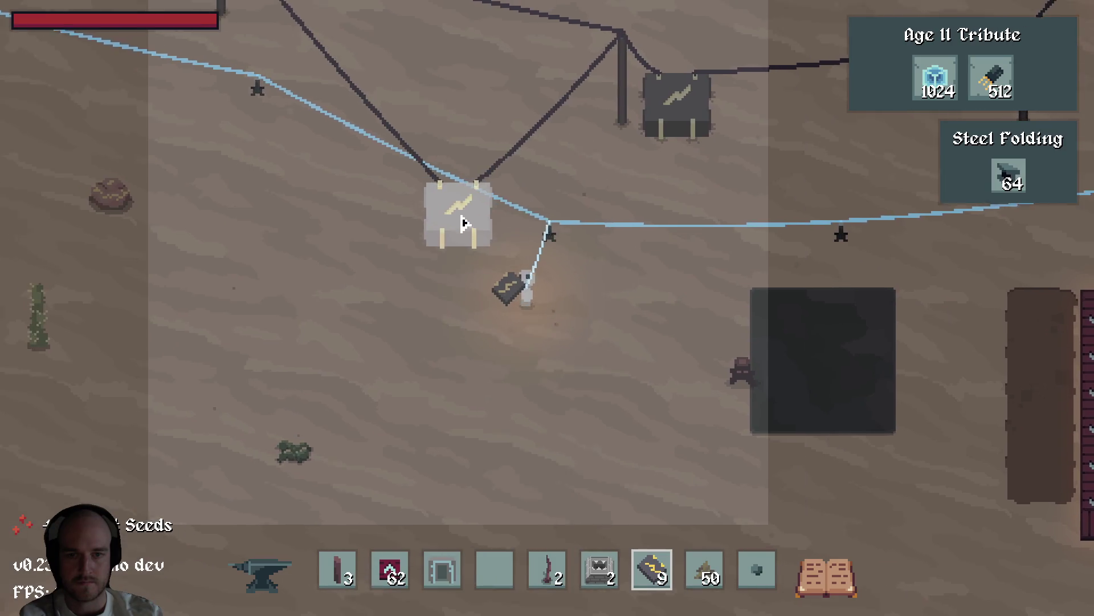
{"action": "key", "text": "w"}
{"action": "key", "text": "w"}
{"action": "key", "text": "a"}
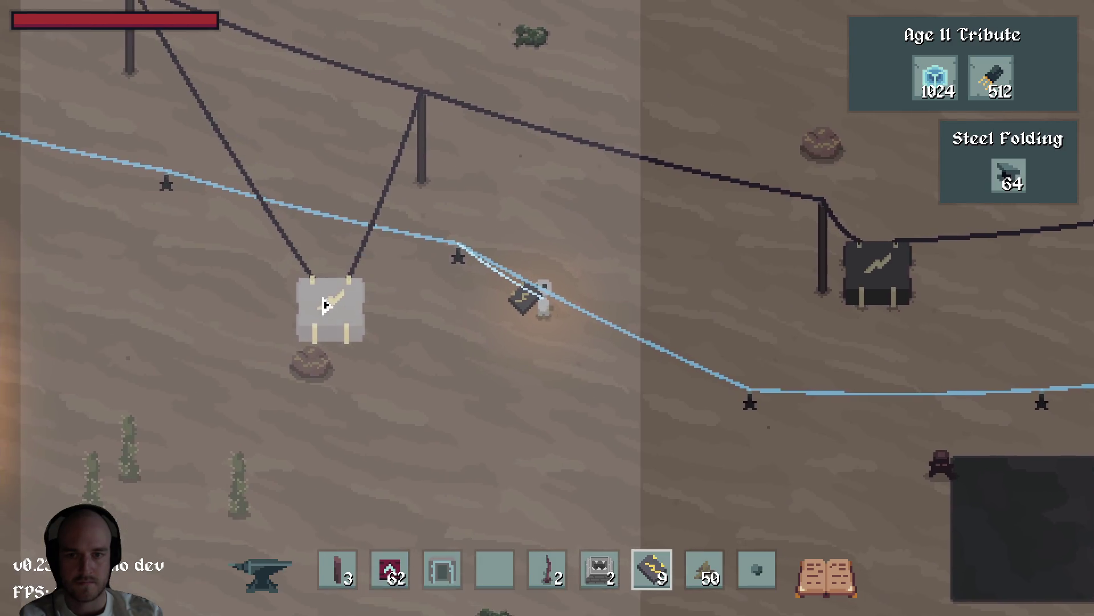
Place two power boxes on the sand beside the wire, then cancel placing.
{"action": "left_click", "coordinate": [340, 316]}
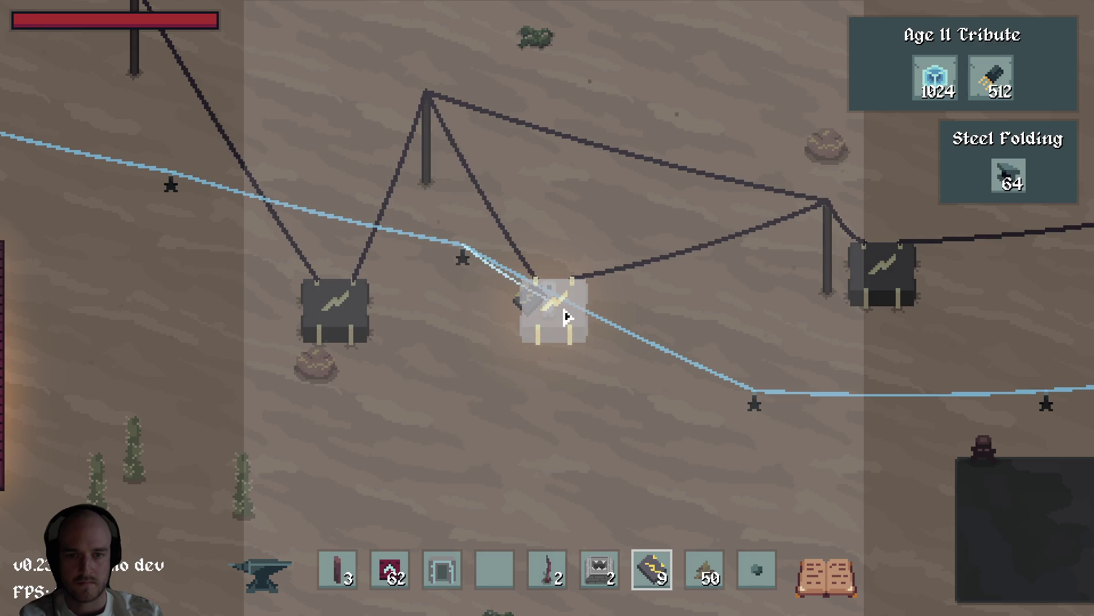
{"action": "left_click", "coordinate": [565, 310]}
{"action": "key", "text": "a"}
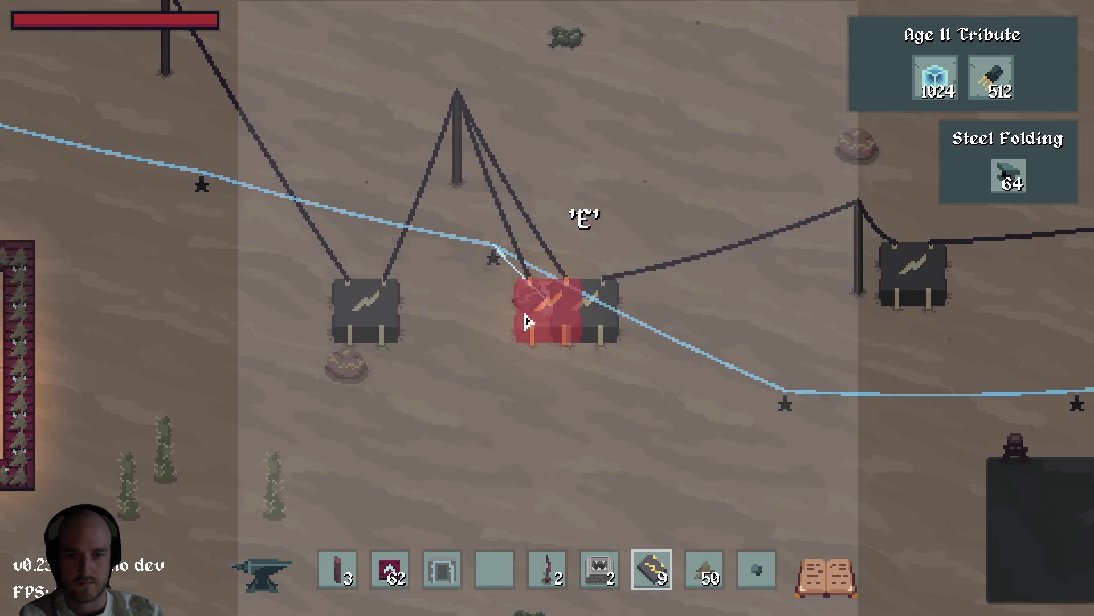
{"action": "right_click", "coordinate": [527, 322]}
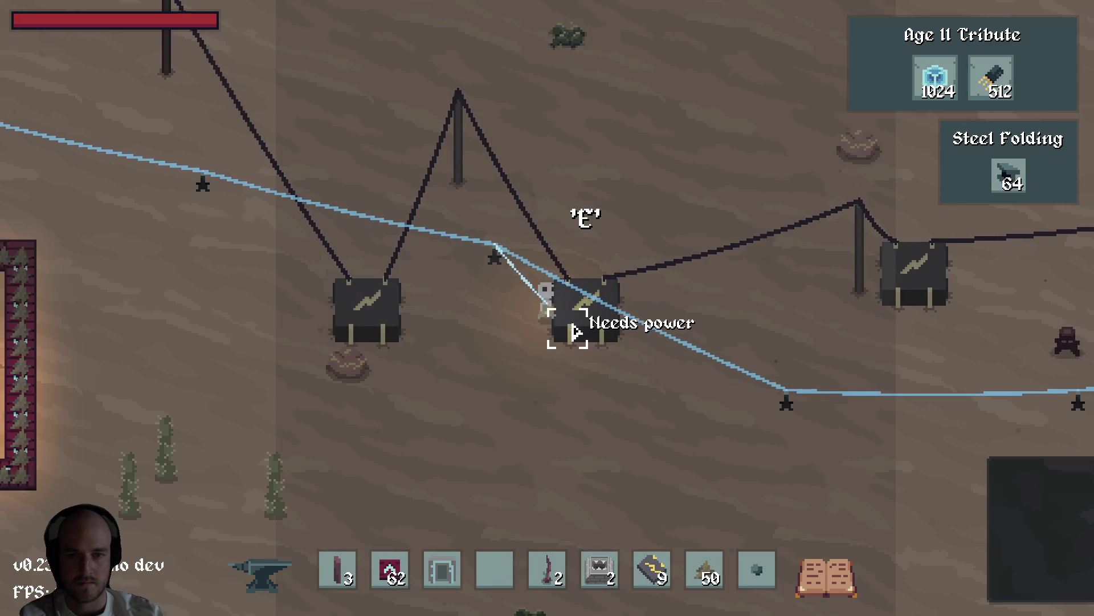
Pick the placed power boxes back up and stow them in the inventory.
{"action": "key", "text": "s"}
{"action": "key", "text": "a"}
{"action": "key", "text": "e"}
{"action": "key", "text": "d"}
{"action": "key", "text": "a"}
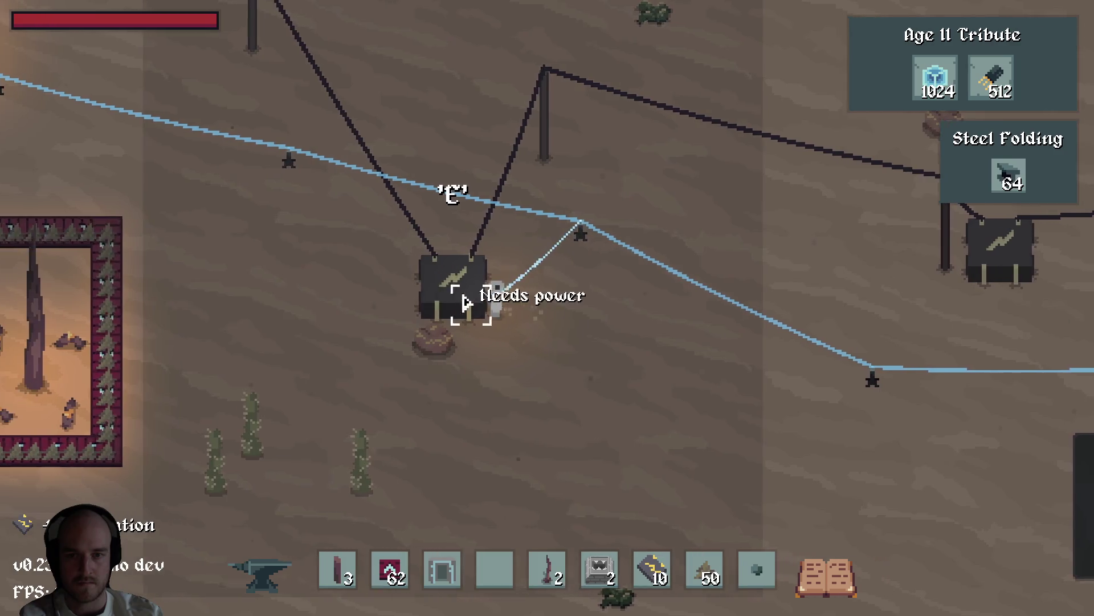
{"action": "key", "text": "e"}
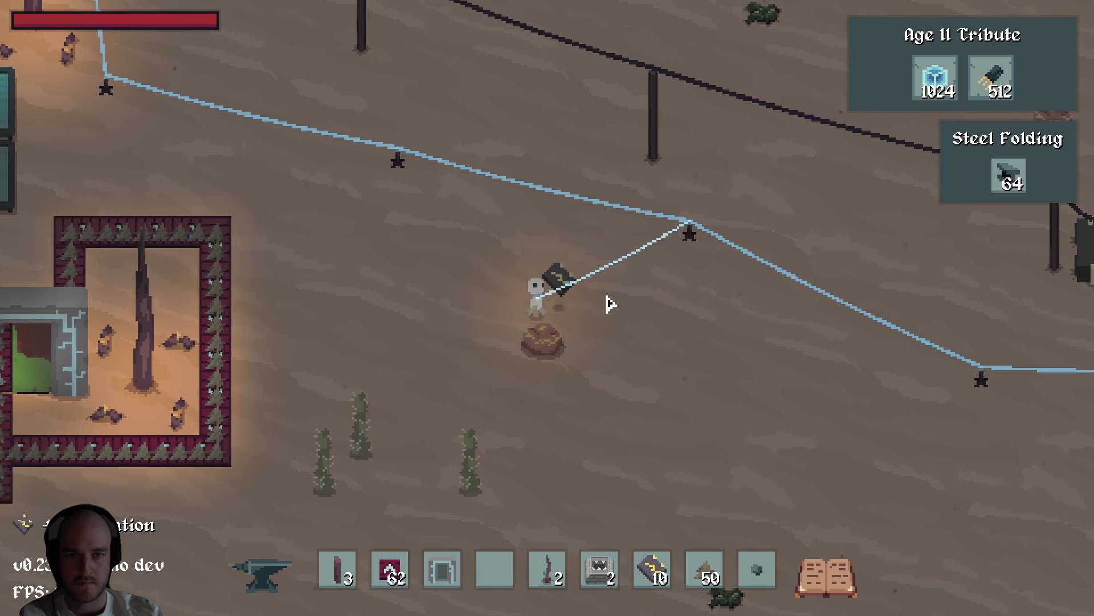
{"action": "key", "text": "e"}
{"action": "key", "text": "a"}
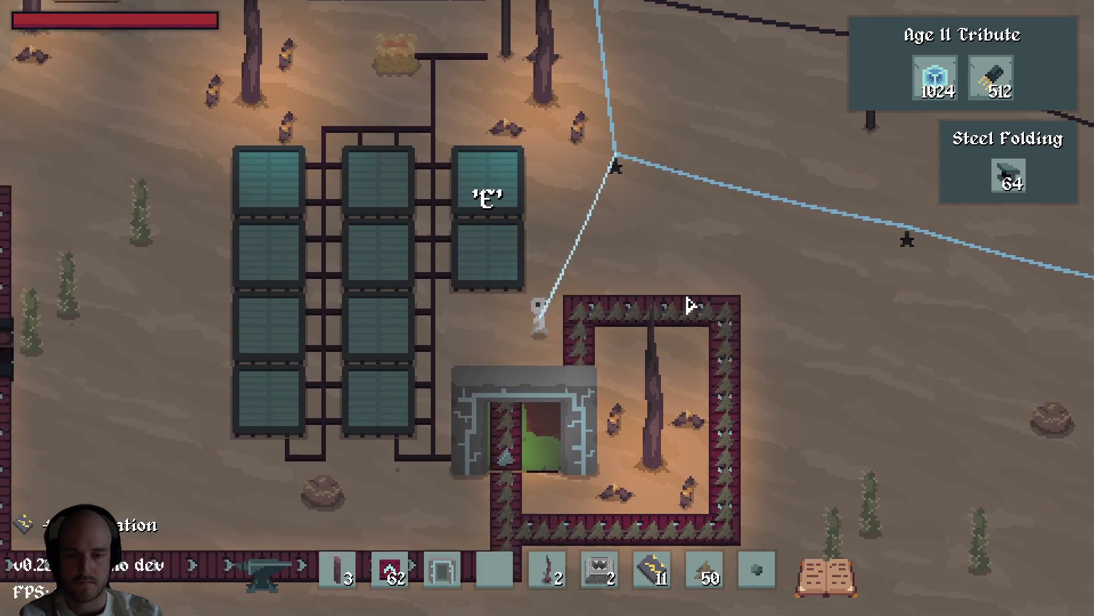
Walk past the chest and solar panels, then right across the sand.
{"action": "key", "text": "w"}
{"action": "key", "text": "a"}
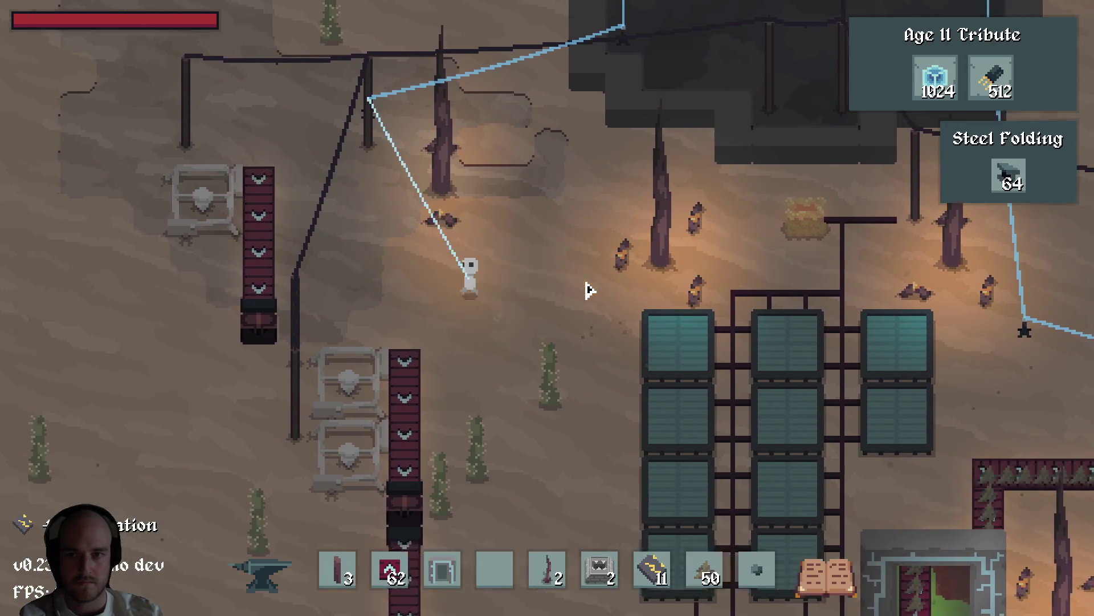
{"action": "key", "text": "w"}
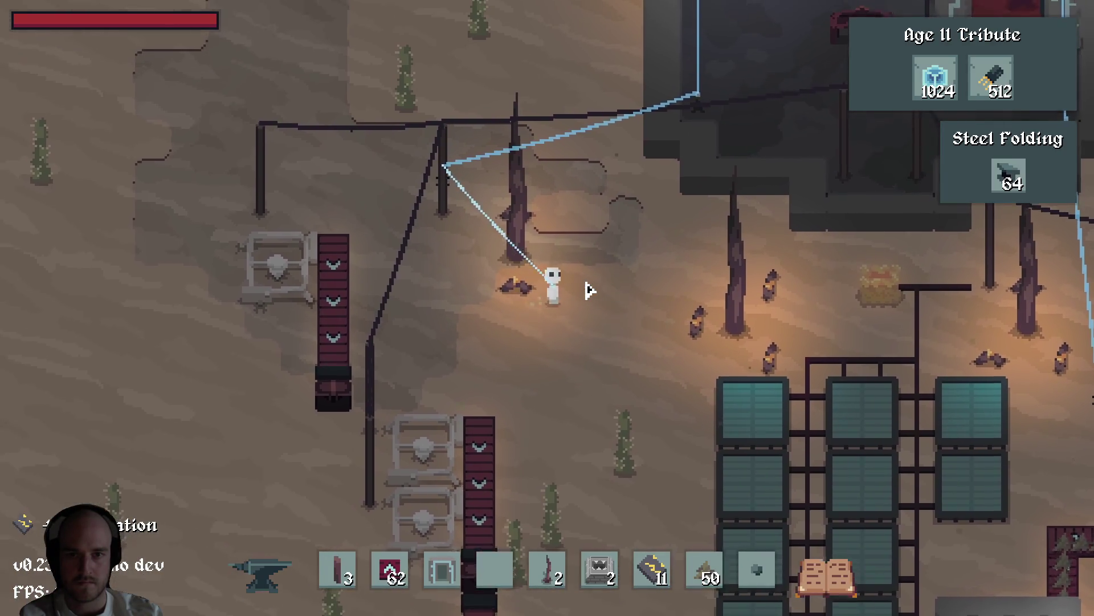
{"action": "key", "text": "d"}
{"action": "key", "text": "s"}
{"action": "key", "text": "d"}
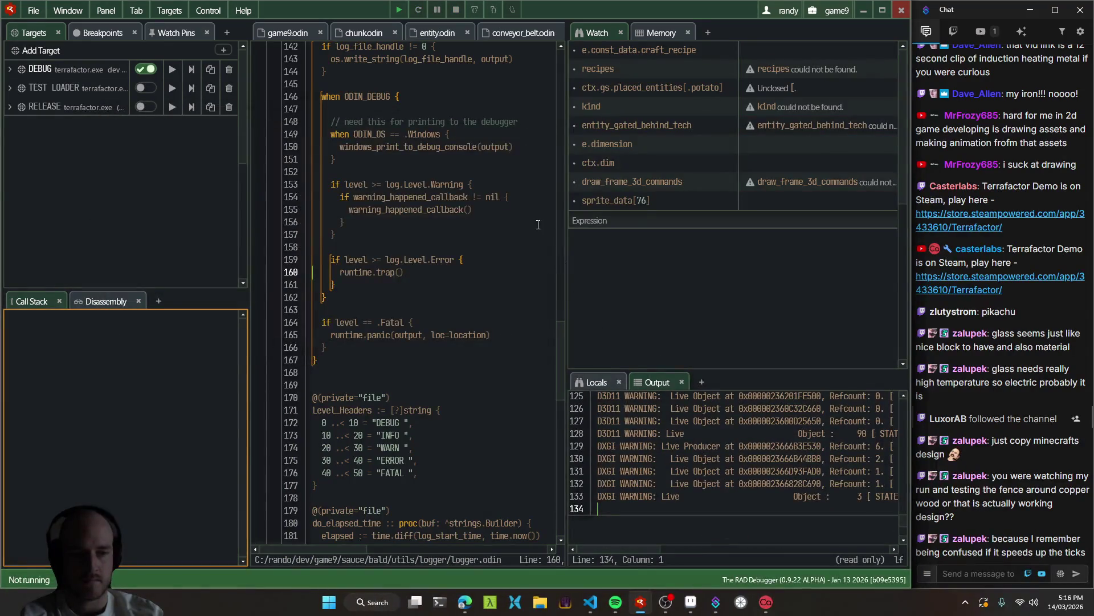
Switch to the T3 Code browser window from the taskbar.
{"action": "left_click", "coordinate": [467, 608]}
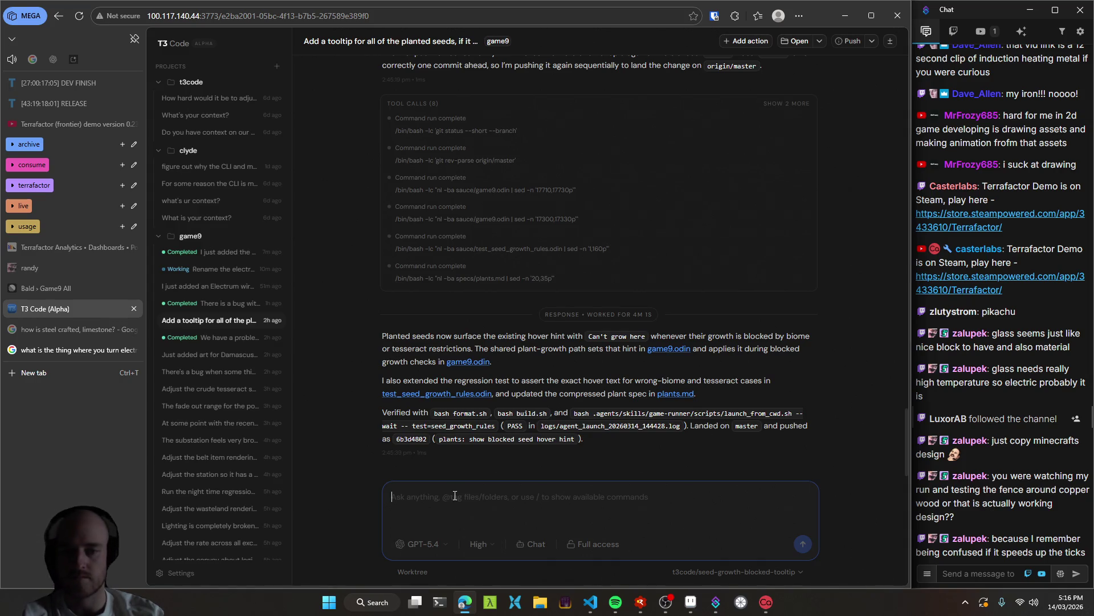
Start voice dictation with Ctrl+Super for the next agent message.
{"action": "key", "text": "ctrl+super"}
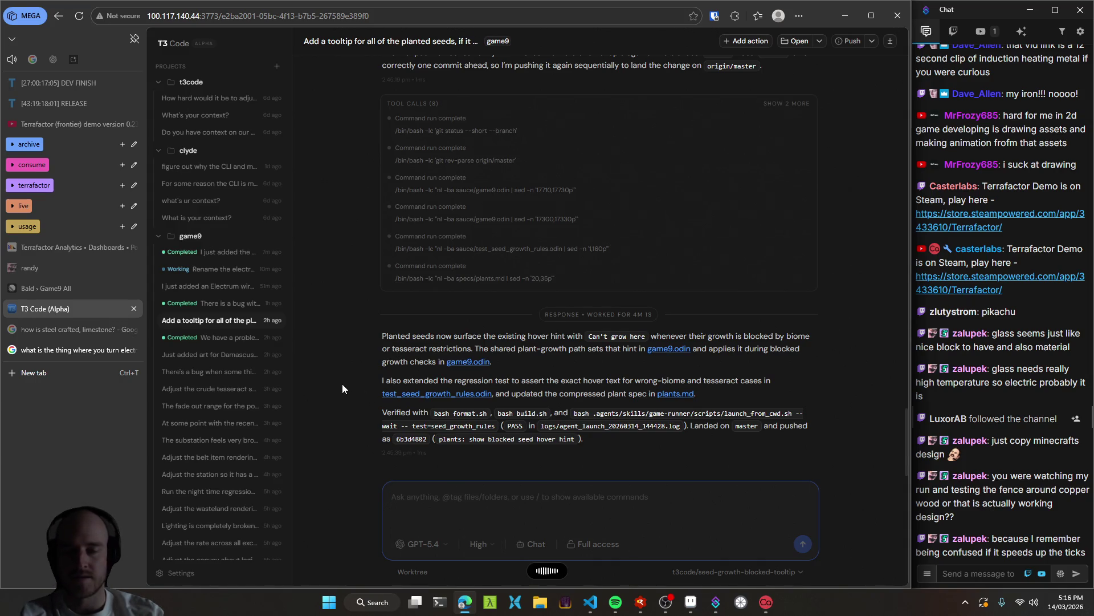